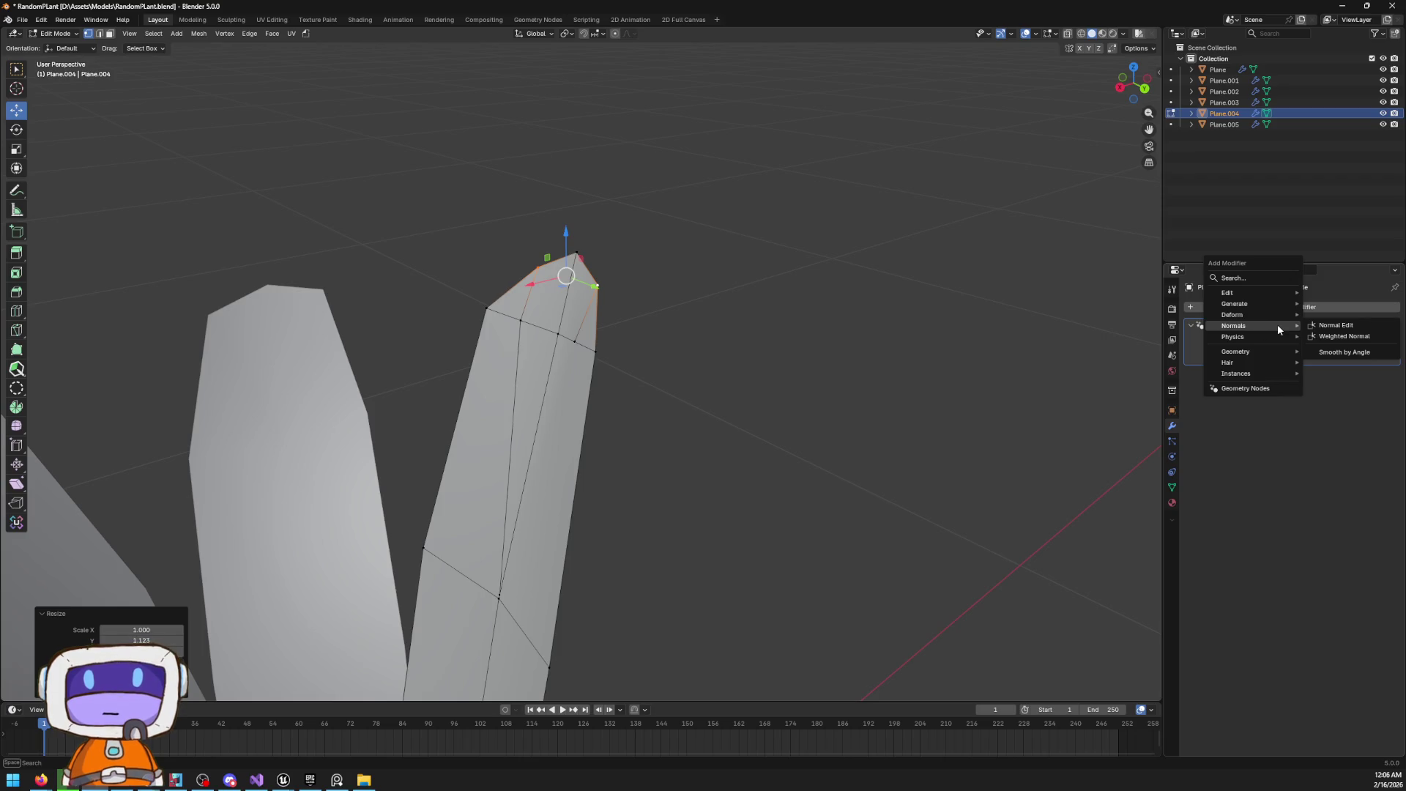
Add a Smooth by Angle modifier to the Plane.004 blade
mouse_move(1280, 315)
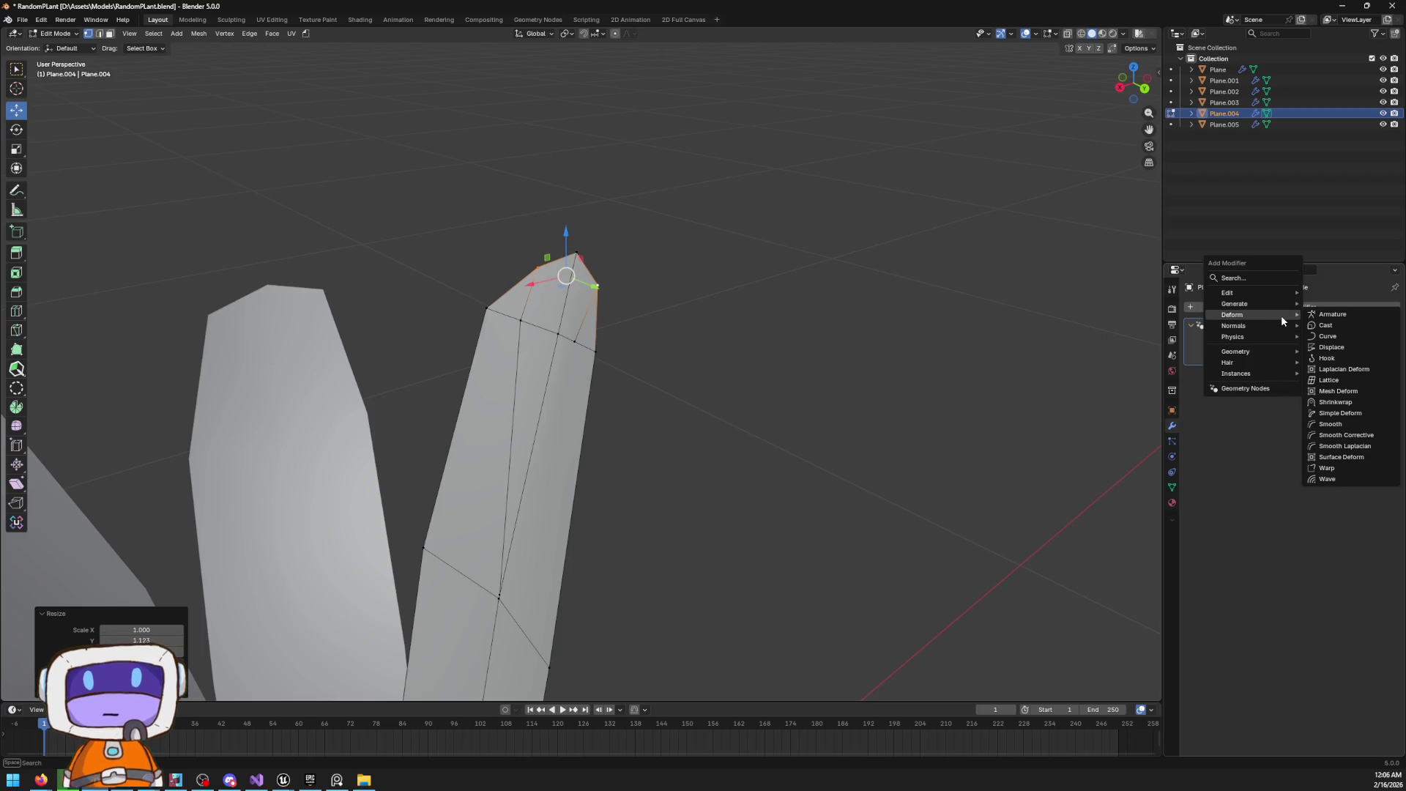
text(smooth)
key(Return)
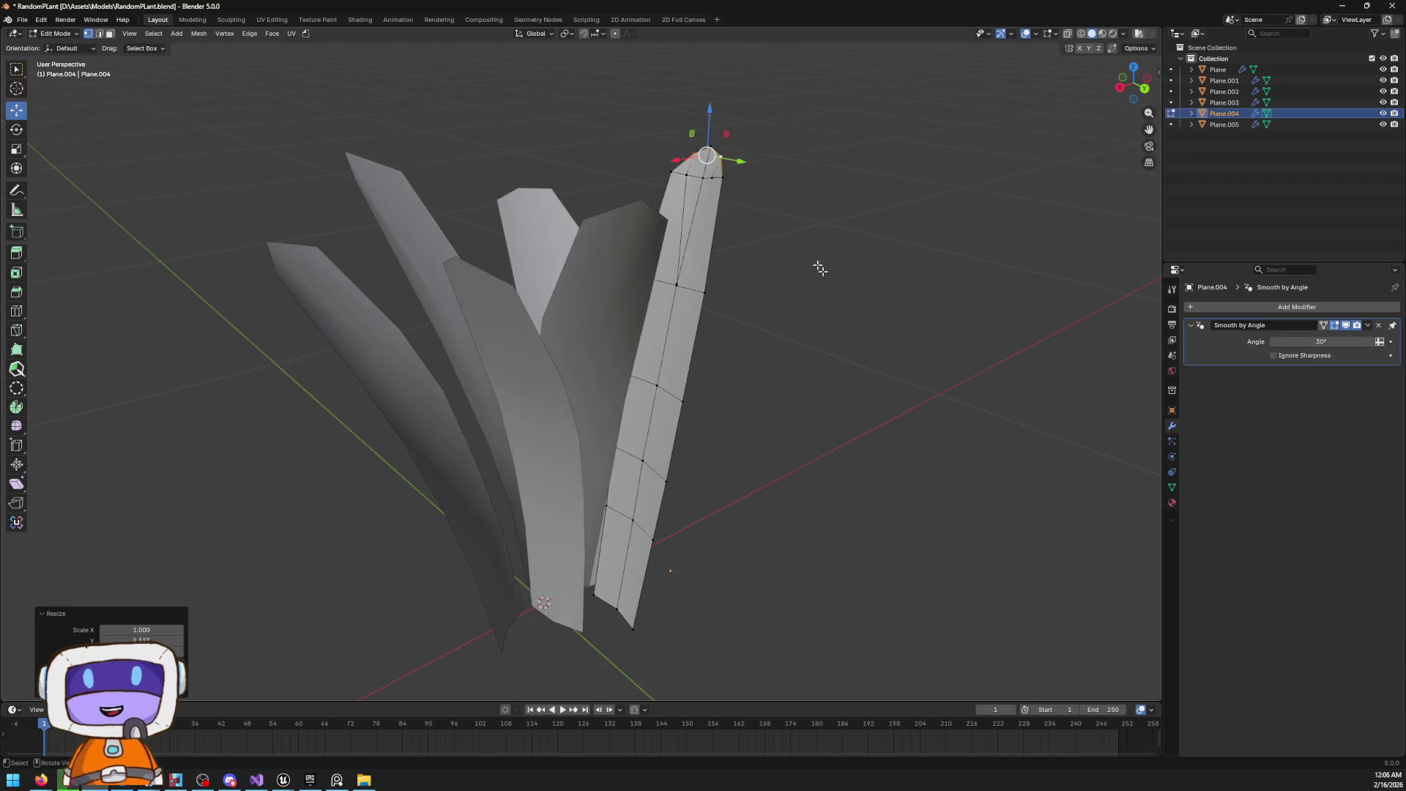
Shift the selected central edge 0.015512 m along X to form a midrib ridge
drag(819, 269, 787, 352)
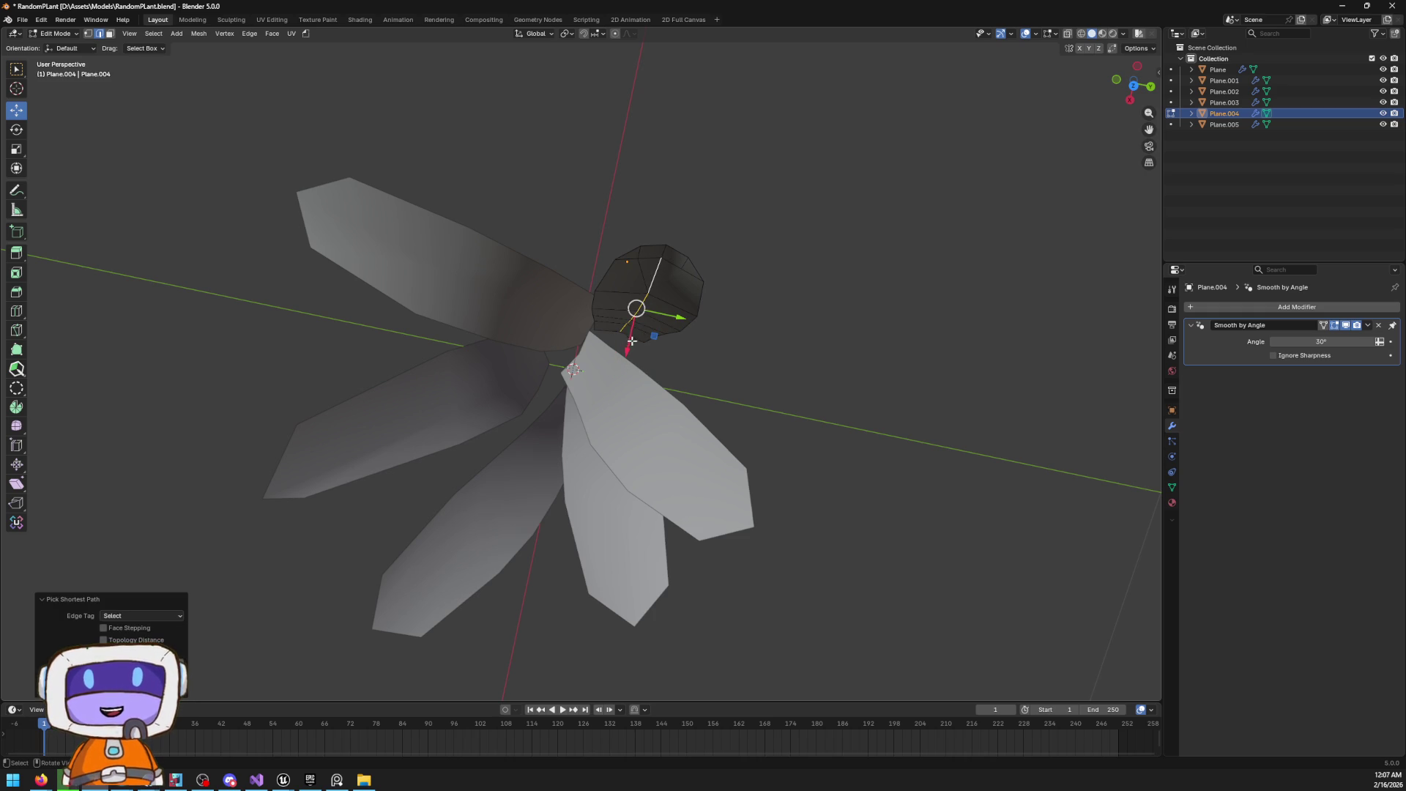
drag(628, 348, 624, 359)
mouse_move(624, 359)
mouse_down()
mouse_move(728, 226)
mouse_move(750, 226)
mouse_move(714, 219)
mouse_move(732, 157)
mouse_up()
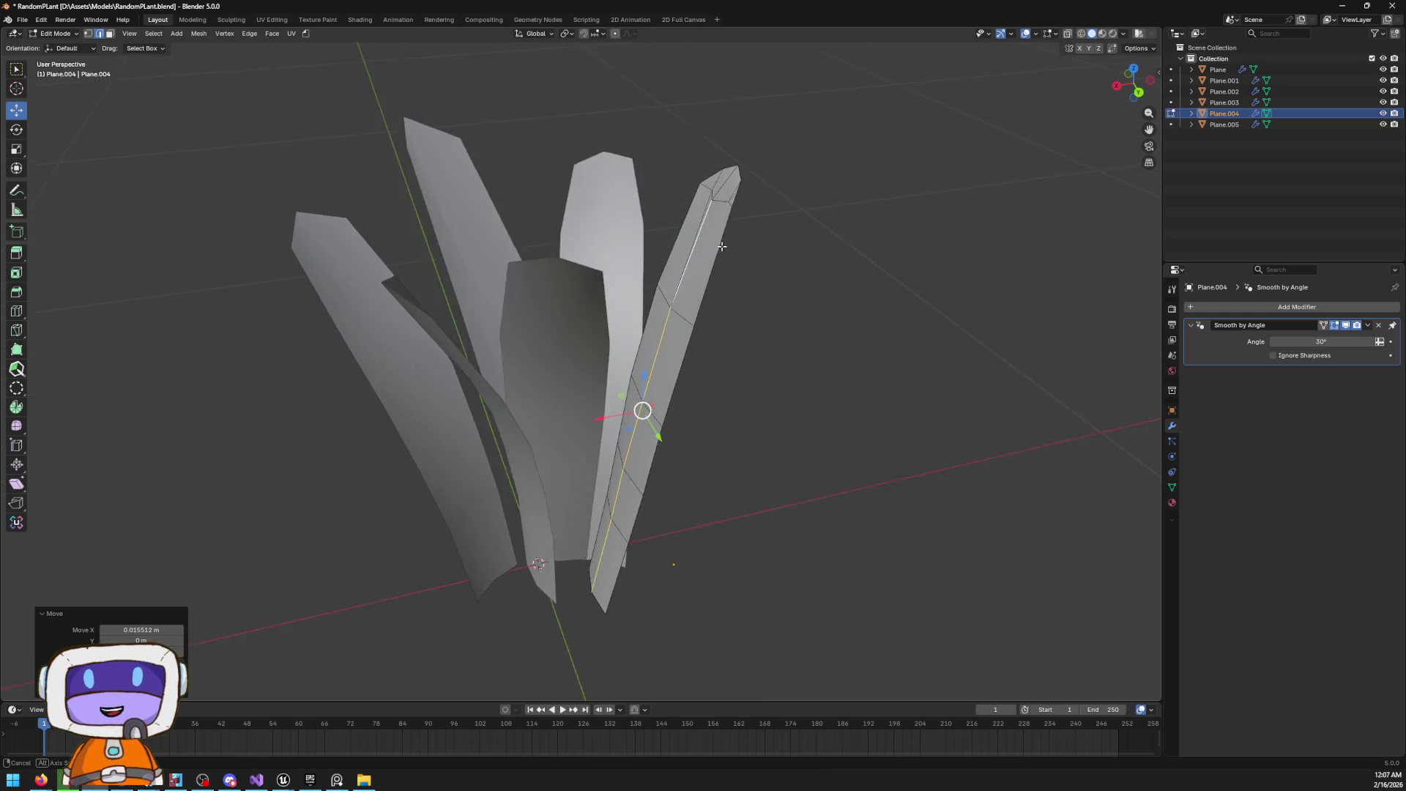
scroll(732, 157, up, 5)
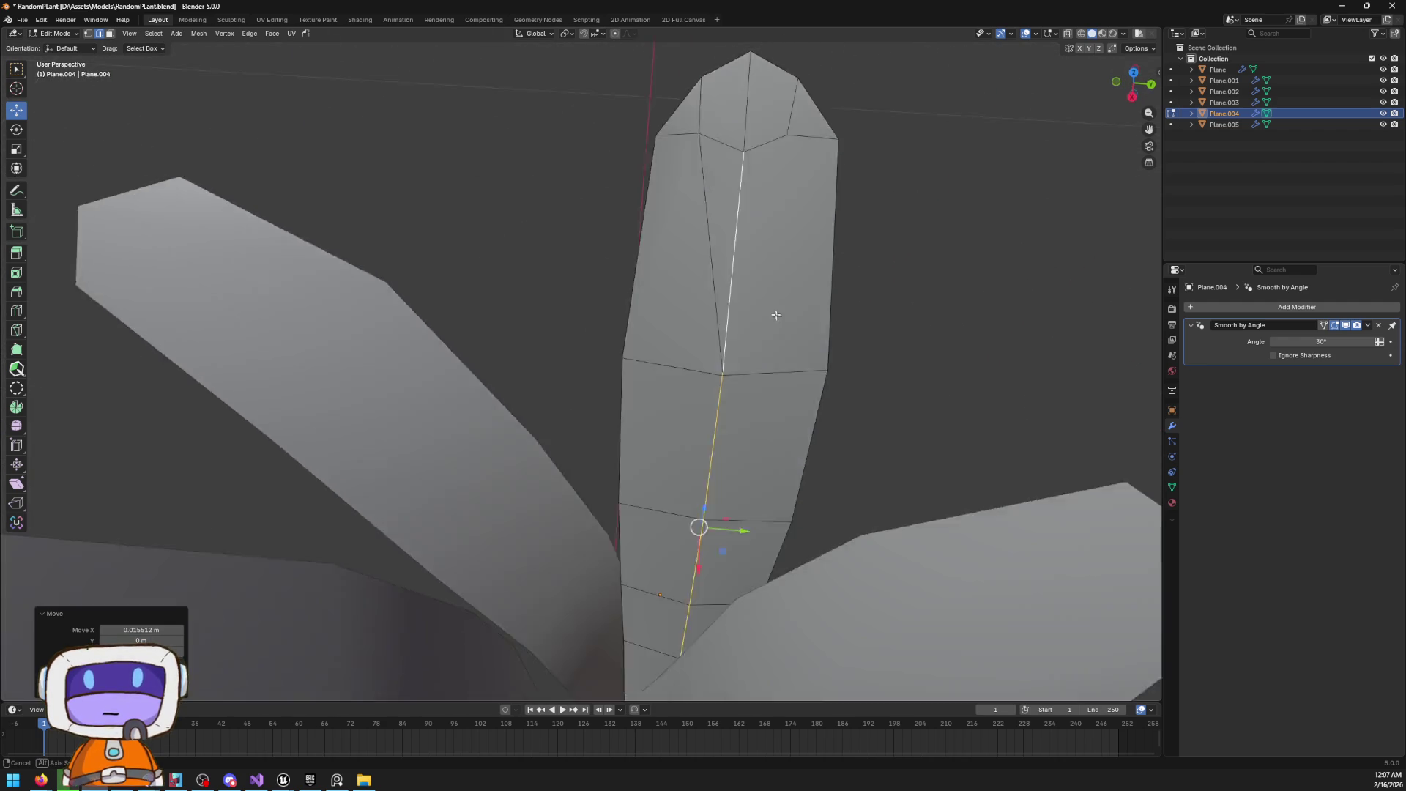
mouse_move(776, 315)
mouse_down()
mouse_move(775, 361)
mouse_move(830, 308)
mouse_move(869, 320)
mouse_move(778, 364)
mouse_move(760, 240)
mouse_up()
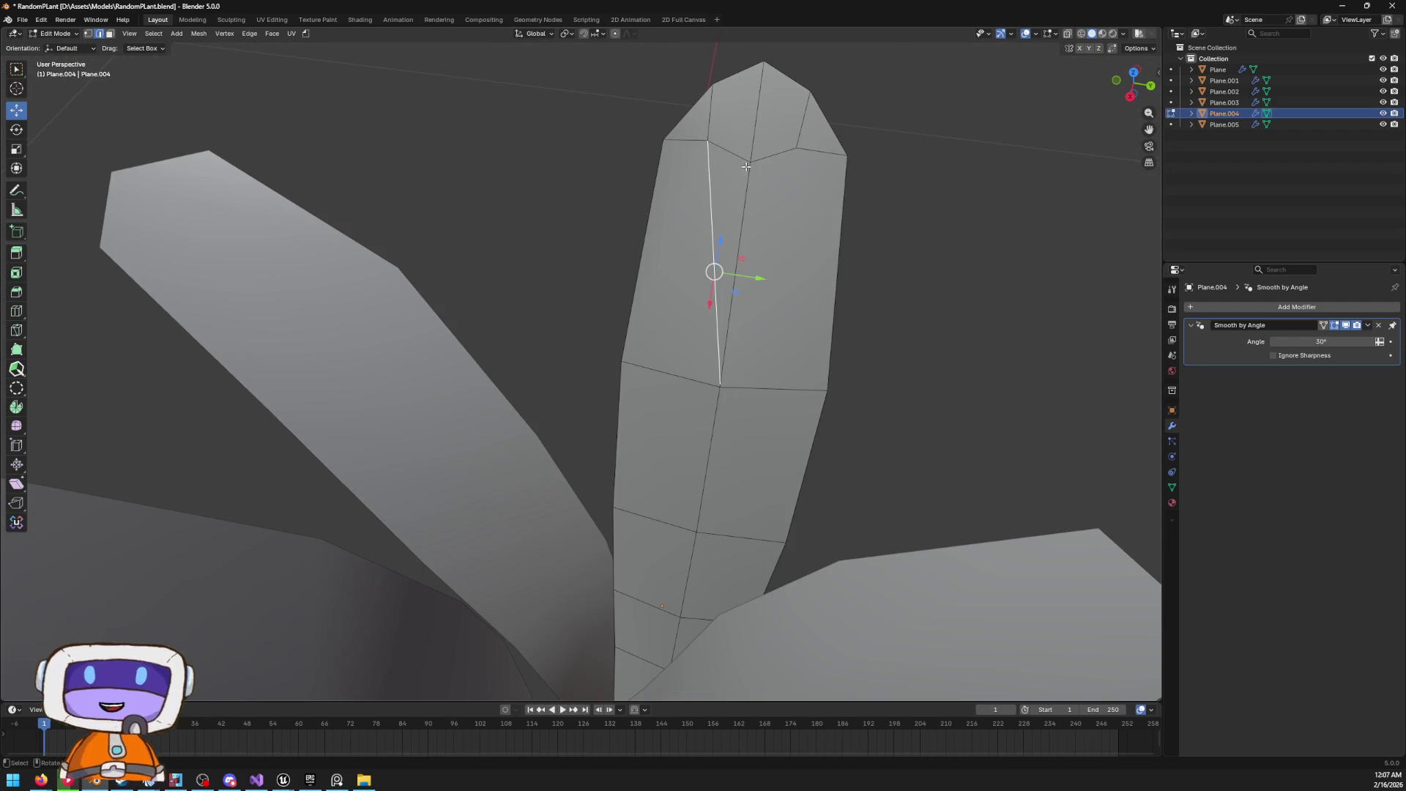
Dissolve the extra vertical edge on Plane.004
key(x)
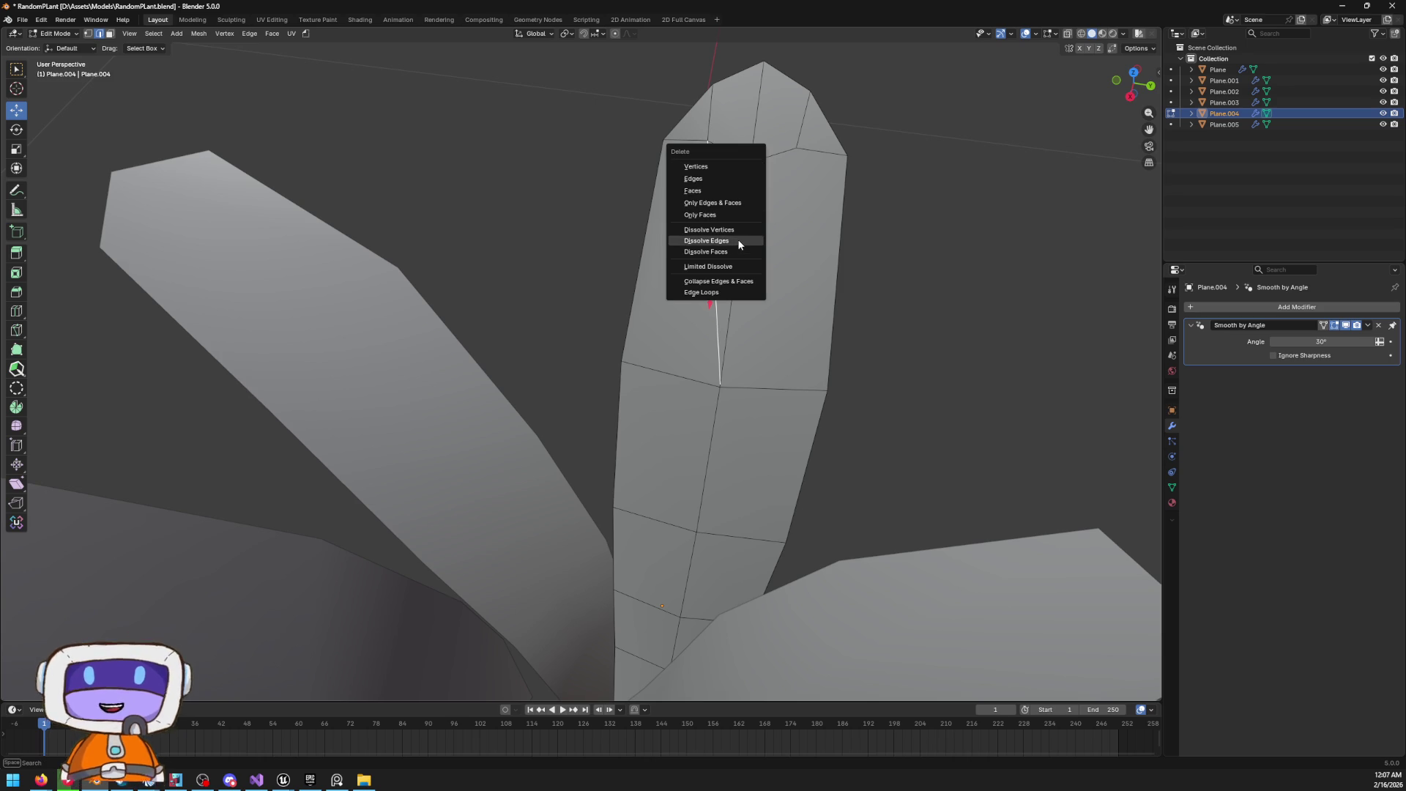
click(737, 238)
mouse_move(782, 219)
mouse_down()
mouse_move(703, 161)
mouse_move(781, 239)
mouse_move(916, 207)
mouse_move(897, 264)
mouse_move(687, 287)
mouse_up()
Select all the leaves together and enter Edit Mode on them
key(Tab)
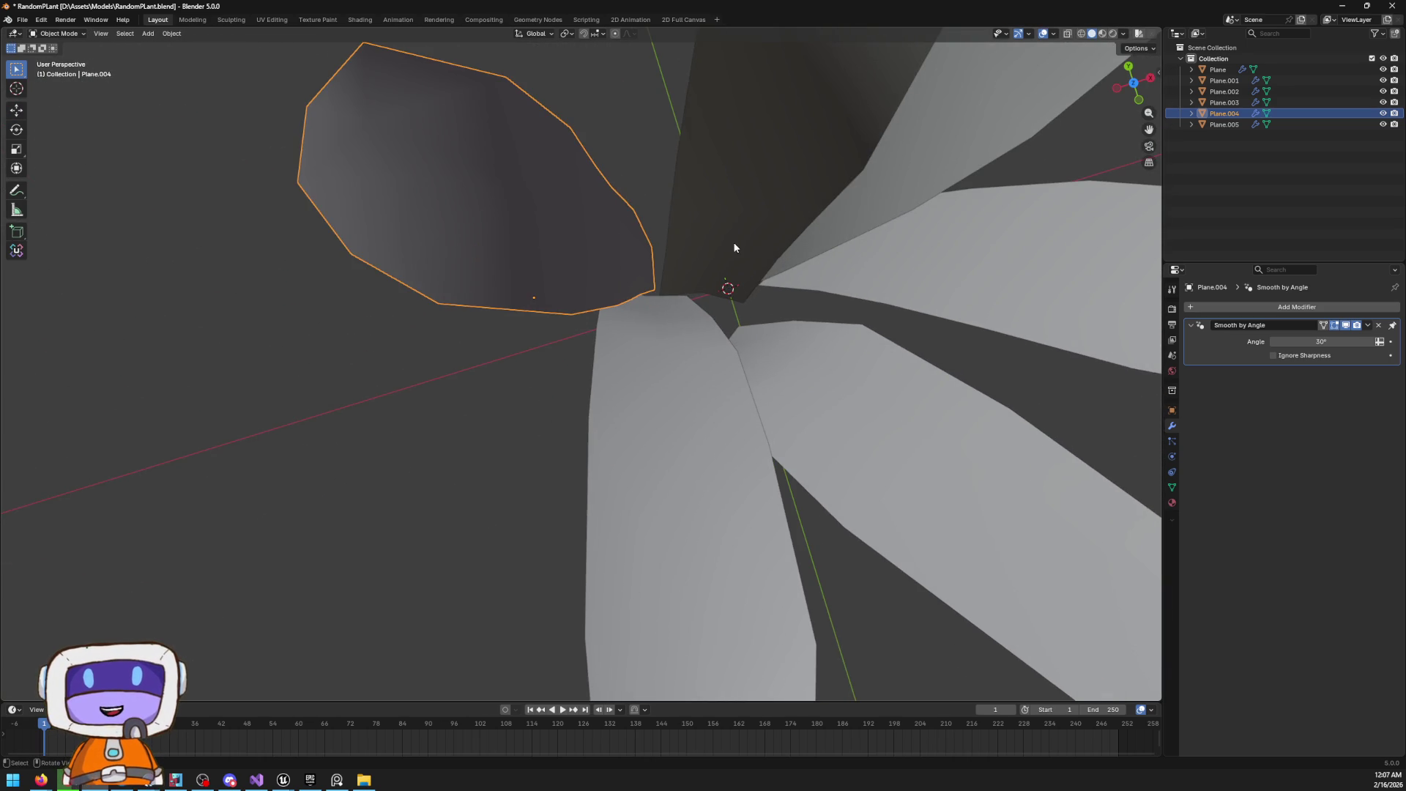
click(735, 247)
scroll(734, 248, down, 5)
key(Tab)
key(Tab)
drag(731, 199, 653, 239)
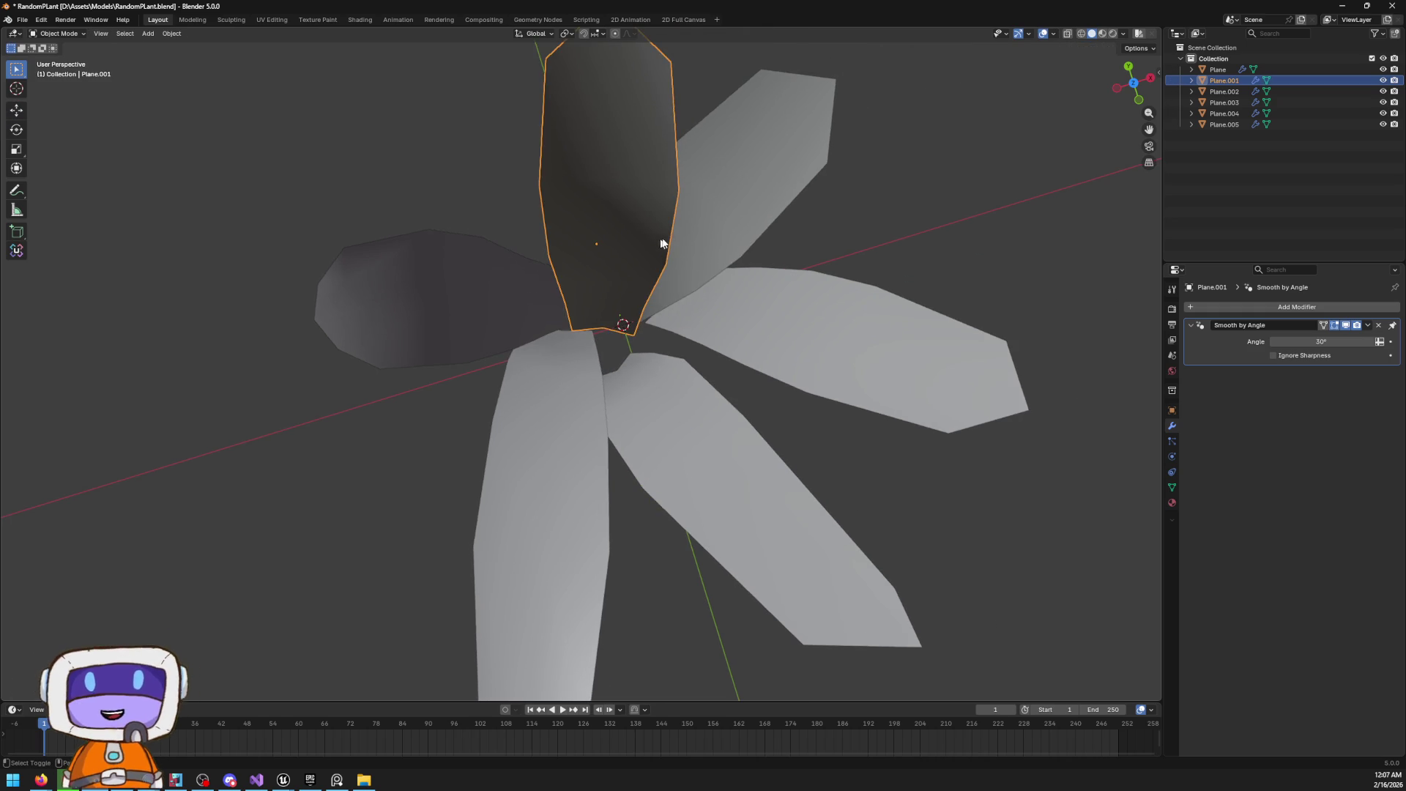
shift+click(696, 242)
shift+click(766, 336)
shift+click(654, 389)
shift+click(535, 408)
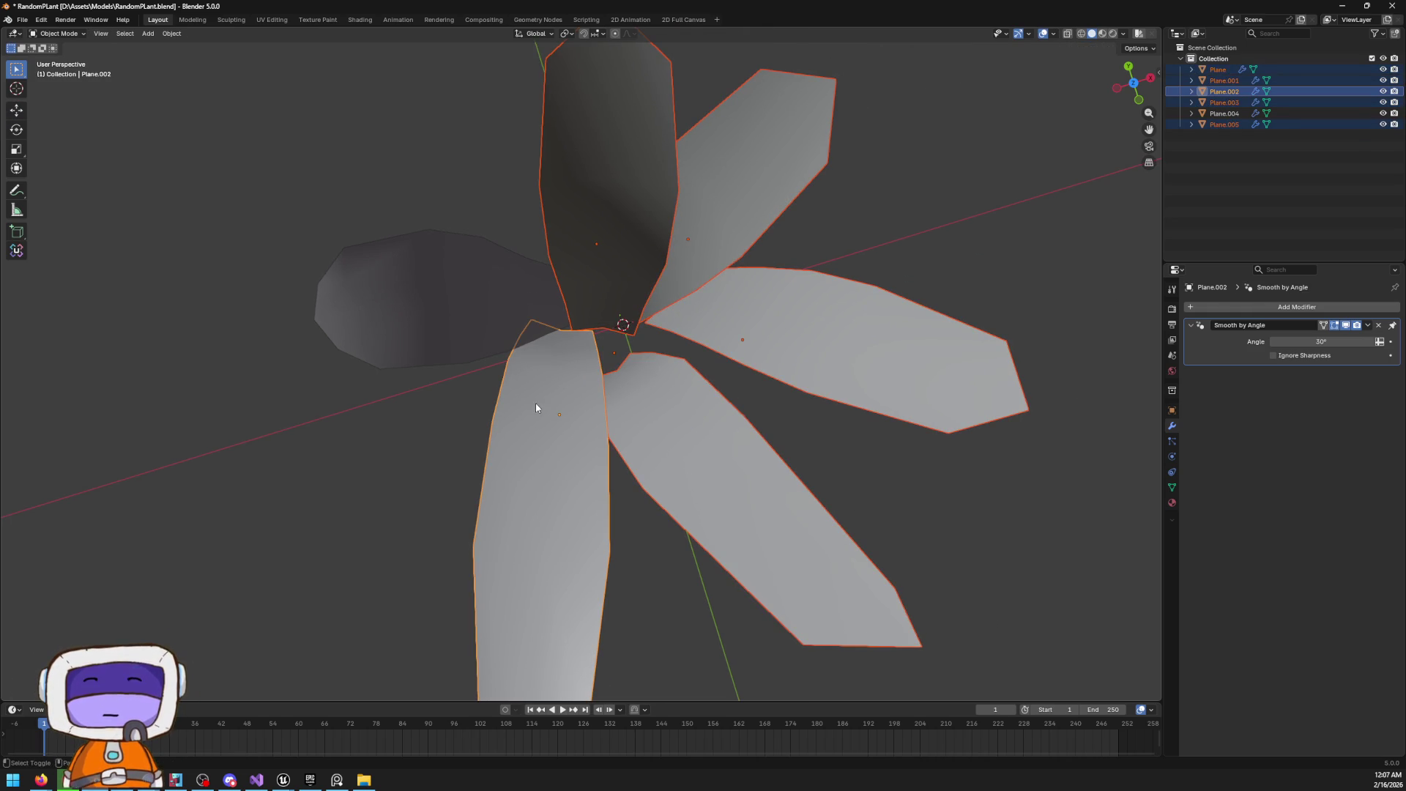
key(Tab)
In top view, shift the first leaf's centre edge down-left
click(602, 361)
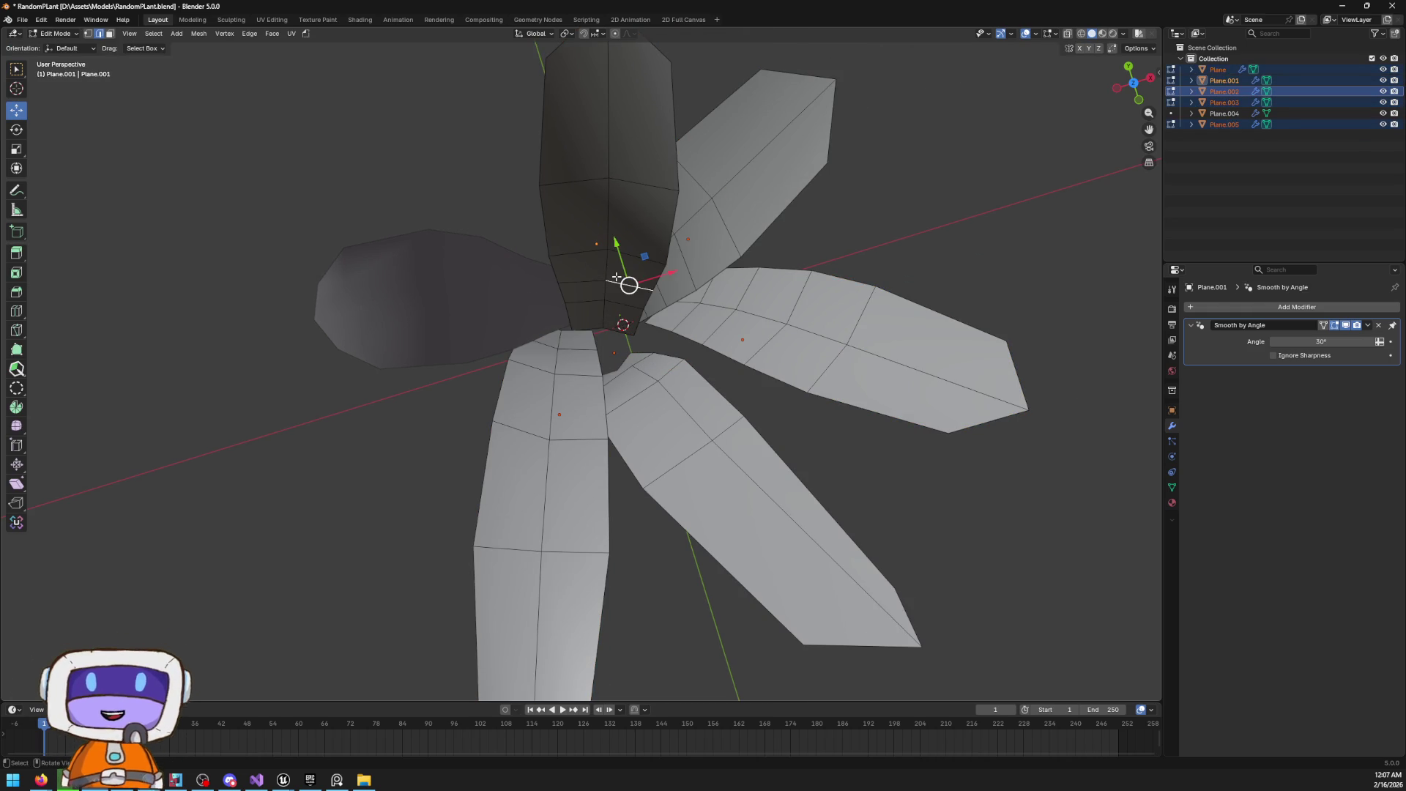
drag(651, 227, 805, 183)
click(1135, 86)
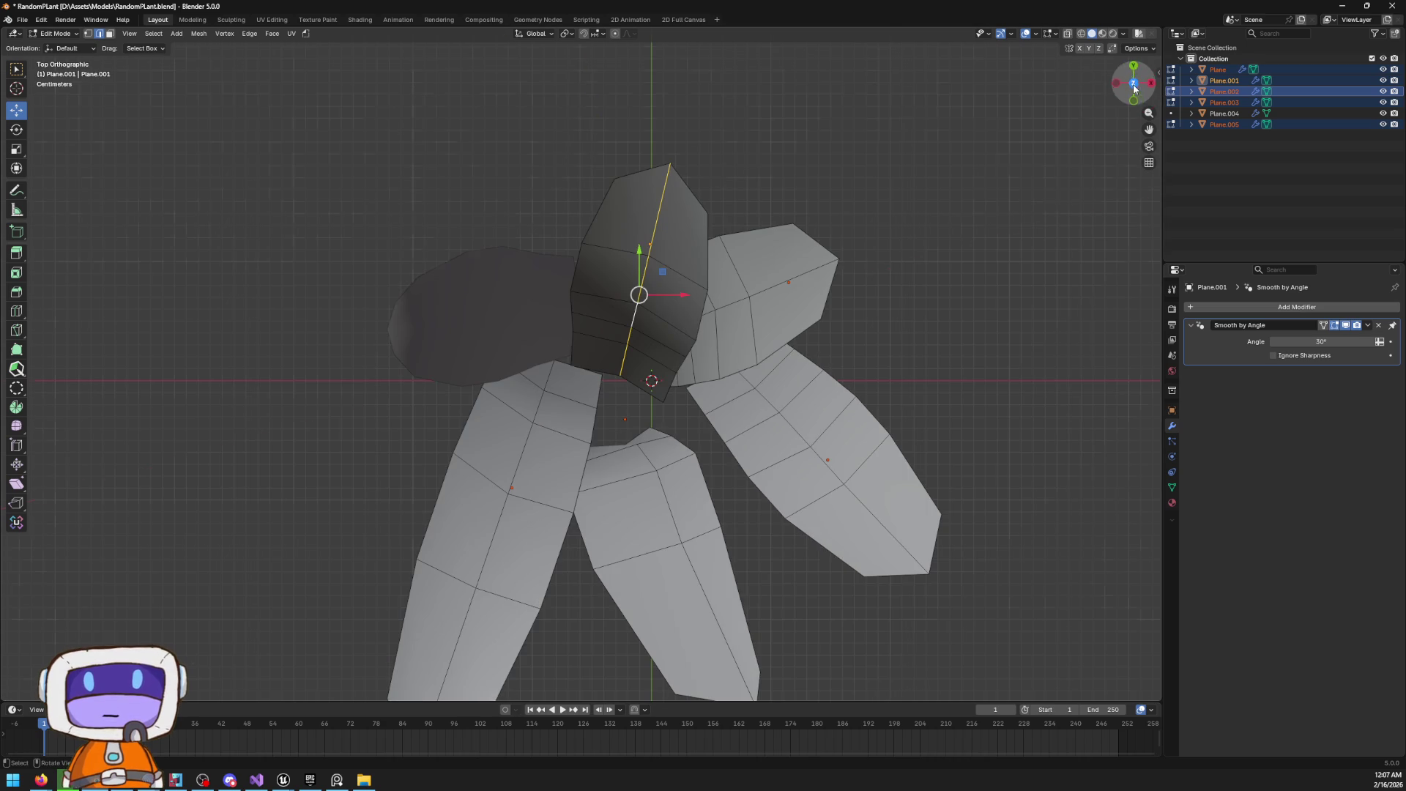
drag(663, 272, 664, 282)
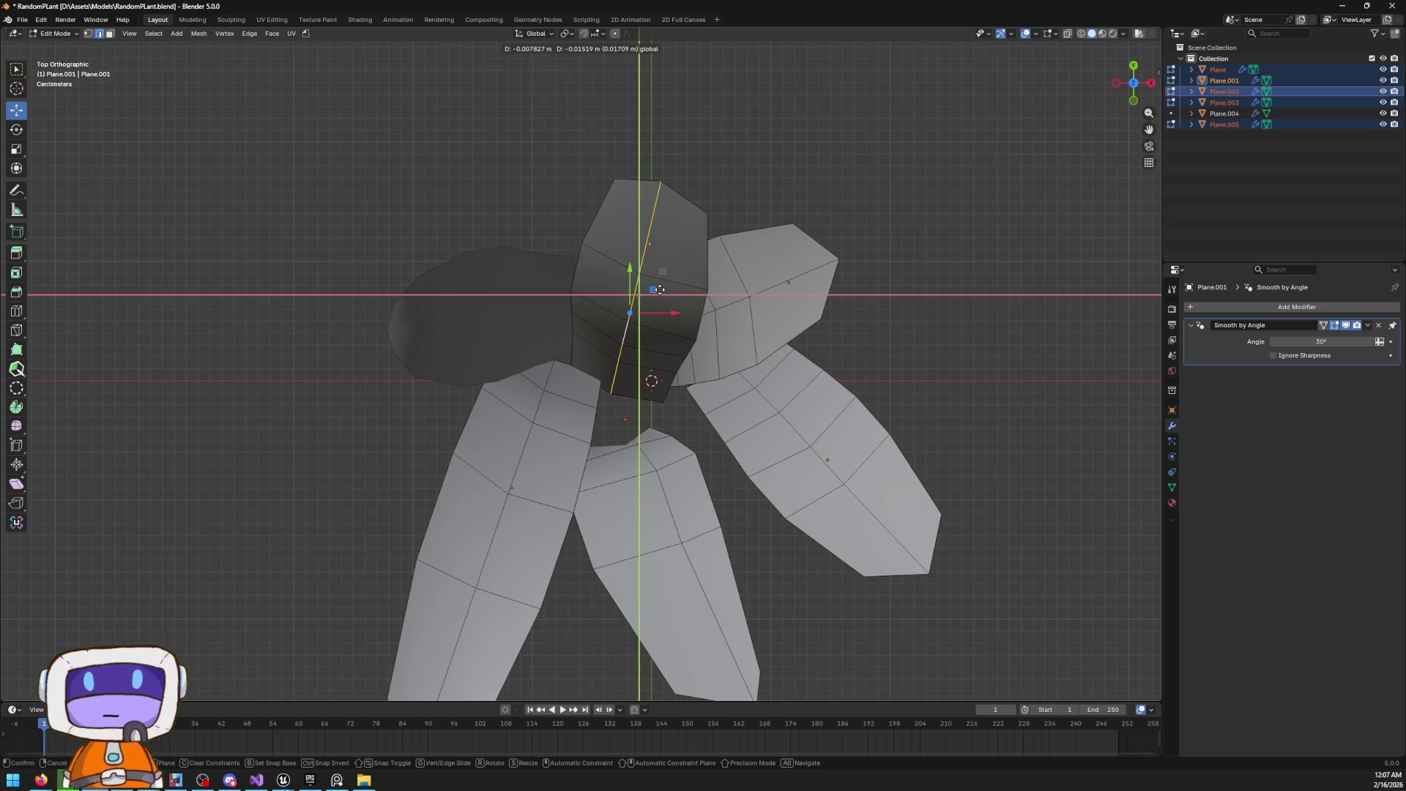
drag(662, 289, 662, 288)
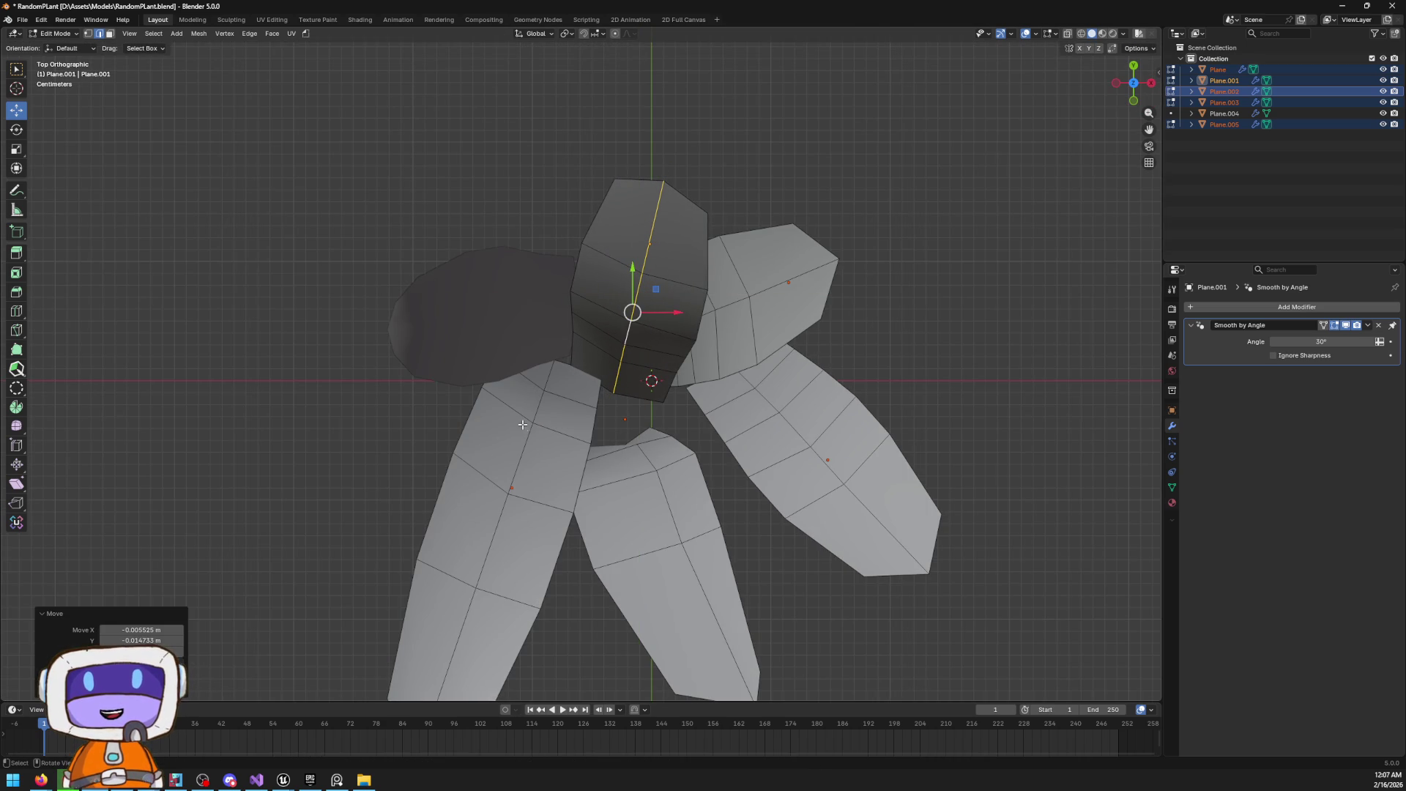
Move the left leaf's centre vertices sideways
click(549, 377)
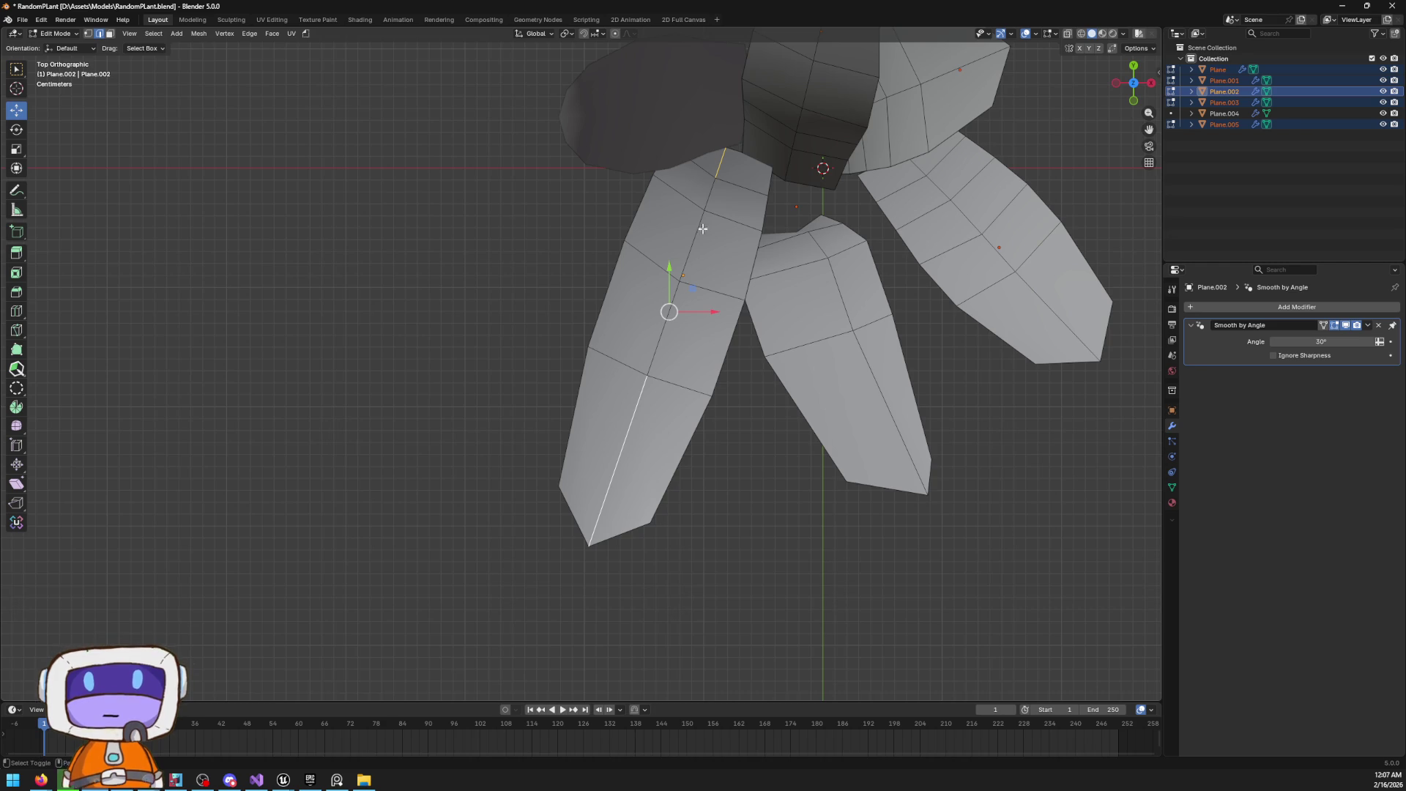
scroll(702, 228, up, 2)
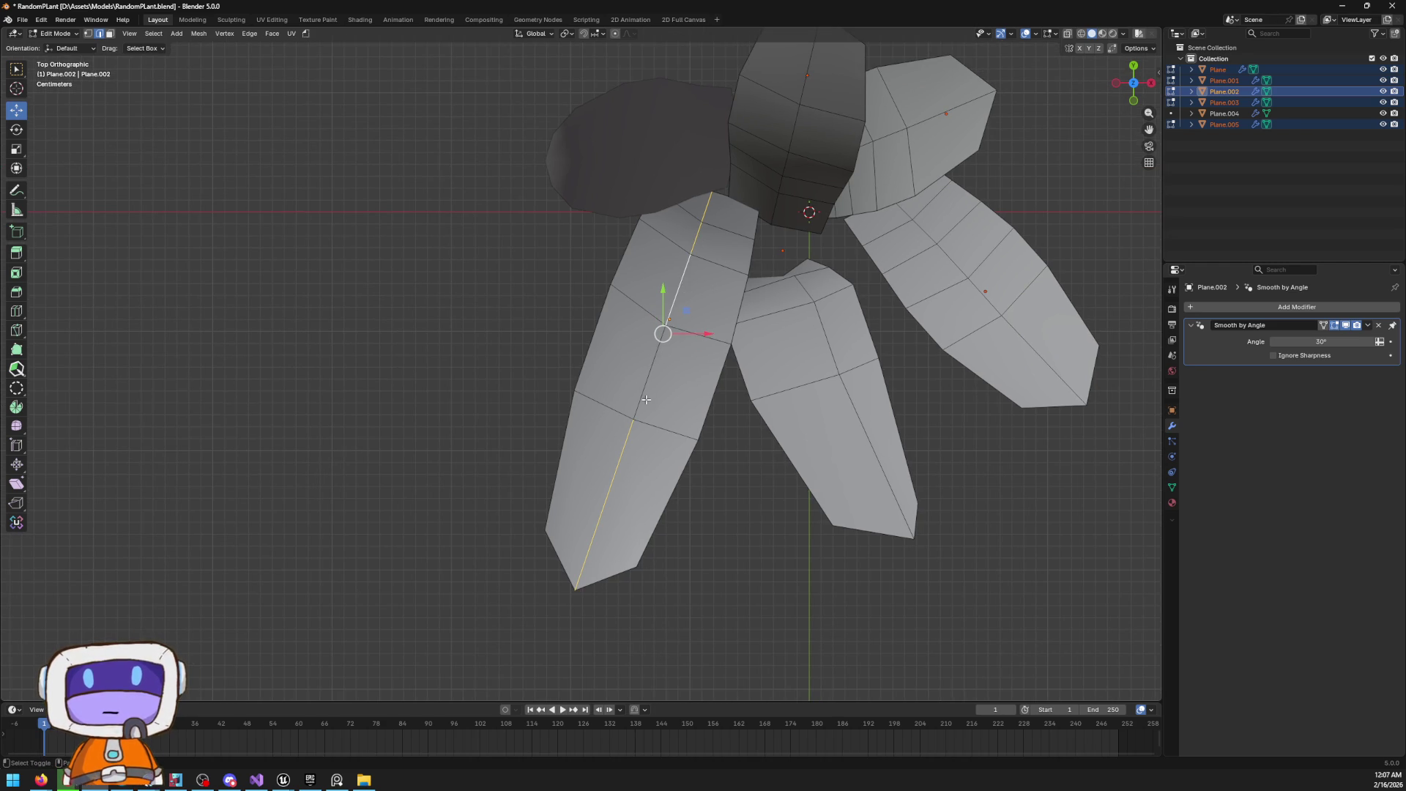
drag(689, 311, 703, 296)
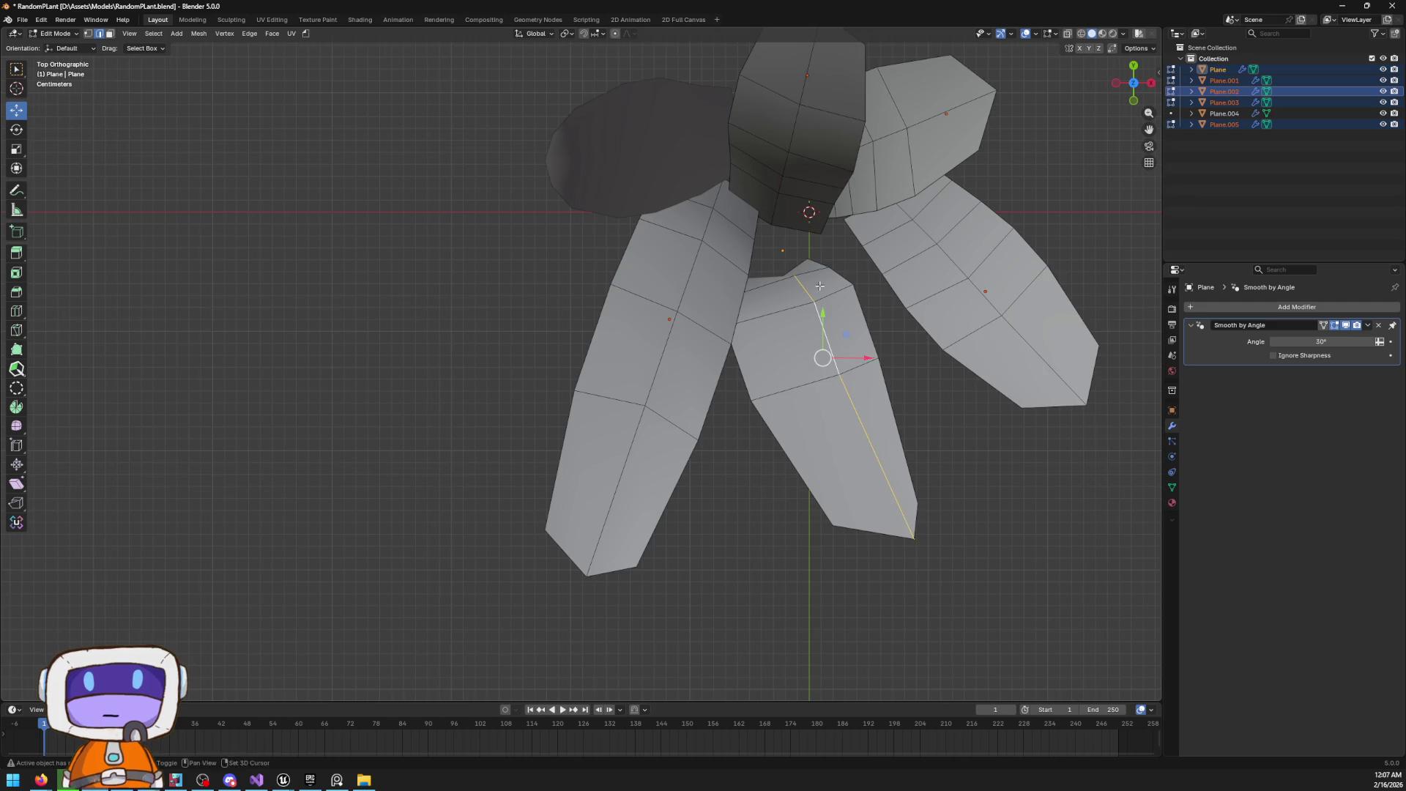
scroll(819, 286, up, 2)
scroll(756, 396, right, 3)
Offset the centre edges of the lower, right and upper-right leaves
drag(766, 386, 754, 375)
scroll(784, 351, up, 3)
scroll(764, 319, right, 5)
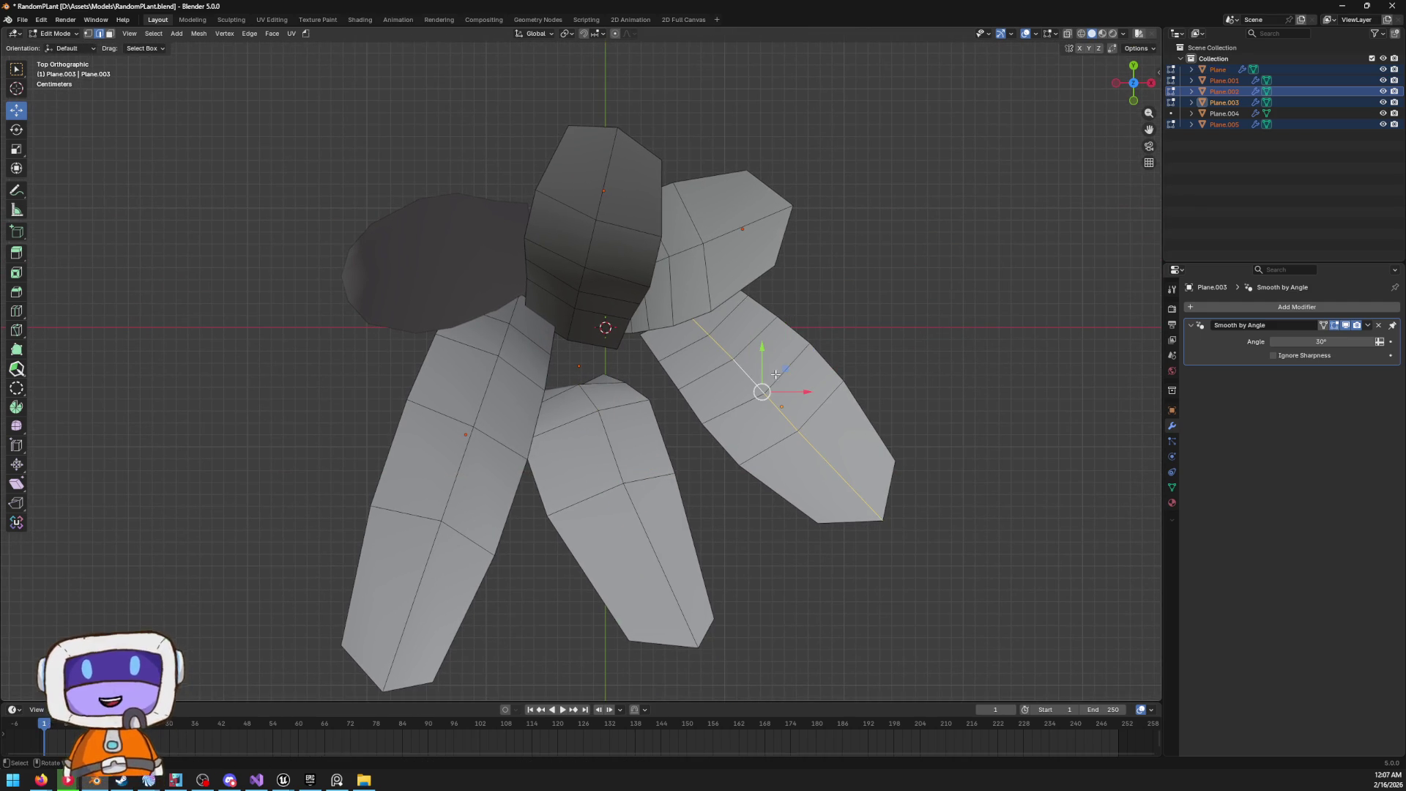
drag(784, 367, 777, 356)
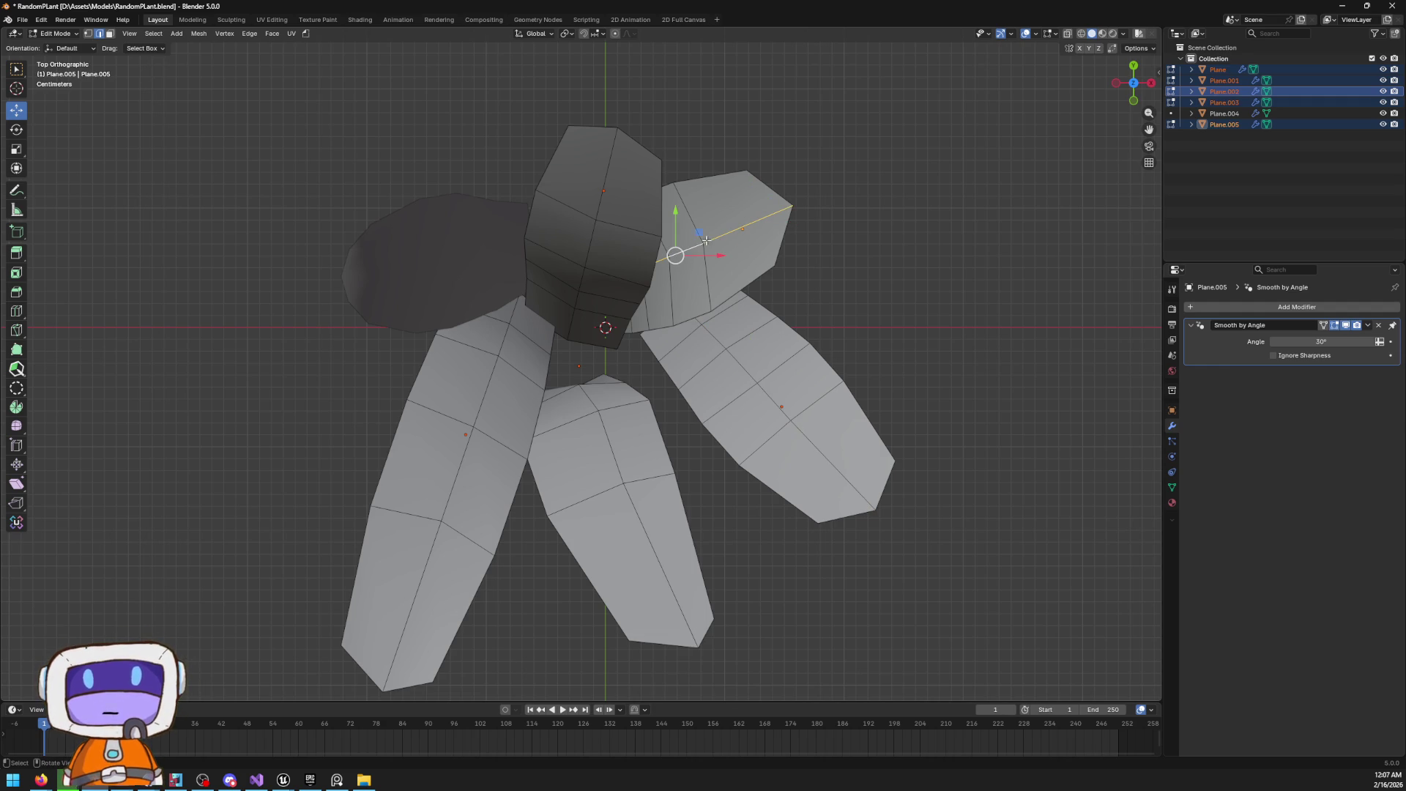
drag(699, 233, 665, 240)
key(Tab)
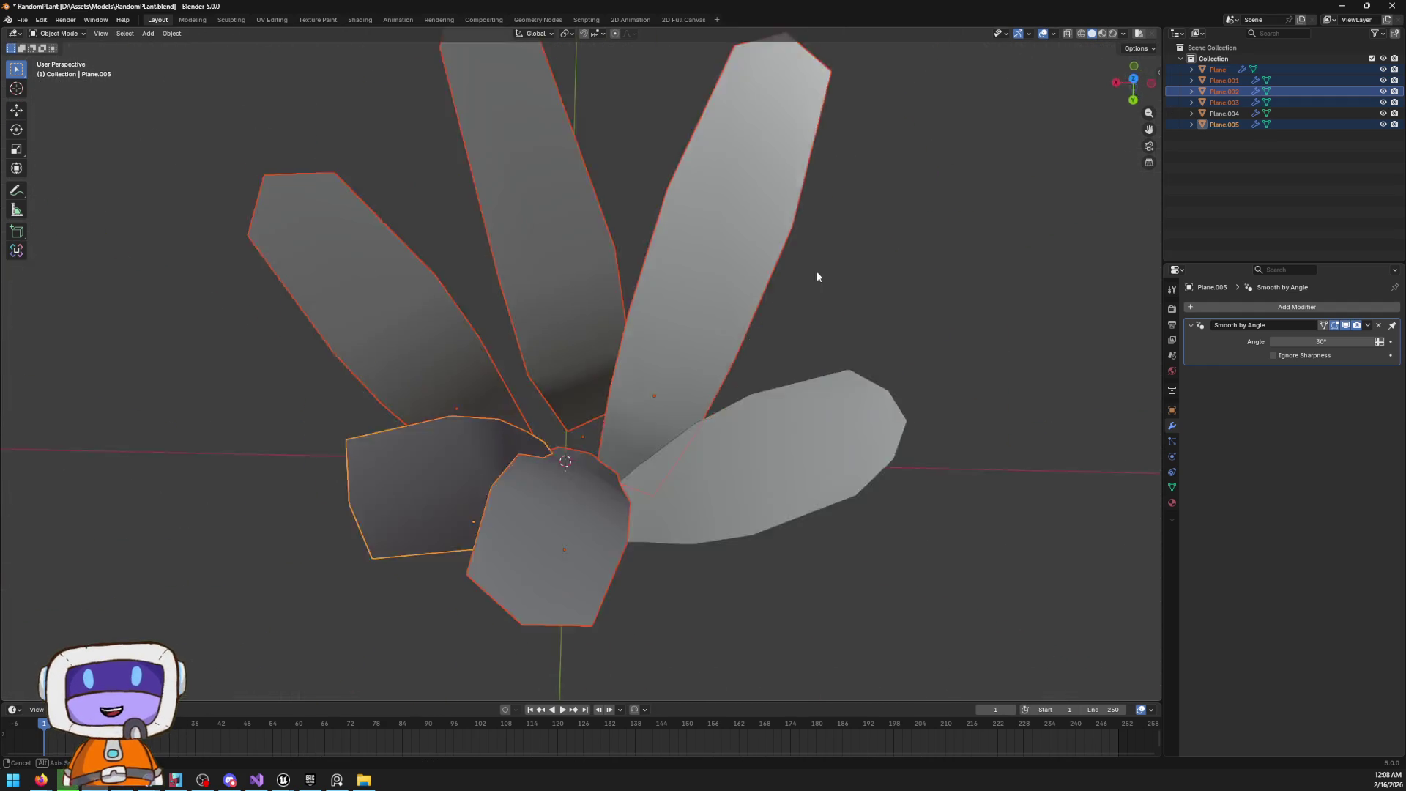
From top view, drag Plane.001 slightly sideways at the plant's centre
mouse_move(943, 333)
mouse_down()
mouse_move(1032, 283)
mouse_move(769, 377)
mouse_move(590, 330)
mouse_move(864, 248)
mouse_up()
click(1132, 90)
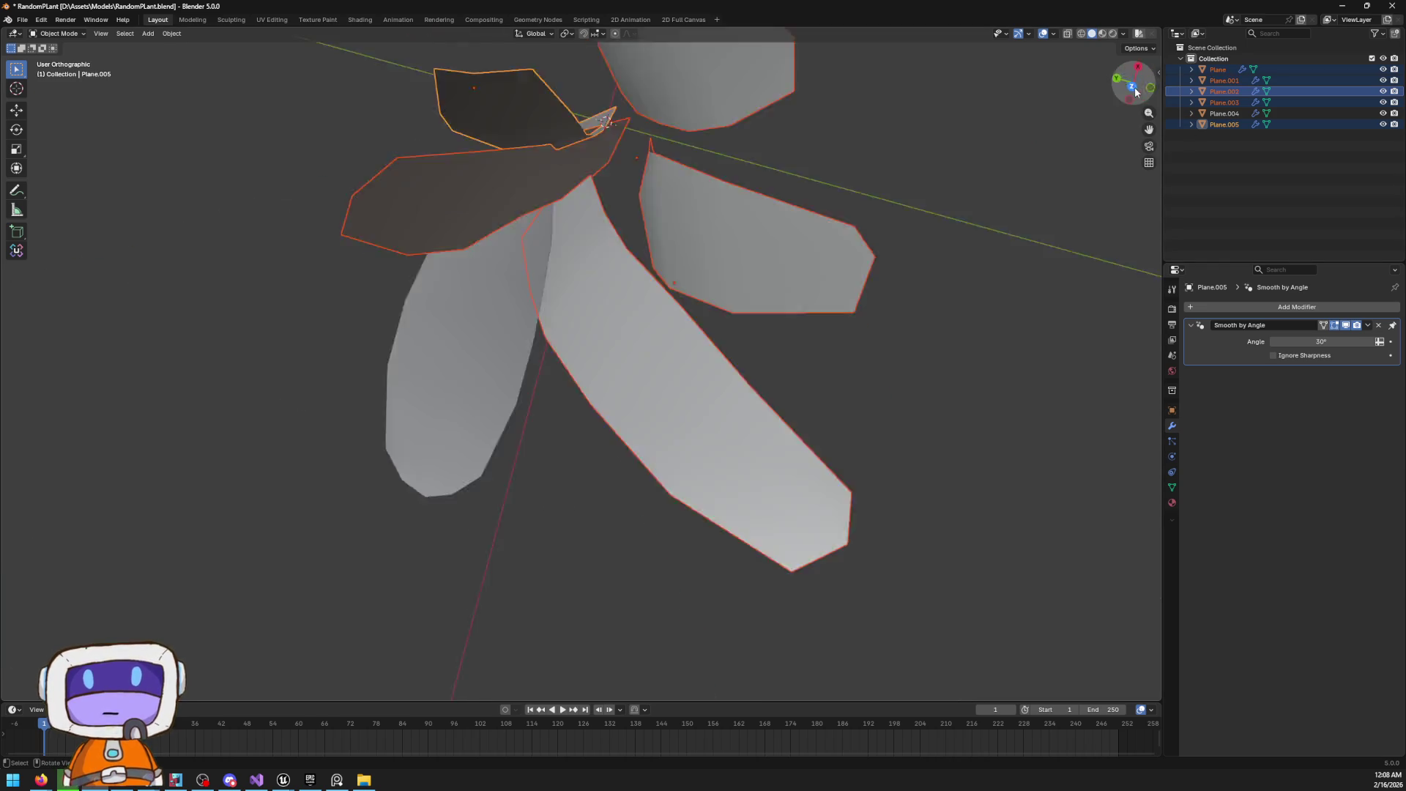
click(673, 244)
mouse_move(672, 244)
mouse_down()
mouse_move(709, 361)
mouse_move(864, 305)
mouse_move(838, 448)
mouse_up()
click(837, 448)
mouse_move(498, 229)
mouse_down()
mouse_move(649, 245)
mouse_move(727, 289)
mouse_up()
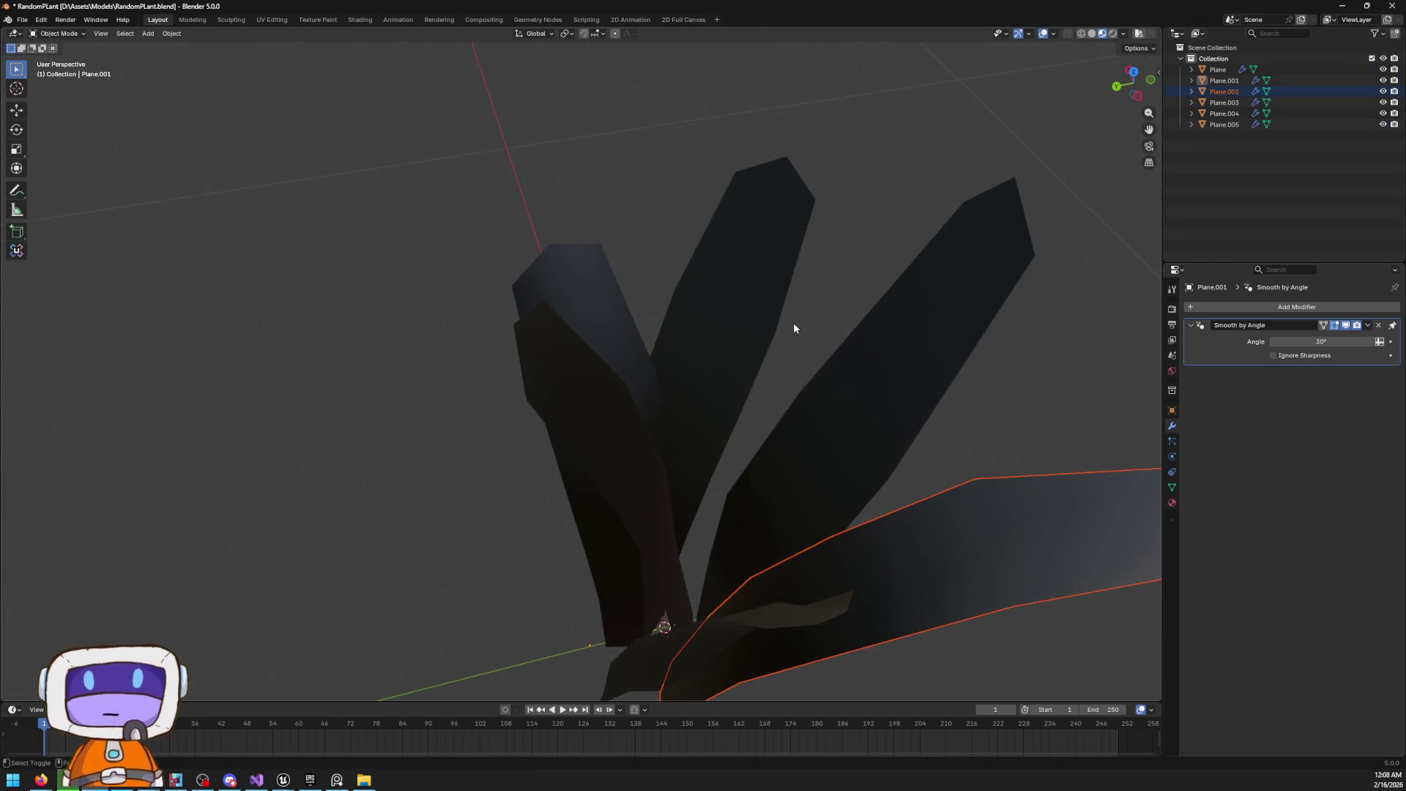
scroll(728, 288, down, 3)
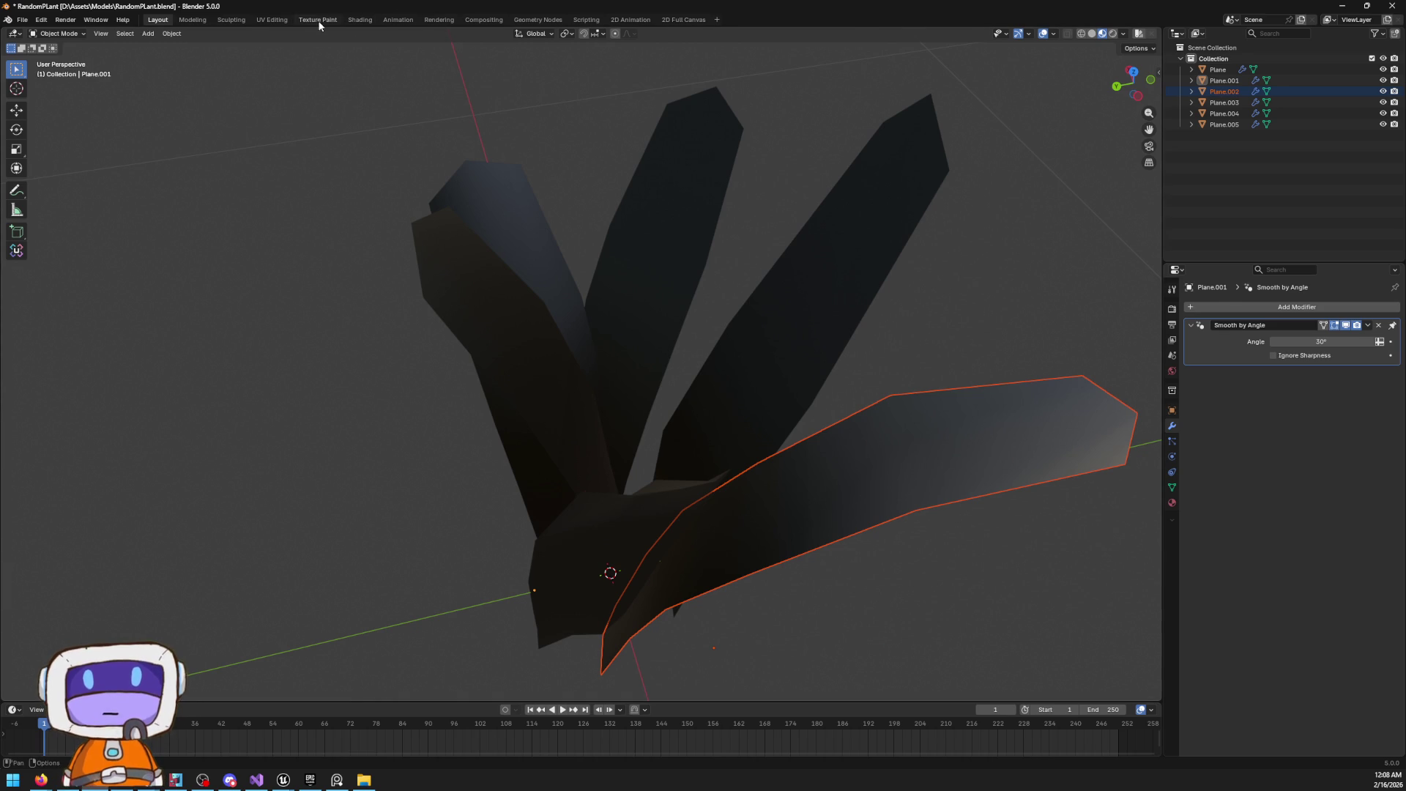
click(319, 20)
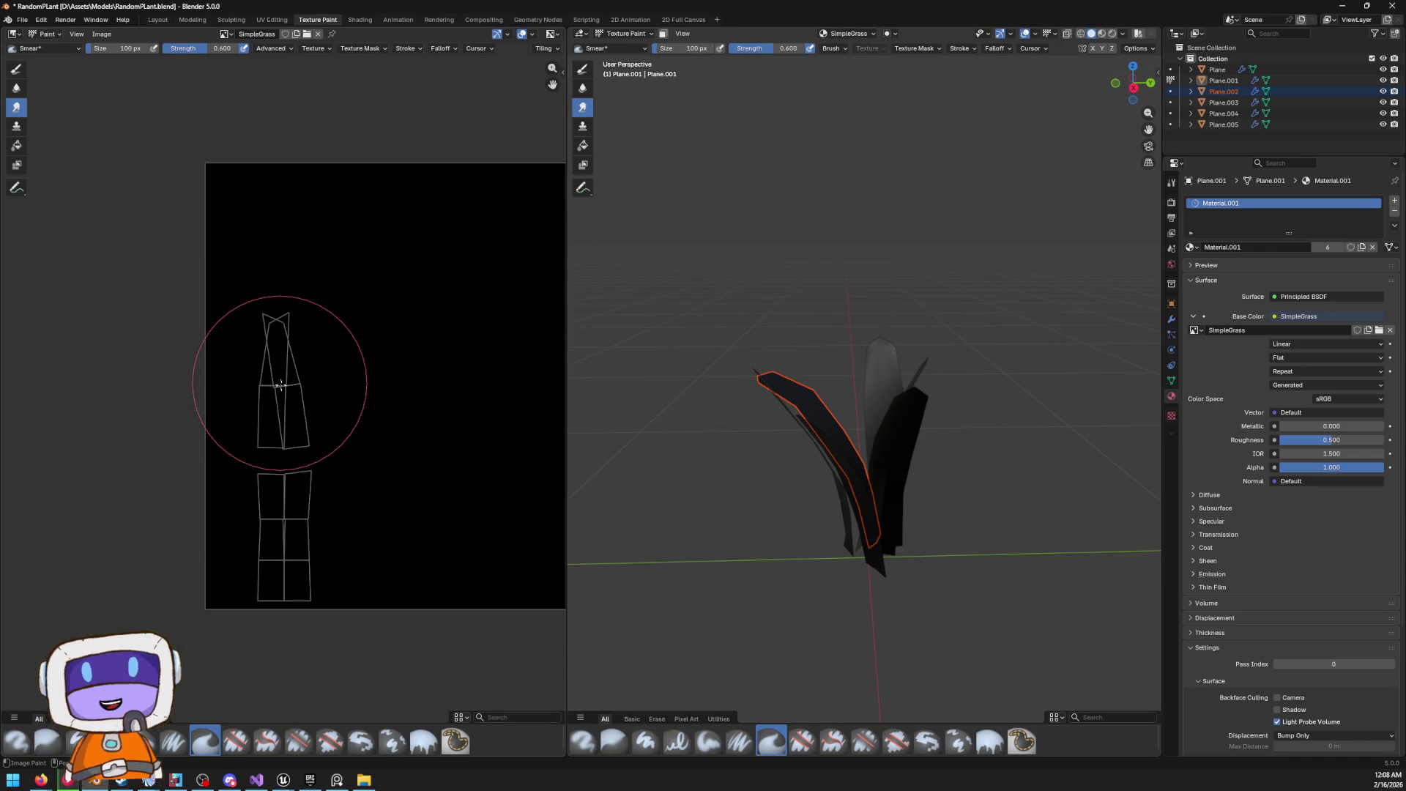
Paint the leaf UV layout green with the Paint Hard brush
click(16, 69)
mouse_move(300, 268)
mouse_down()
mouse_move(315, 314)
mouse_move(275, 644)
mouse_up()
mouse_move(832, 381)
mouse_down()
mouse_move(841, 320)
mouse_move(1112, 301)
mouse_move(848, 383)
mouse_move(857, 366)
mouse_up()
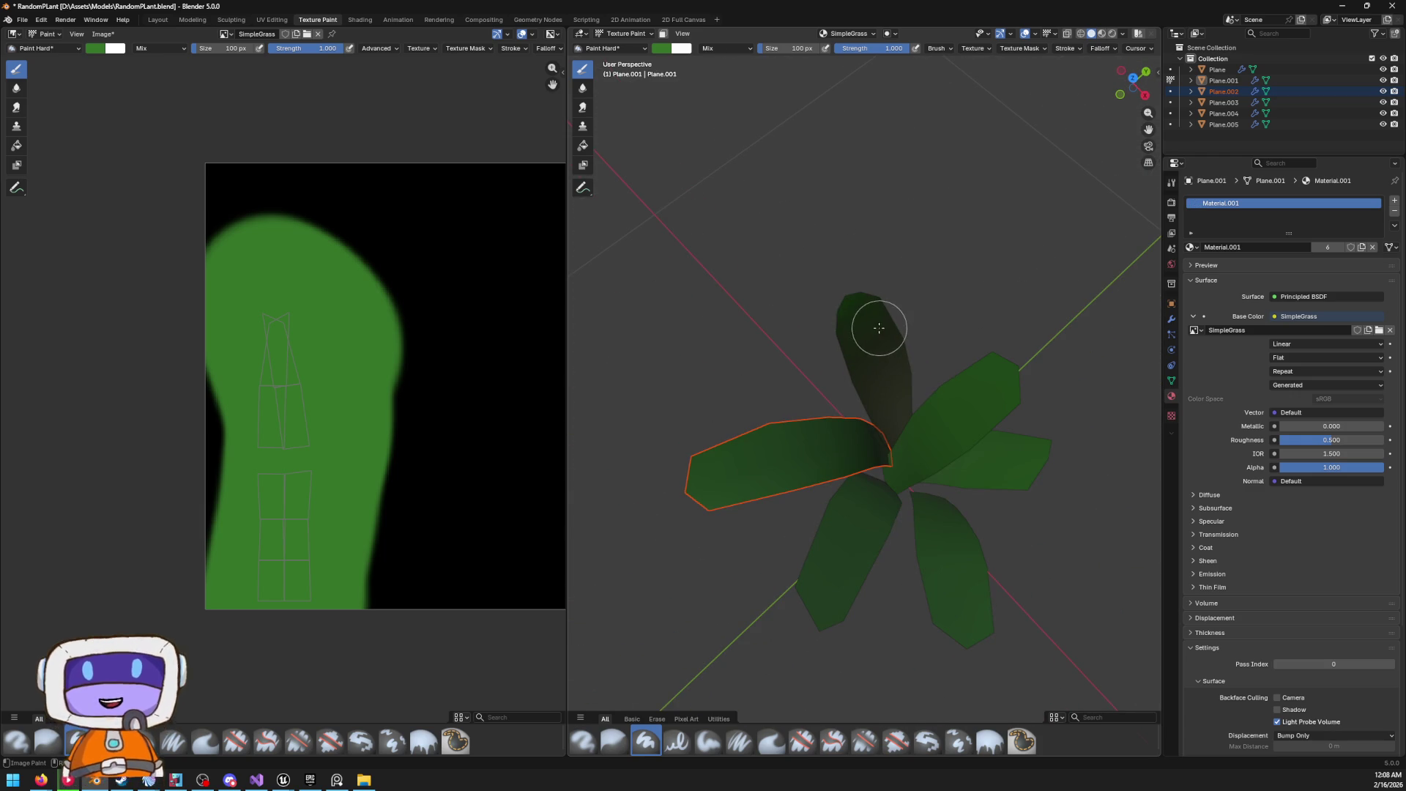
Return to the Modeling workspace in Object Mode
click(193, 20)
mouse_move(512, 337)
mouse_down()
mouse_move(596, 270)
mouse_move(692, 314)
mouse_move(744, 313)
mouse_move(725, 311)
mouse_move(818, 240)
mouse_move(885, 242)
mouse_move(935, 285)
mouse_move(957, 355)
mouse_move(857, 411)
mouse_move(669, 357)
mouse_move(624, 319)
mouse_up()
key(ctrl+Tab)
click(754, 283)
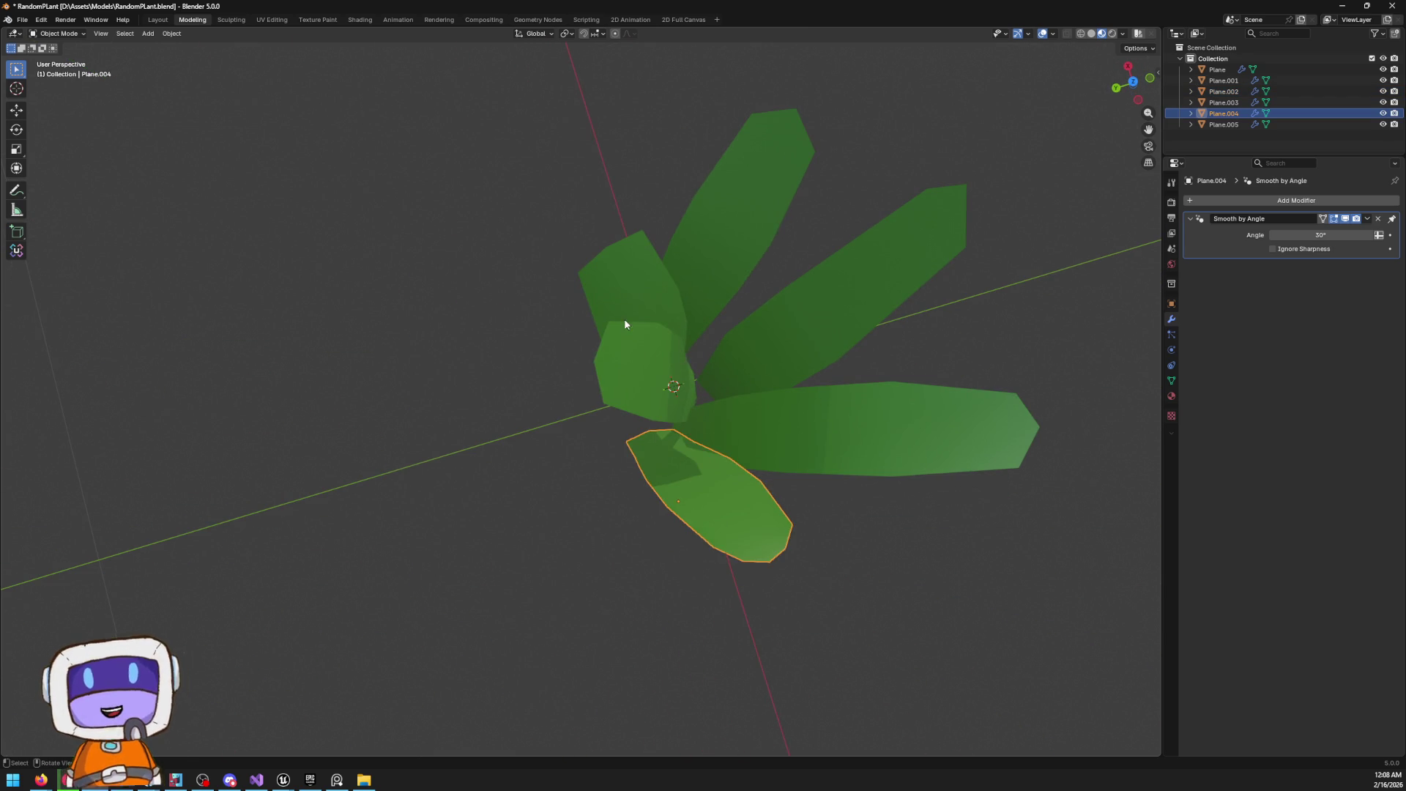
In top view, move Plane.001 farther from the centre and reposition Plane.005
click(659, 366)
click(1134, 84)
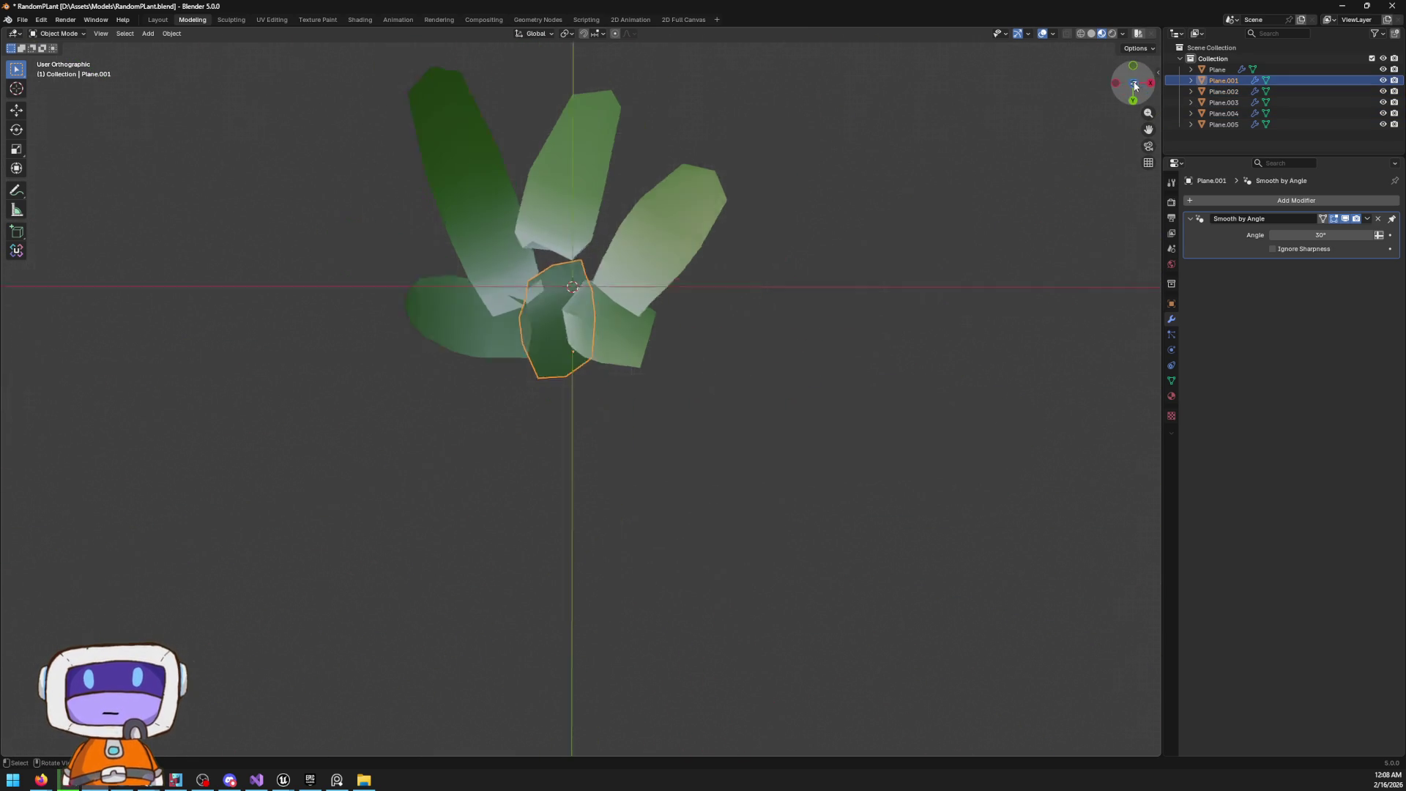
key(g)
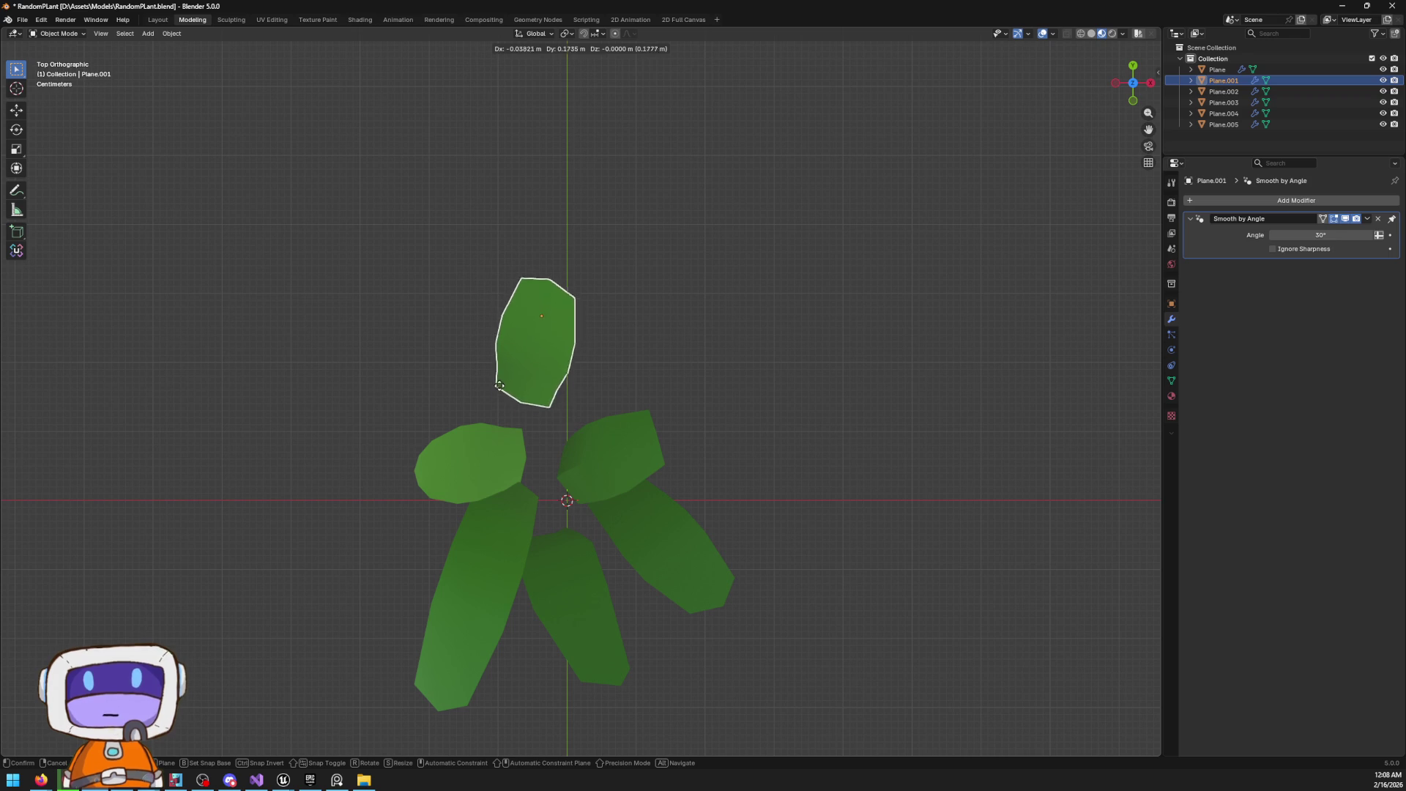
click(497, 419)
click(599, 473)
key(g)
click(577, 465)
Nudge Plane.002 slightly to the right and enter Edit Mode on its mesh
mouse_move(577, 465)
mouse_down()
mouse_move(705, 423)
mouse_move(737, 496)
mouse_move(715, 449)
mouse_move(726, 411)
mouse_up()
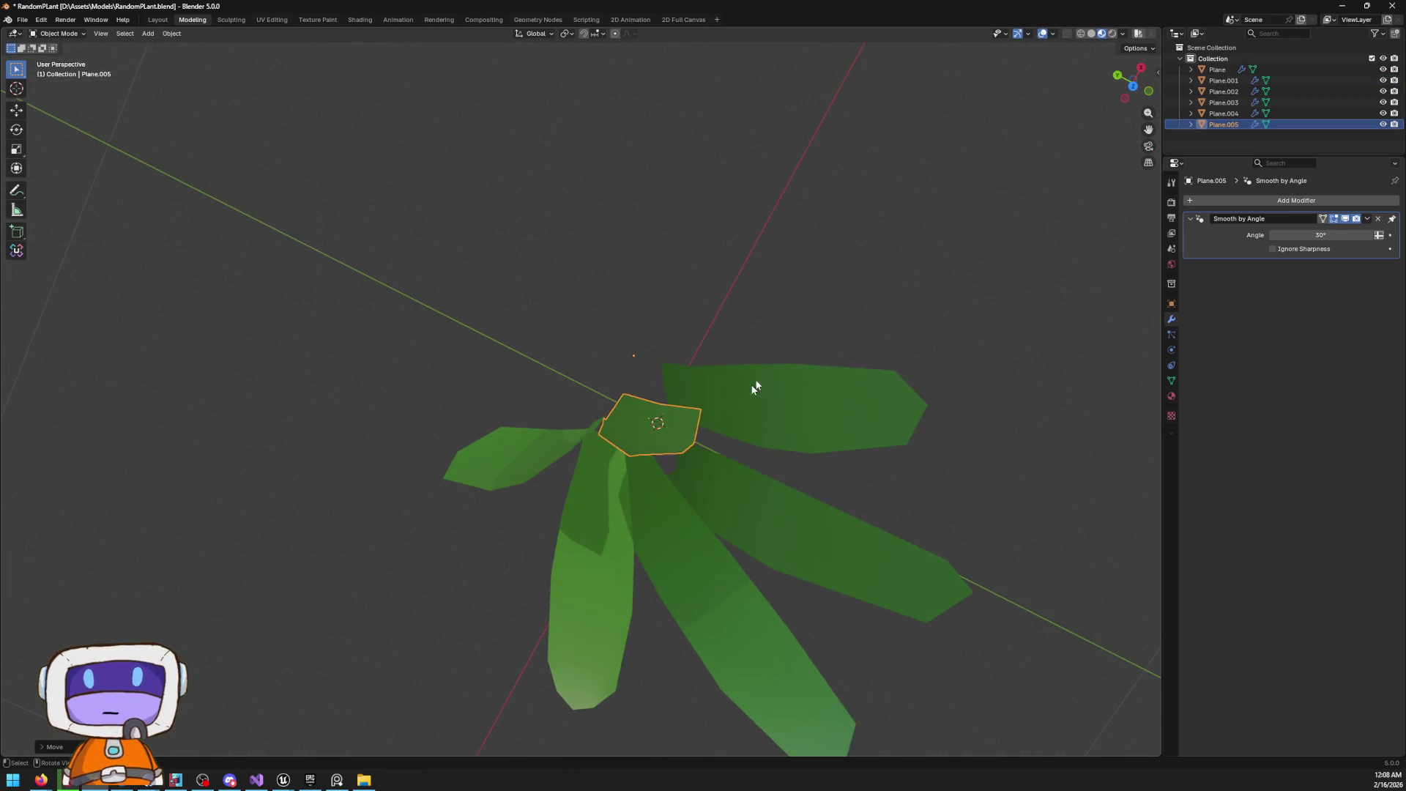
click(1133, 86)
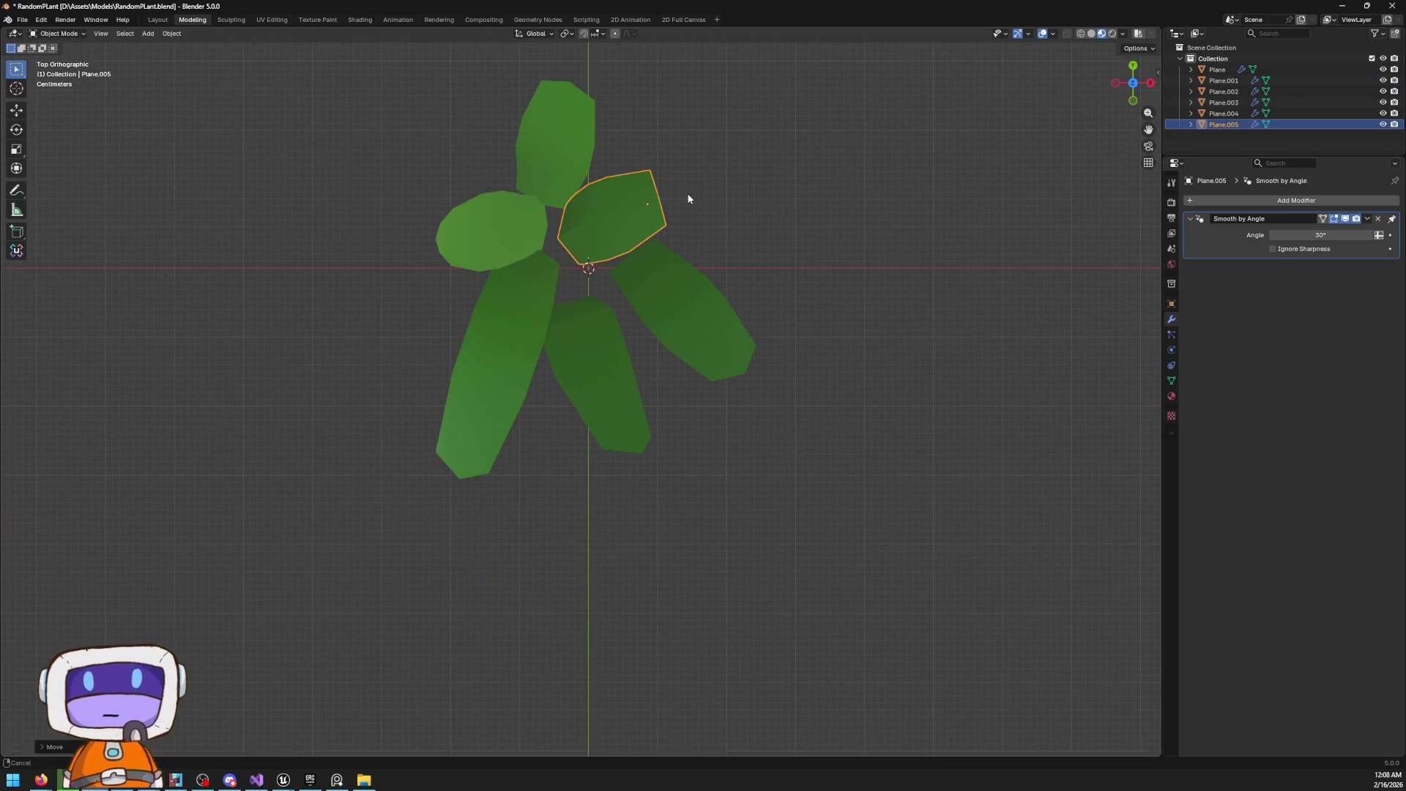
click(532, 317)
key(g)
click(564, 318)
mouse_move(564, 318)
mouse_down()
mouse_move(781, 290)
mouse_move(677, 290)
mouse_up()
key(Tab)
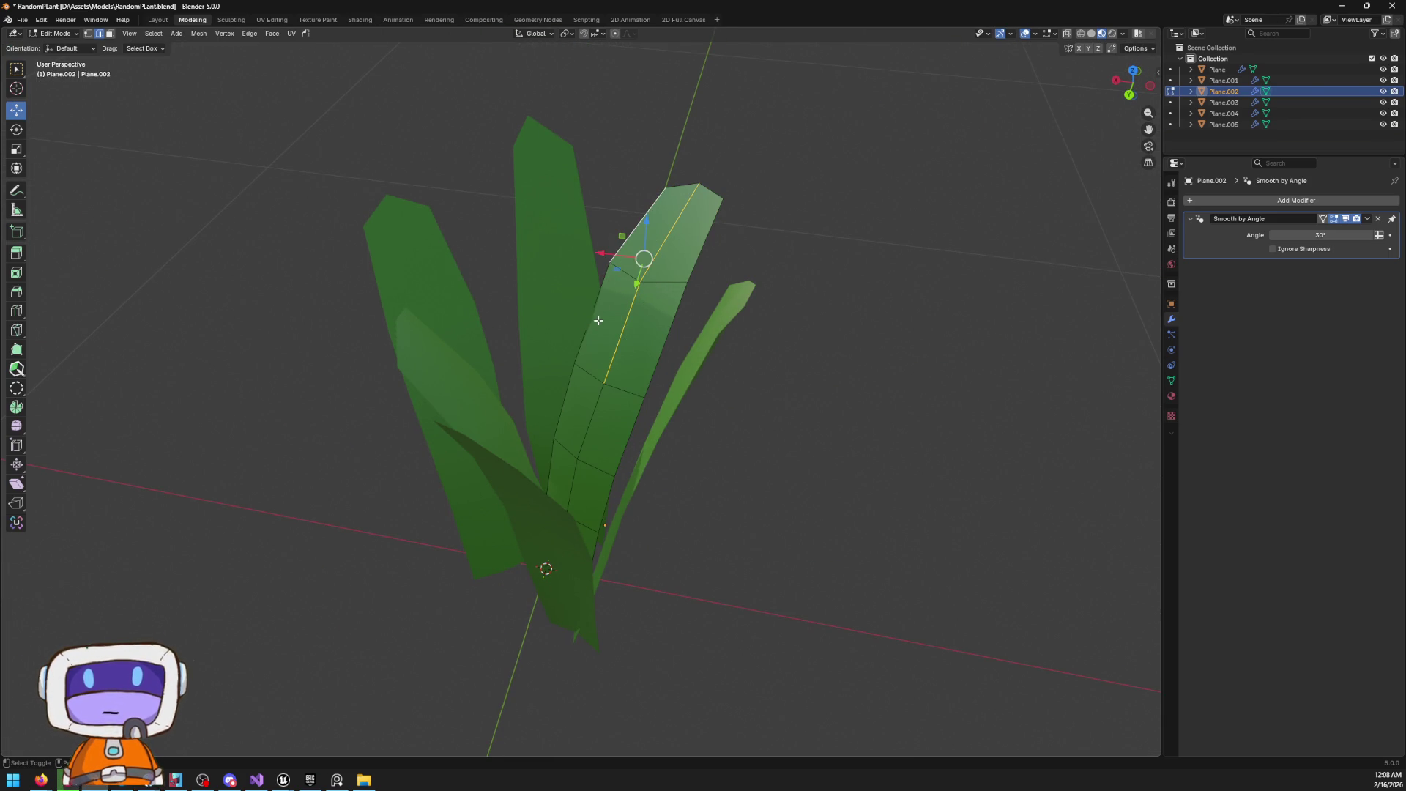
Rotate and move the selected Plane.002 leaf faces
drag(694, 249, 718, 266)
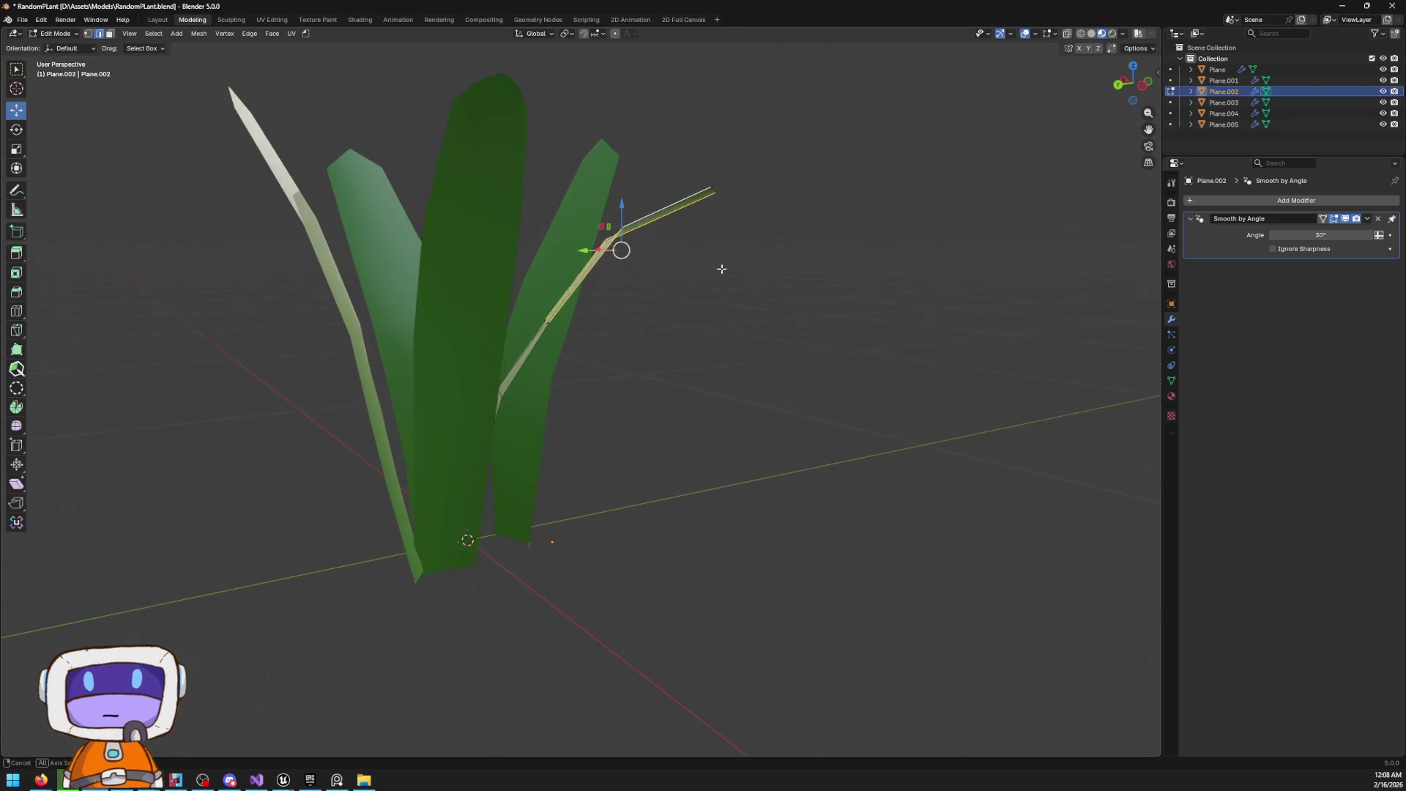
key(r)
click(772, 176)
key(g)
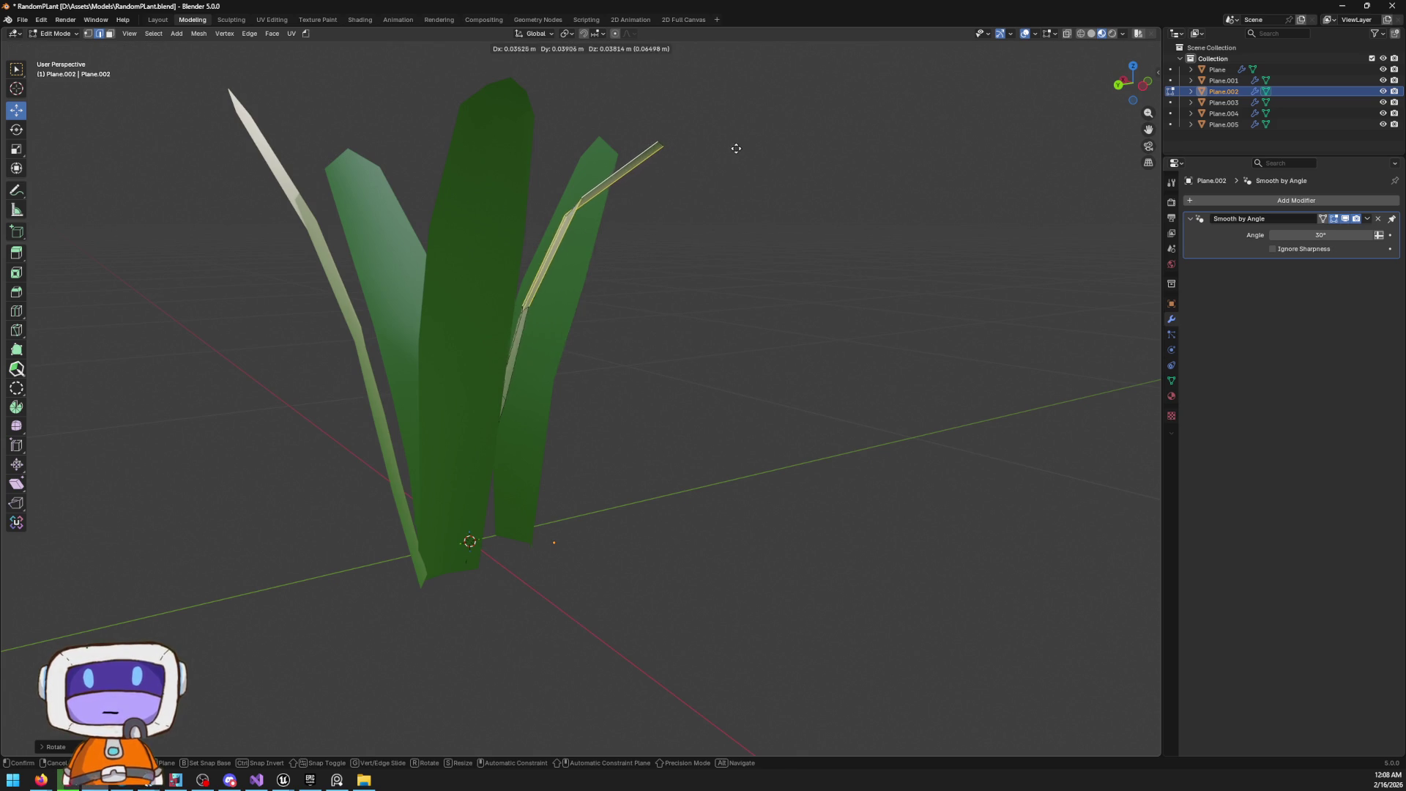
click(632, 249)
Select the leaf-tip face in wireframe and rotate it three times upward
drag(626, 214, 848, 337)
key(shift+z)
drag(558, 217, 869, 377)
drag(860, 292, 847, 289)
key(r)
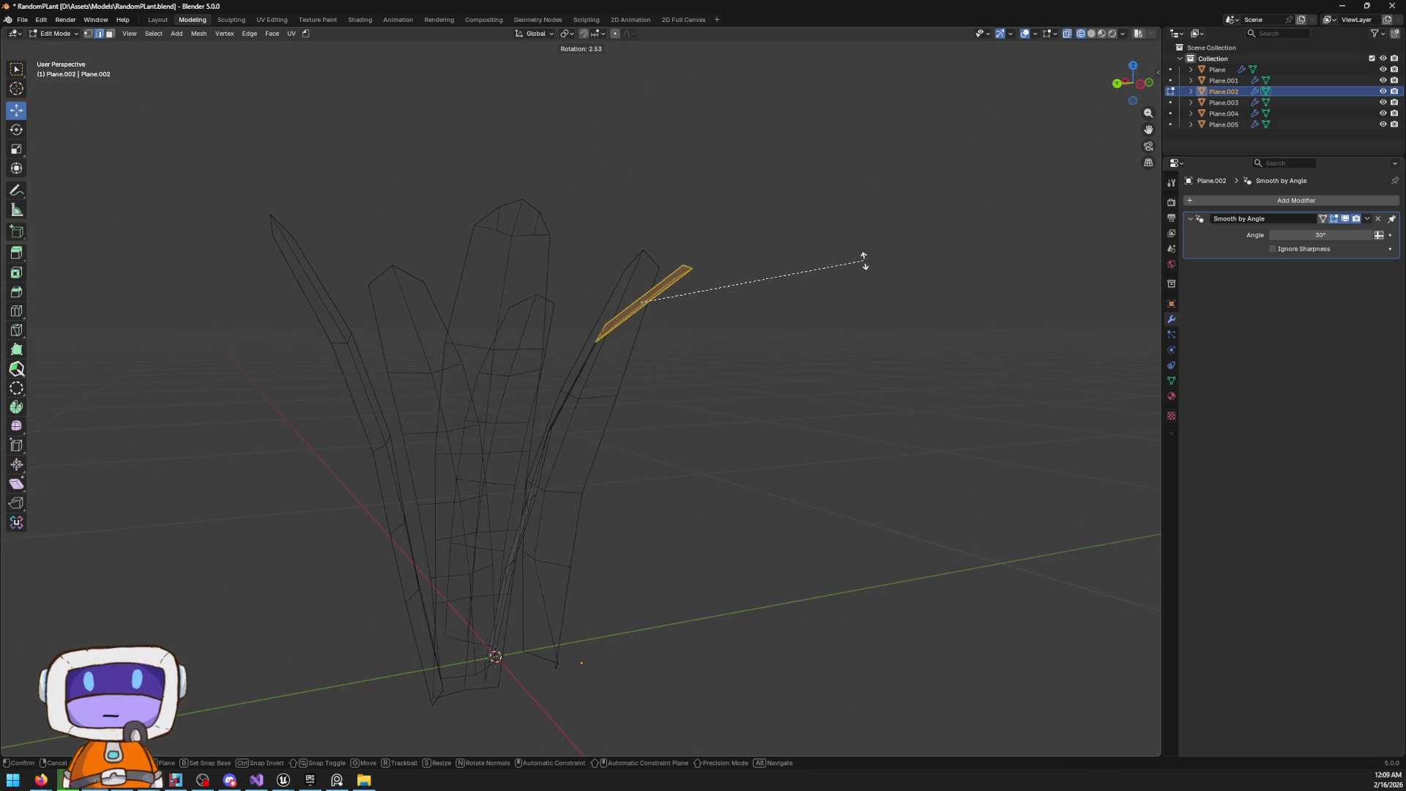
click(810, 210)
key(r)
click(863, 217)
key(r)
click(871, 216)
key(z)
click(949, 364)
Enable proportional editing and move the leaf tip with smooth falloff
mouse_move(722, 327)
mouse_down()
mouse_move(857, 302)
mouse_move(855, 342)
mouse_move(899, 341)
mouse_move(881, 257)
mouse_up()
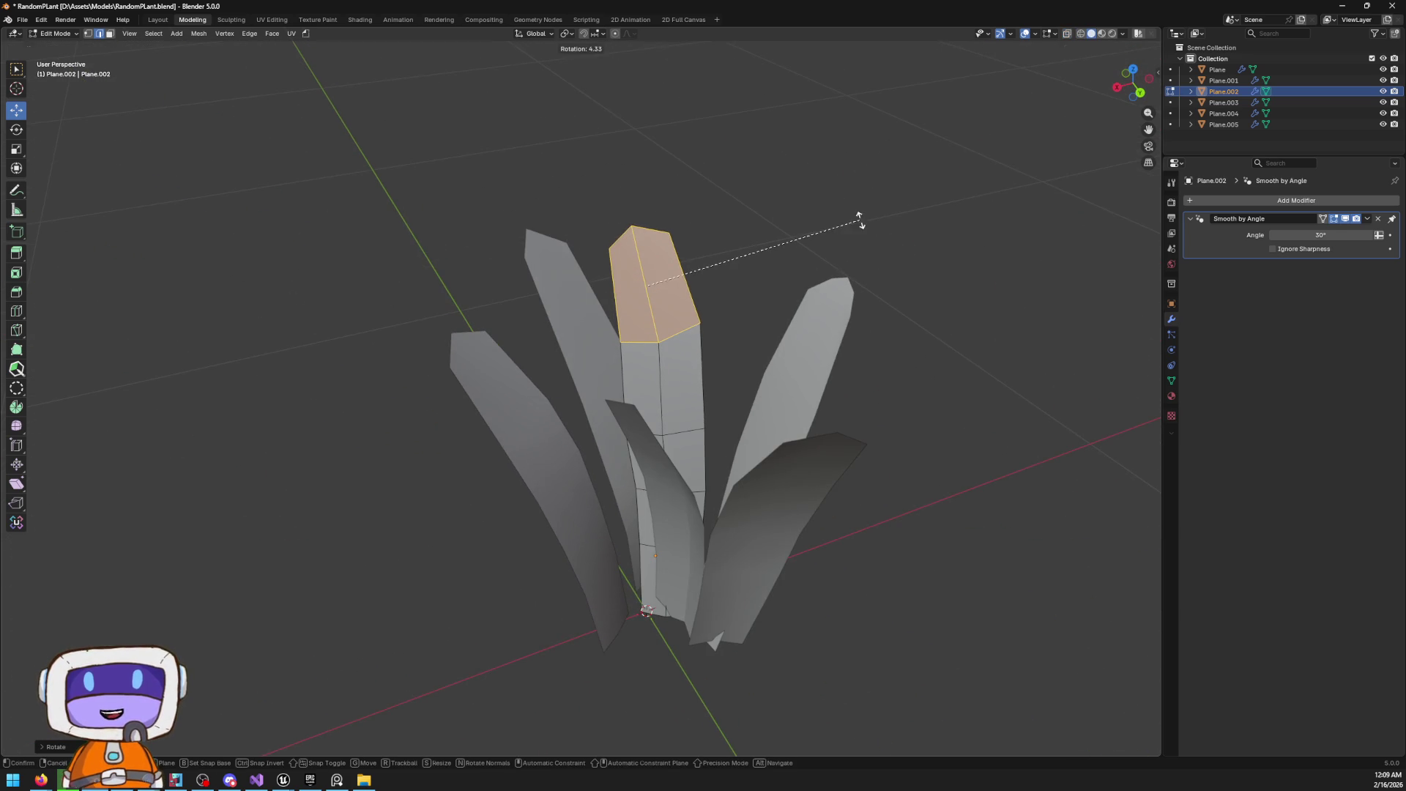
key(g)
click(801, 285)
click(613, 34)
key(g)
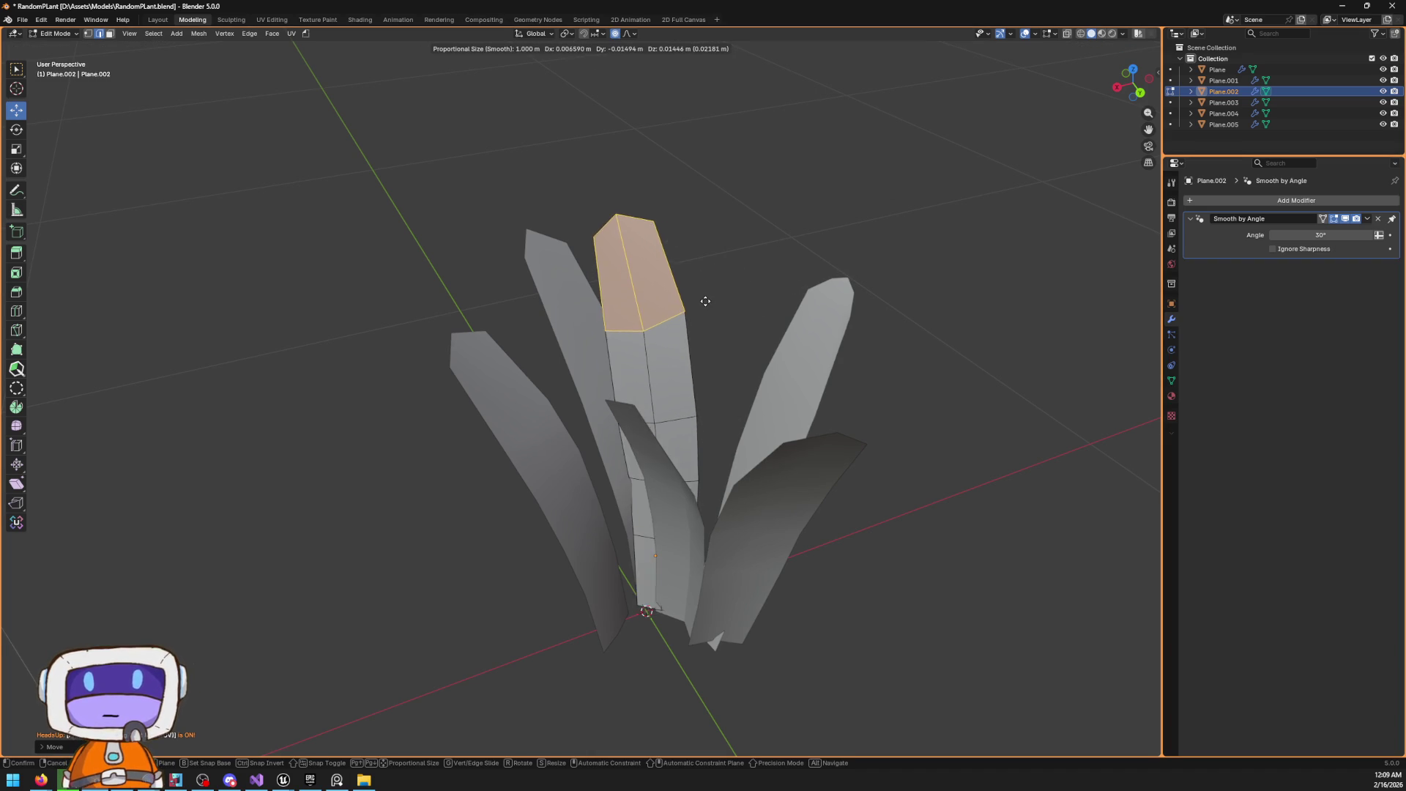
scroll(676, 255, down, 20)
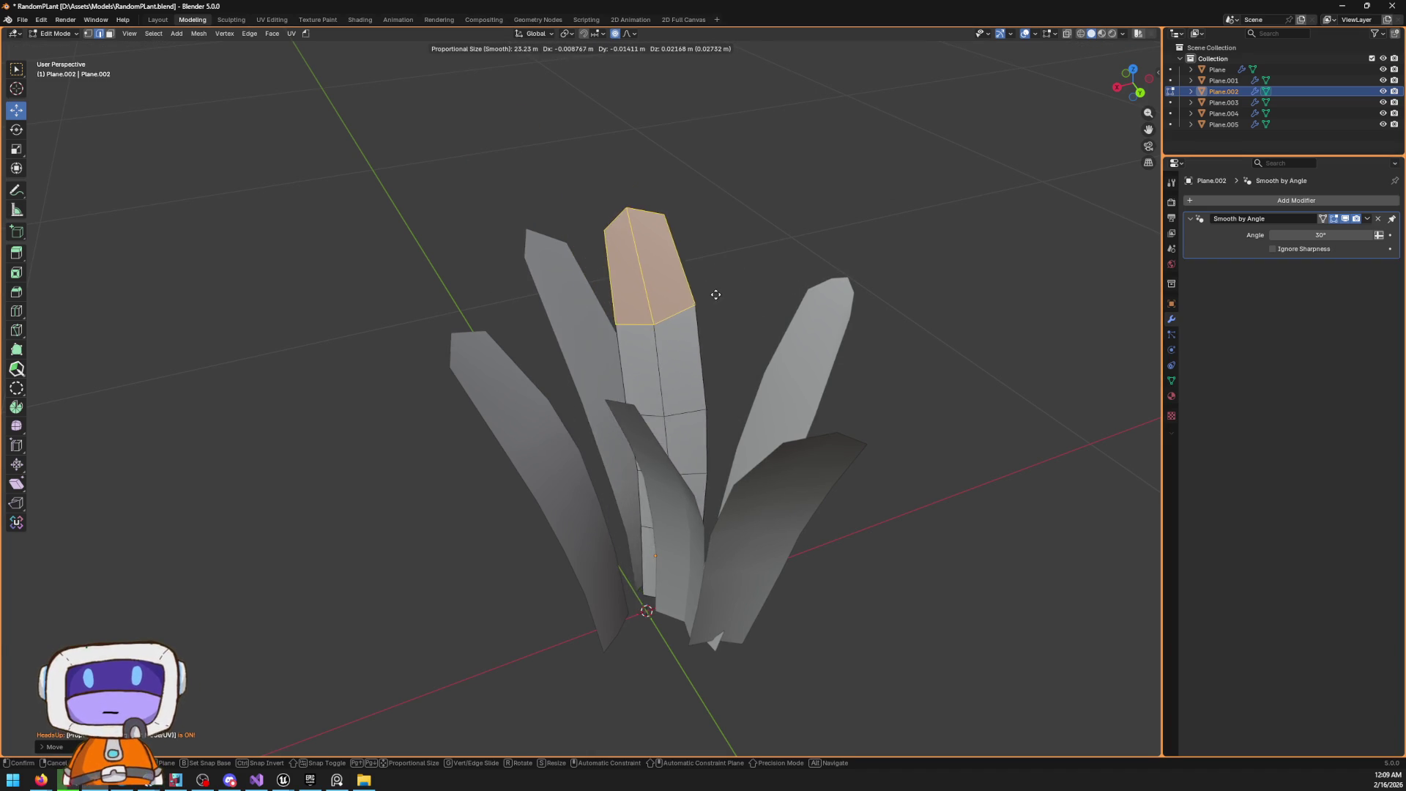
scroll(710, 280, down, 3)
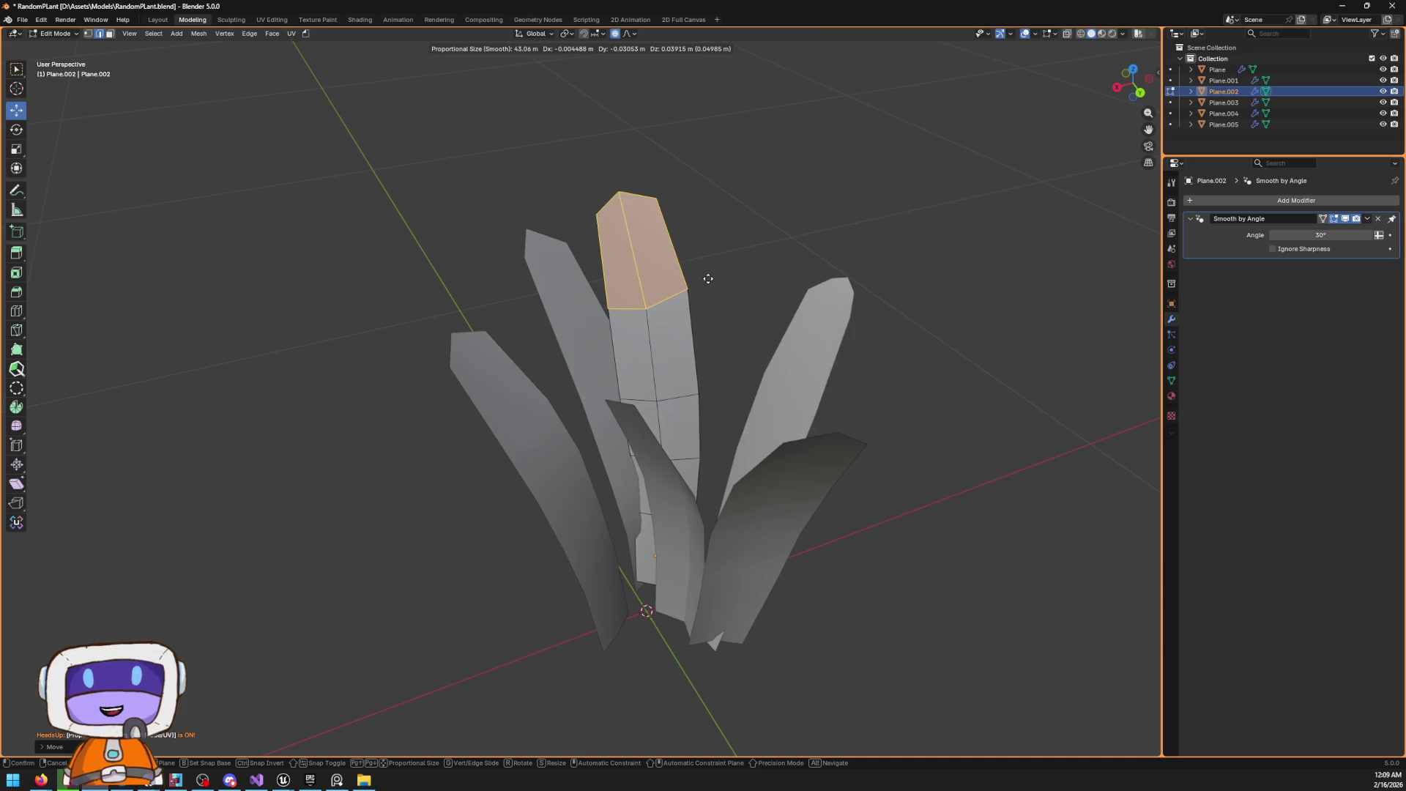
scroll(703, 281, up, 14)
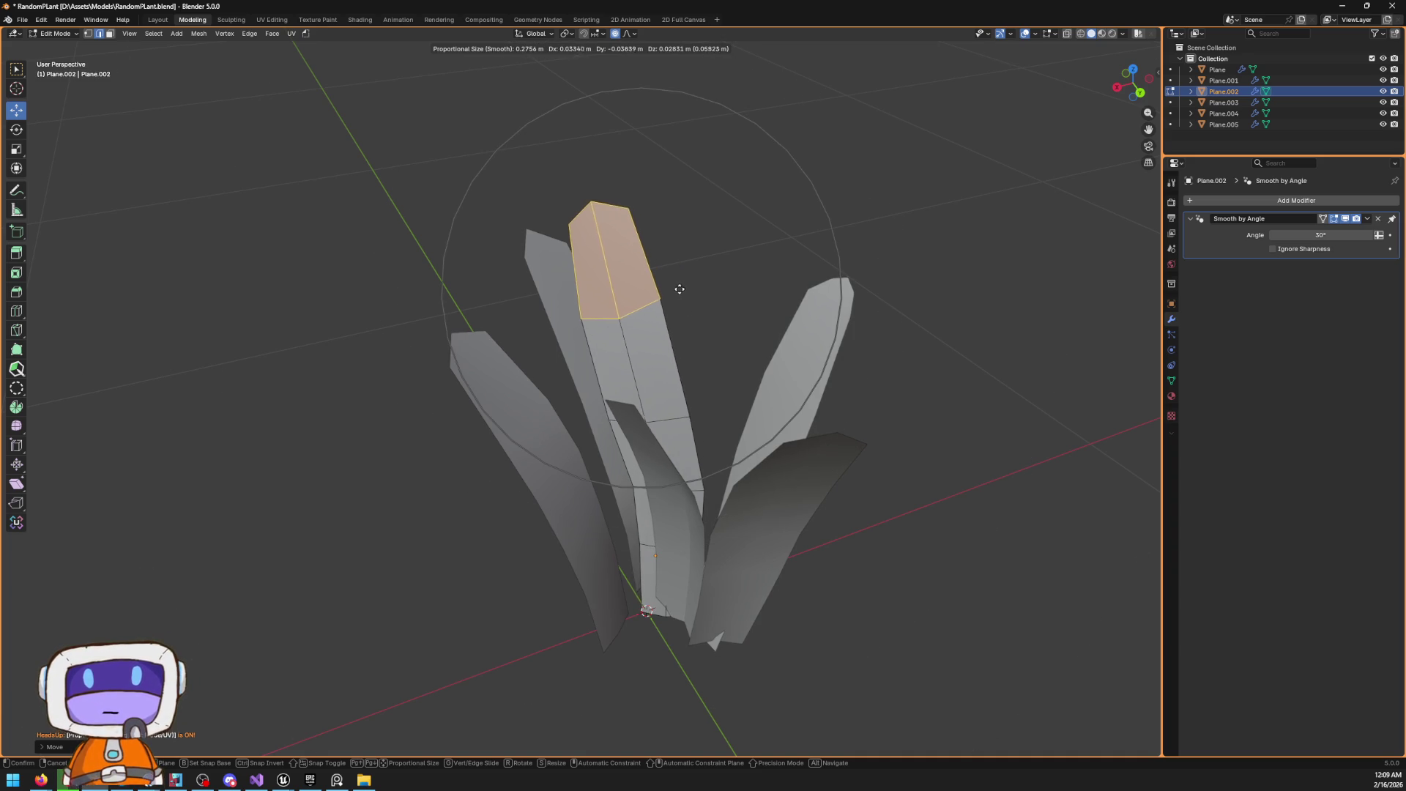
scroll(692, 286, down, 2)
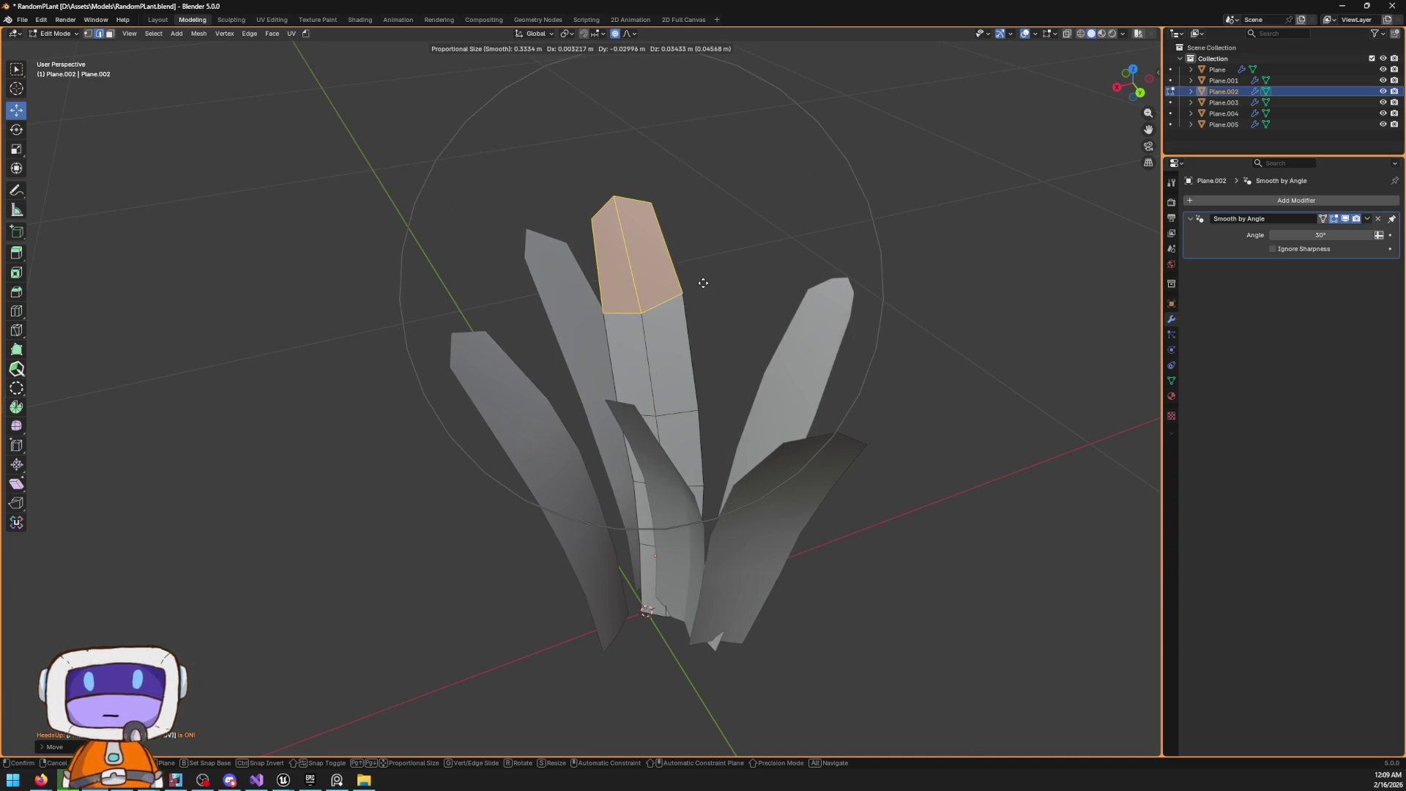
click(701, 288)
mouse_move(760, 314)
mouse_down()
mouse_move(731, 311)
mouse_move(838, 317)
mouse_move(832, 347)
mouse_up()
Bend the top faces of the upright Plane.004 leaf with proportional rotation
key(Tab)
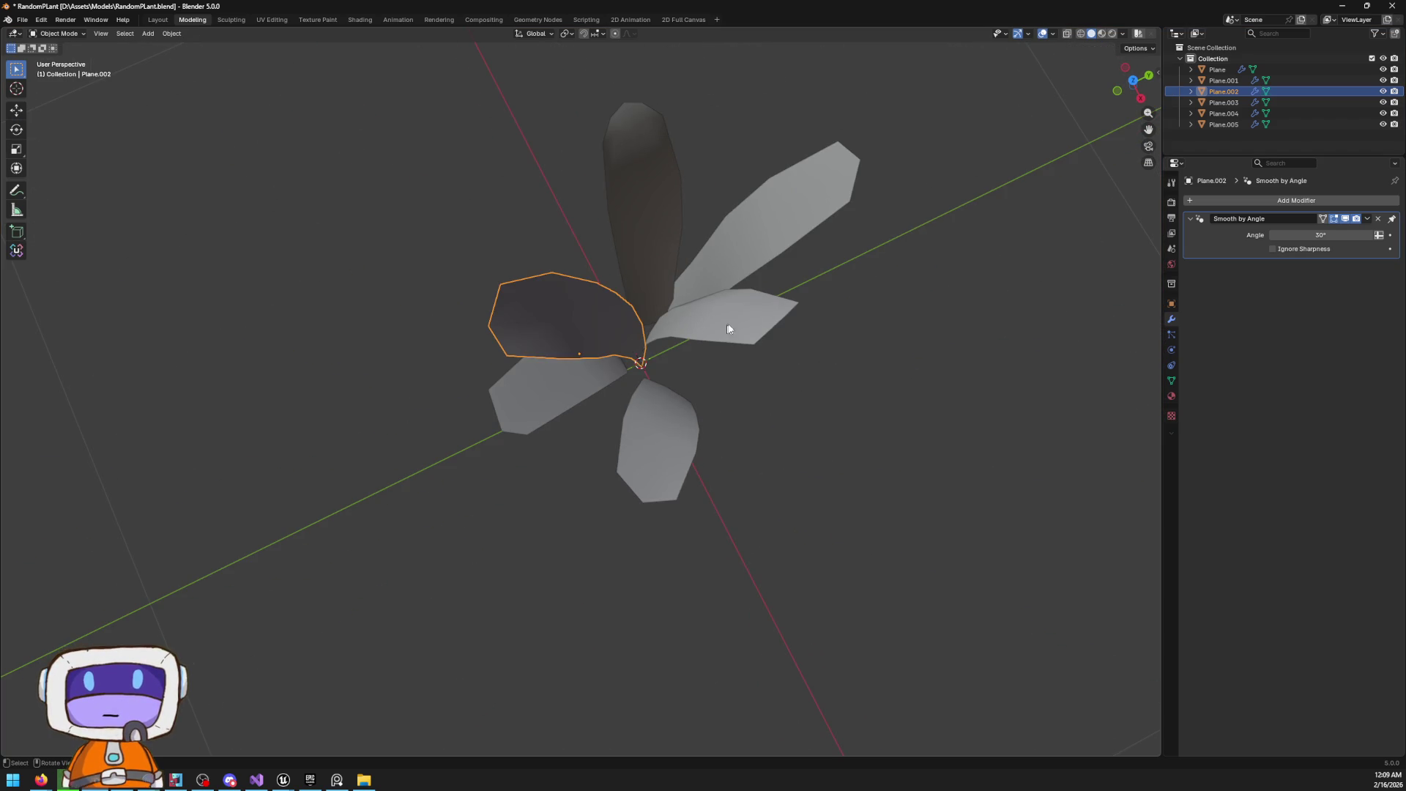
shift+click(716, 322)
key(Tab)
mouse_move(715, 323)
mouse_down()
mouse_move(817, 311)
mouse_move(806, 271)
mouse_move(907, 308)
mouse_move(1070, 292)
mouse_move(1081, 314)
mouse_move(1123, 313)
mouse_move(756, 326)
mouse_move(718, 237)
mouse_up()
key(Tab)
click(769, 323)
key(Tab)
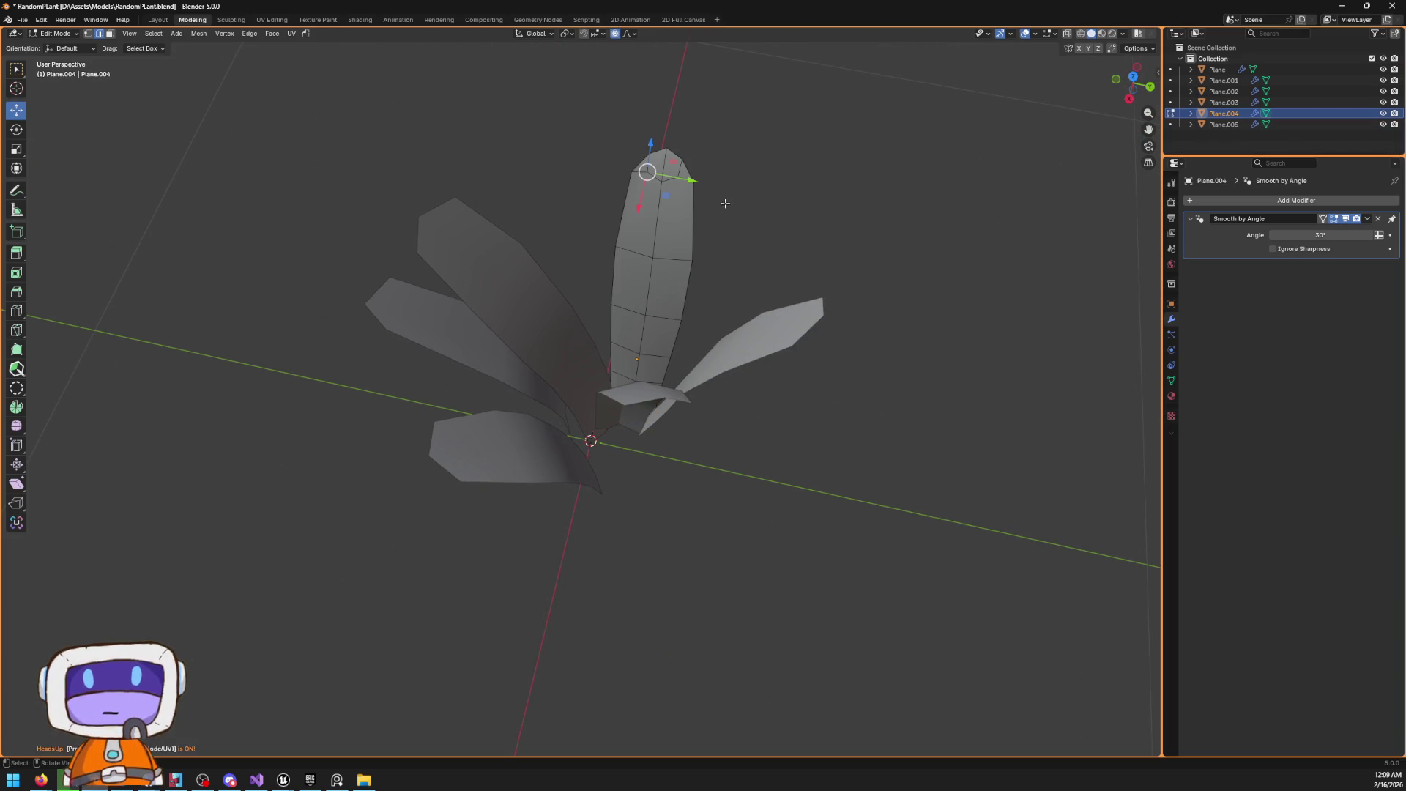
mouse_move(547, 84)
mouse_down()
mouse_move(854, 317)
mouse_move(846, 299)
mouse_up()
key(r)
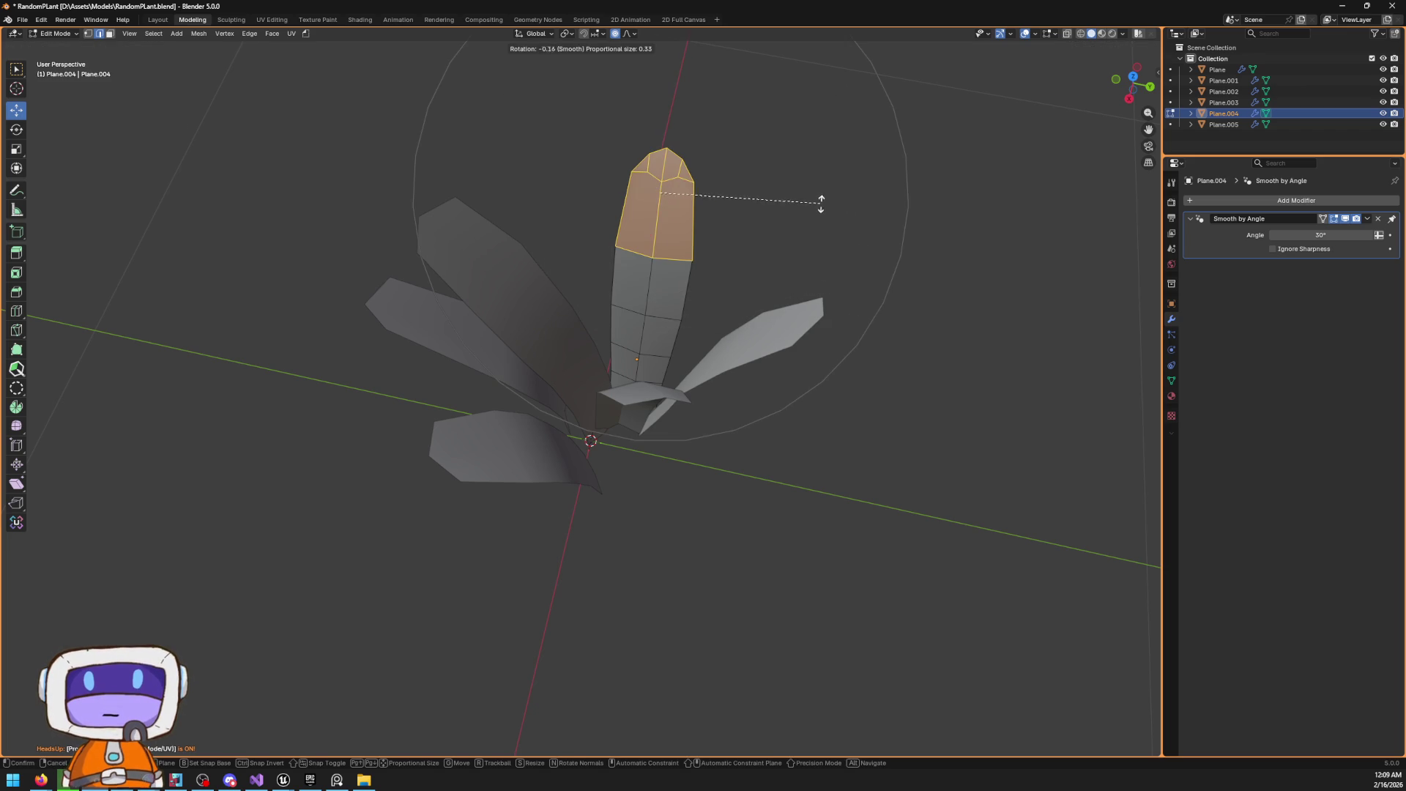
click(854, 229)
Bend the Plane.001 leaf's tip vertex with proportional rotation
key(Tab)
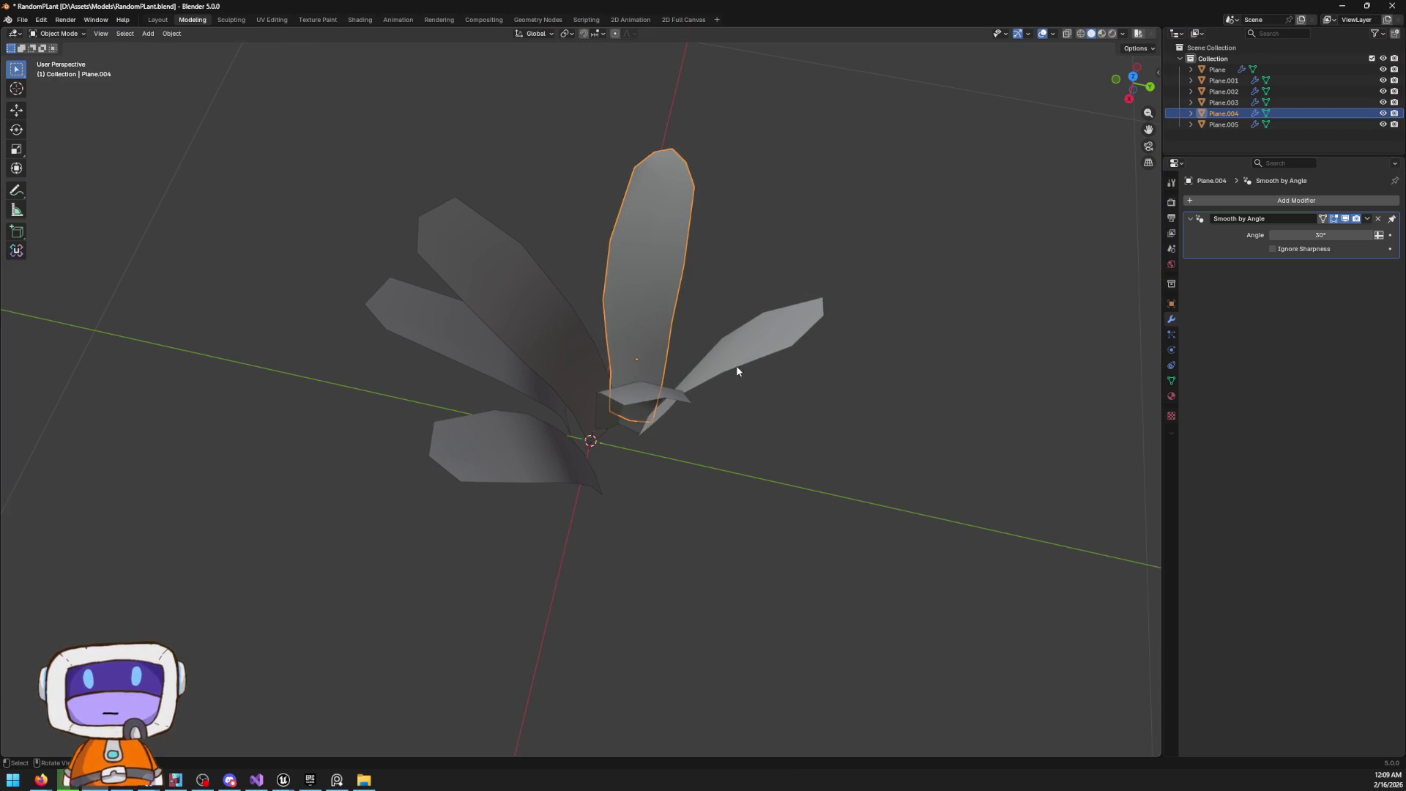
click(735, 367)
mouse_move(627, 298)
mouse_down()
mouse_move(829, 267)
mouse_move(898, 279)
mouse_move(806, 305)
mouse_move(784, 279)
mouse_up()
key(Tab)
drag(396, 132, 657, 218)
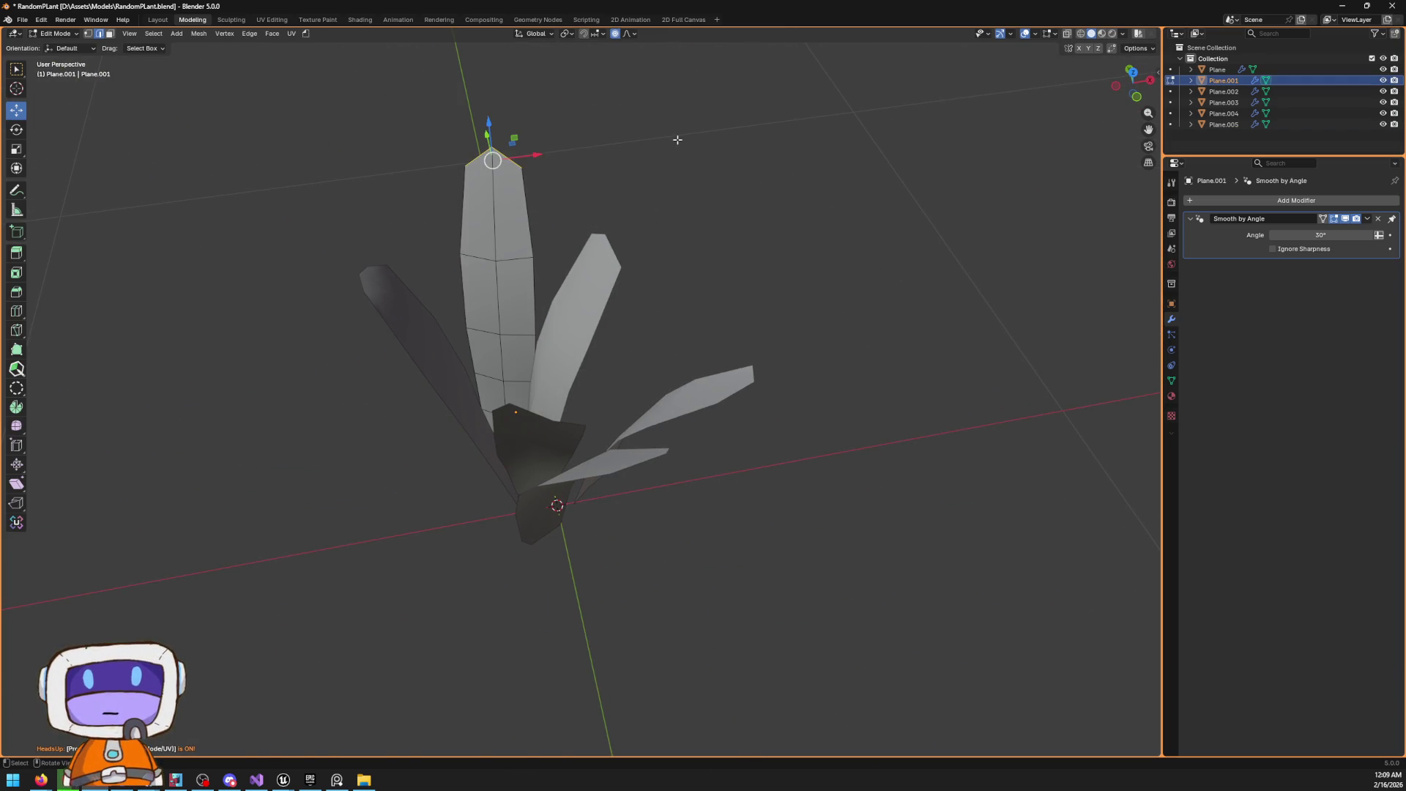
key(r)
click(659, 135)
Bend the Plane.001 tip again and move it further left
mouse_move(659, 135)
mouse_down()
mouse_move(842, 213)
mouse_move(713, 160)
mouse_move(888, 159)
mouse_up()
key(r)
click(848, 141)
key(g)
click(796, 175)
mouse_move(641, 224)
mouse_down()
mouse_move(747, 236)
mouse_move(725, 289)
mouse_move(651, 246)
mouse_move(612, 246)
mouse_up()
Select the top Plane.003 leaf and move it to a new position
key(Tab)
click(603, 276)
key(g)
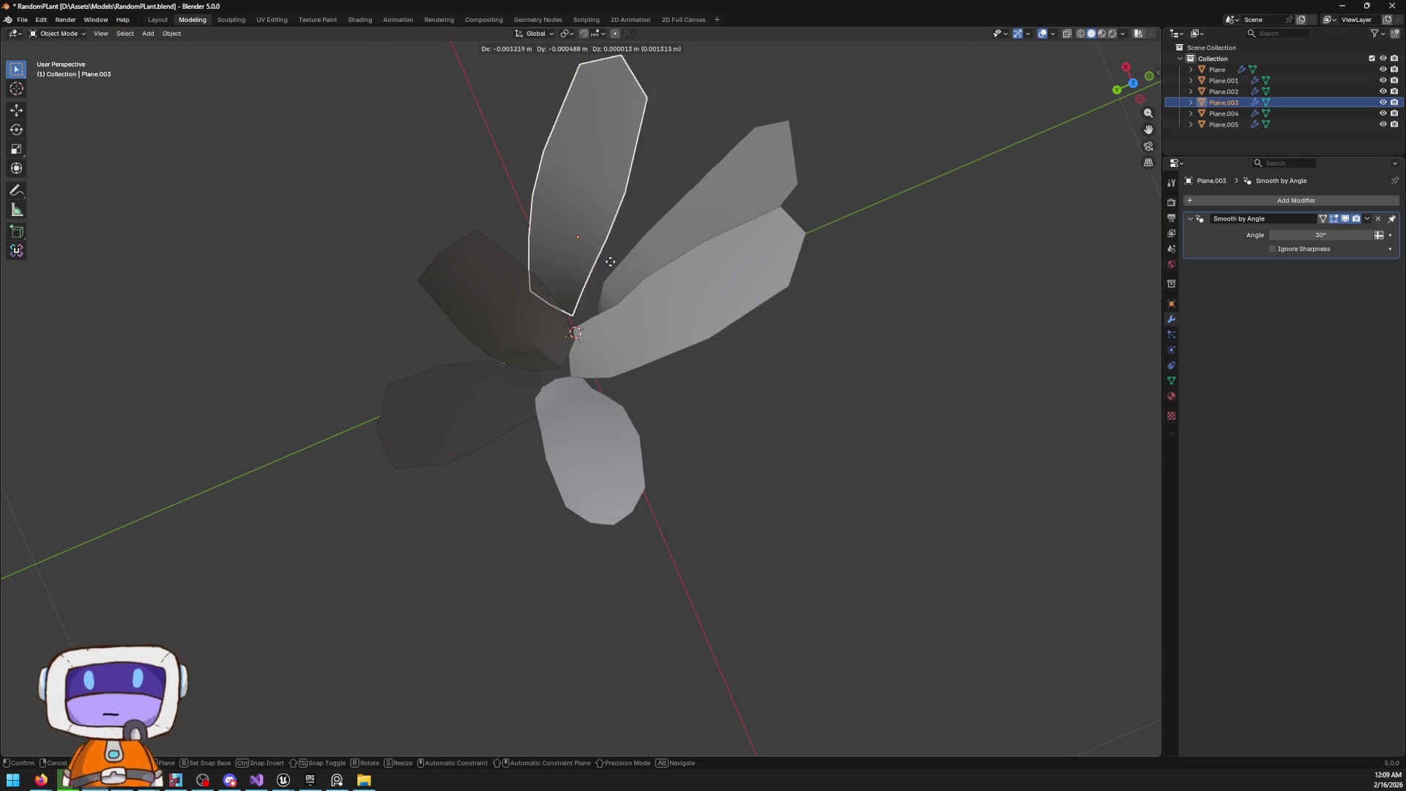
click(609, 291)
mouse_move(610, 291)
mouse_down()
mouse_move(771, 178)
mouse_move(815, 196)
mouse_move(742, 237)
mouse_up()
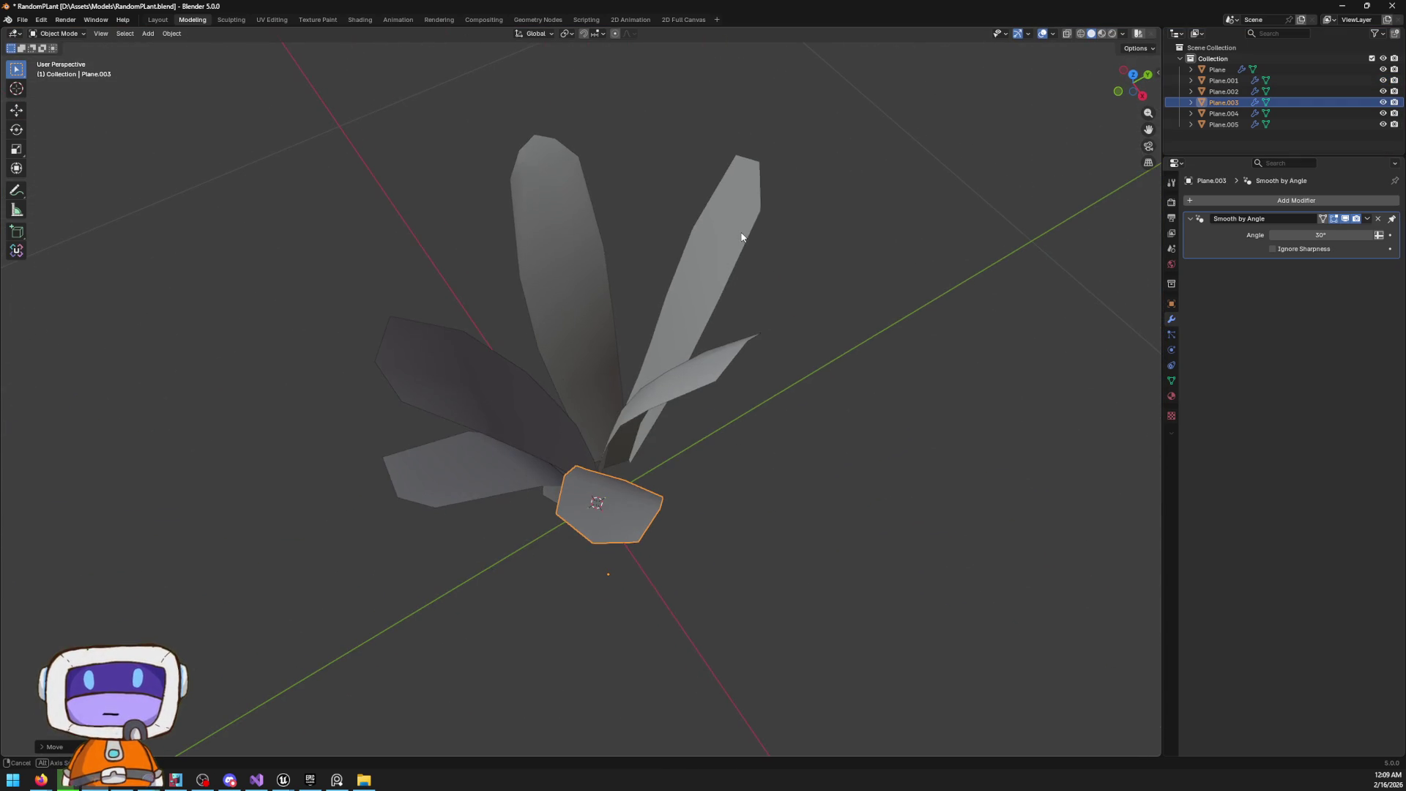
mouse_move(638, 516)
mouse_down()
mouse_move(747, 220)
mouse_move(694, 288)
mouse_up()
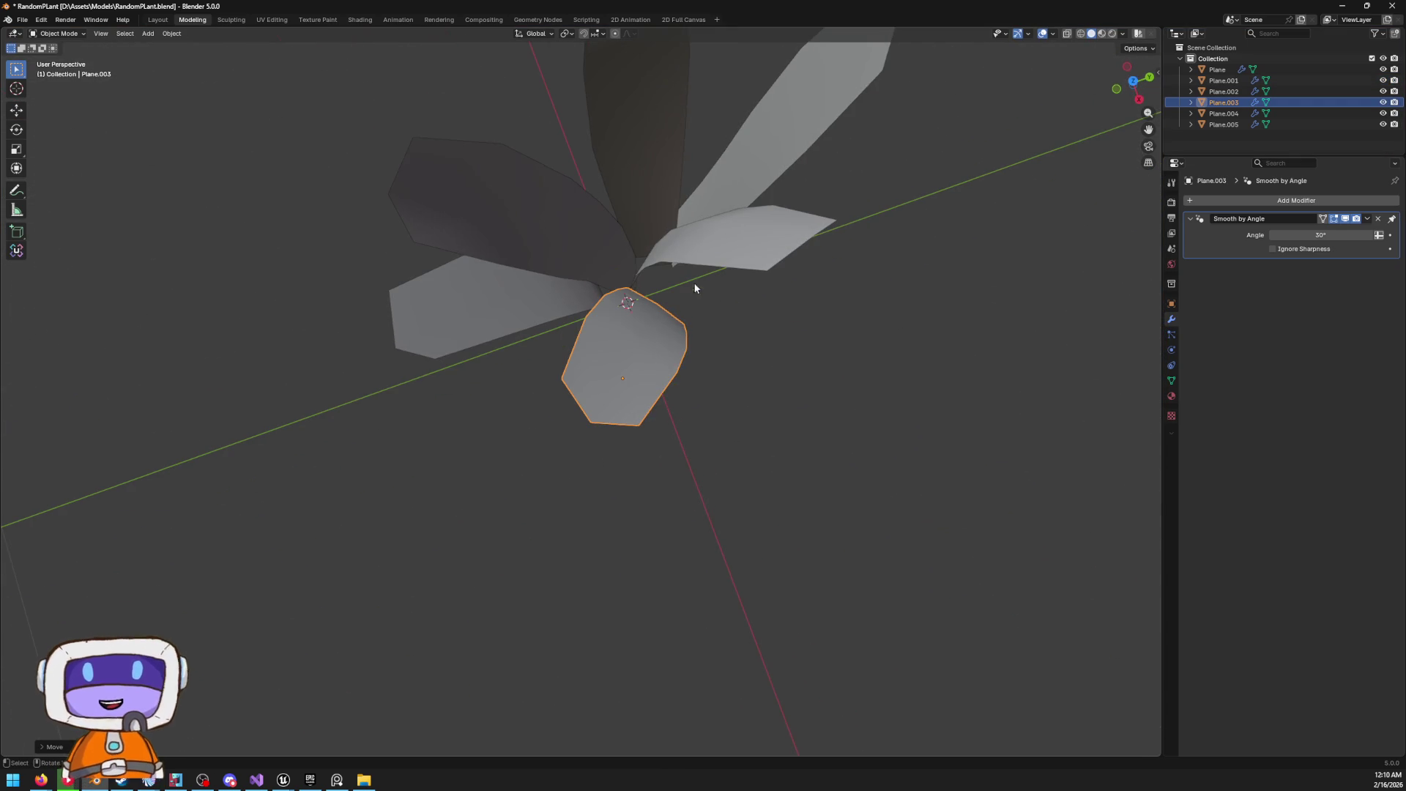
click(1131, 82)
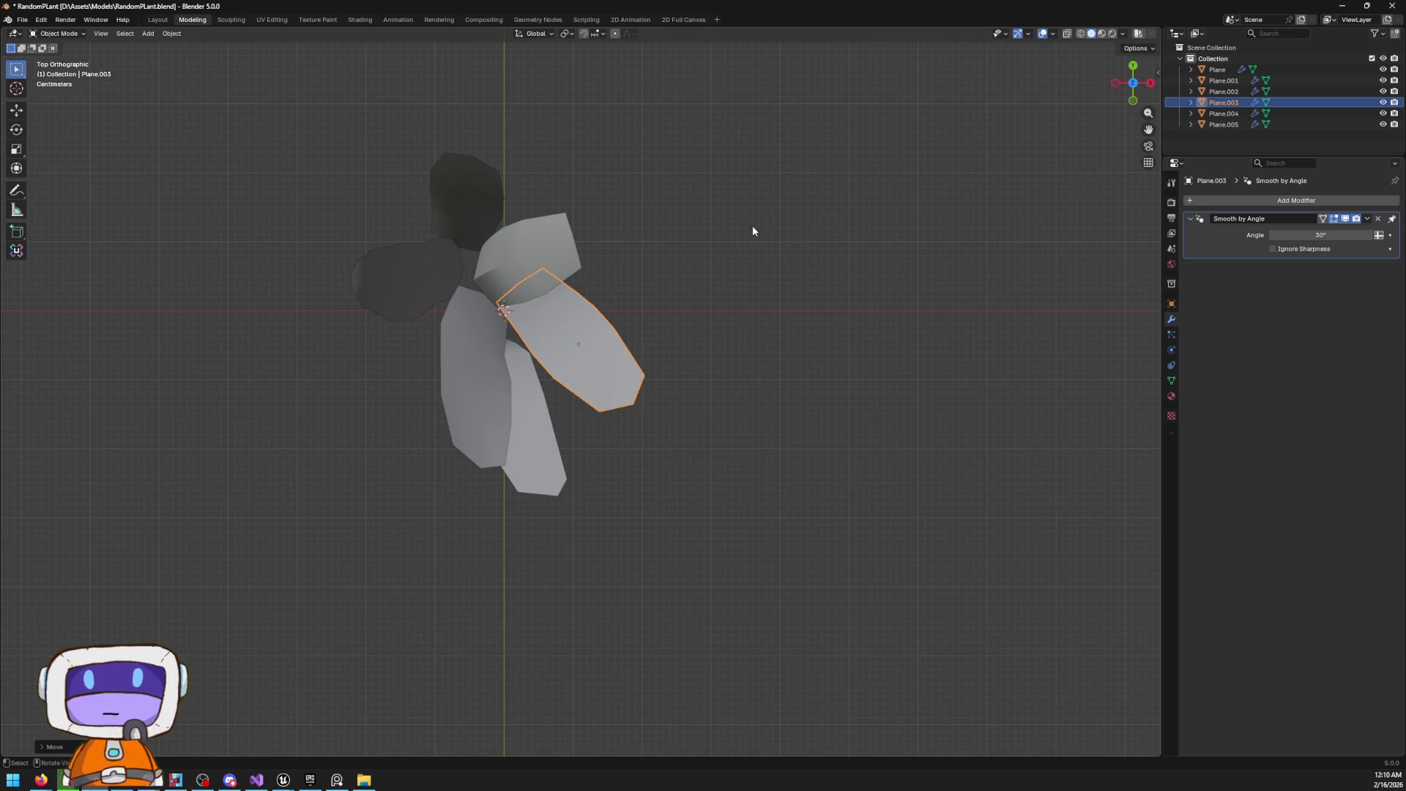
Rotate Plane.003 to lie horizontal and nudge it slightly right
key(r)
click(656, 380)
key(g)
click(595, 372)
key(r)
mouse_move(568, 379)
mouse_down()
mouse_move(637, 249)
mouse_move(618, 271)
mouse_move(691, 276)
mouse_up()
click(695, 279)
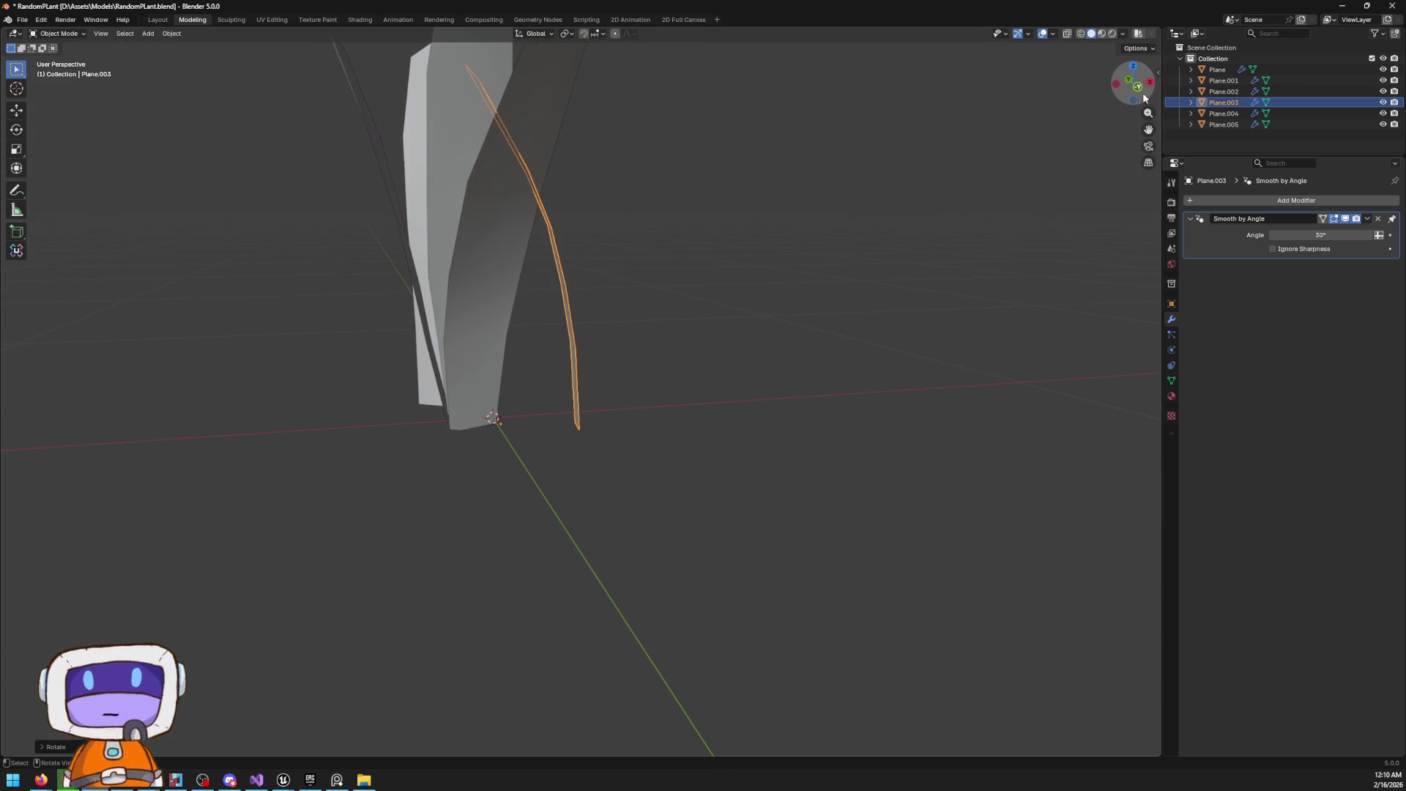
click(1134, 103)
click(663, 271)
Bend the Plane.003 leaf tips in Edit Mode with proportional rotate and move
key(Tab)
key(KP_Decimal)
drag(366, 35, 648, 240)
key(r)
click(746, 231)
key(g)
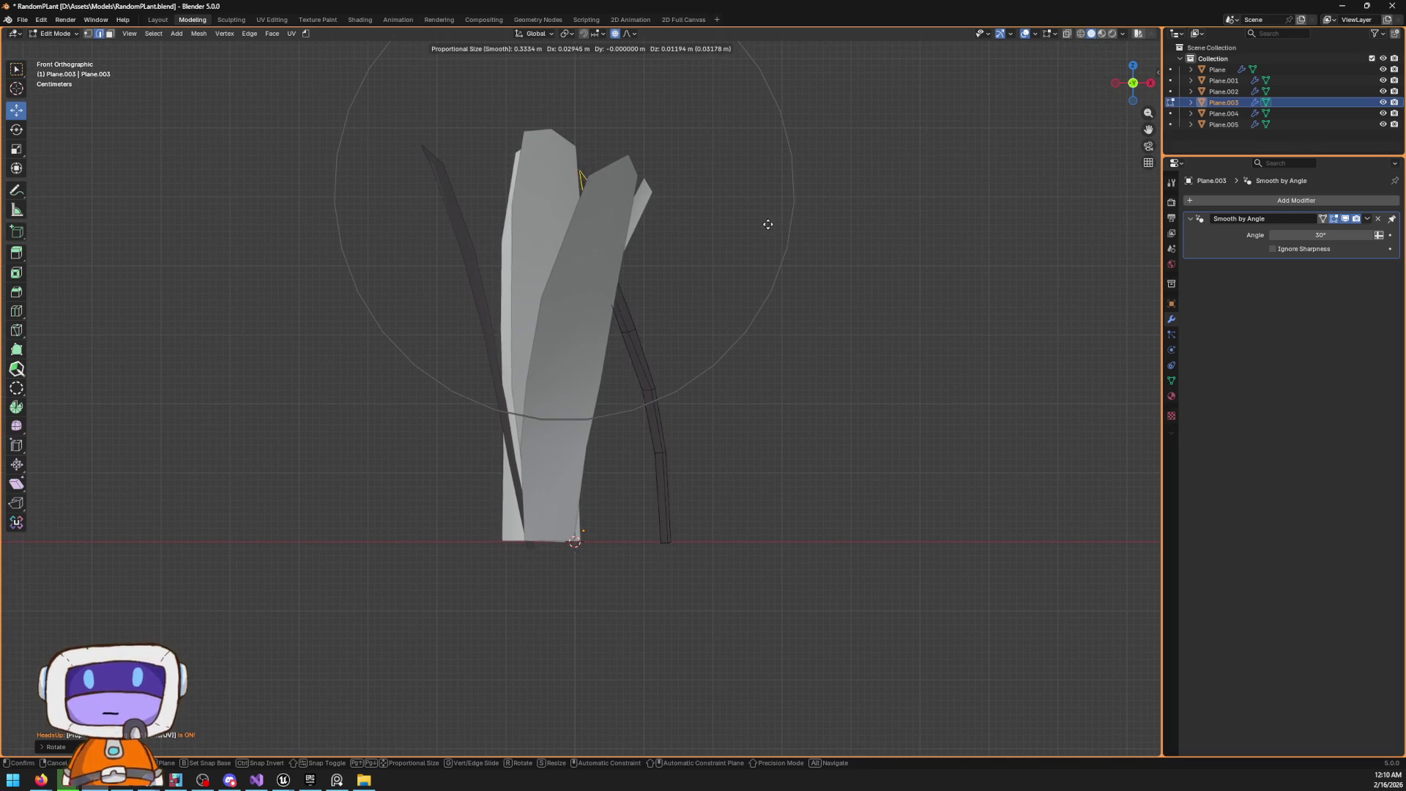
click(810, 227)
mouse_move(810, 227)
mouse_down()
mouse_move(705, 317)
mouse_move(643, 279)
mouse_move(600, 366)
mouse_move(669, 402)
mouse_move(692, 439)
mouse_up()
Slide the Plane.003 leaf along the X axis and fine-tune its position
key(Tab)
key(g)
key(x)
click(716, 403)
key(g)
click(643, 400)
Rotate the Plane leaf to point upward and place it down-left near the plant's centre
mouse_move(539, 380)
mouse_down()
mouse_move(815, 328)
mouse_move(527, 298)
mouse_move(563, 294)
mouse_move(565, 339)
mouse_move(616, 306)
mouse_up()
click(548, 286)
click(1136, 83)
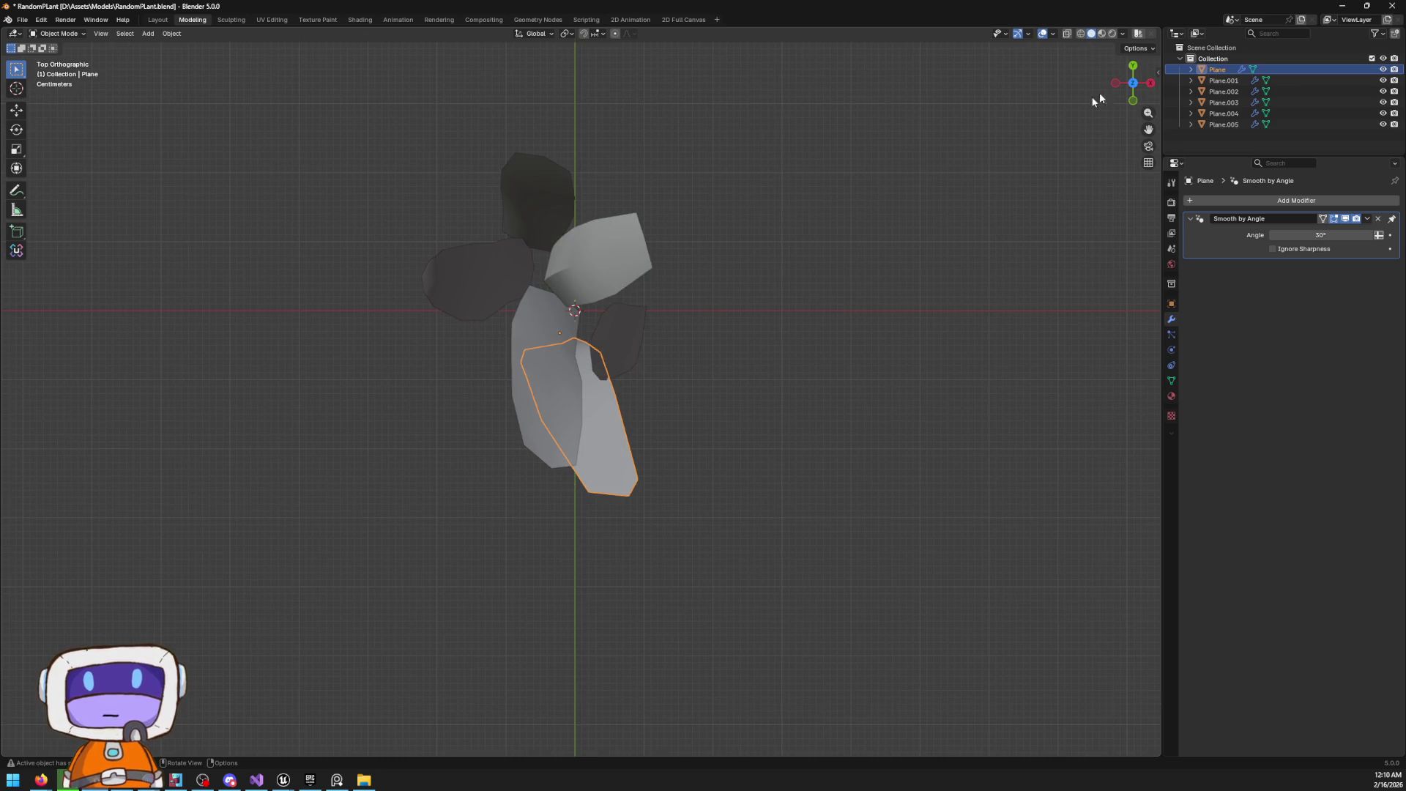
key(g)
click(593, 305)
key(r)
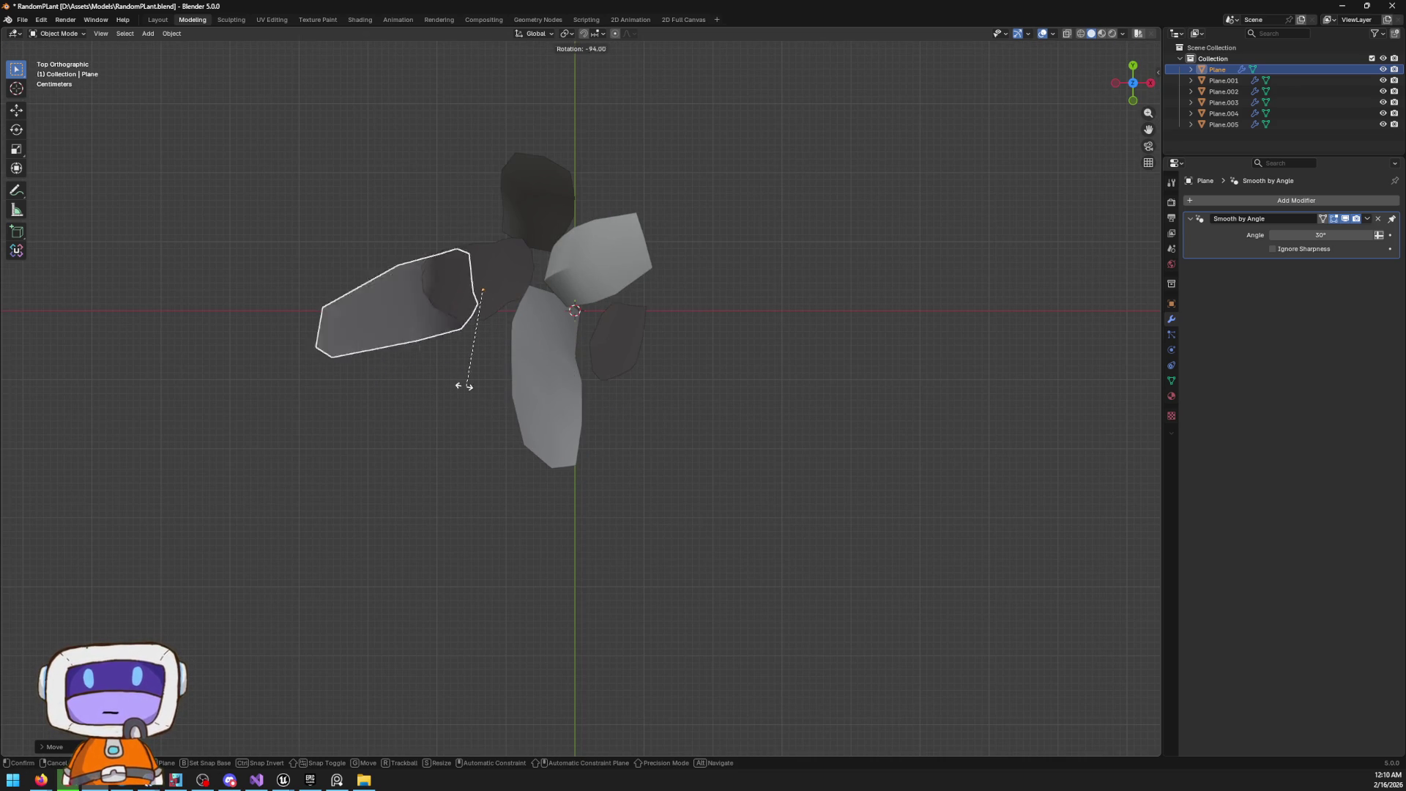
click(459, 250)
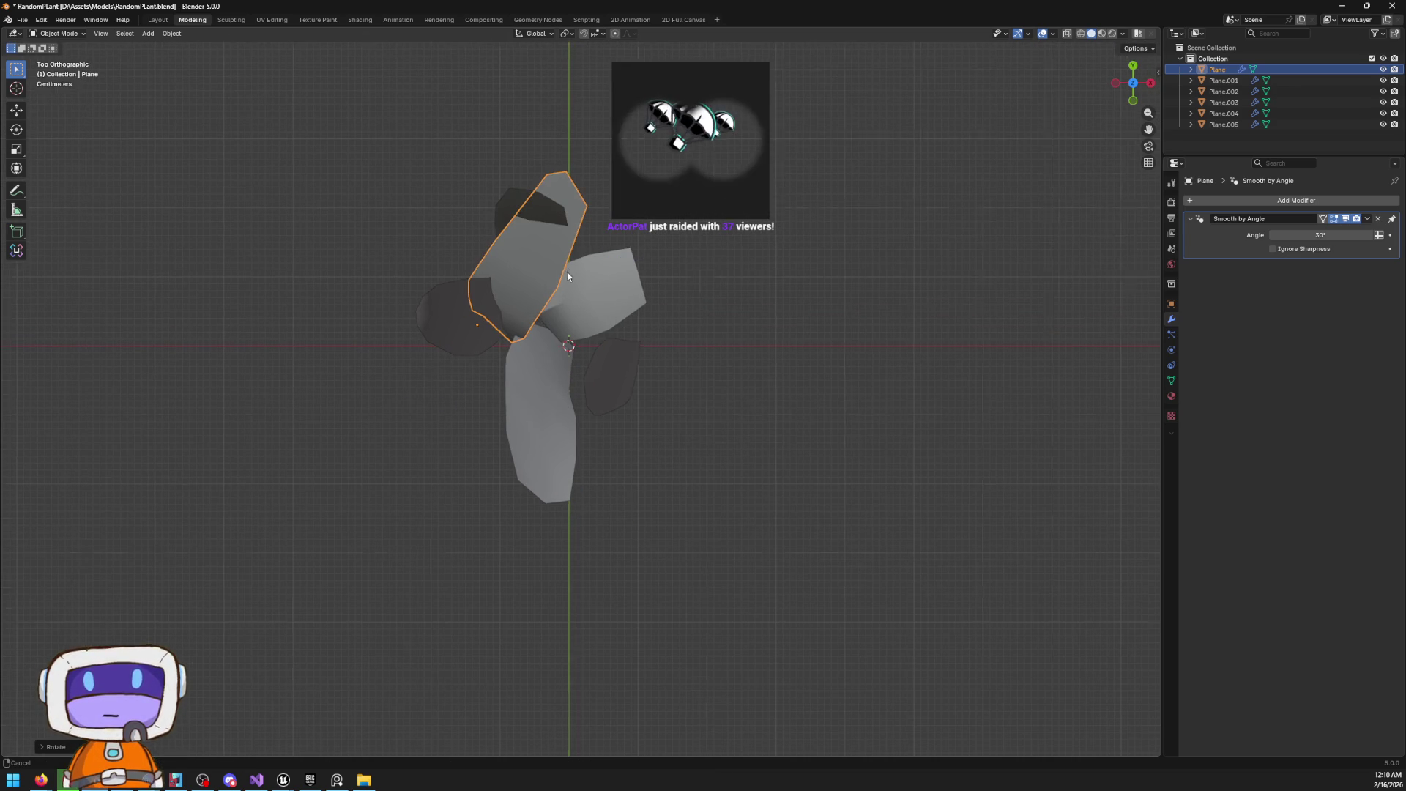
key(g)
click(518, 371)
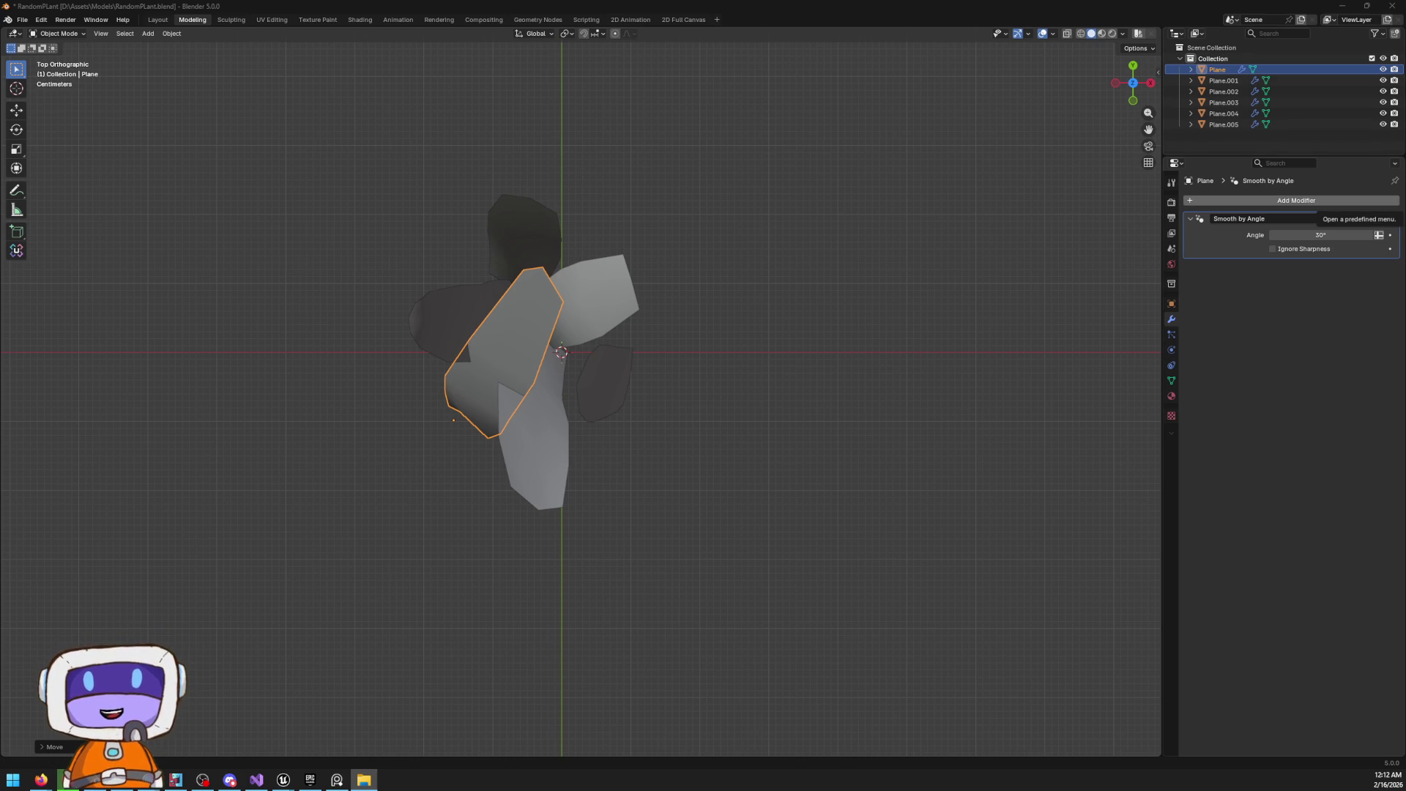
Fly into the blue cave at camera speed 1.7 to face the stone bridge, selecting BP_FogSheet5
key(alt+Tab)
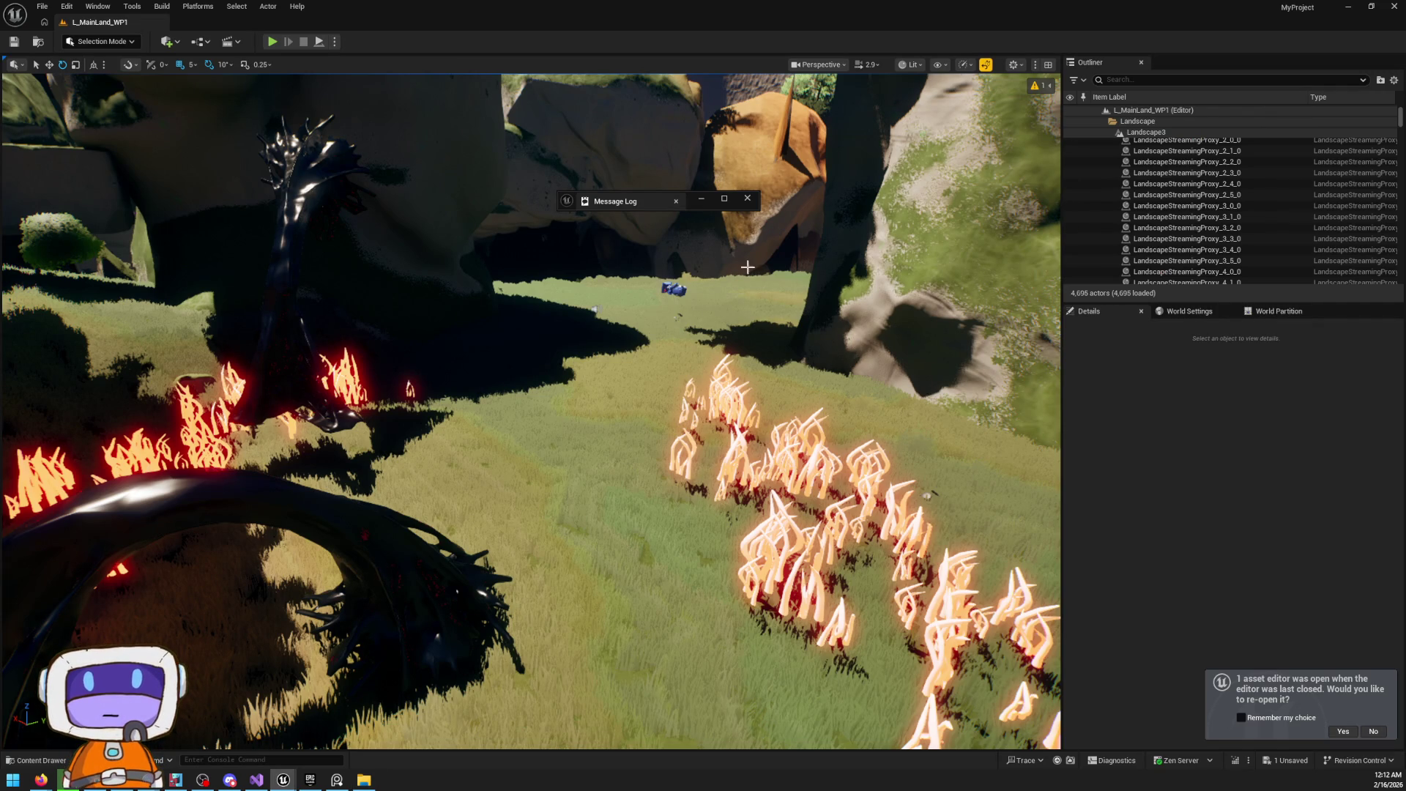
scroll(825, 270, up, 2)
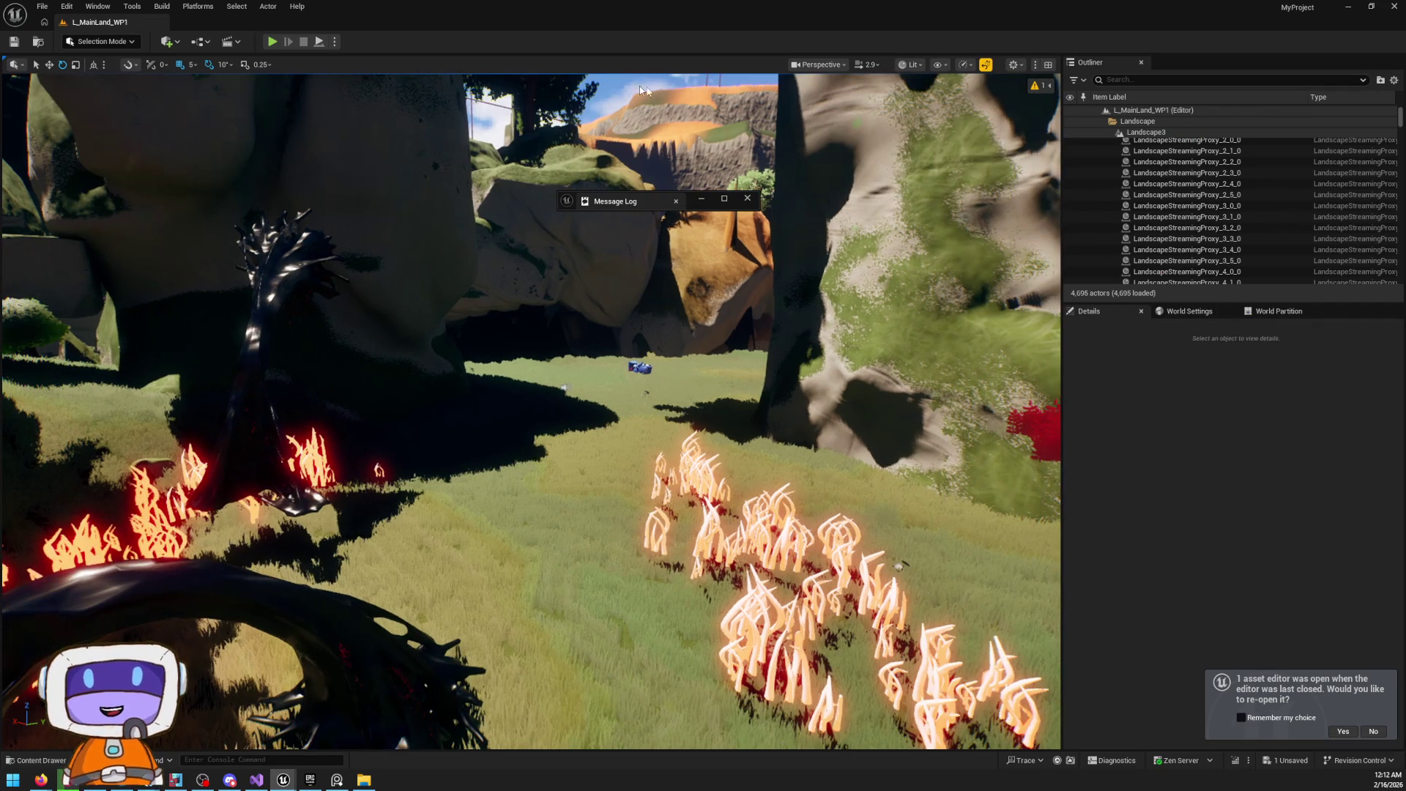
mouse_move(563, 350)
mouse_down()
mouse_move(527, 348)
mouse_move(563, 350)
mouse_up()
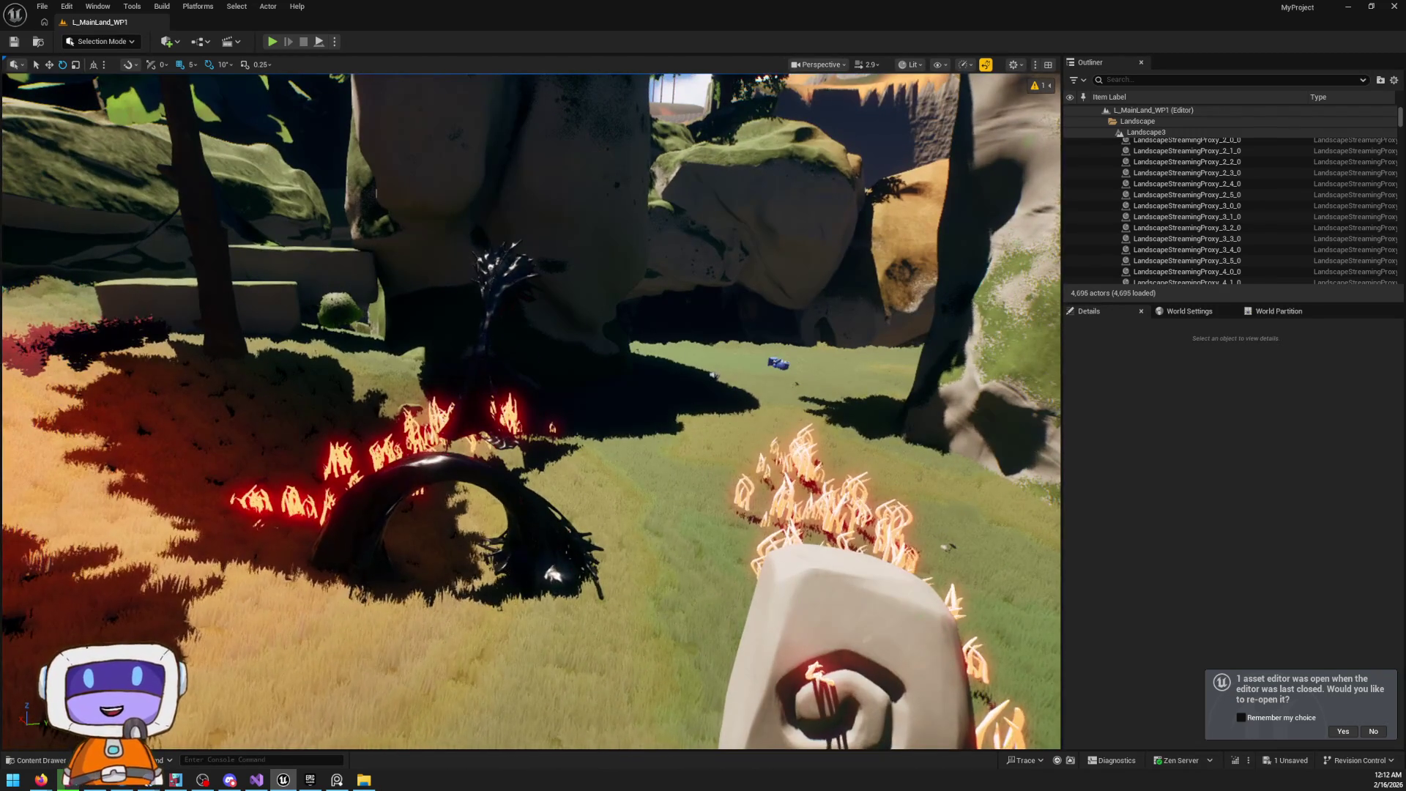
drag(552, 575, 553, 542)
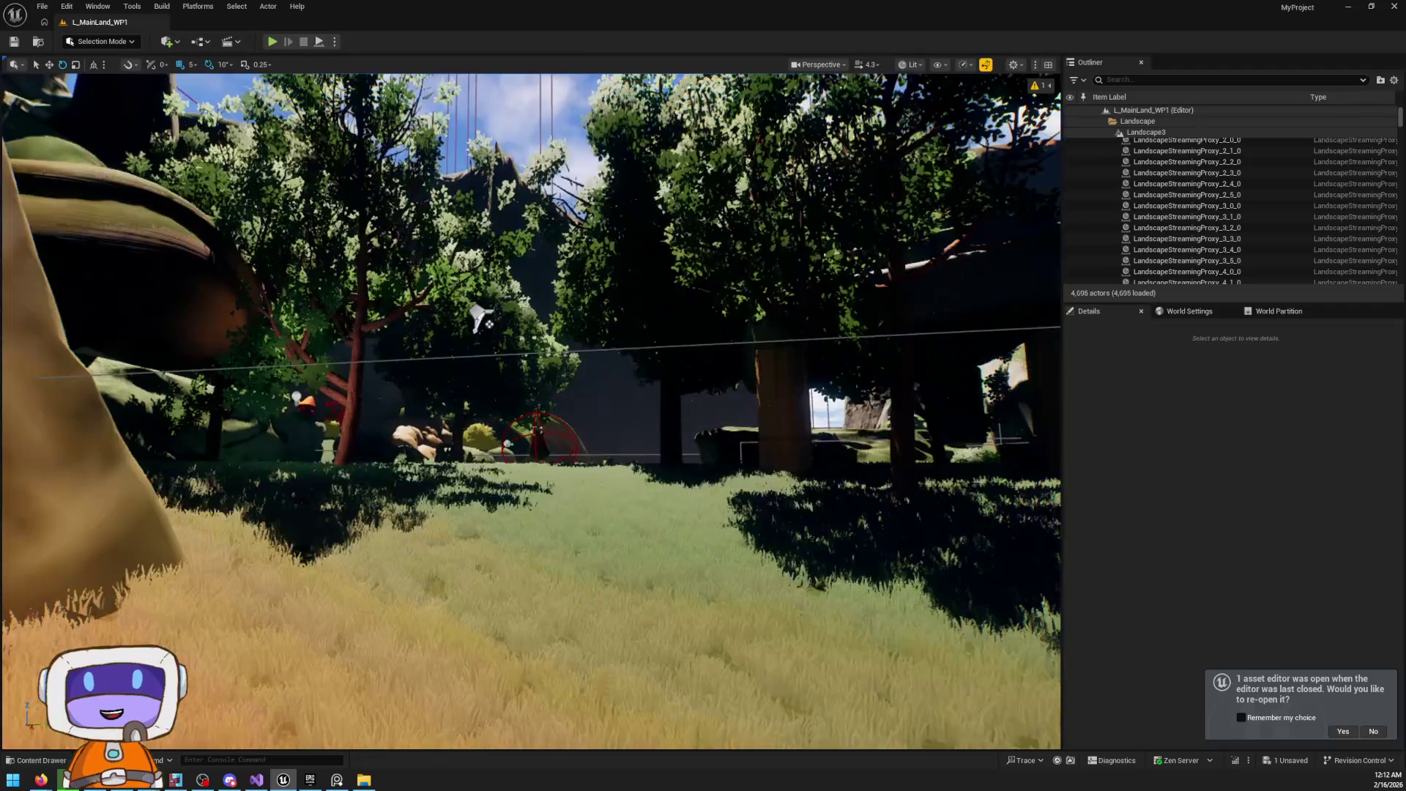
key(w)
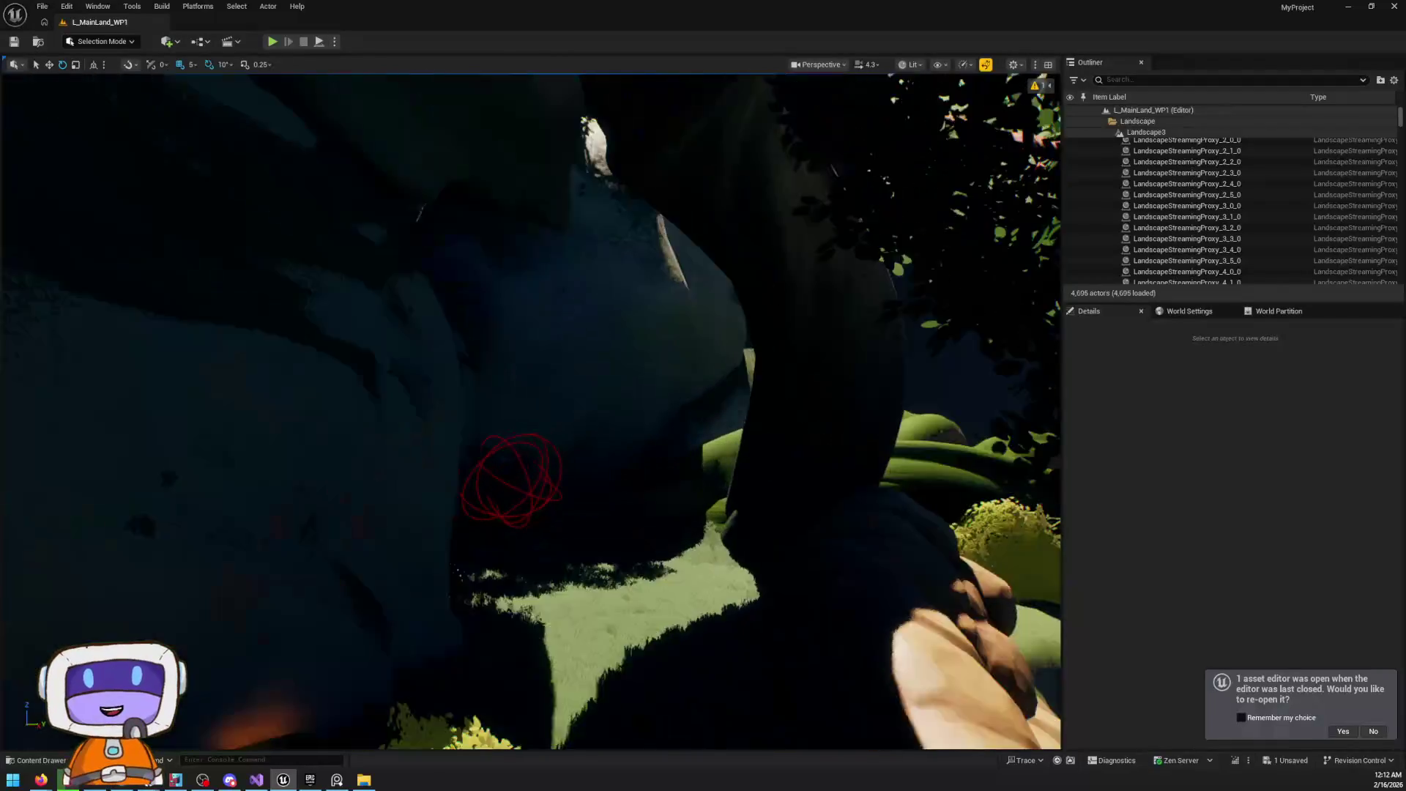
key(w)
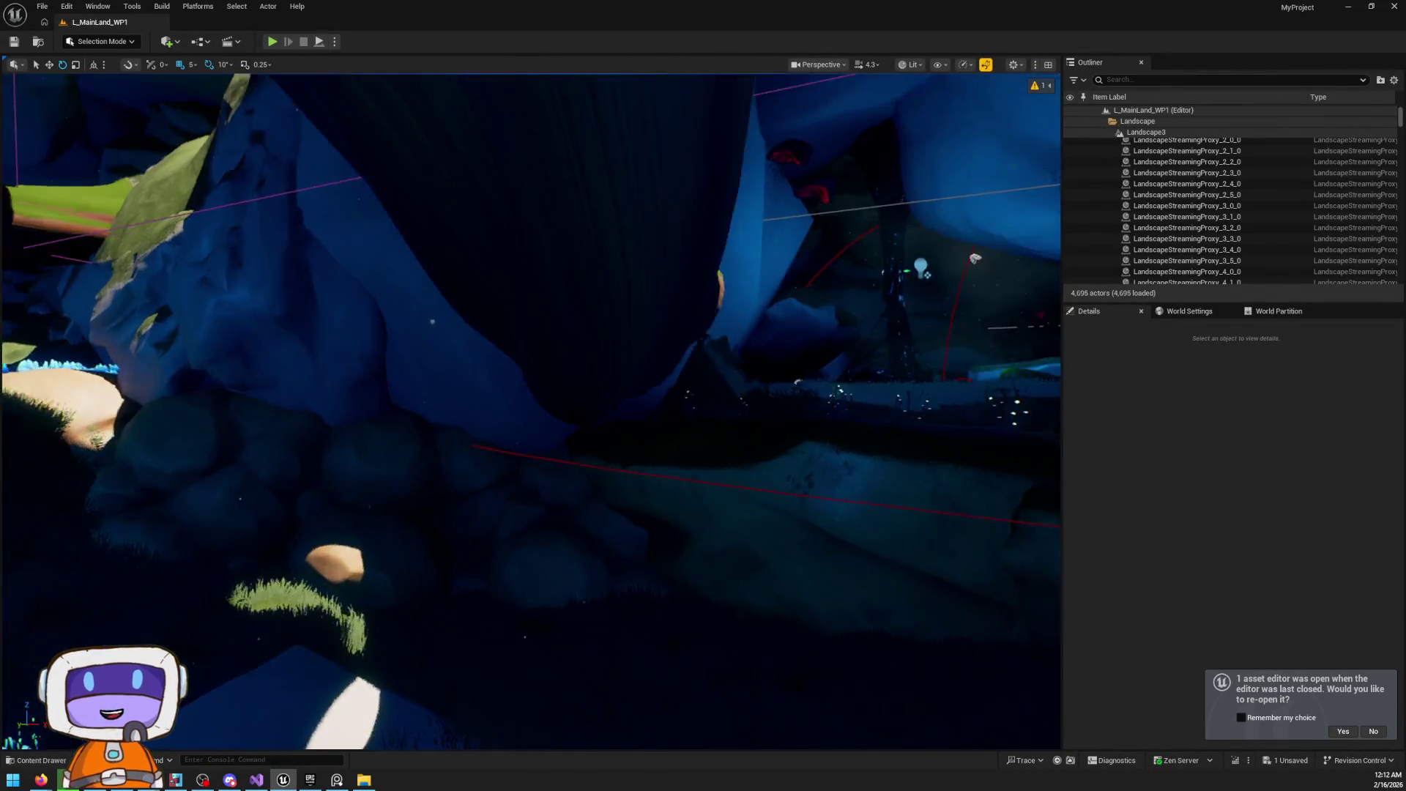
scroll(531, 410, down, 3)
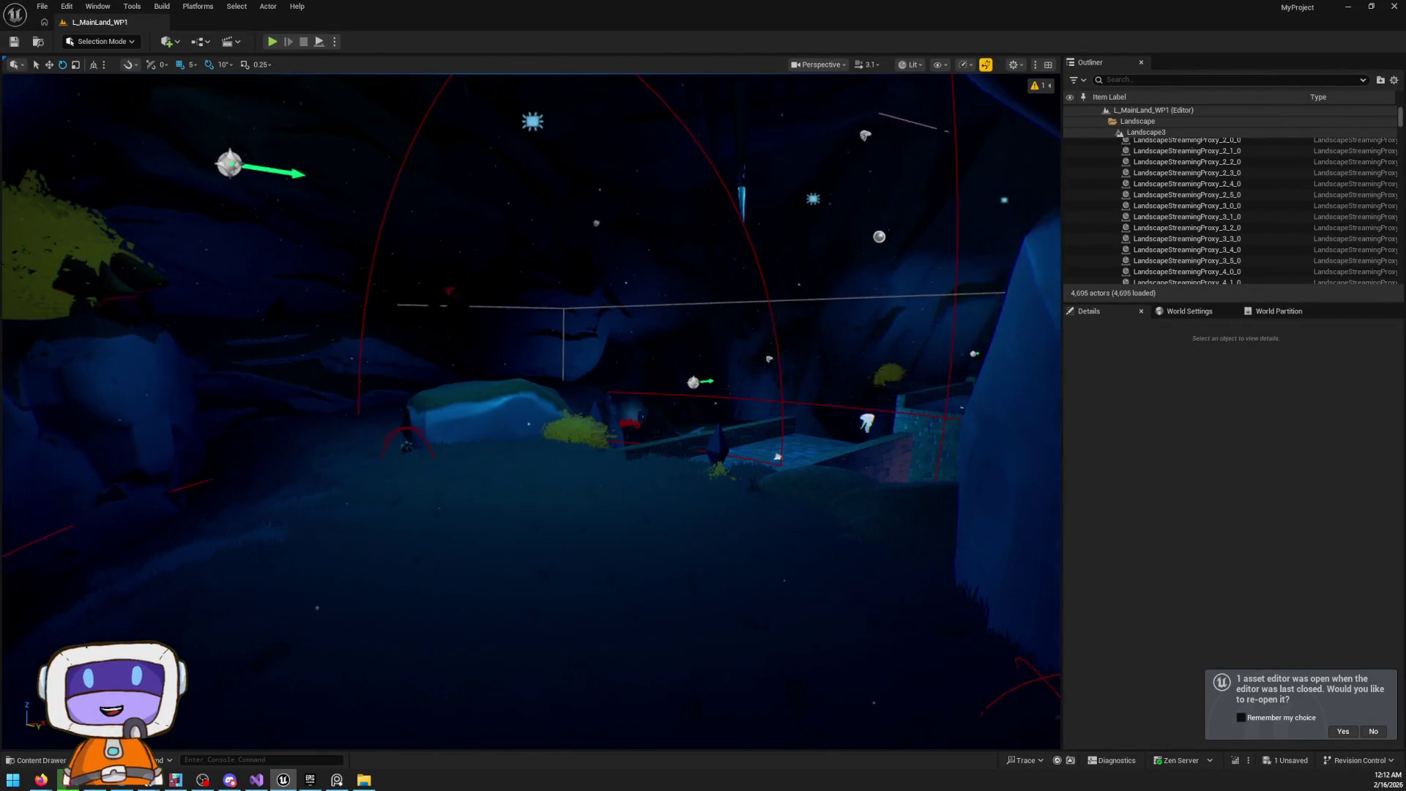
key(w)
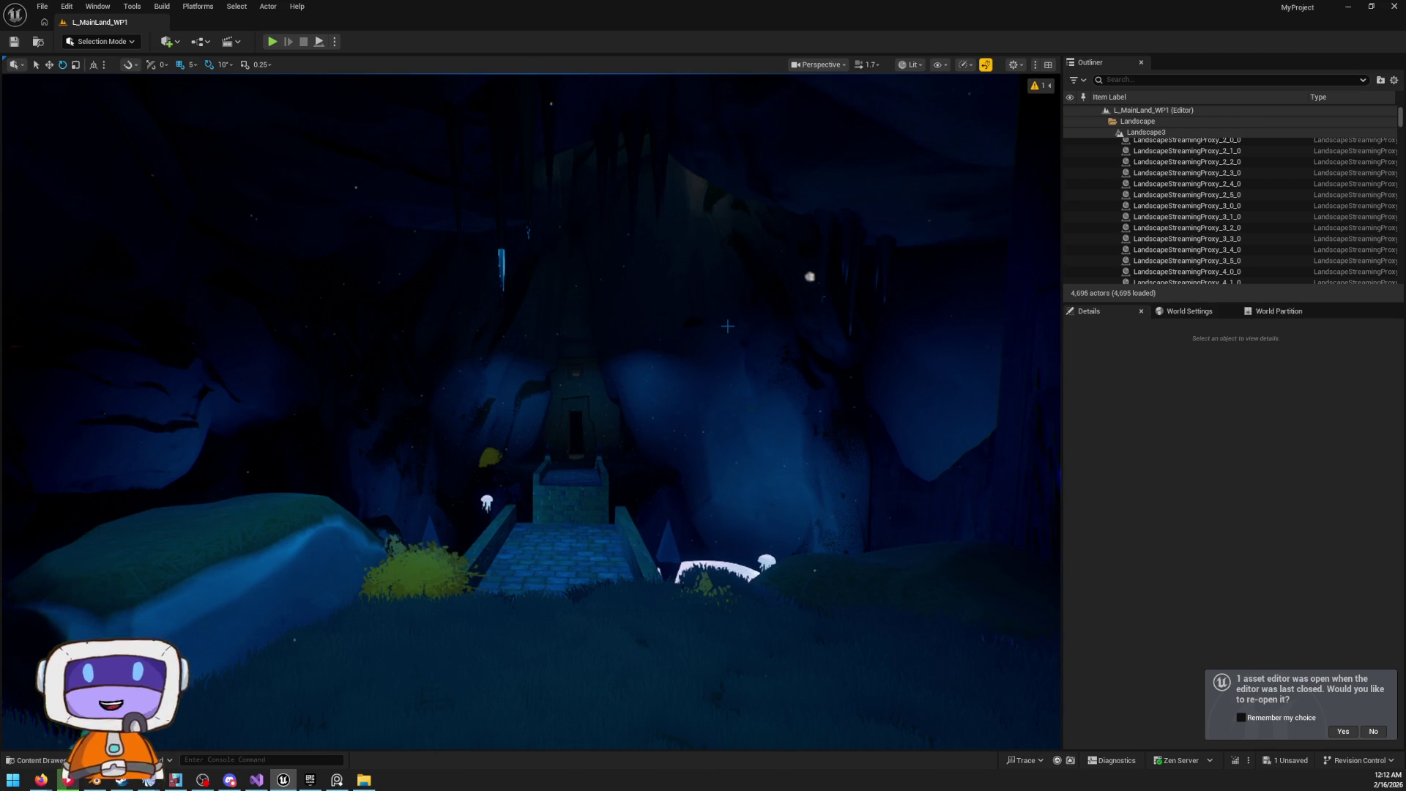
click(854, 277)
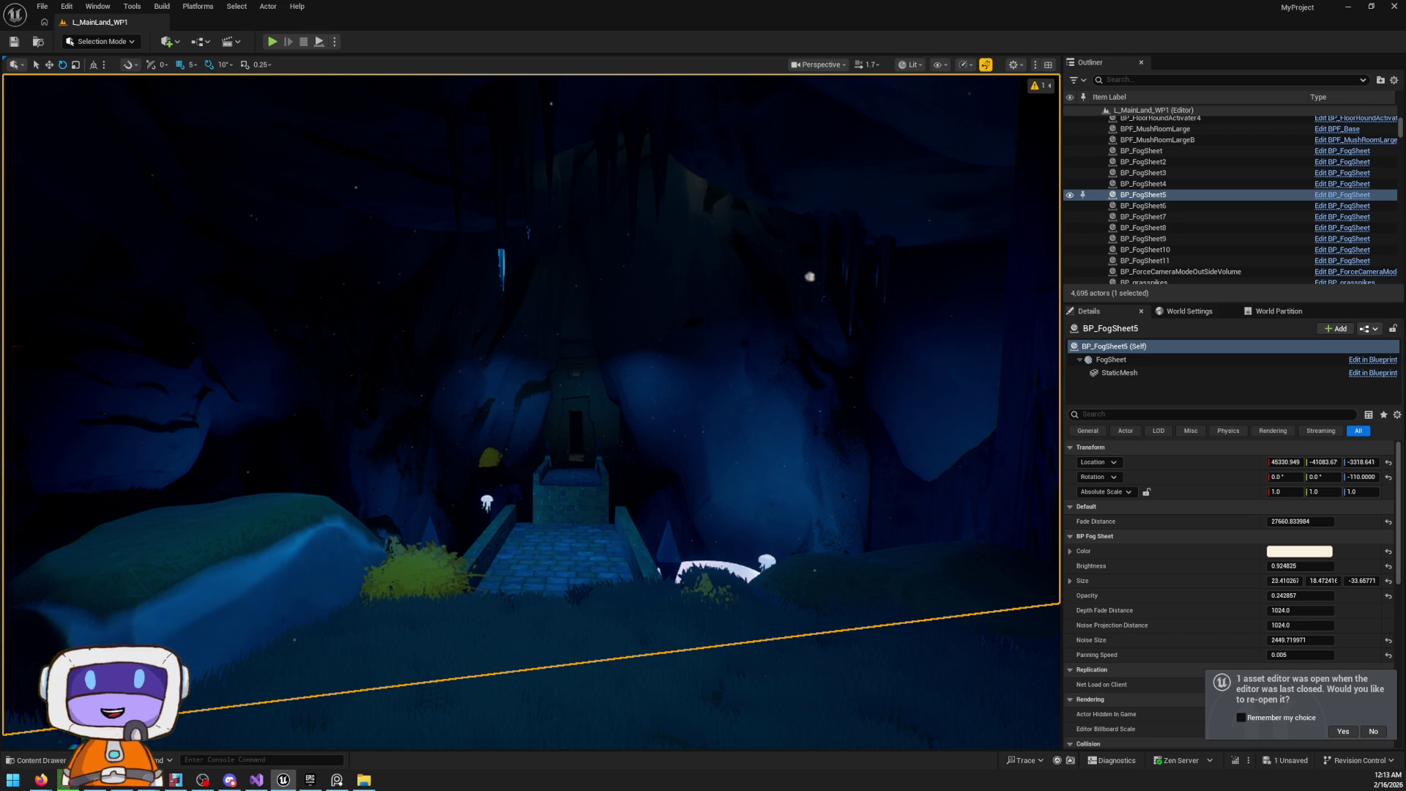
Fly over to the fog sheets and select BP_FogSheet6
scroll(531, 411, up, 4)
scroll(532, 410, up, 6)
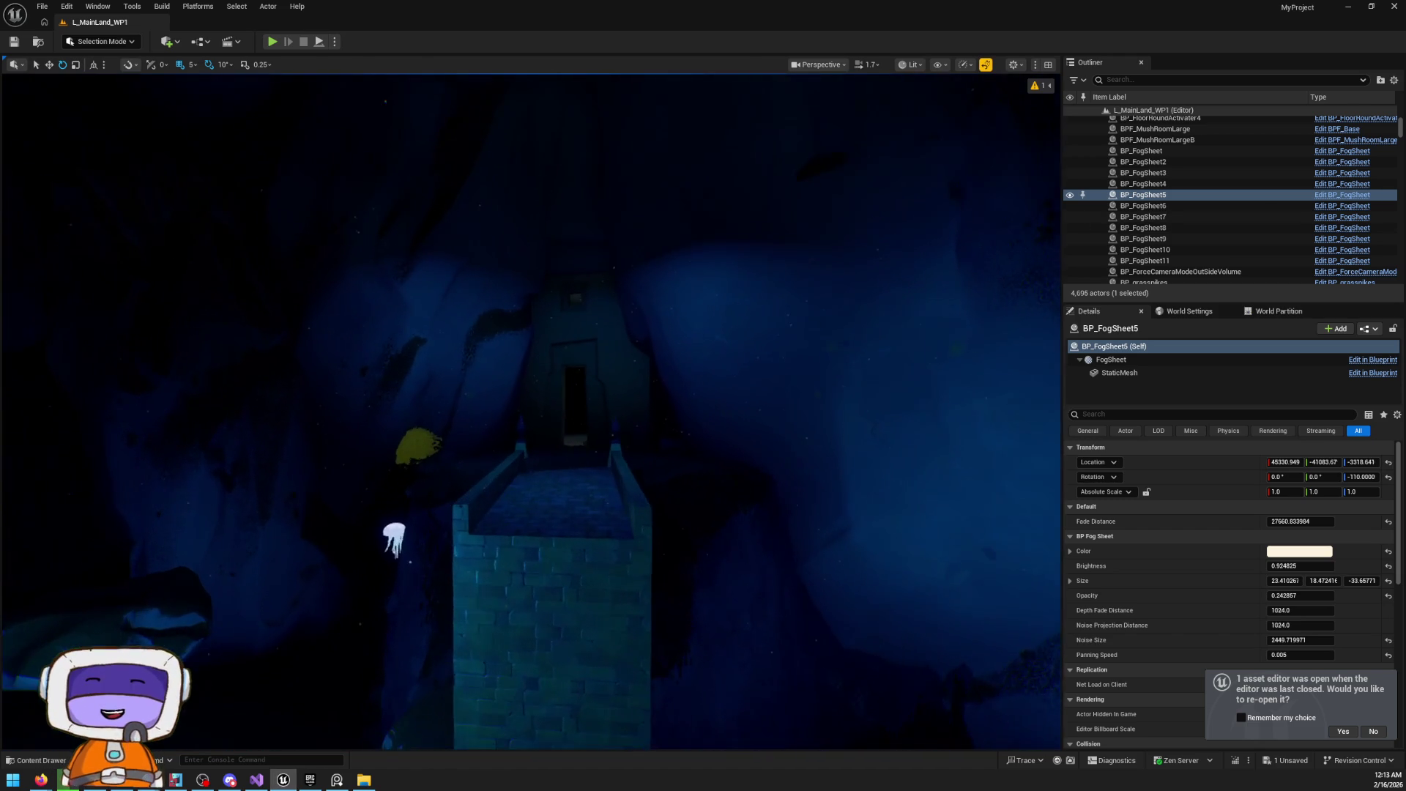
scroll(532, 410, up, 6)
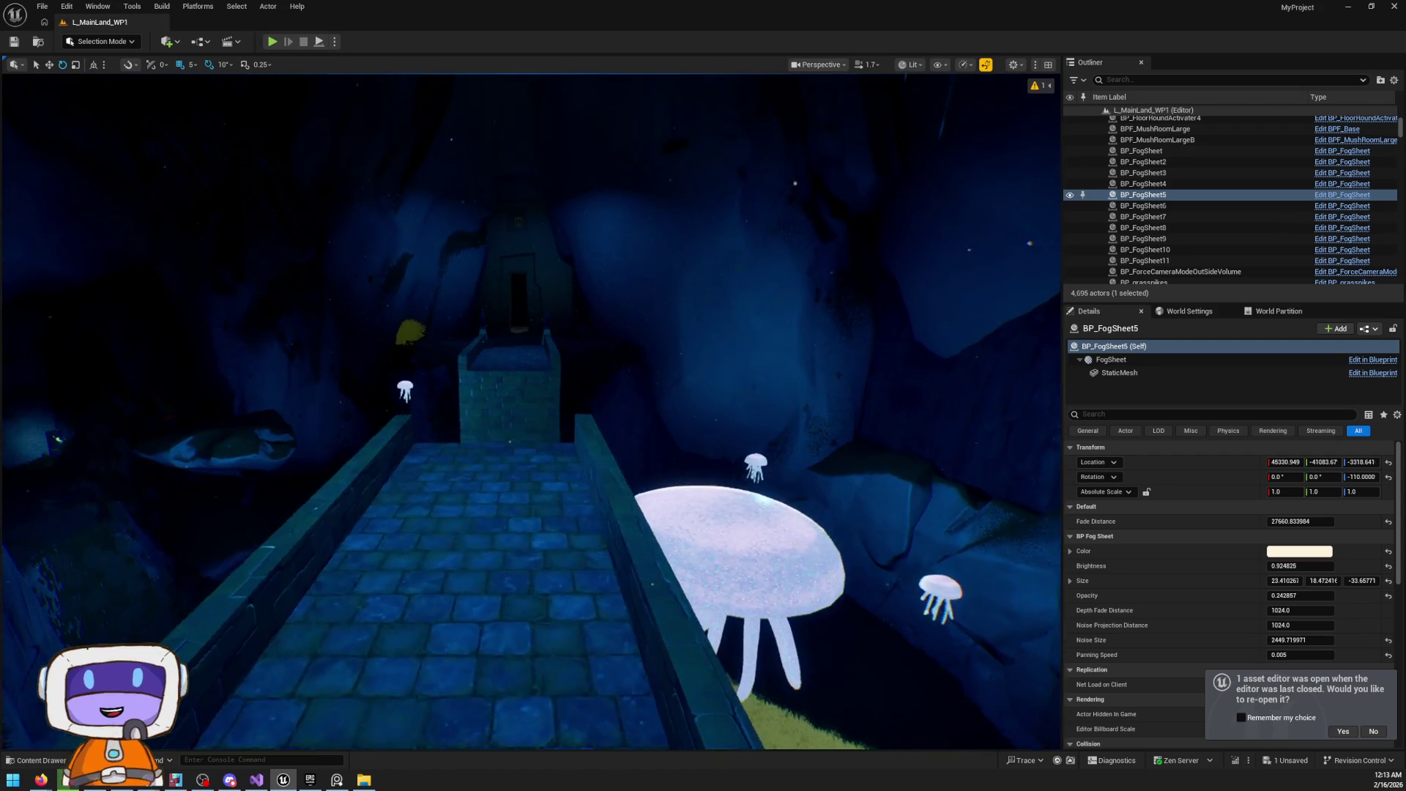
scroll(531, 410, up, 1)
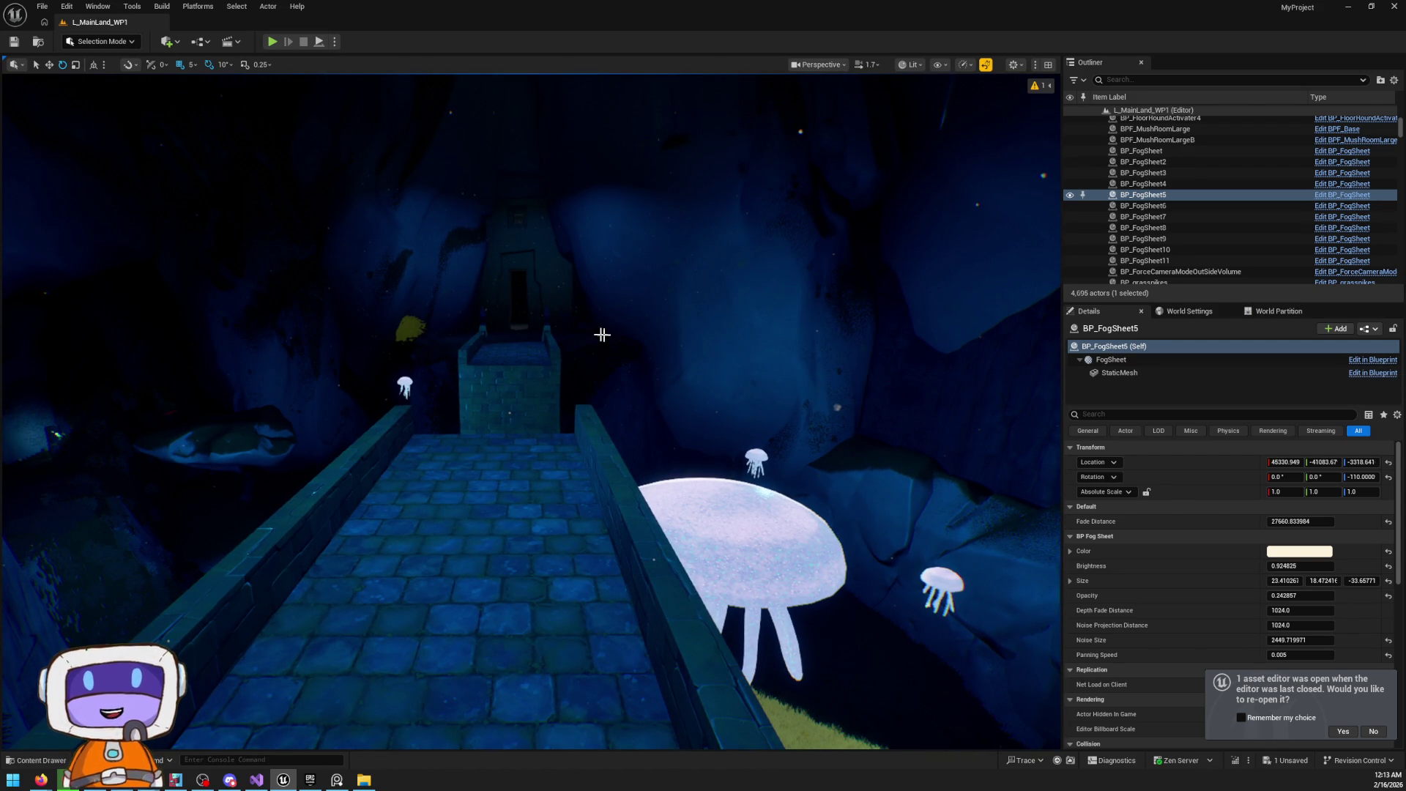
key(f)
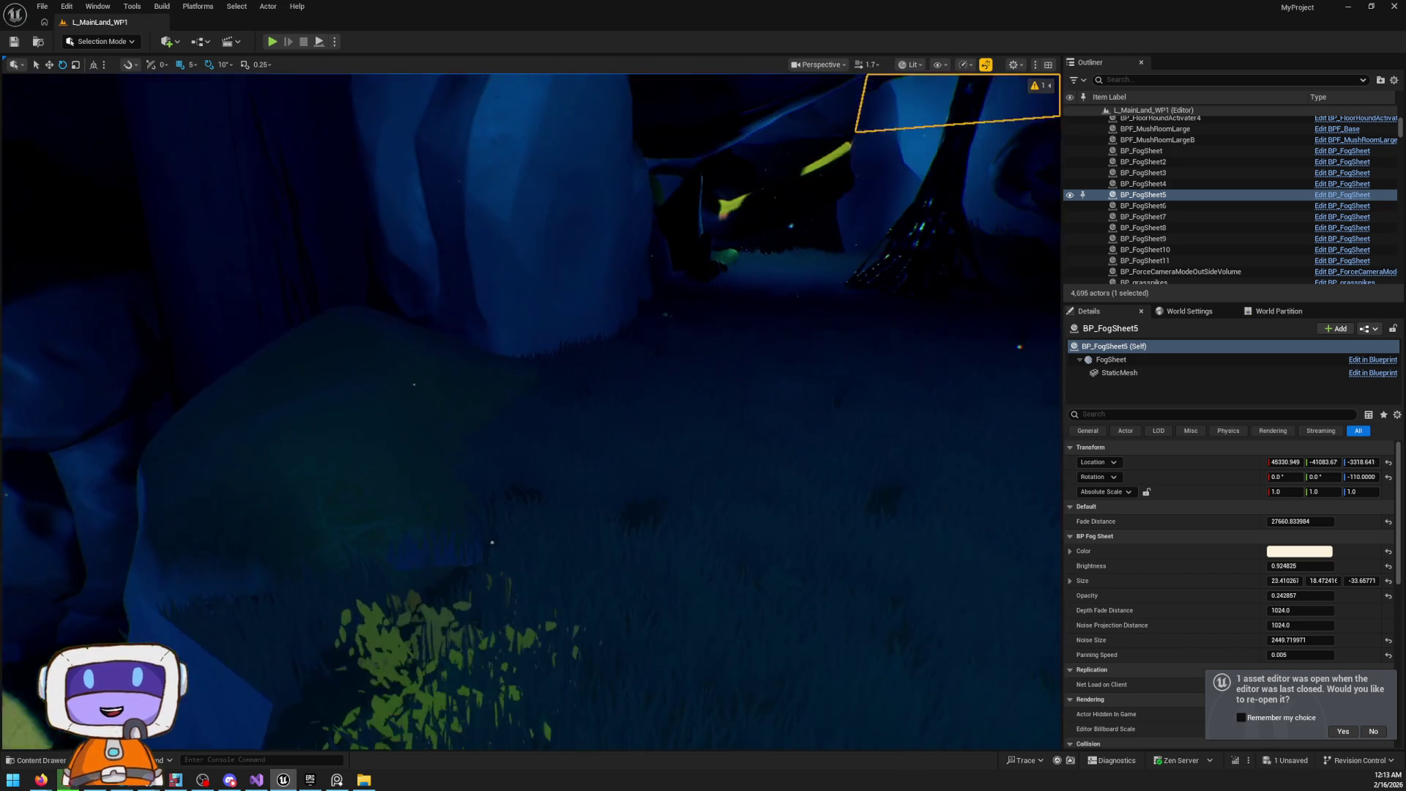
drag(518, 361, 568, 400)
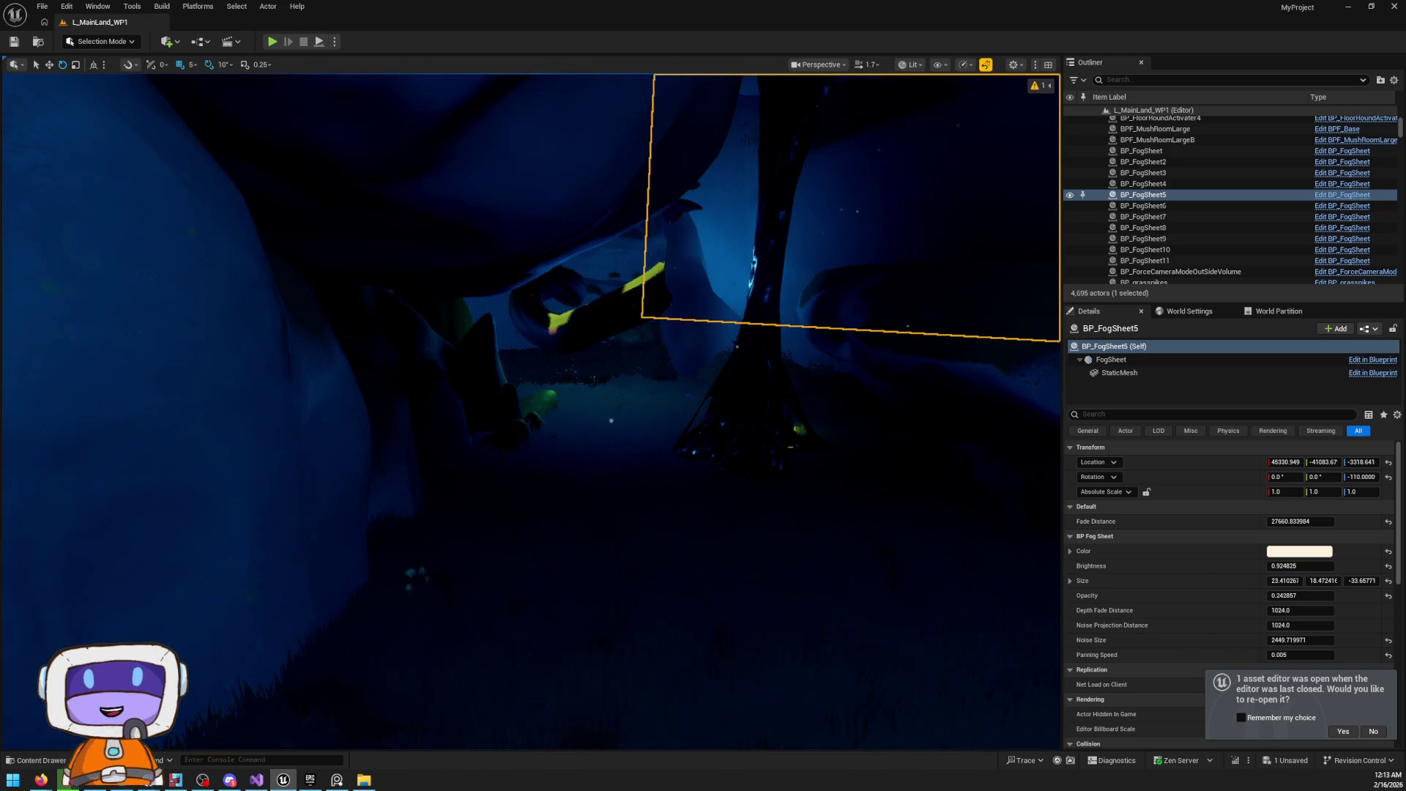
right_click(572, 402)
mouse_move(508, 356)
mouse_down()
mouse_move(498, 323)
mouse_move(498, 359)
mouse_move(454, 359)
mouse_up()
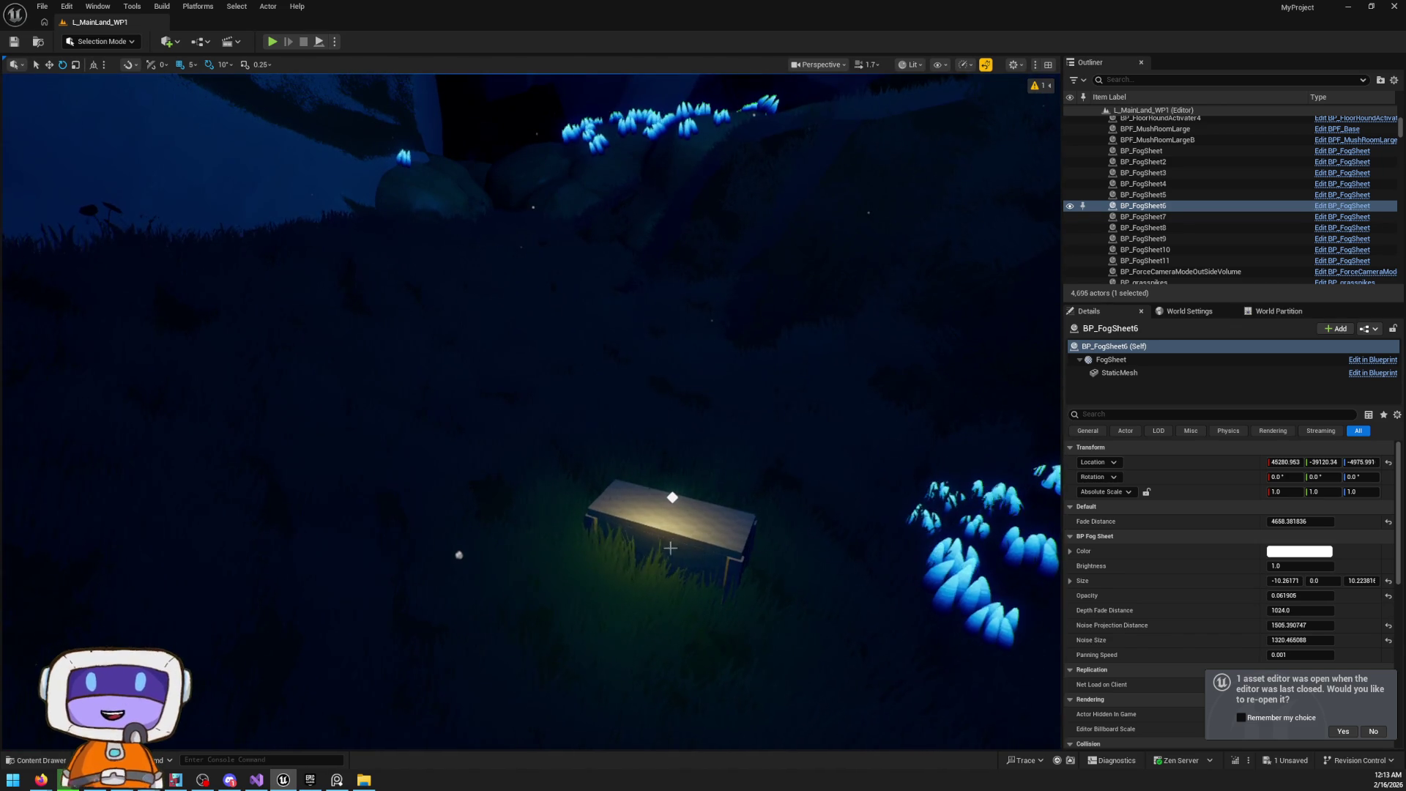
Select BP_TreasureChest13 and focus the camera on it
click(674, 543)
key(f)
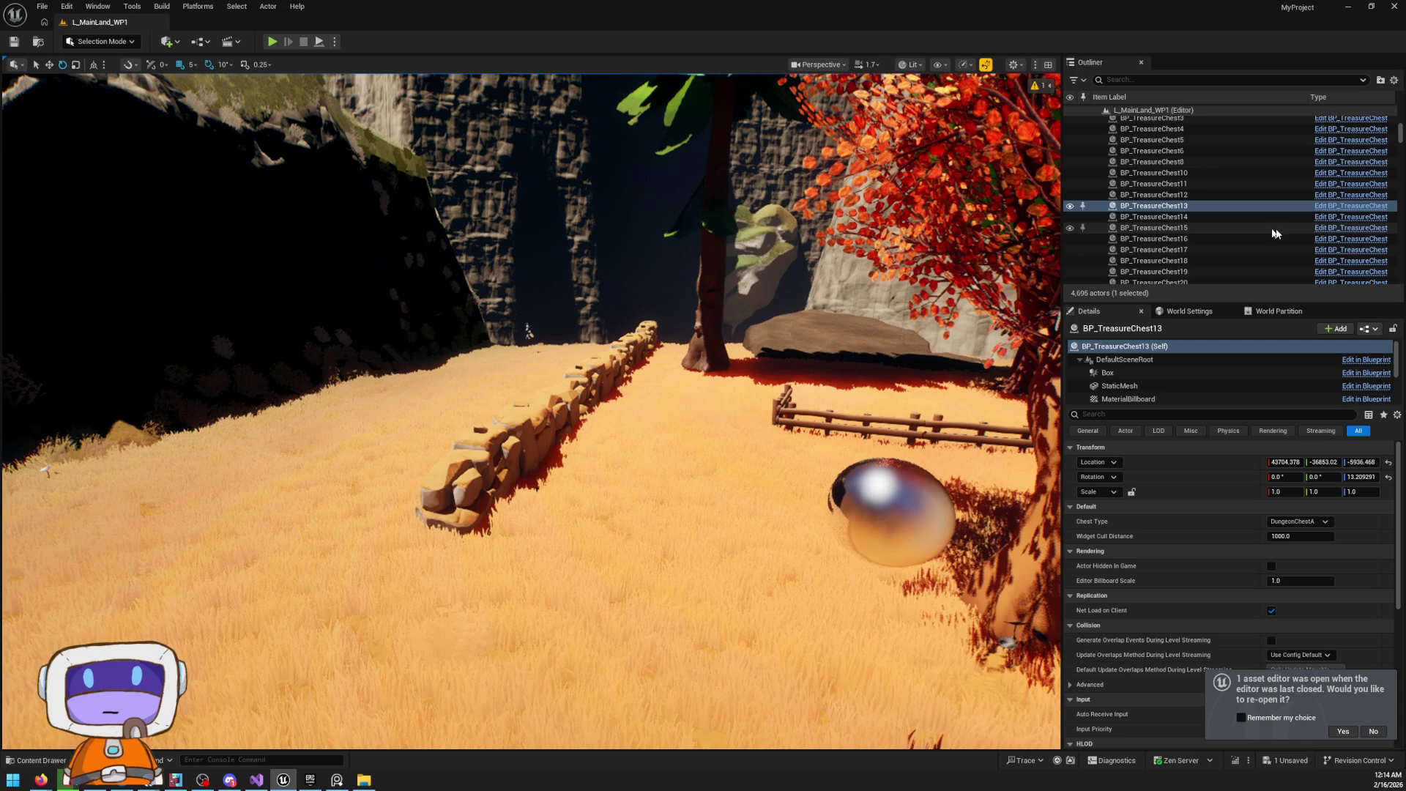
scroll(1208, 478, down, 1)
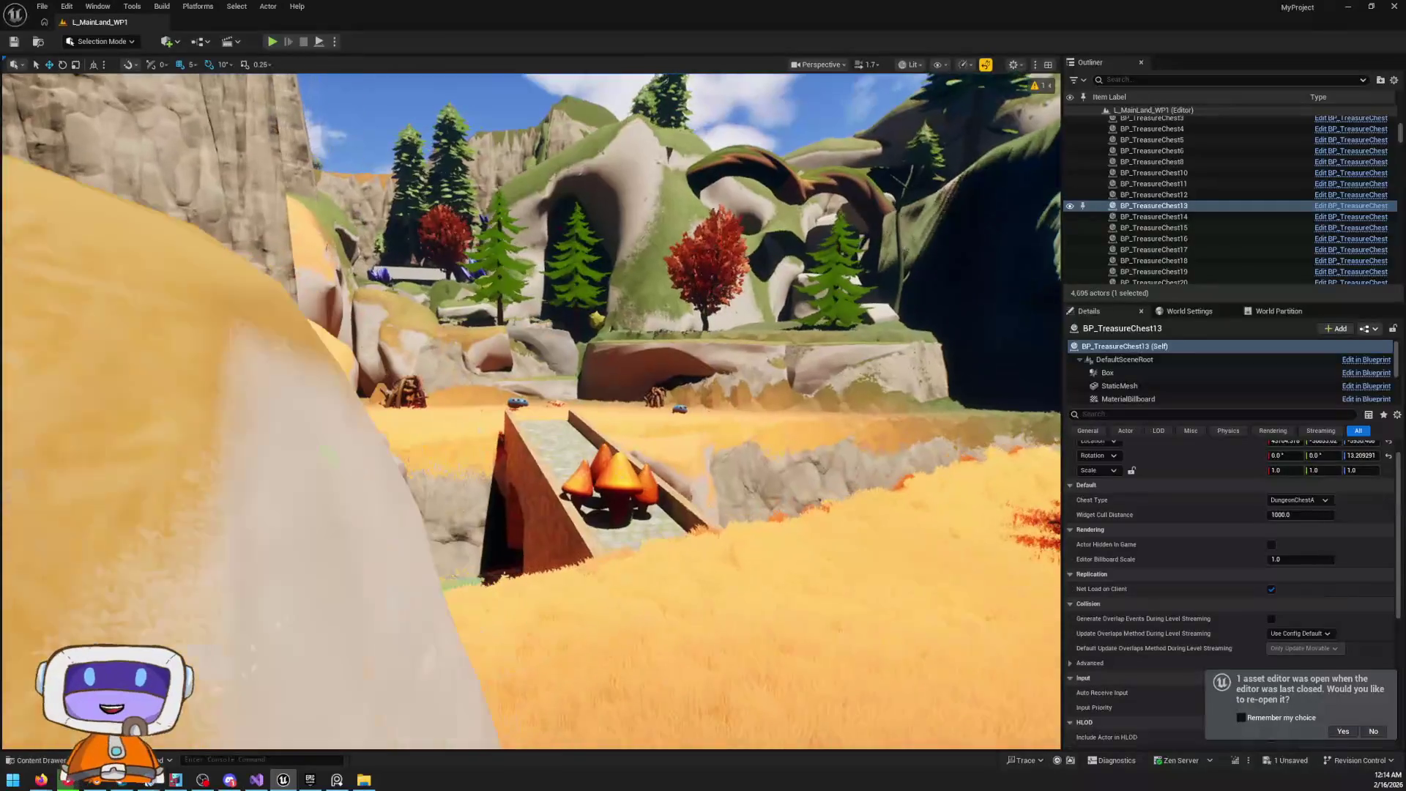
Inspect the slimes AI_Slimes6 and AI_Slimes7, then show the '1 Unsaved' content list
key(w)
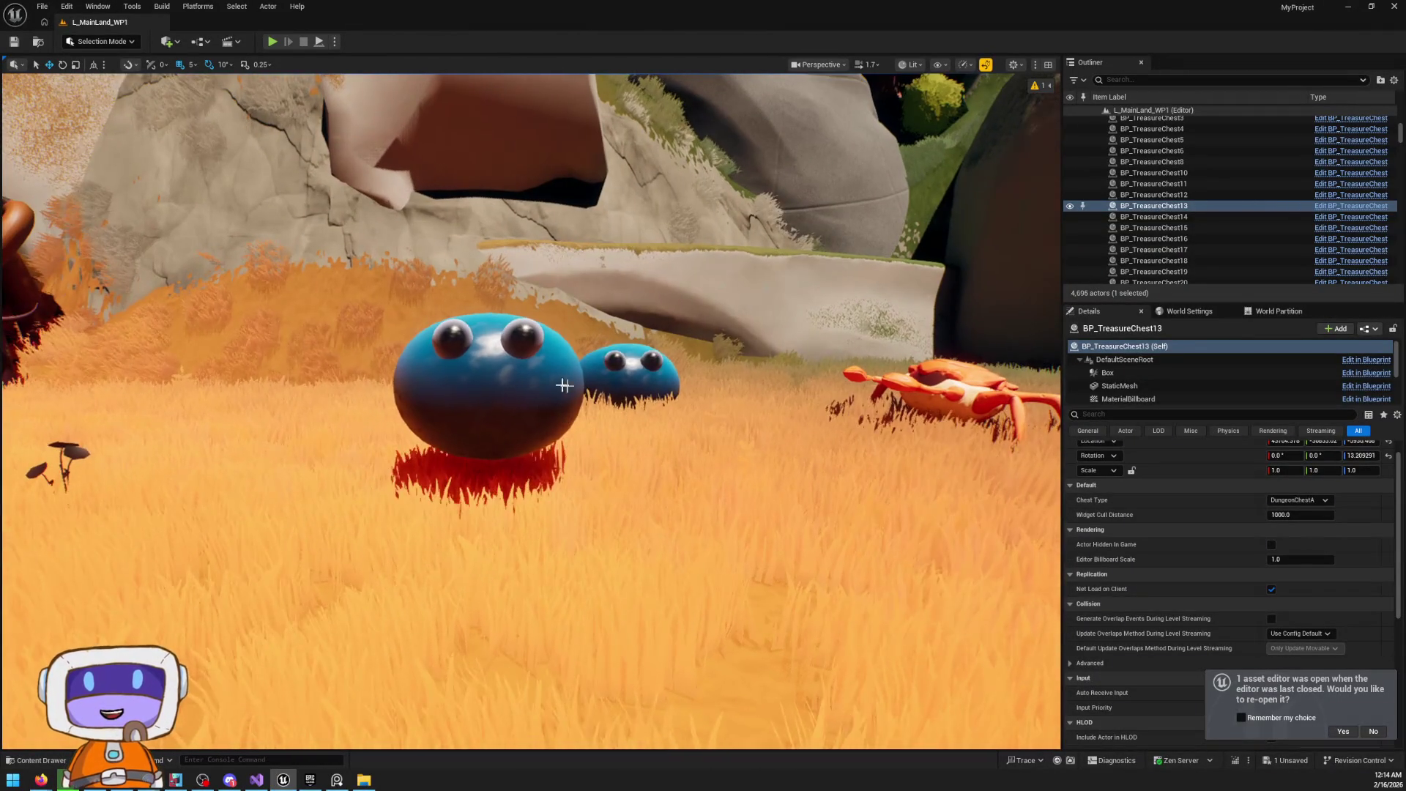
click(490, 388)
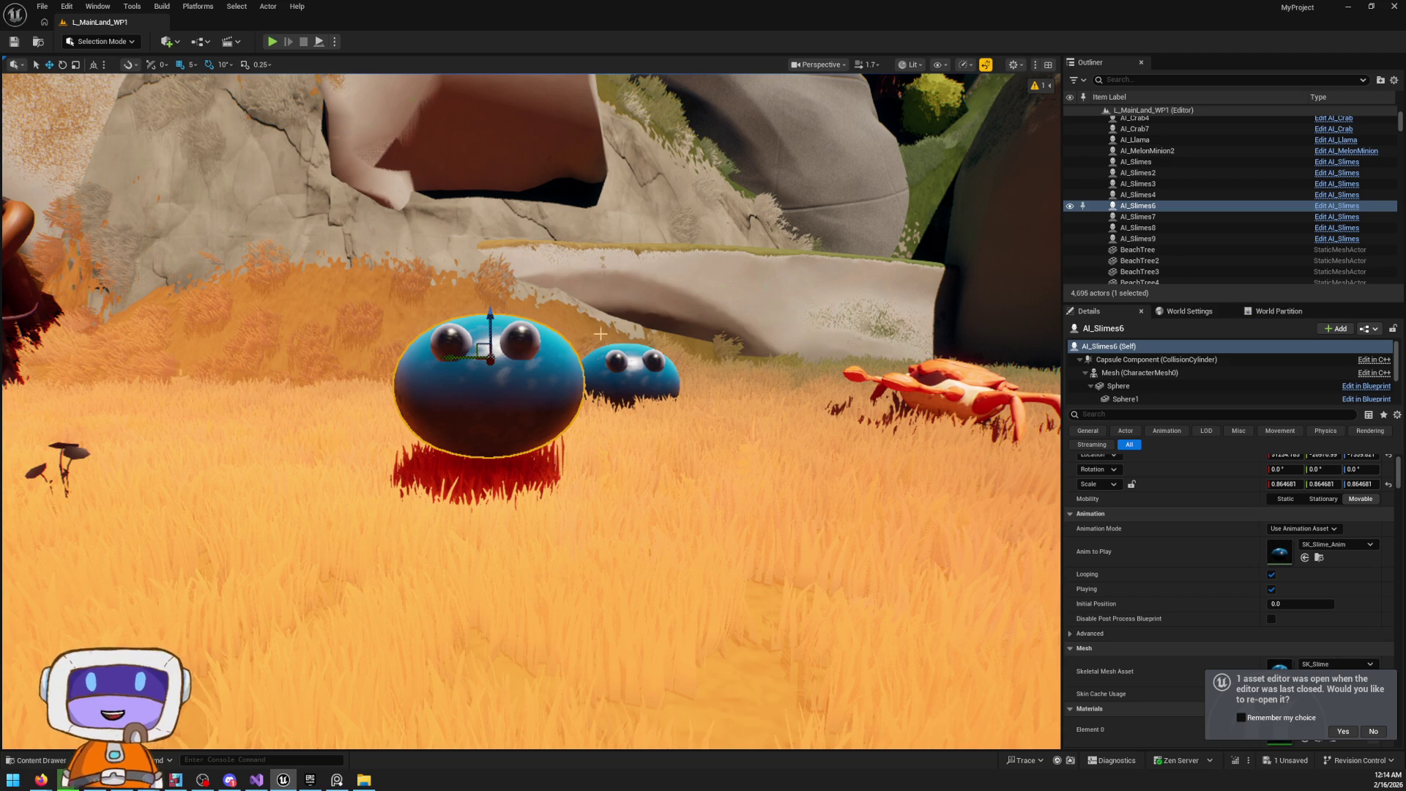
click(604, 372)
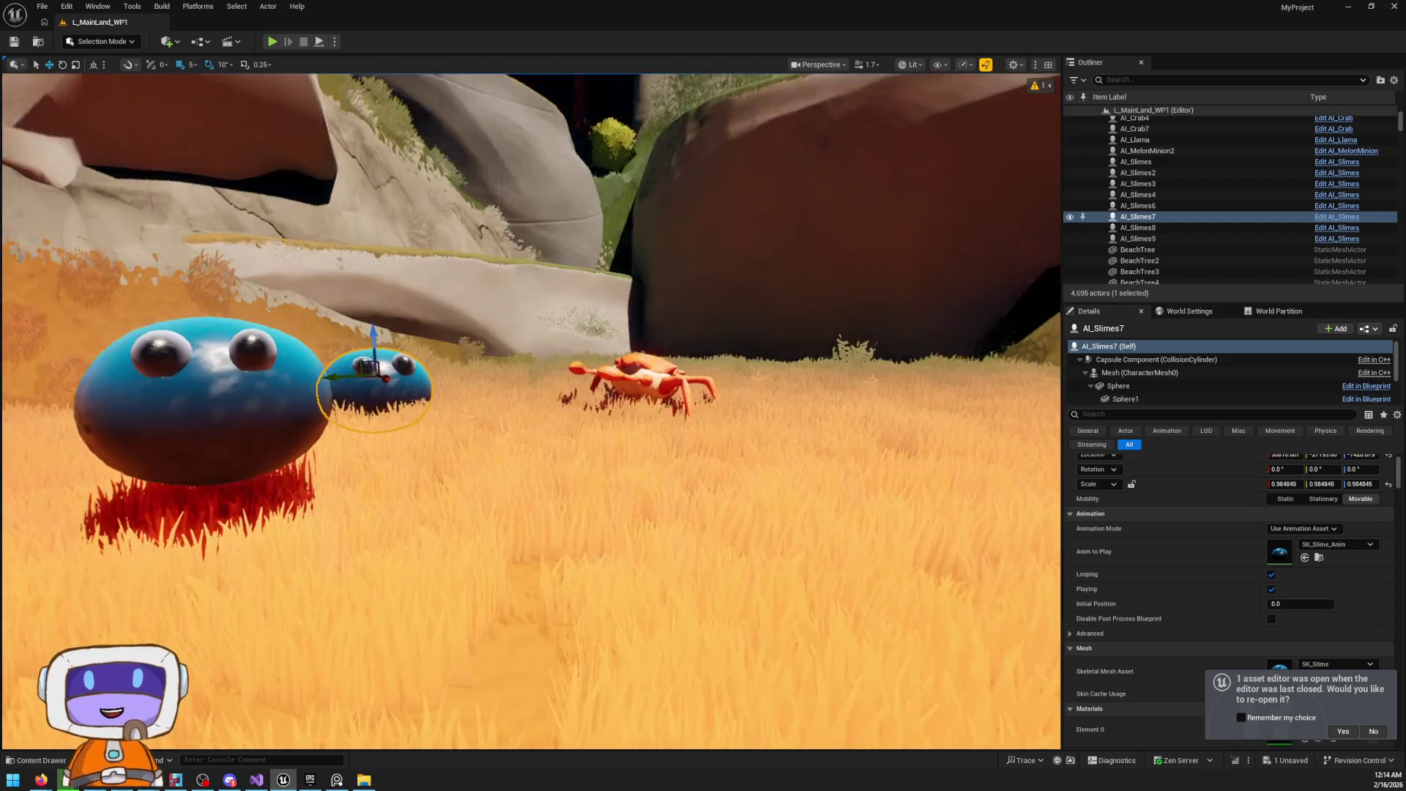
drag(586, 364, 569, 392)
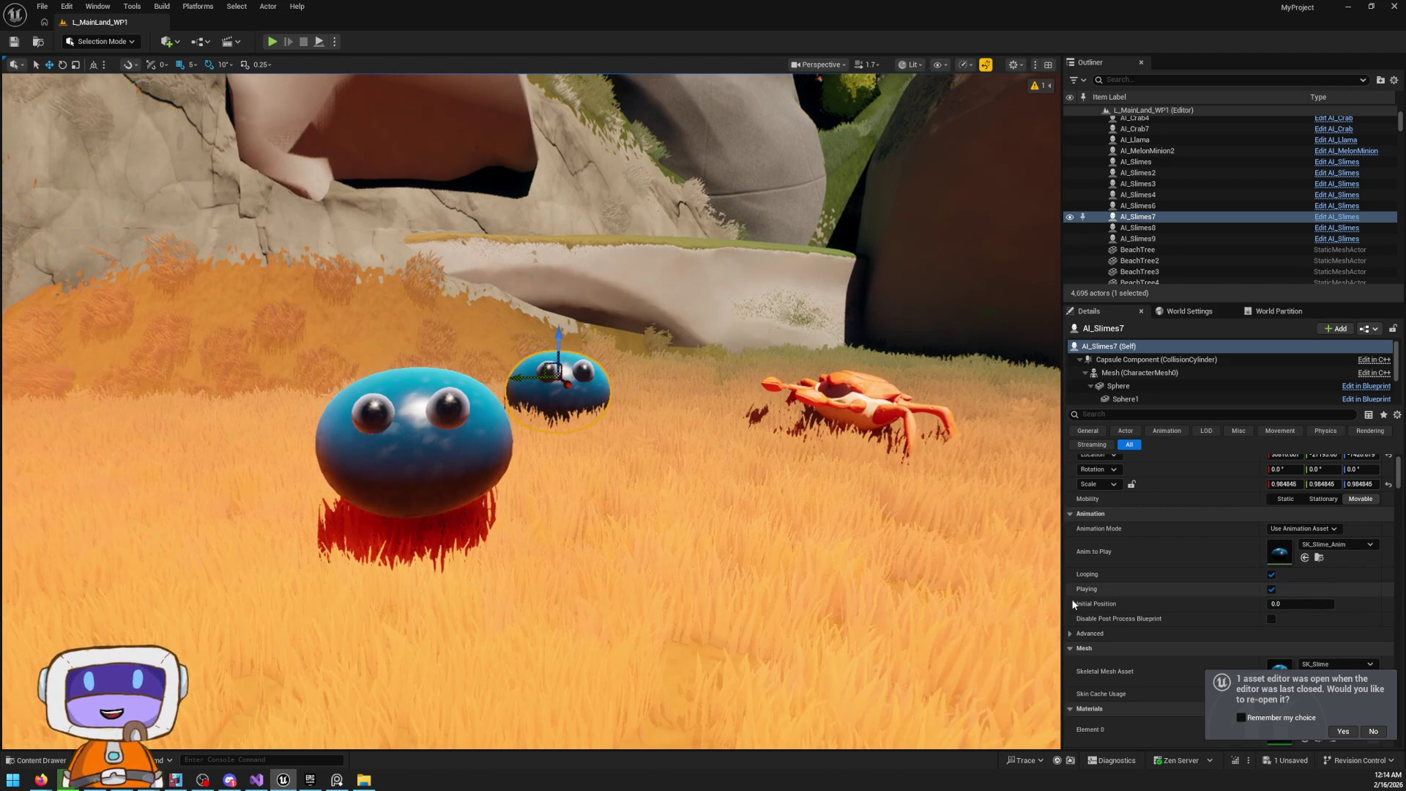
click(1290, 760)
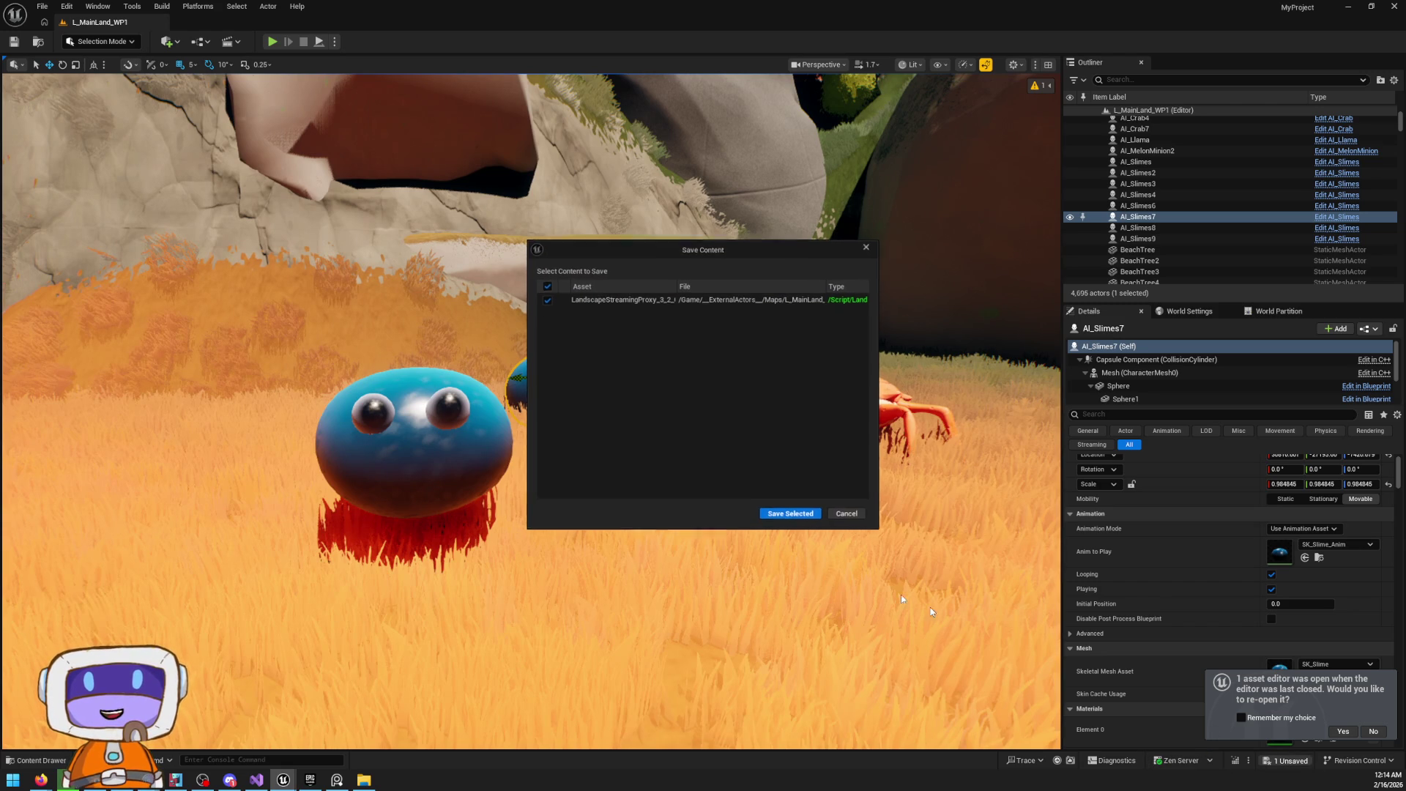
Save the unsaved LandscapeStreamingProxy_3_2 landscape piece
click(807, 510)
right_click(822, 605)
click(822, 605)
Play in Editor, running the character through the grass past the crab and jumping, then quit
key(alt+p)
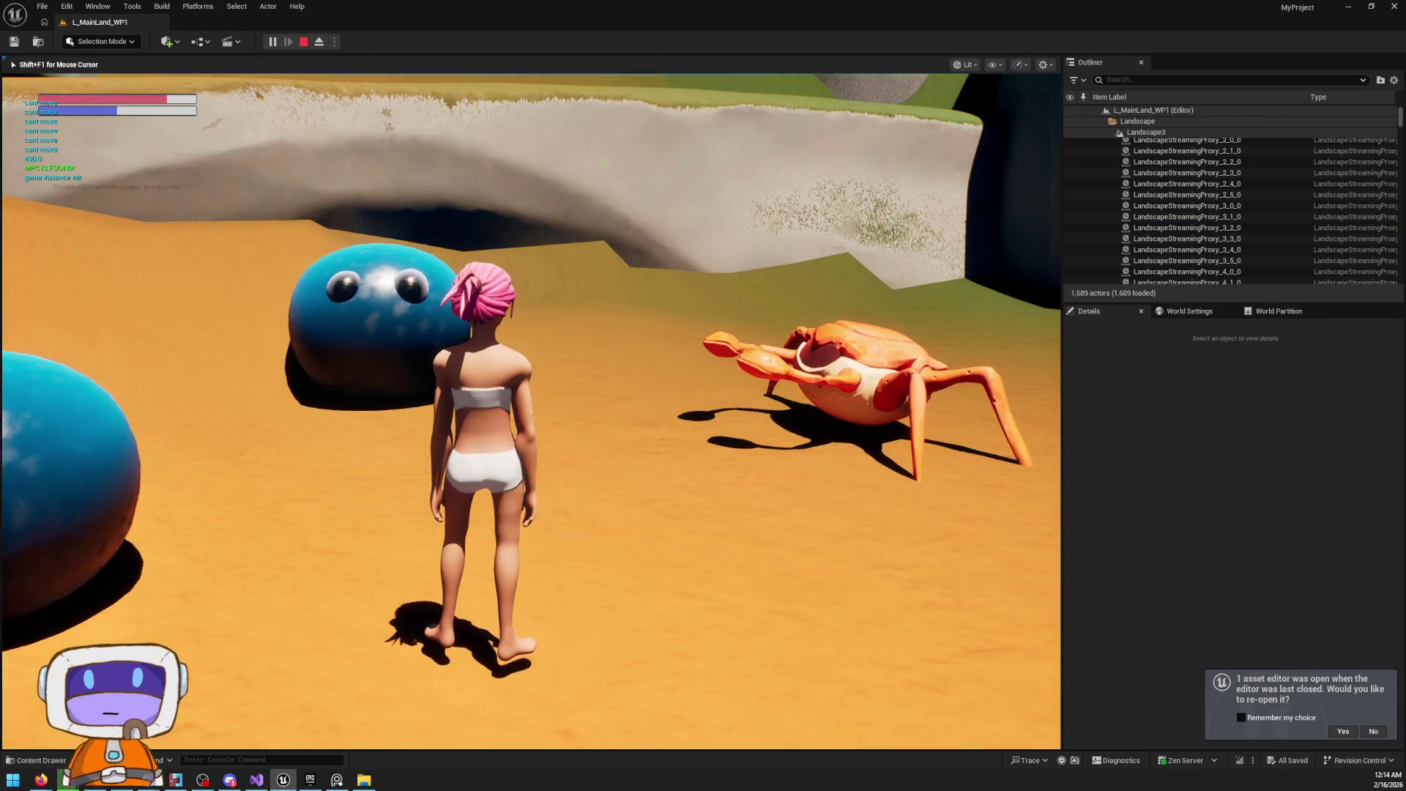
key(w)
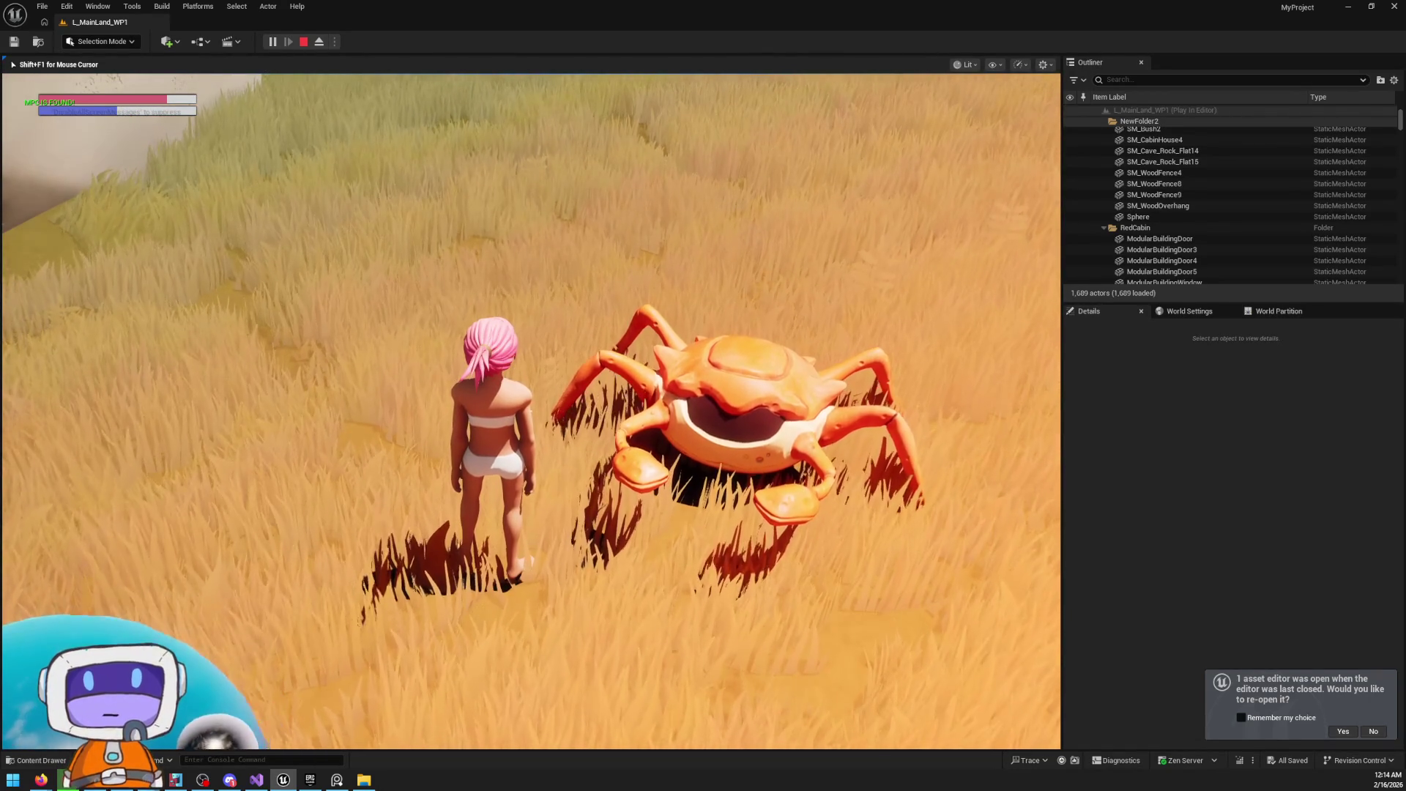
key(s)
key(w)
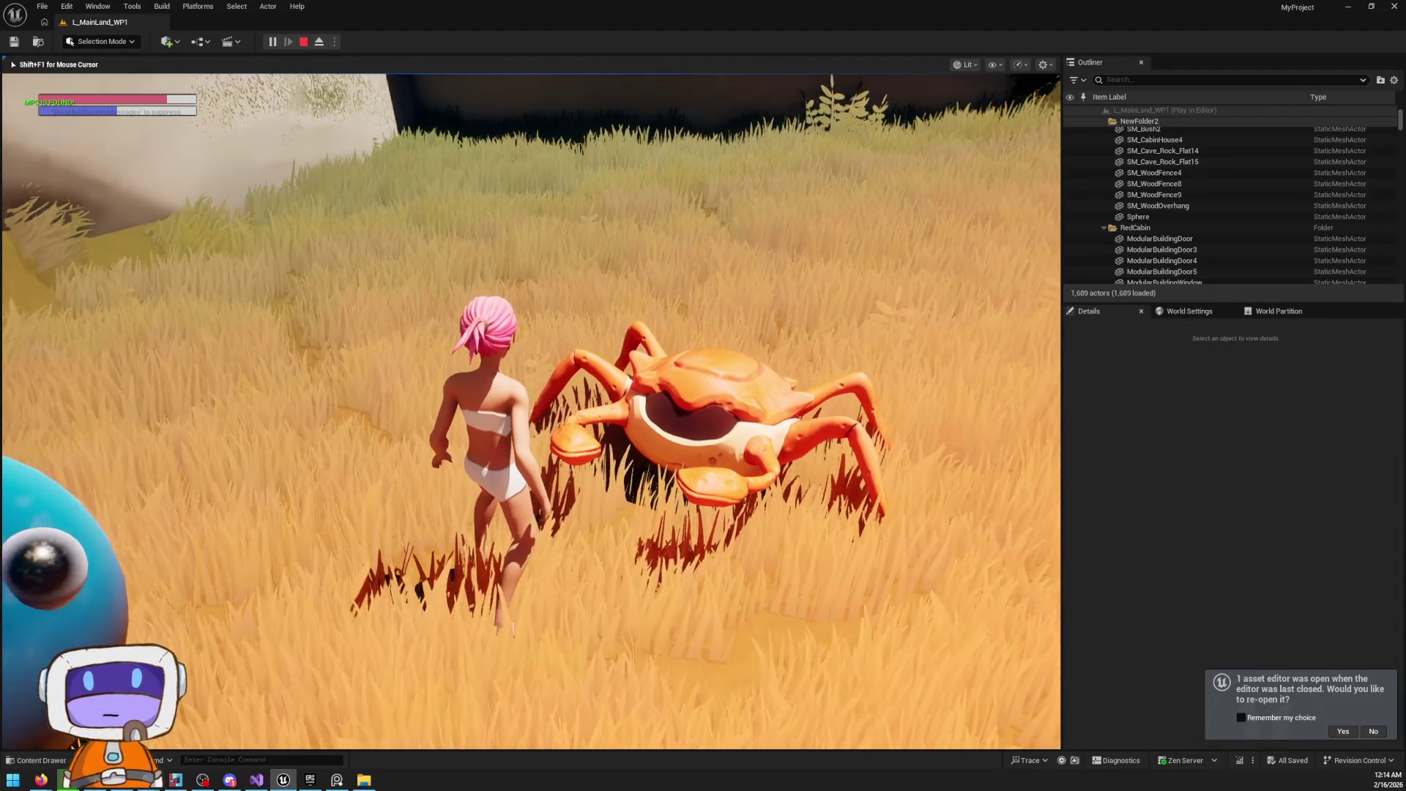
key(a)
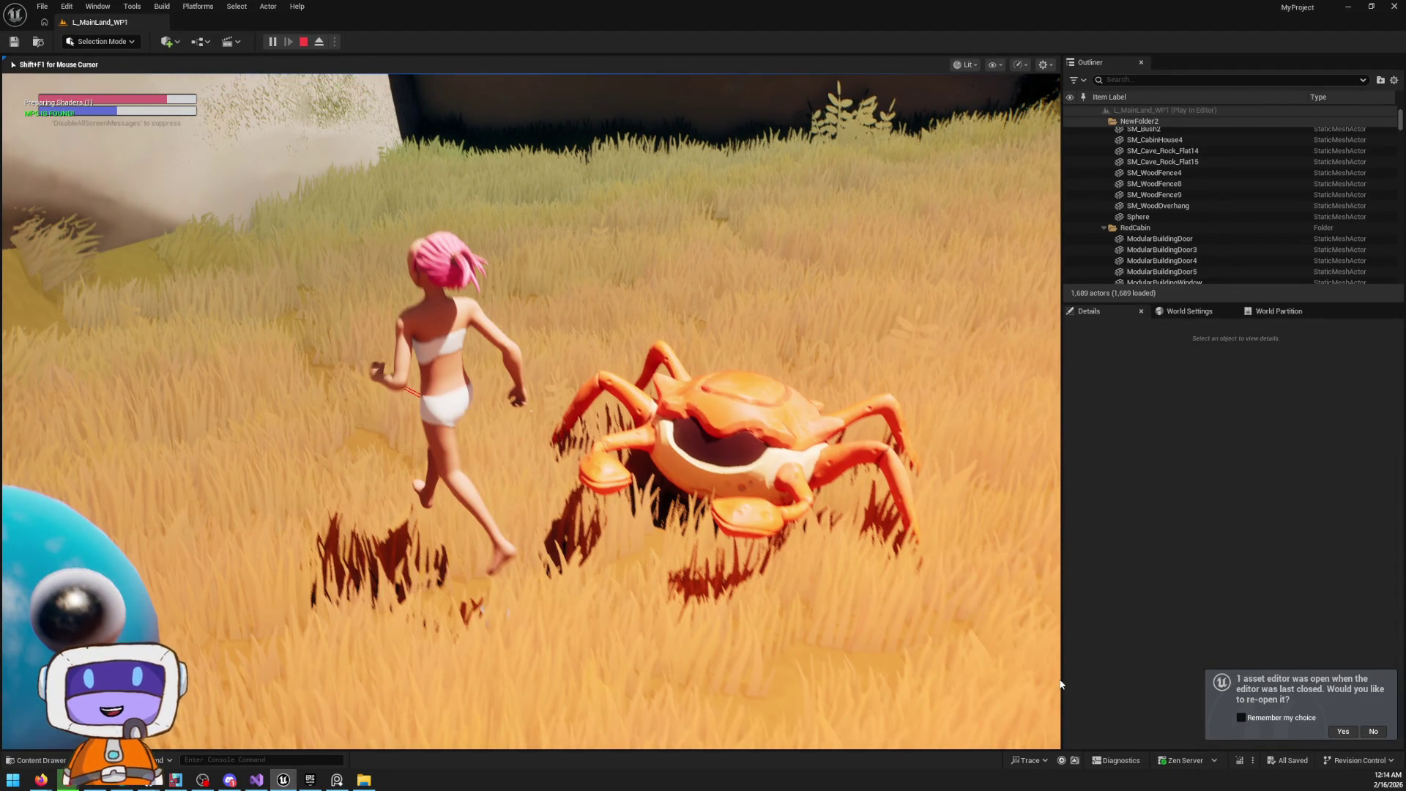
key(space)
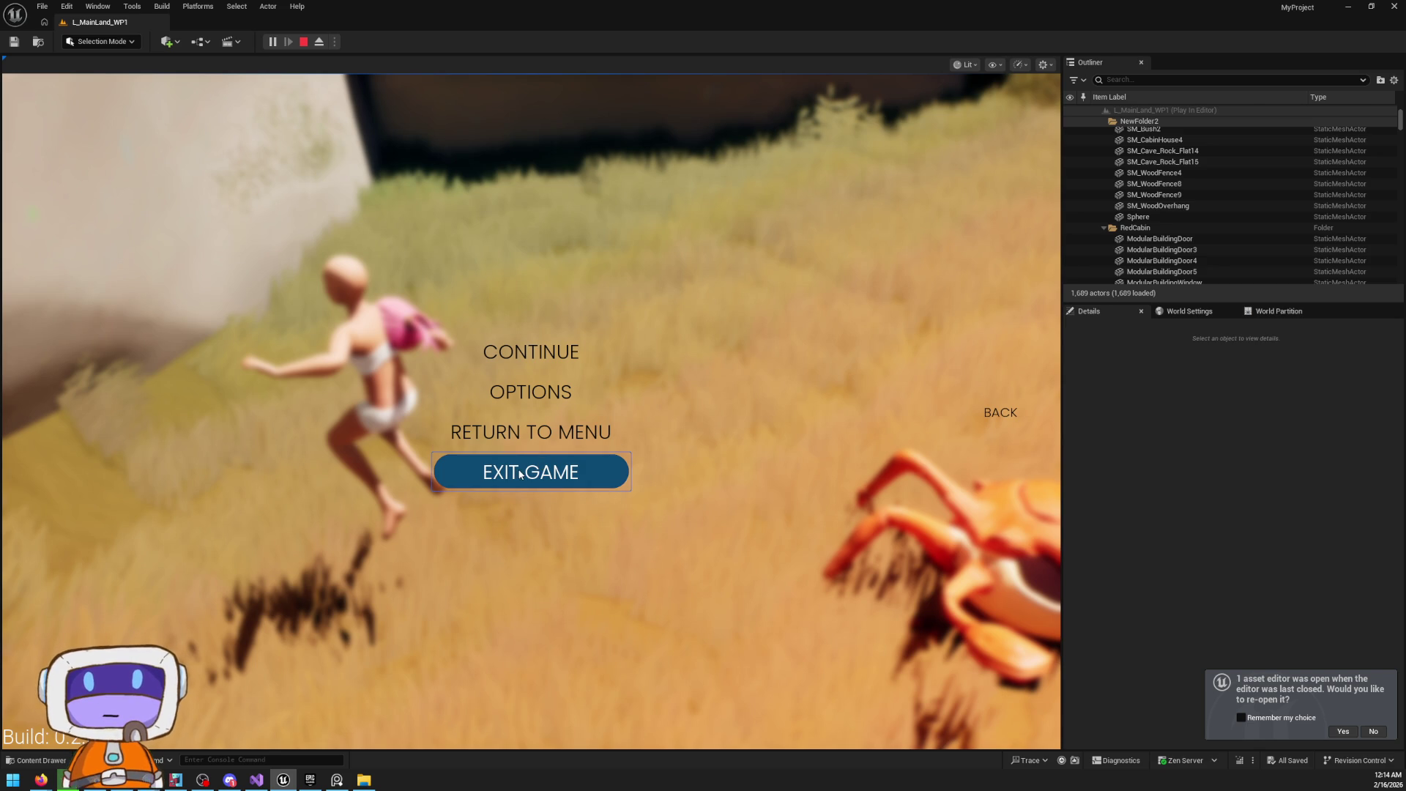
click(519, 474)
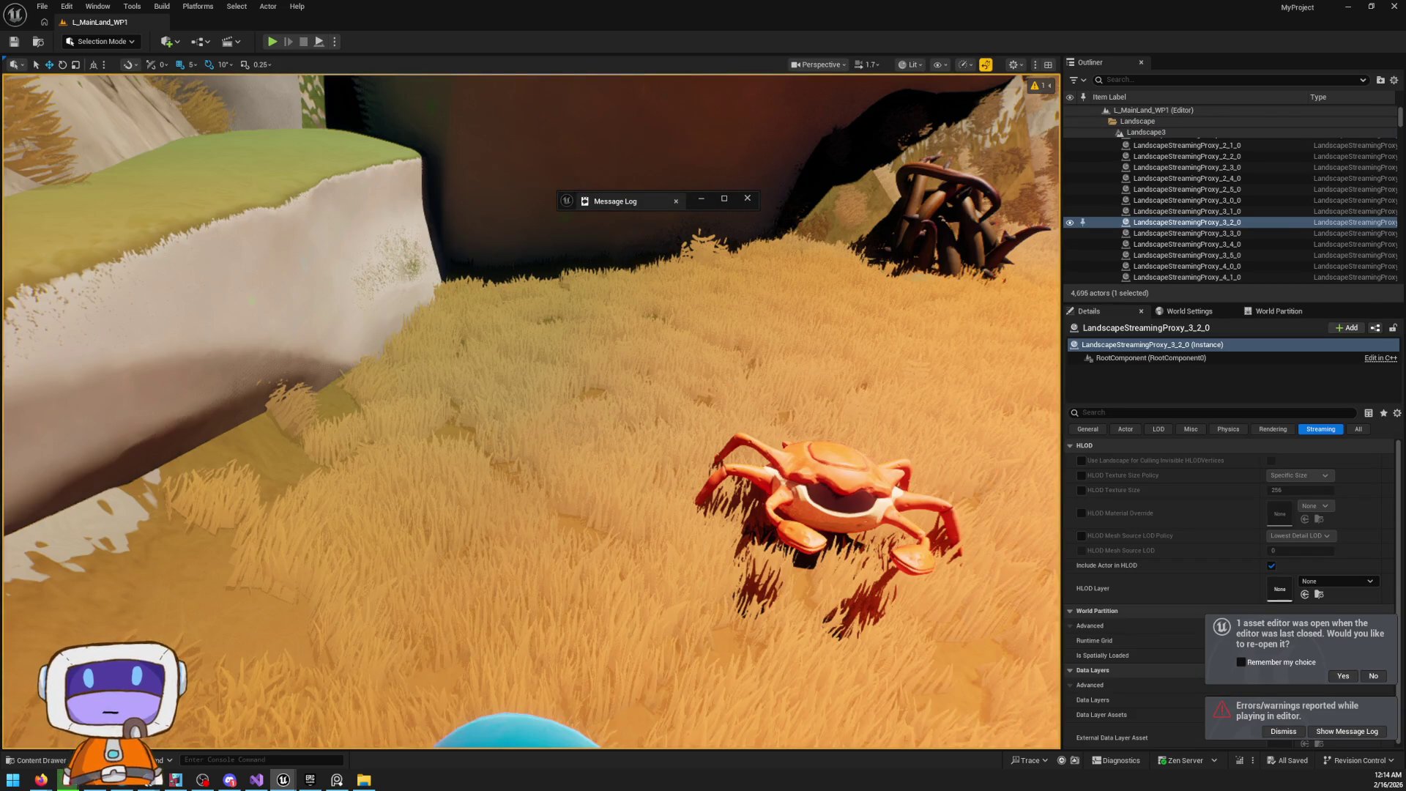
Move BPF_MushRoomLargeB beside the large rock, then select and frame the grey bridge block
key(s)
key(s)
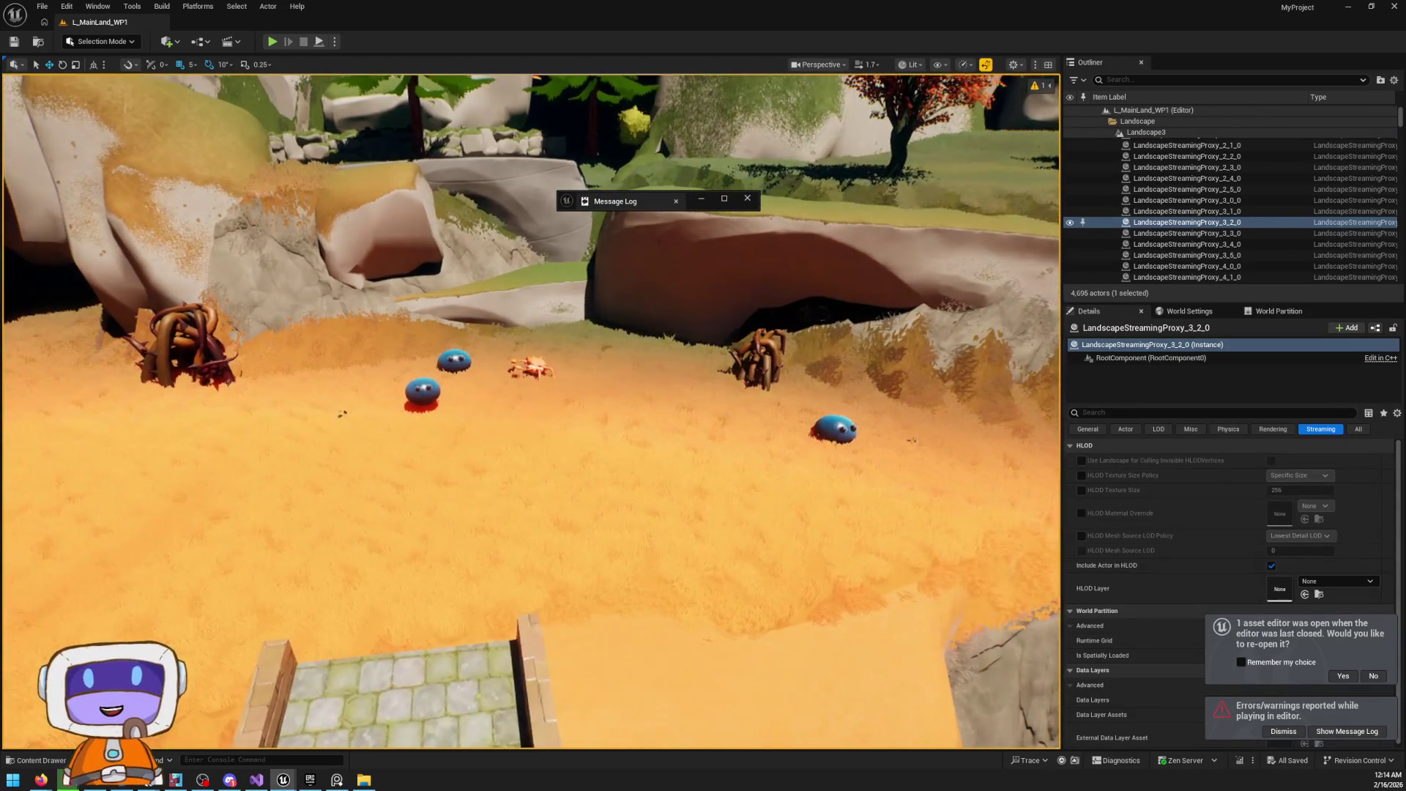
key(s)
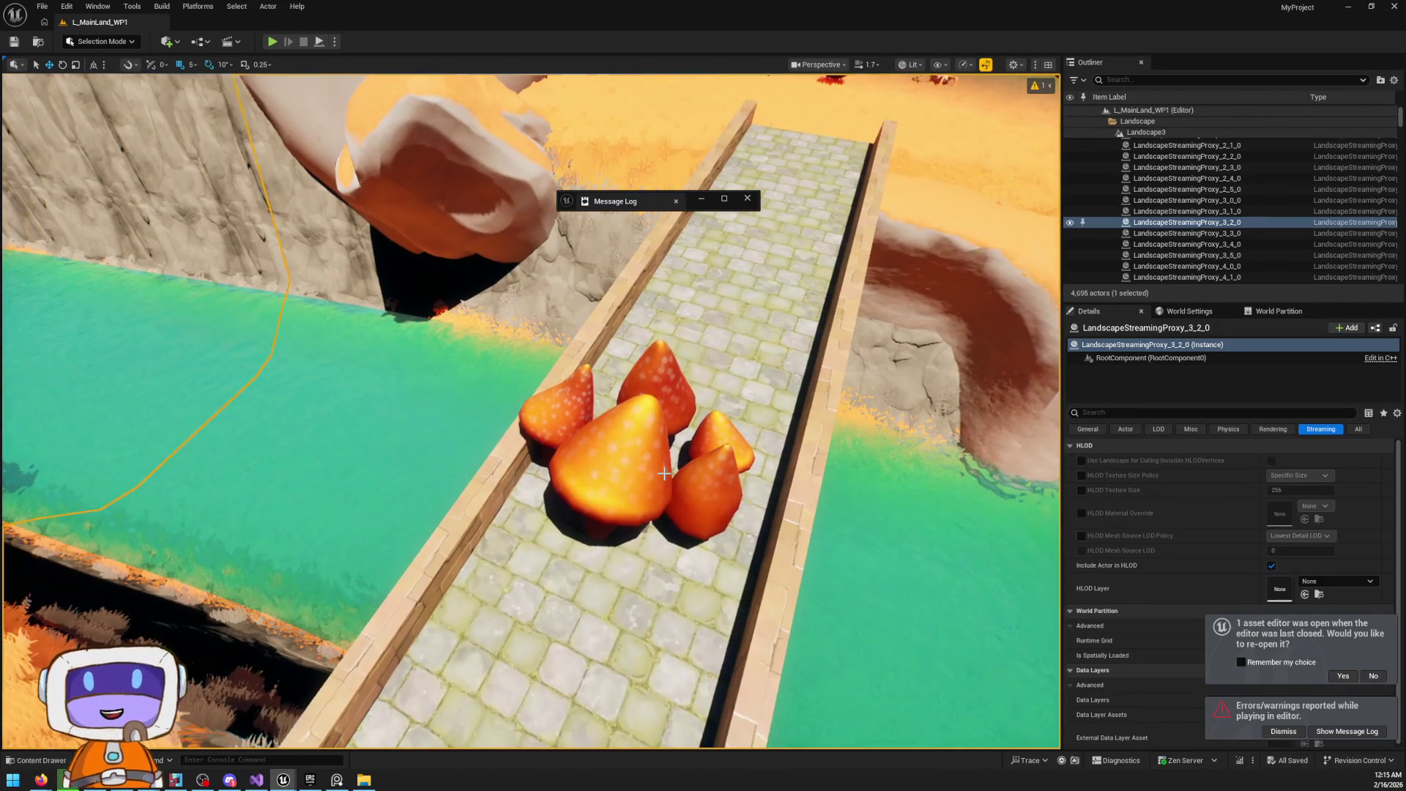
click(721, 527)
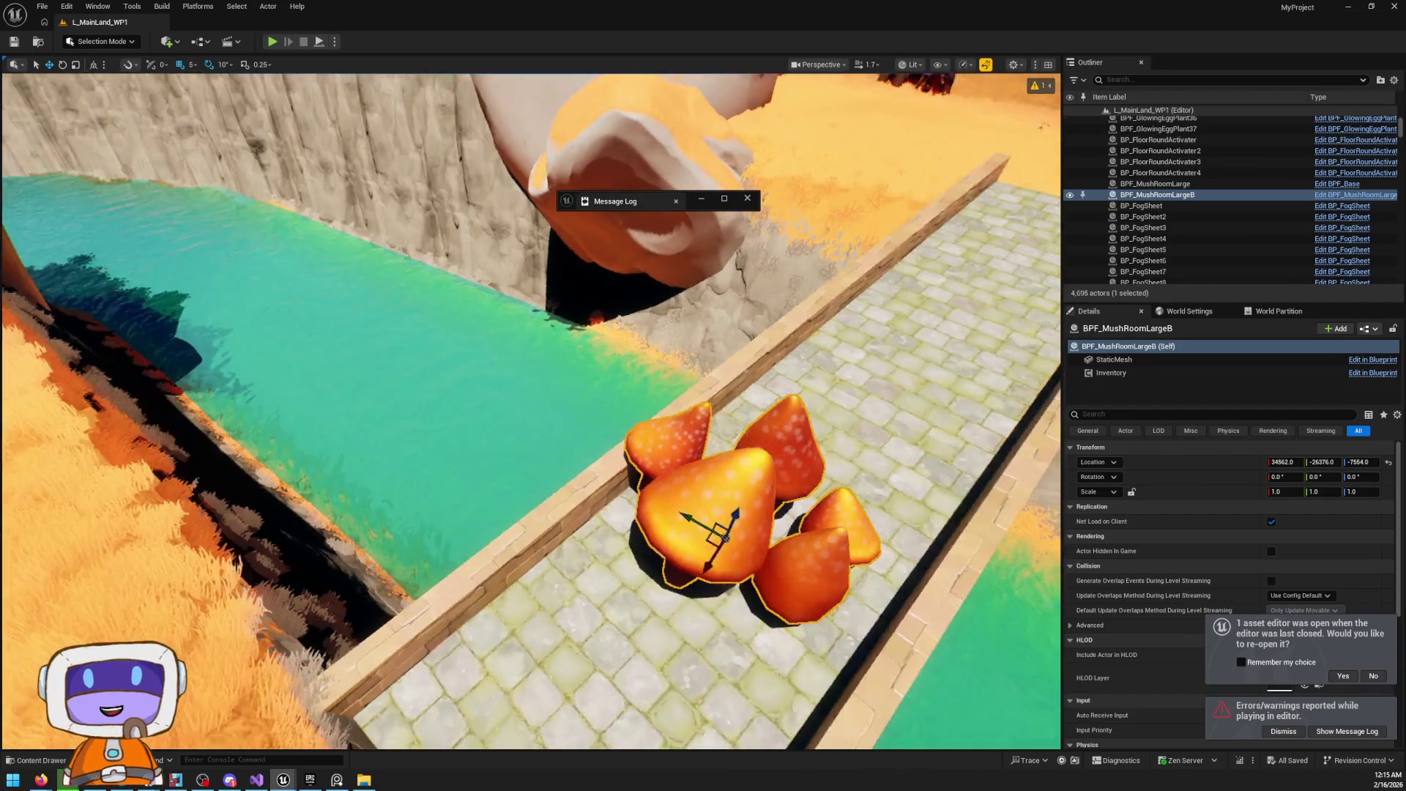
key(a)
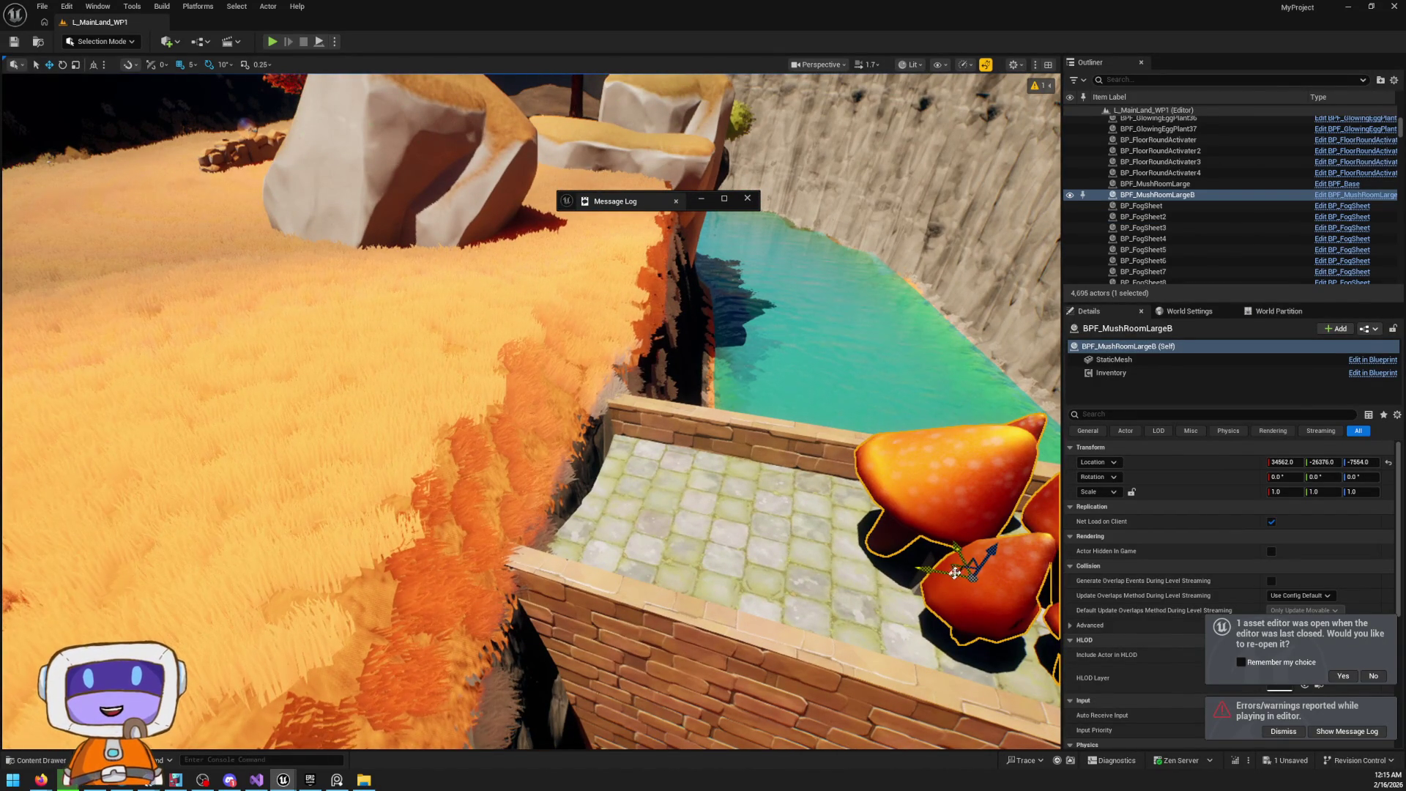
drag(970, 568, 372, 268)
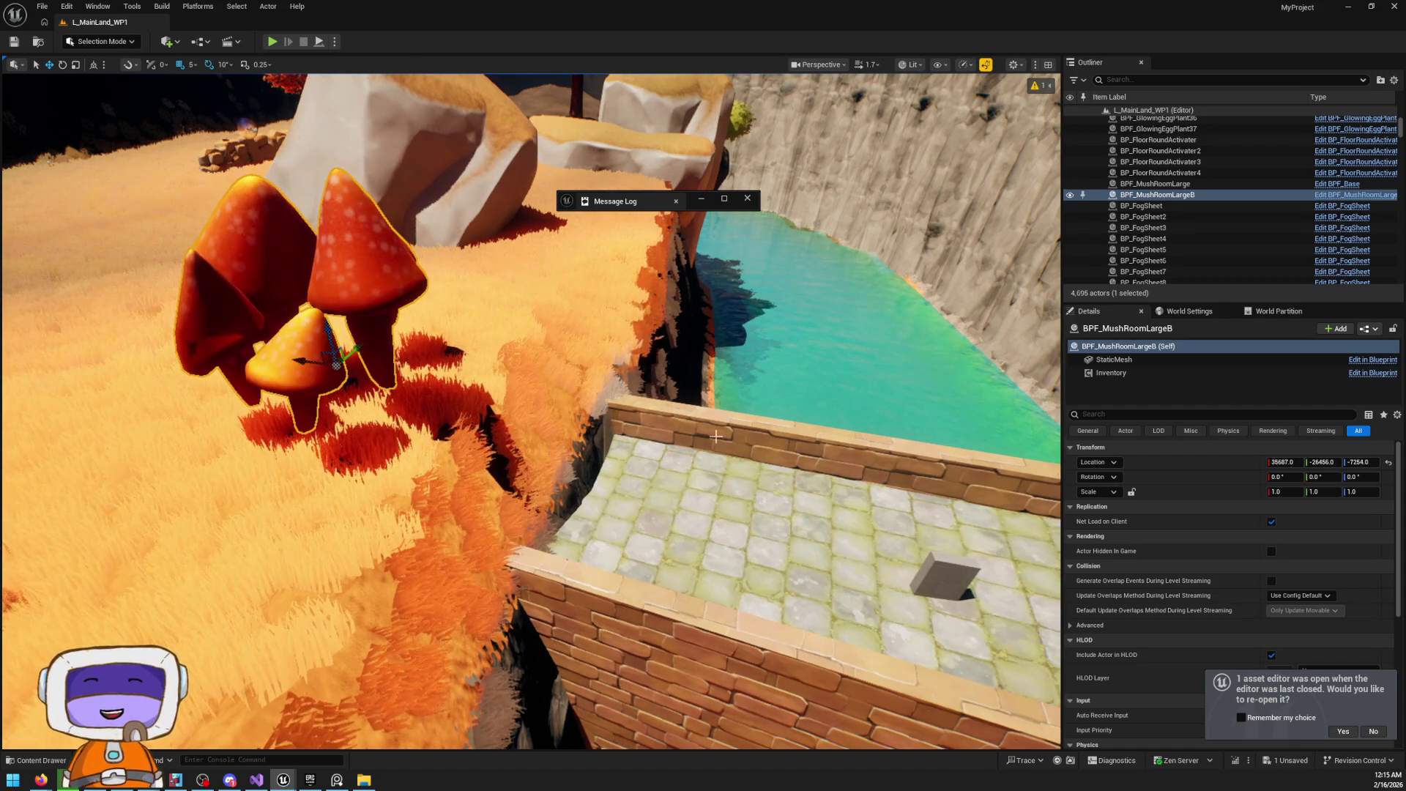
key(f)
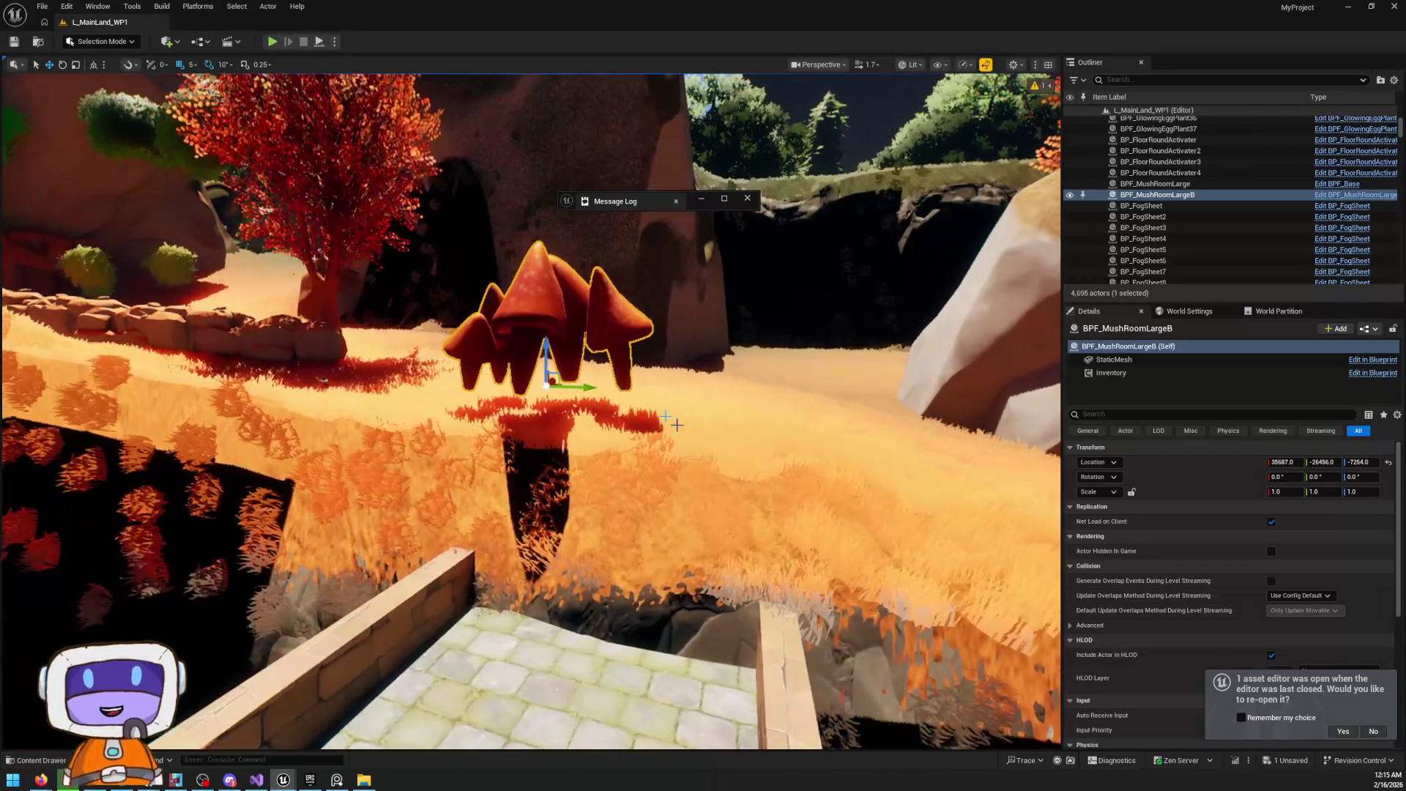
drag(561, 373, 1049, 416)
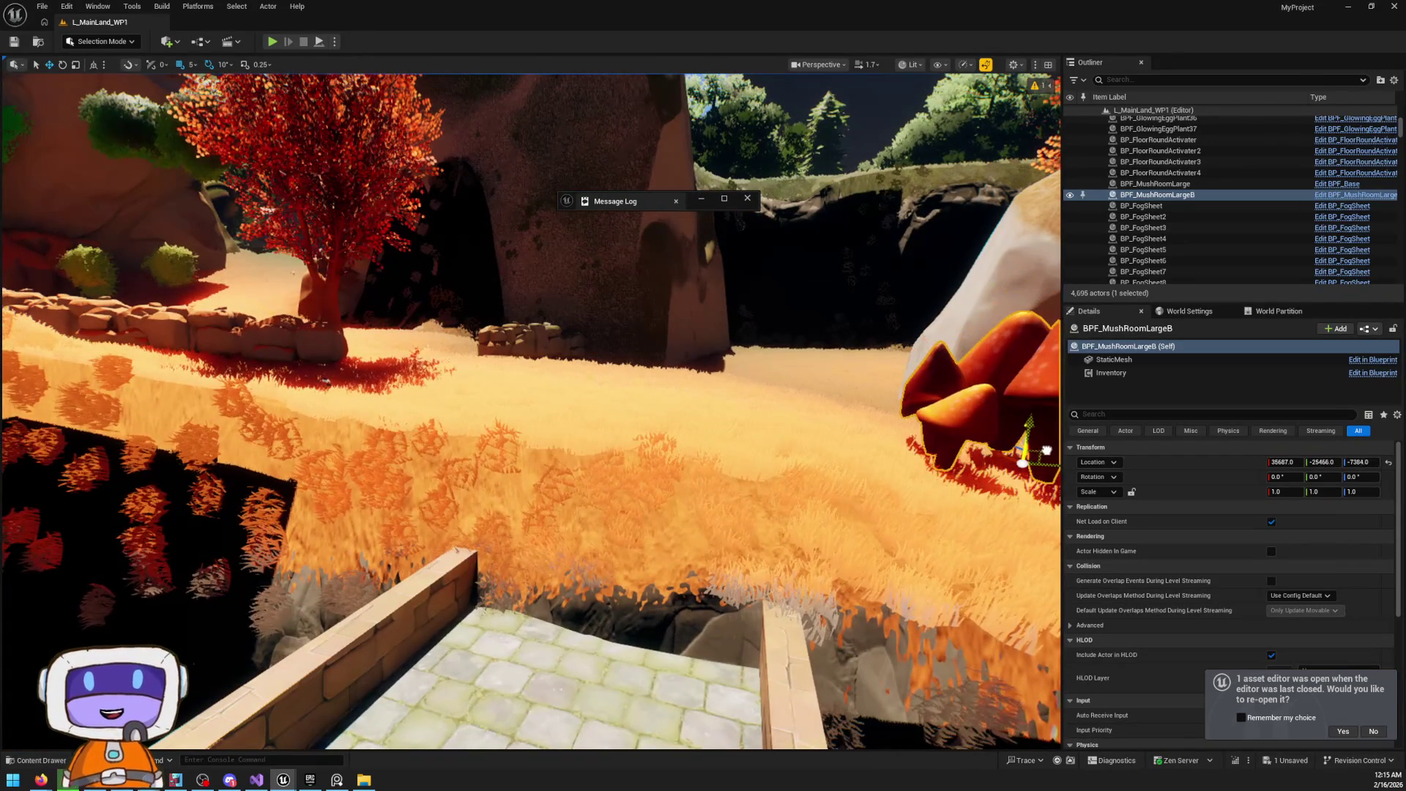
key(f)
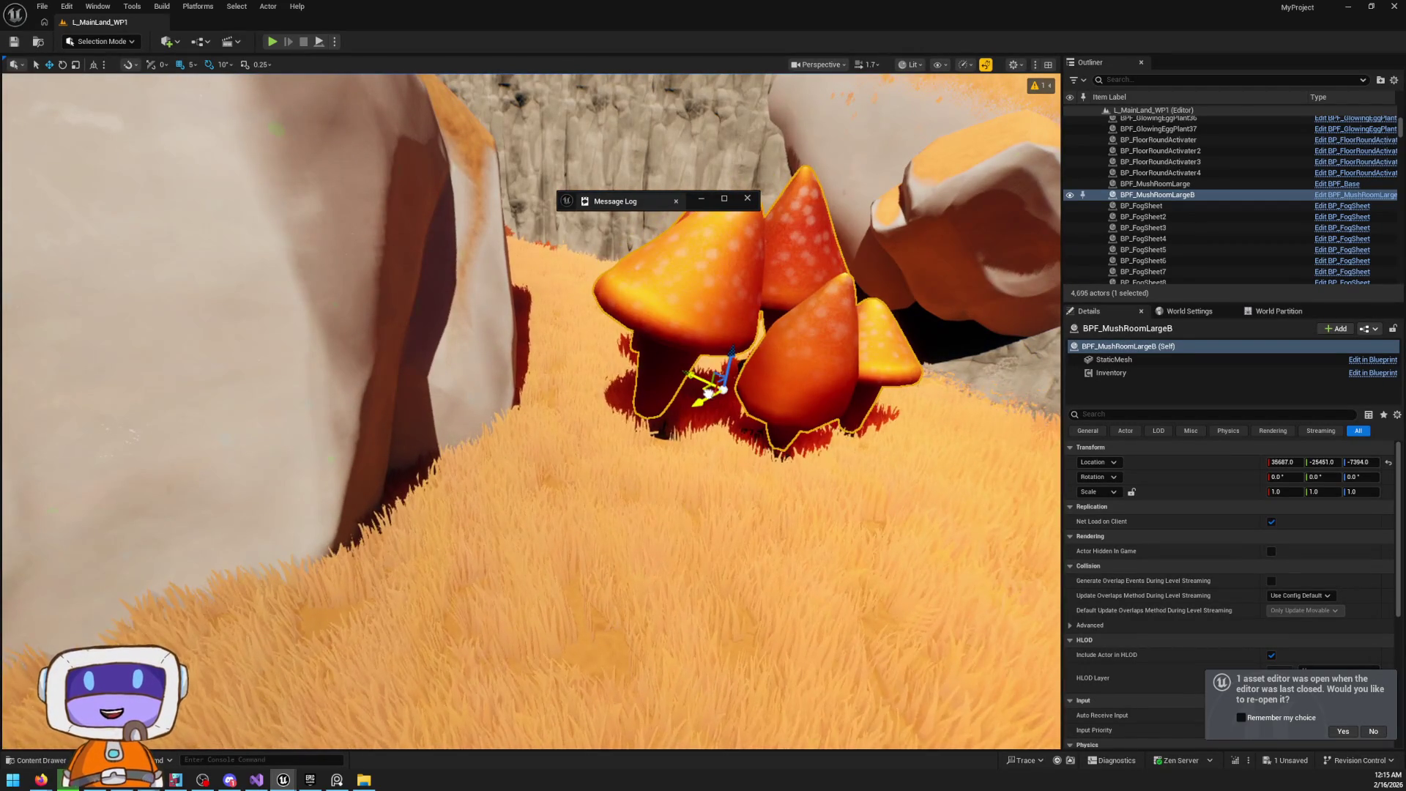
drag(708, 392, 491, 333)
click(700, 454)
mouse_move(699, 454)
mouse_down()
mouse_move(738, 479)
mouse_move(682, 455)
mouse_up()
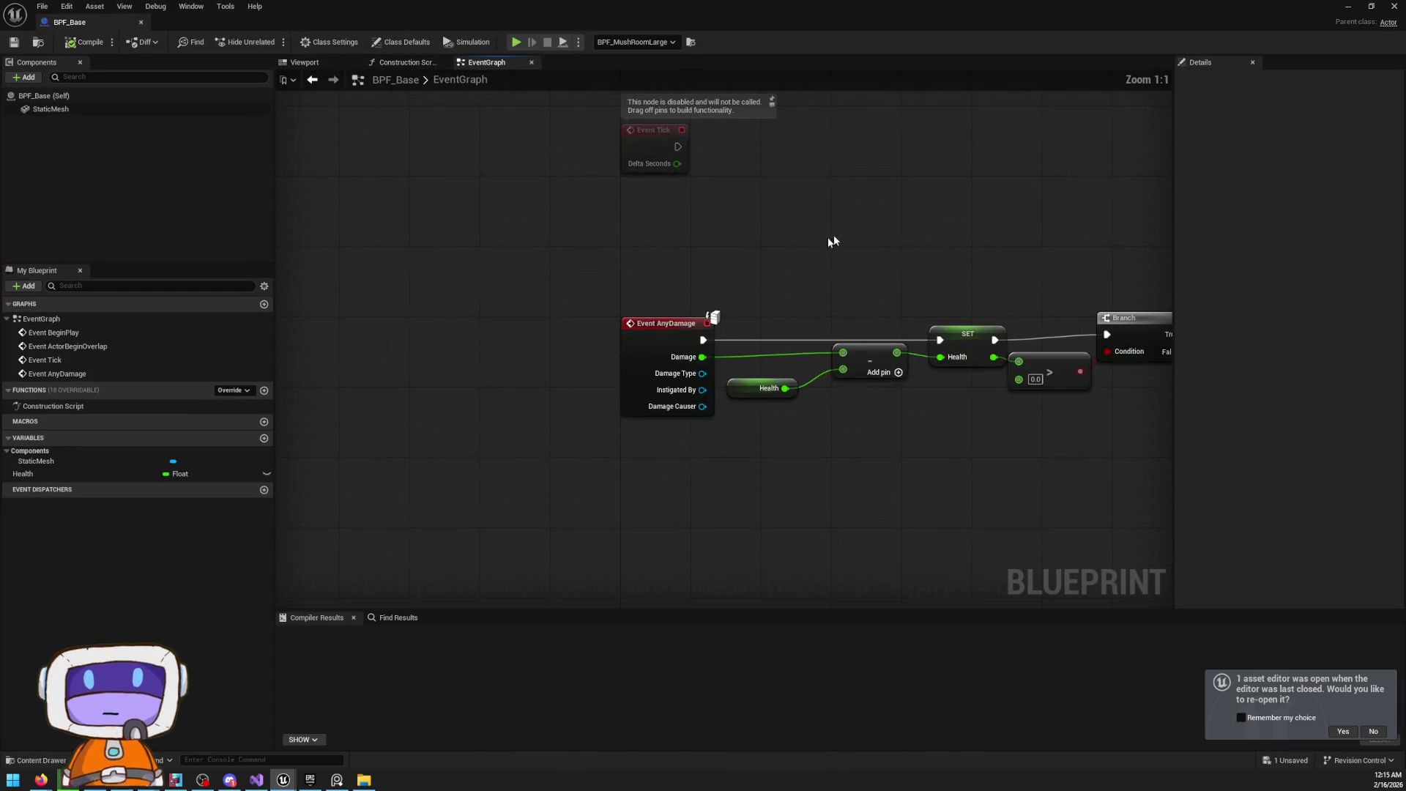
click(404, 62)
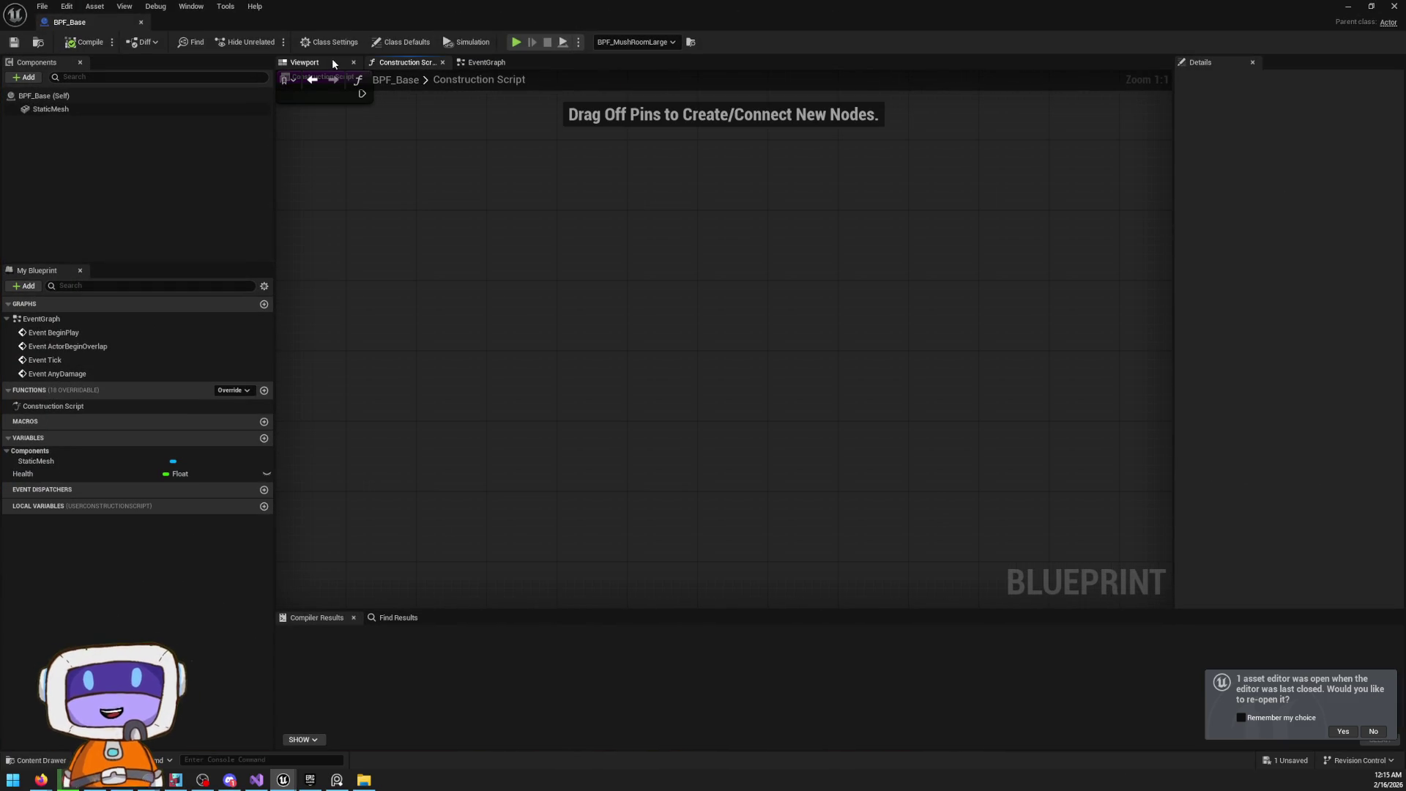
click(332, 64)
click(705, 333)
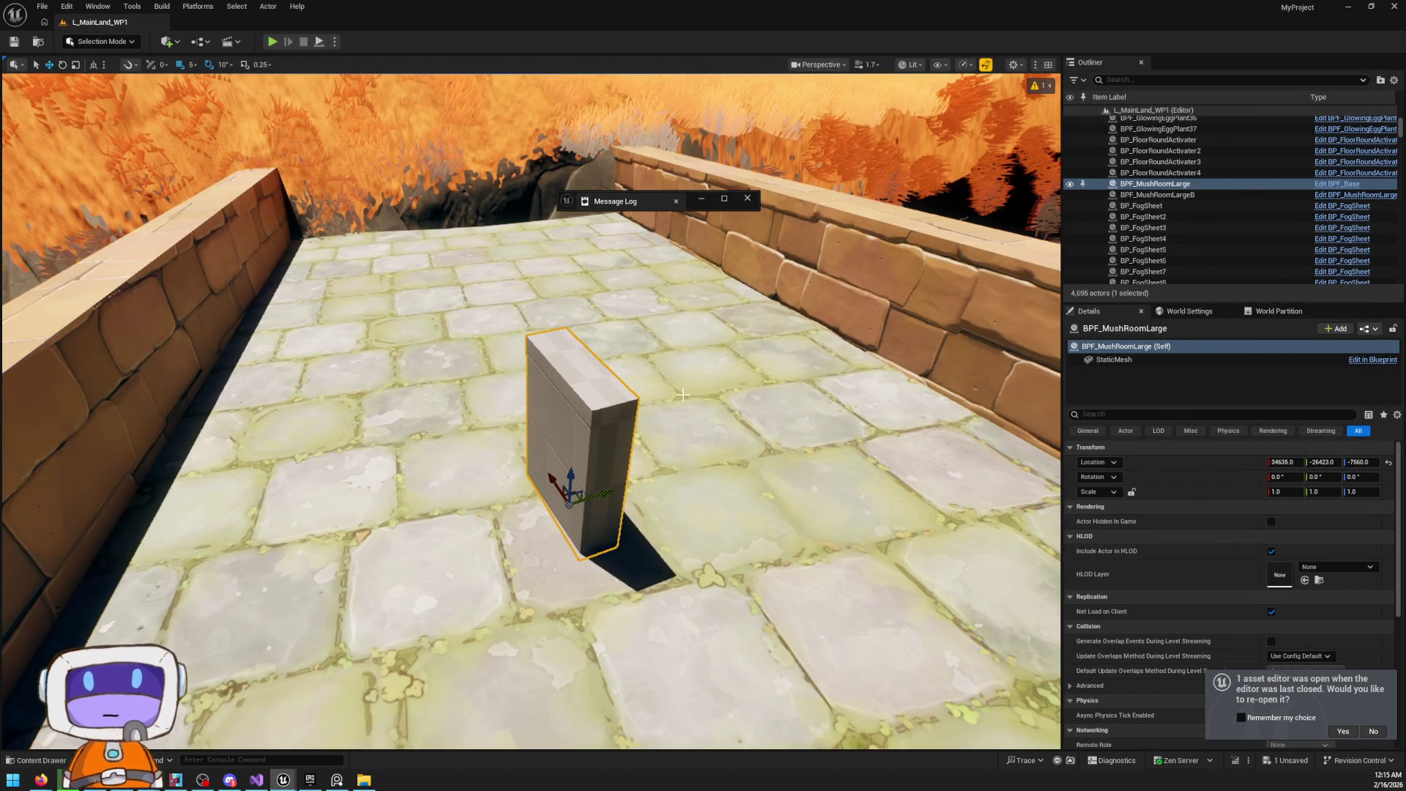
Delete the BPF_MushRoomLarge block, fly around the level, and return to Blender
key(Delete)
key(w)
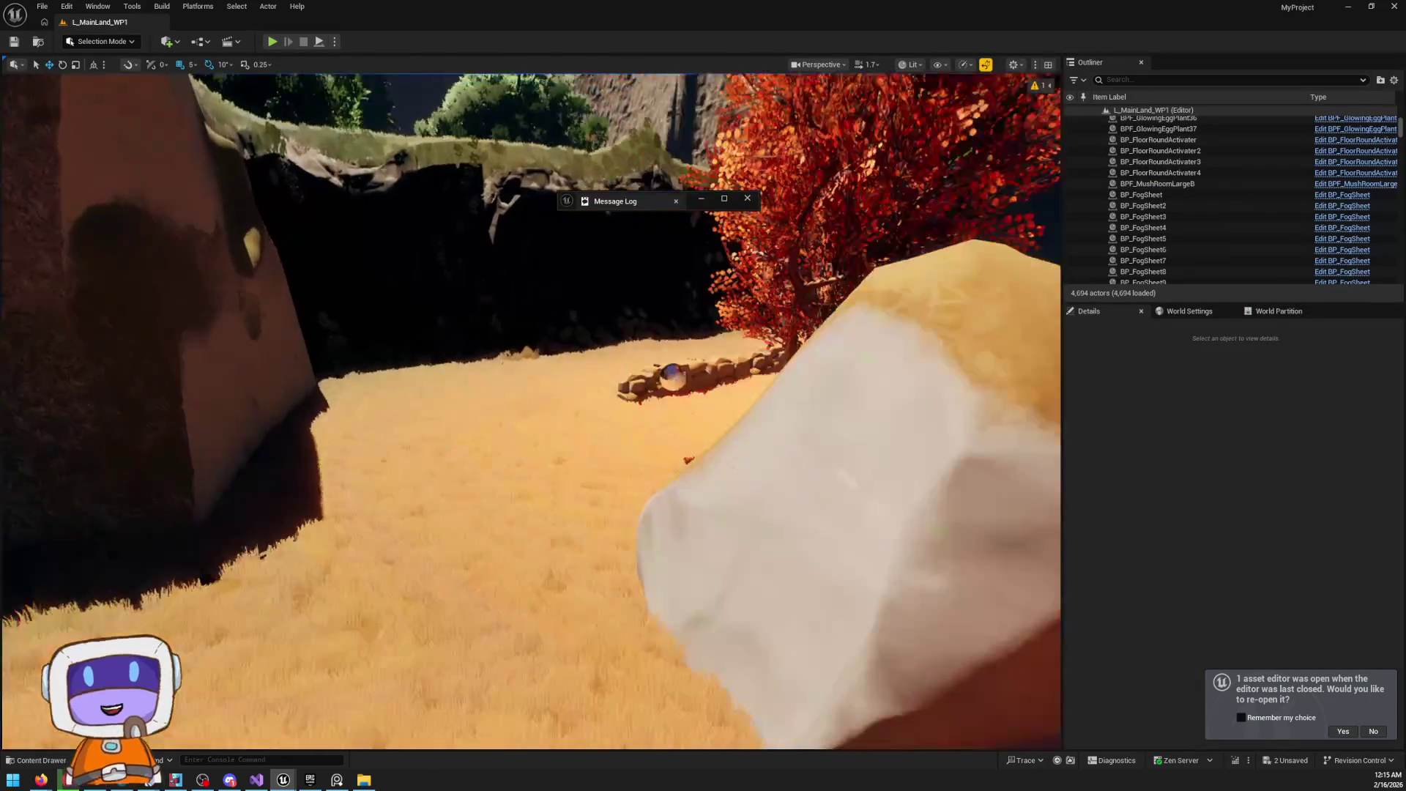
key(w)
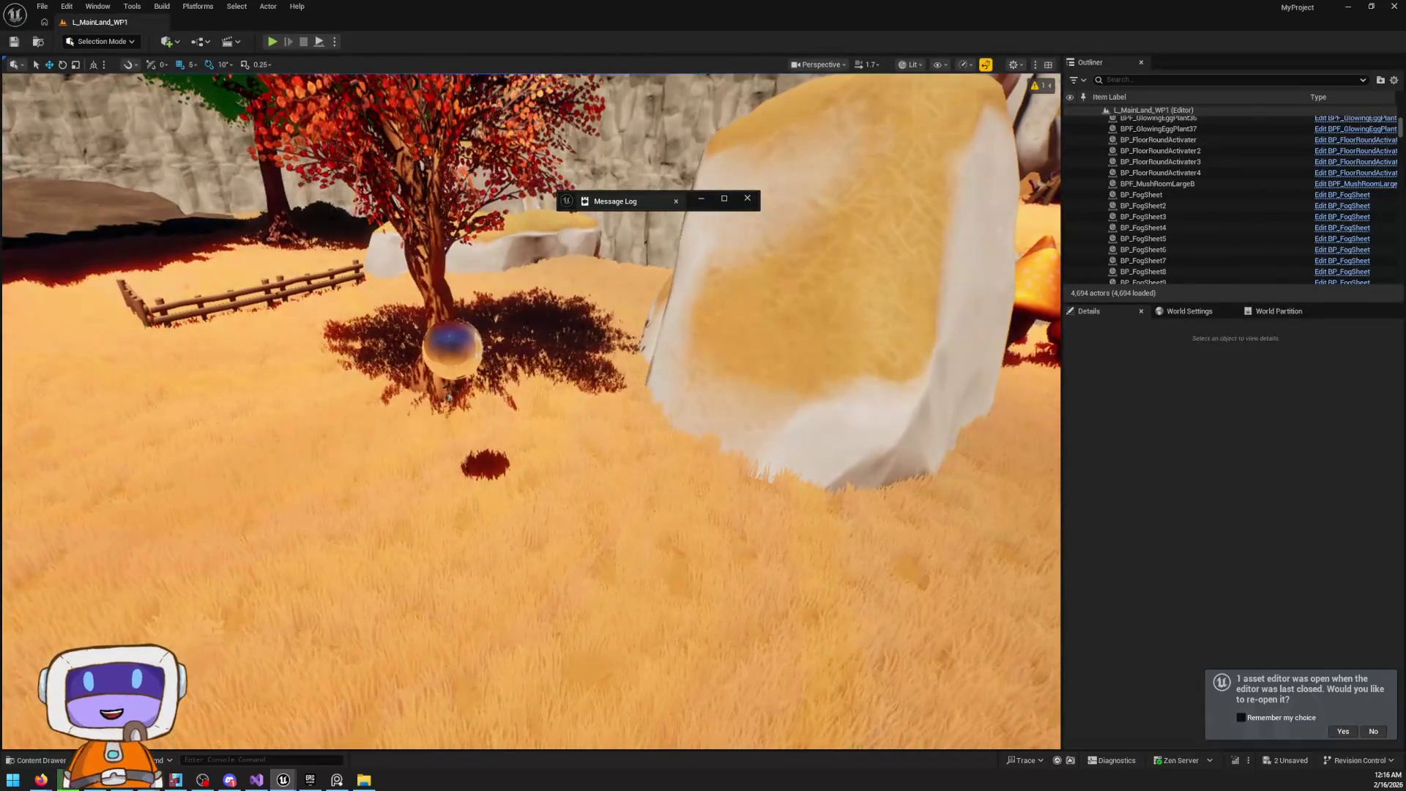
key(w)
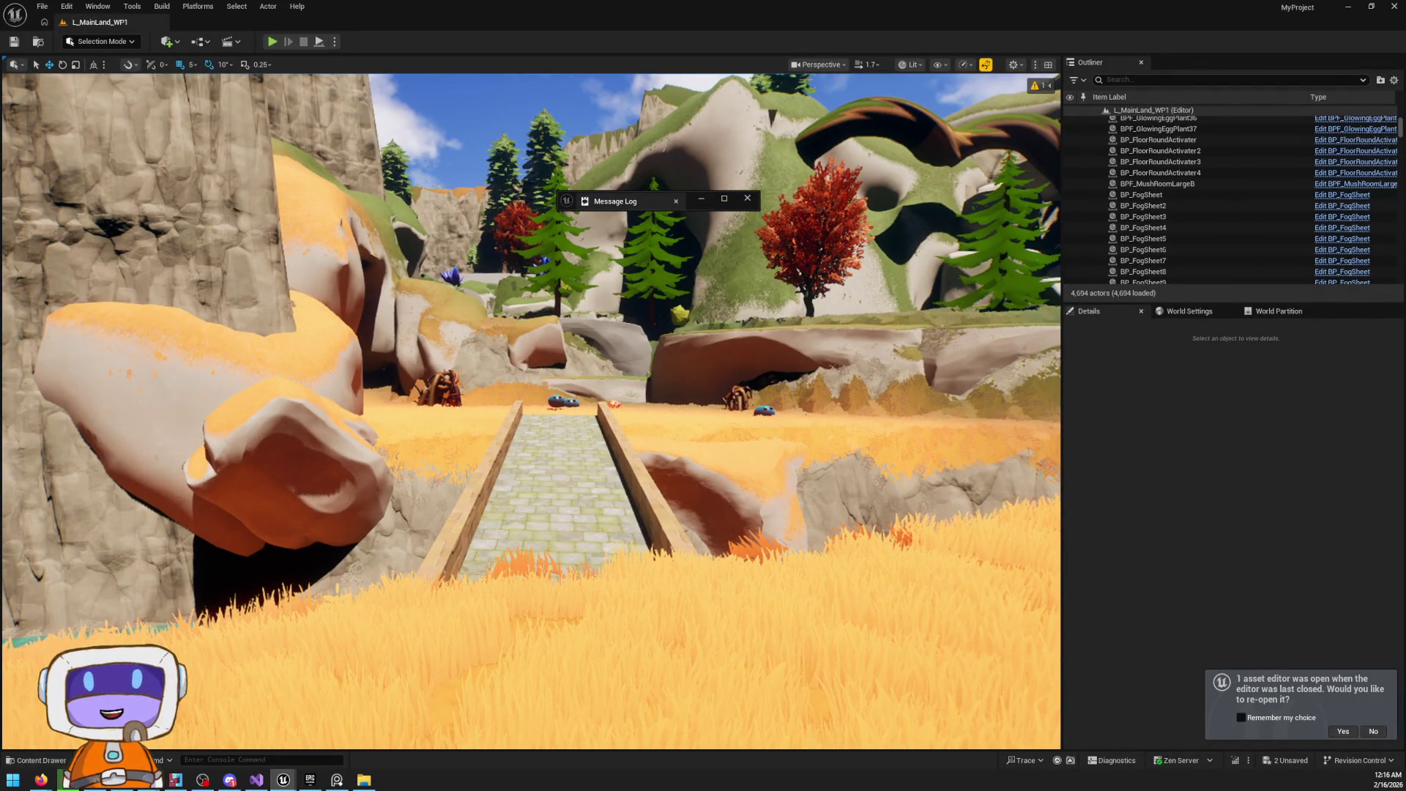
key(alt+Tab)
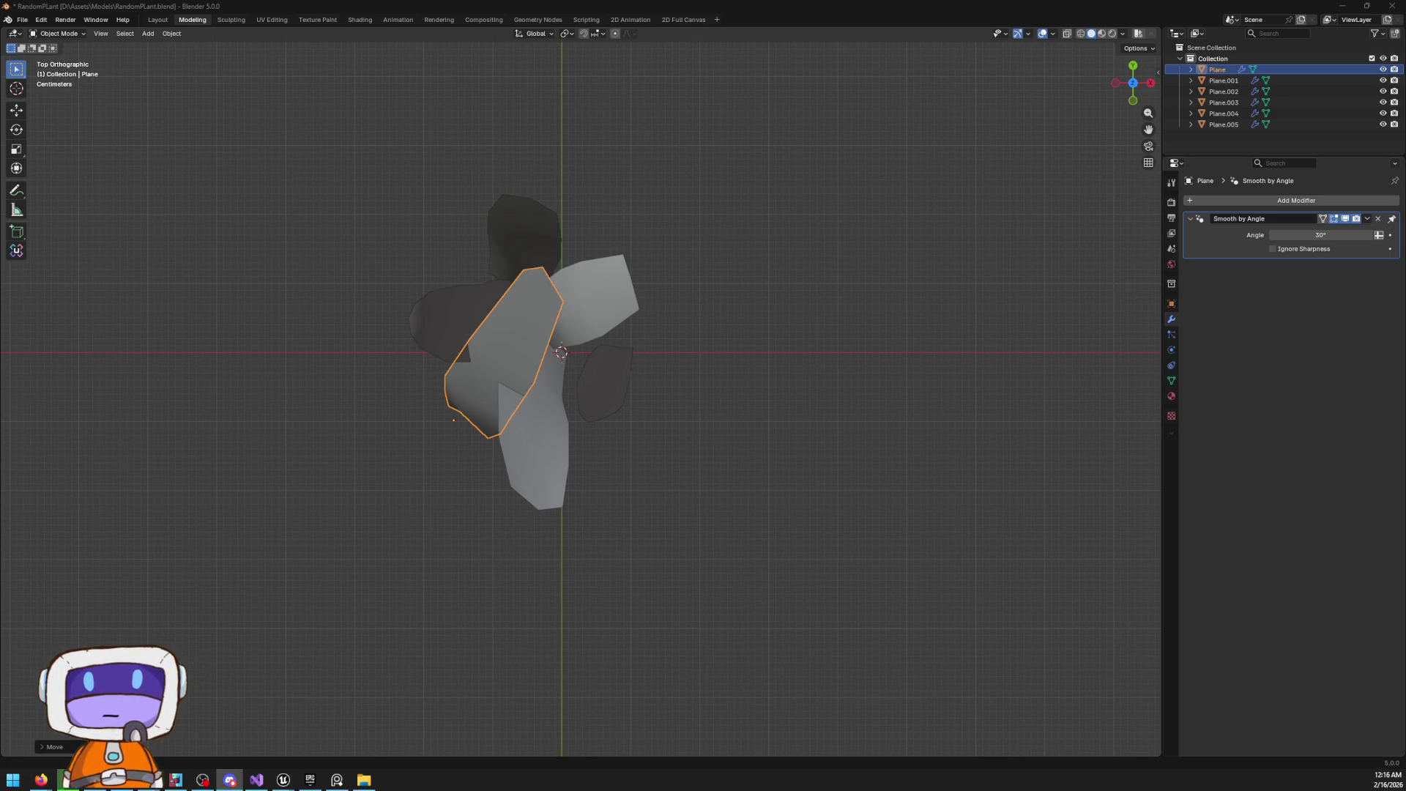
Turn on Material Preview shading, then edit the middle Plane leaf's mesh in front view
mouse_move(620, 270)
mouse_down()
mouse_move(739, 303)
mouse_move(725, 297)
mouse_move(1151, 61)
mouse_up()
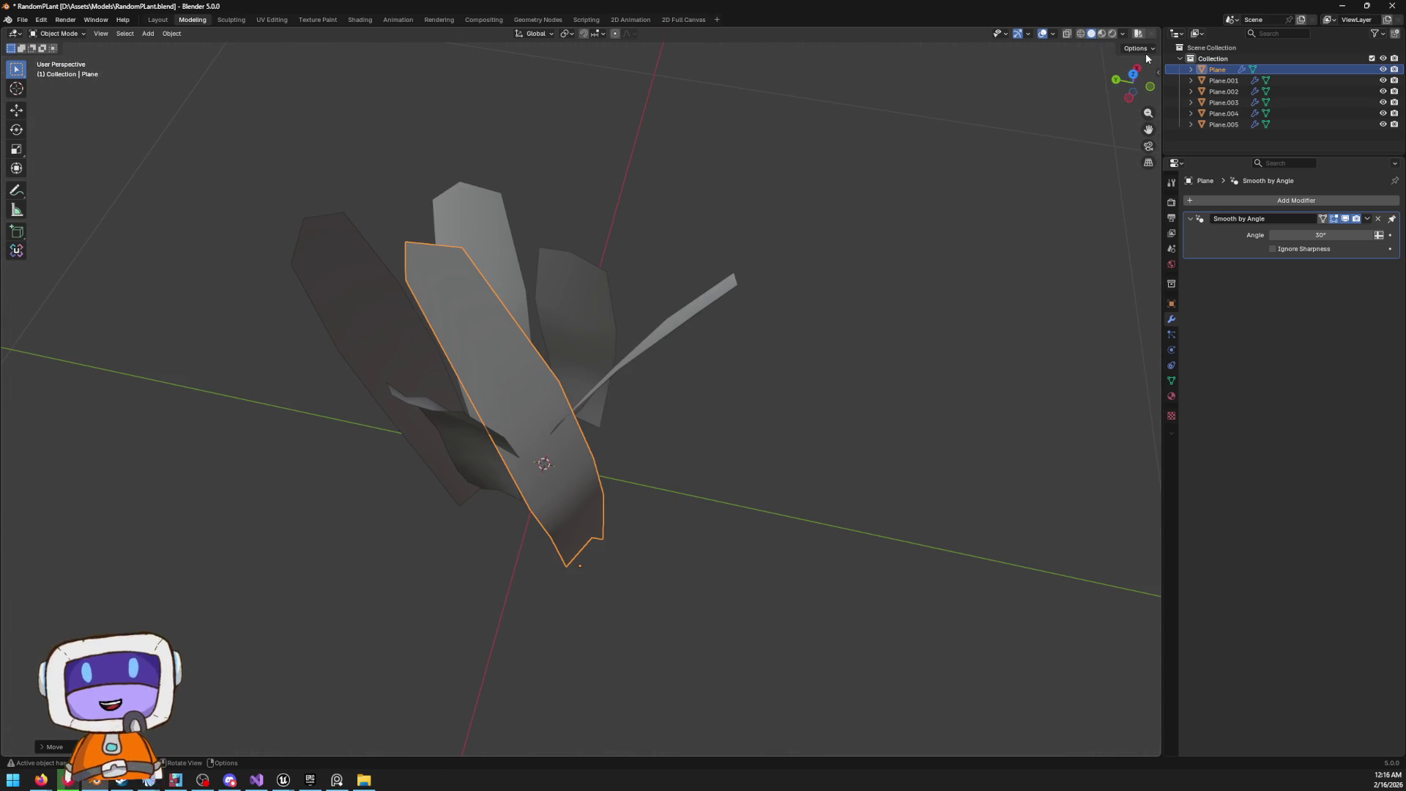
click(1131, 76)
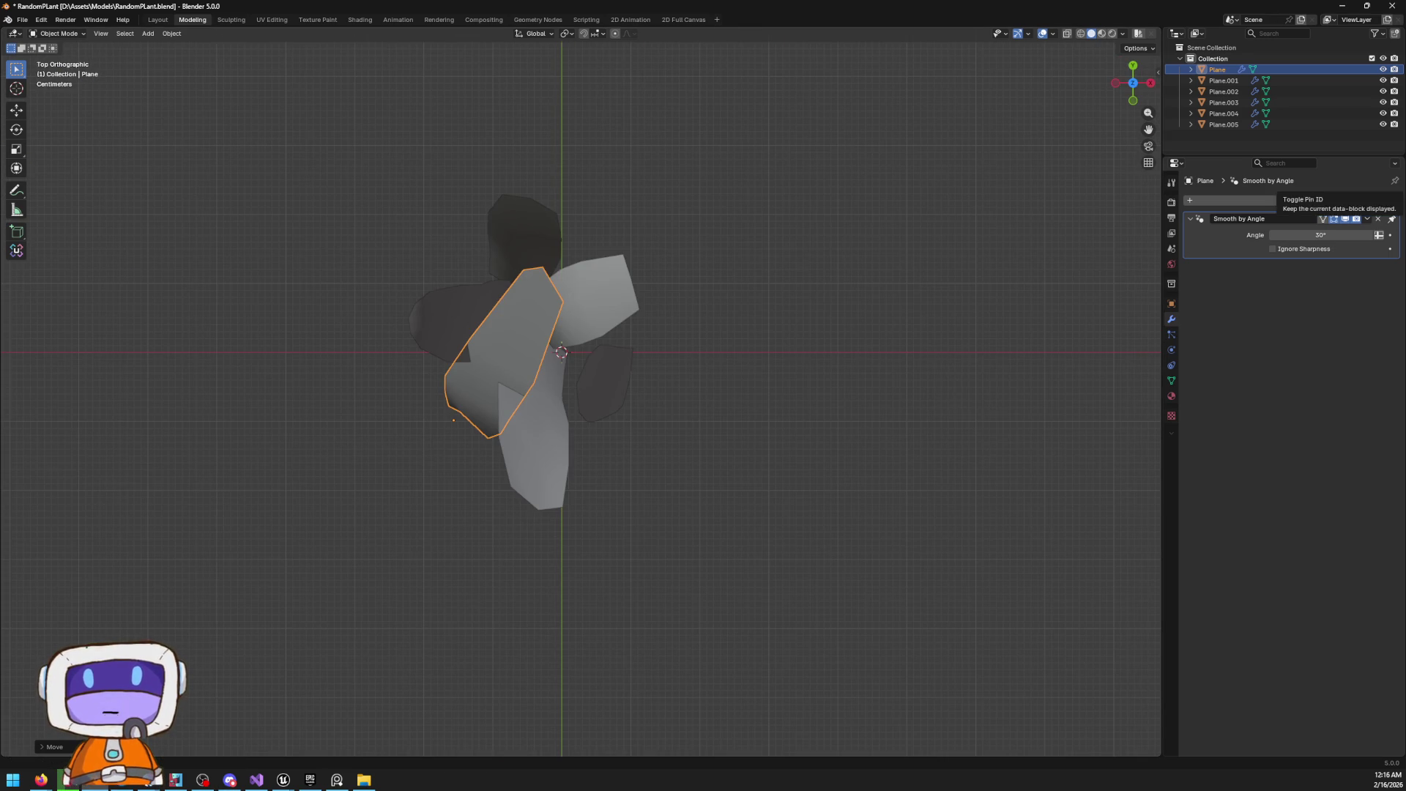
click(606, 343)
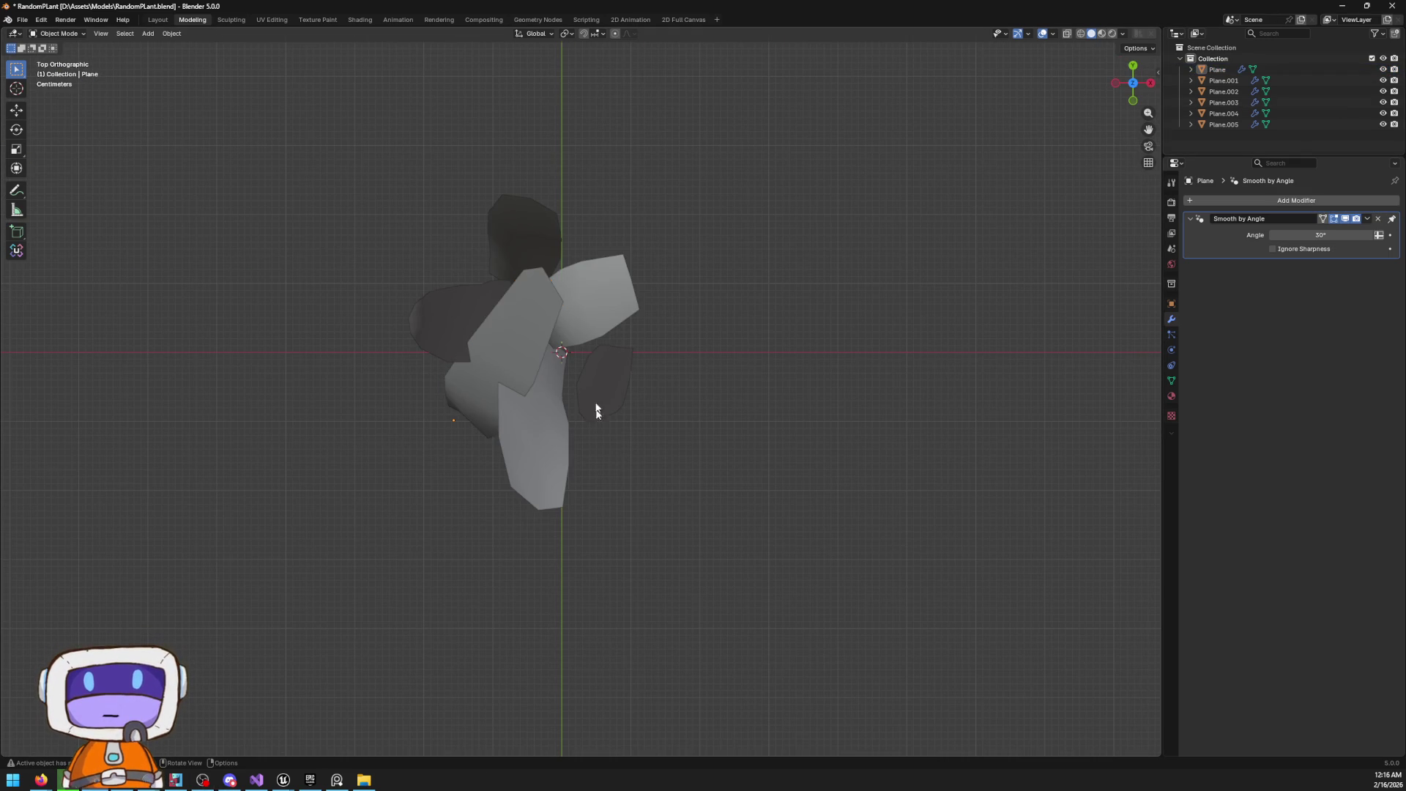
key(z)
mouse_move(617, 413)
mouse_down()
mouse_move(710, 320)
mouse_move(669, 399)
mouse_move(648, 255)
mouse_move(730, 314)
mouse_up()
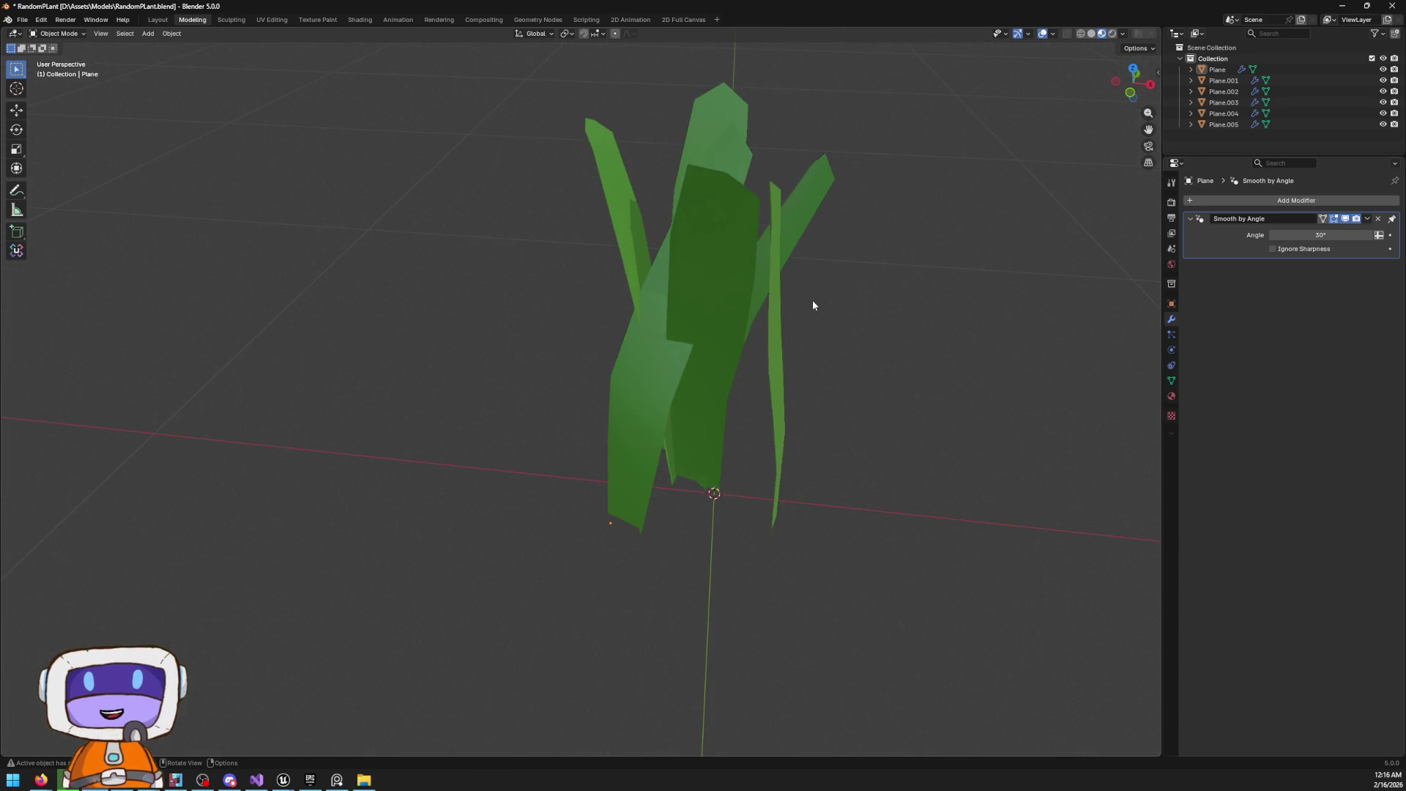
mouse_move(692, 252)
mouse_down()
mouse_move(652, 323)
mouse_move(1122, 217)
mouse_move(1123, 99)
mouse_up()
click(617, 362)
key(Tab)
click(1132, 92)
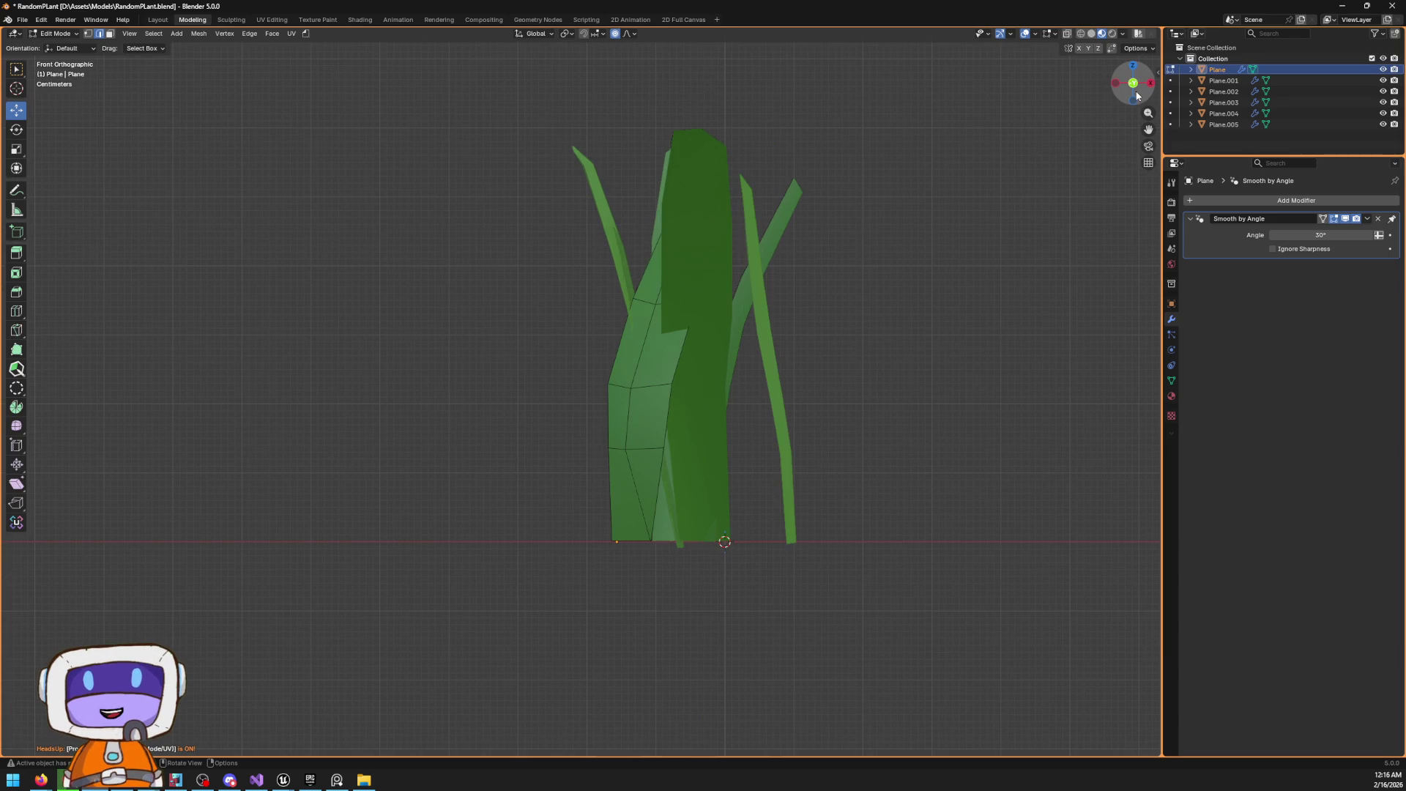
In wireframe view, bend a leaf blade by moving and rotating one edge with proportional falloff
drag(888, 293, 832, 298)
key(z)
click(570, 289)
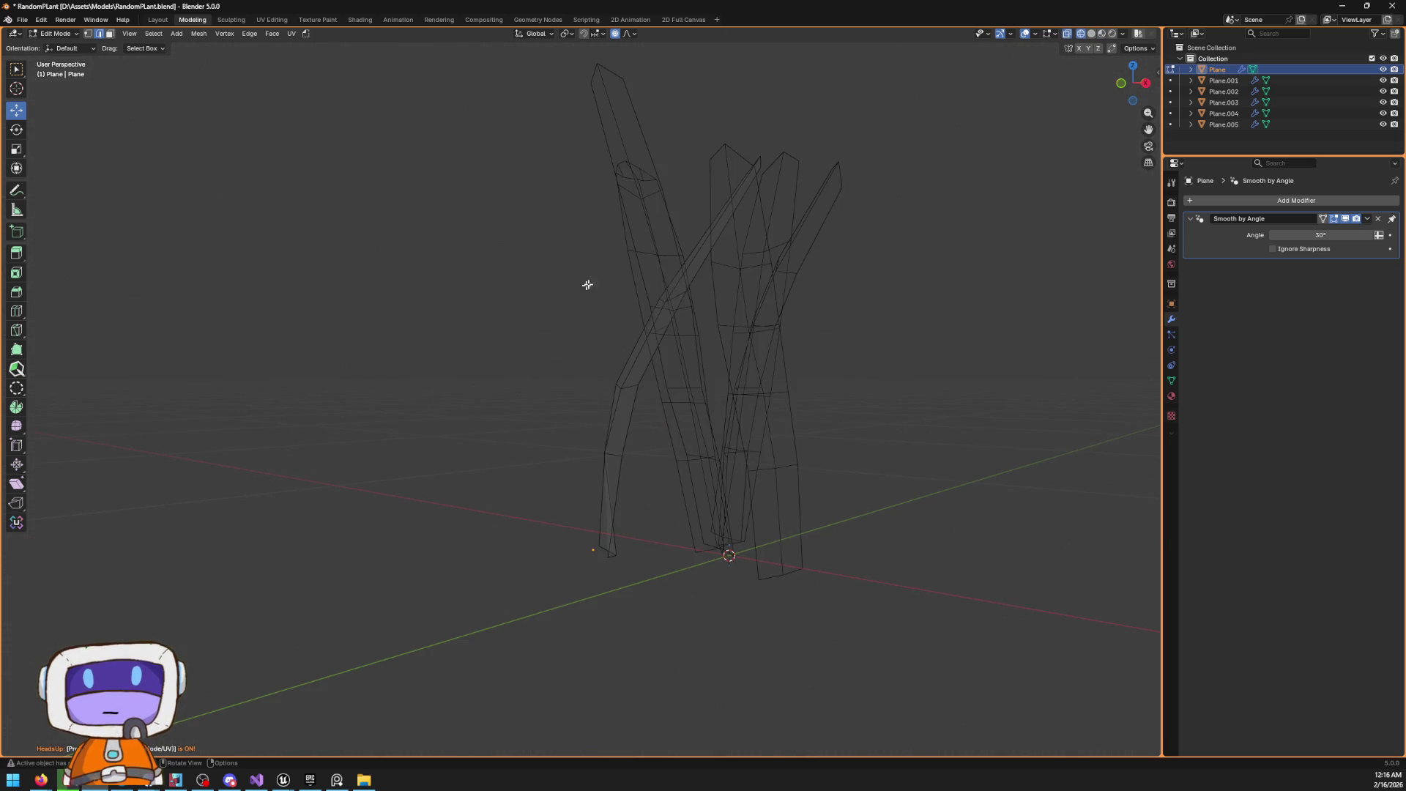
mouse_move(461, 52)
mouse_down()
mouse_move(586, 99)
mouse_move(927, 351)
mouse_up()
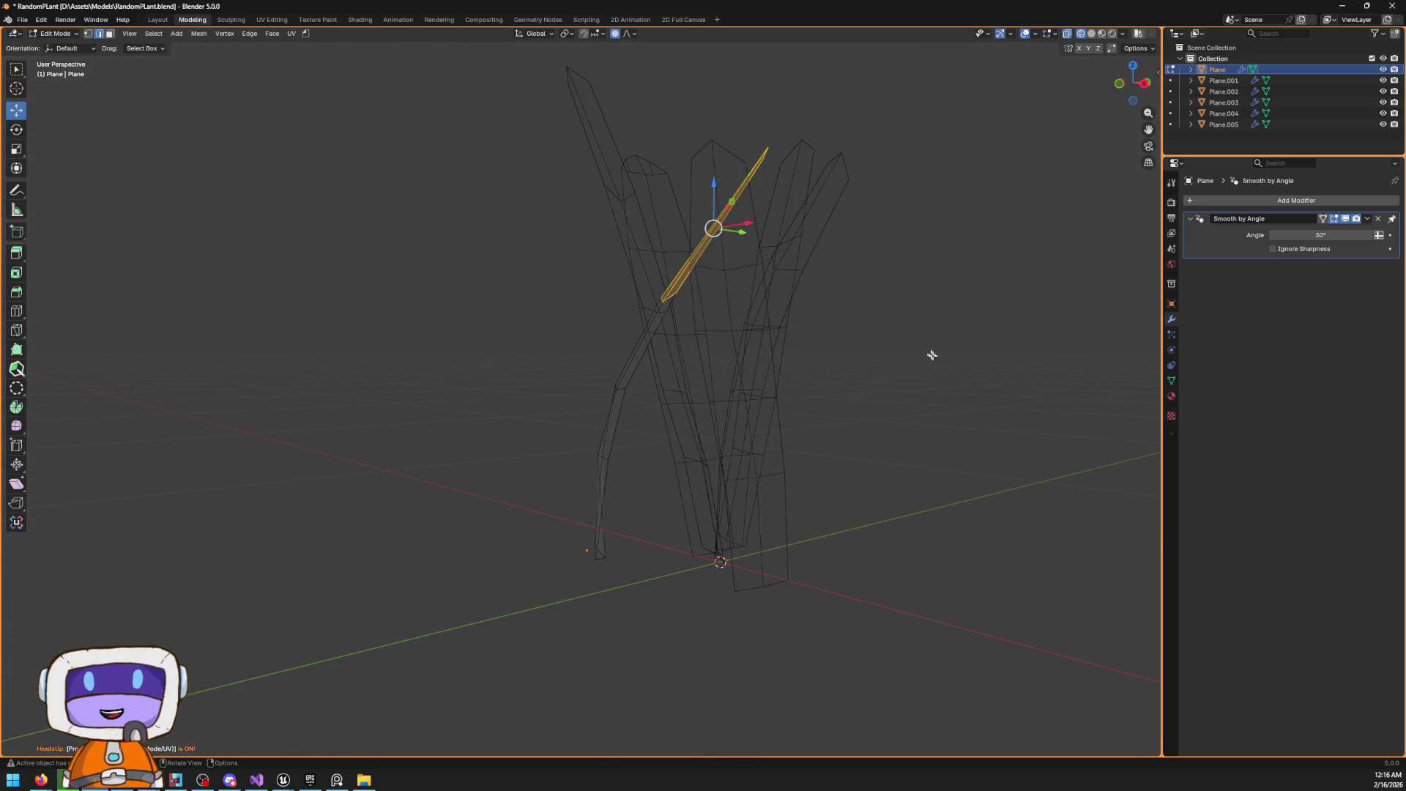
key(g)
click(870, 282)
key(r)
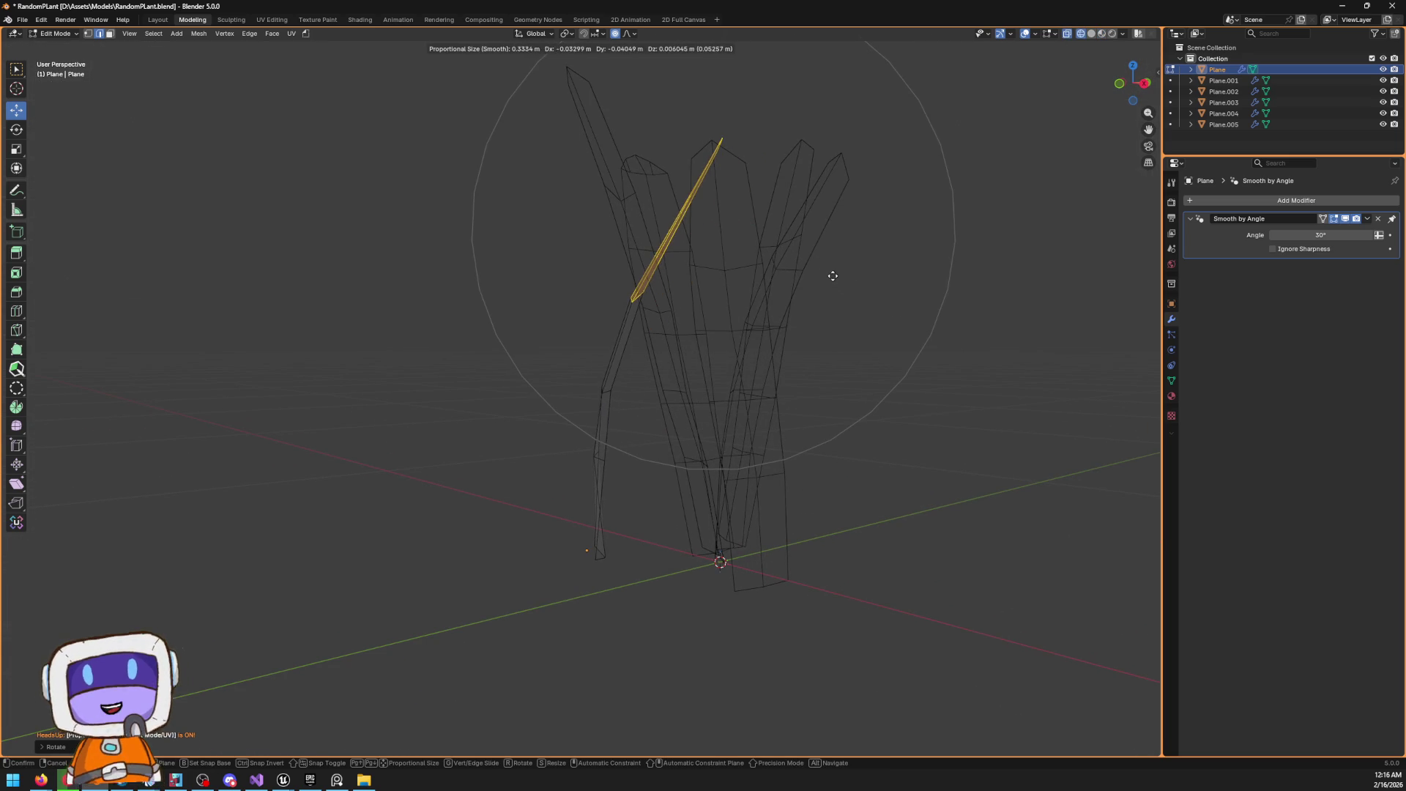
click(829, 222)
key(r)
click(813, 247)
click(692, 376)
key(shift+z)
Twist the selected leaf faces around the vertical Z axis
mouse_move(693, 375)
mouse_down()
mouse_move(910, 351)
mouse_move(859, 433)
mouse_move(880, 463)
mouse_move(891, 386)
mouse_move(913, 358)
mouse_move(772, 293)
mouse_move(816, 345)
mouse_move(750, 348)
mouse_move(703, 321)
mouse_up()
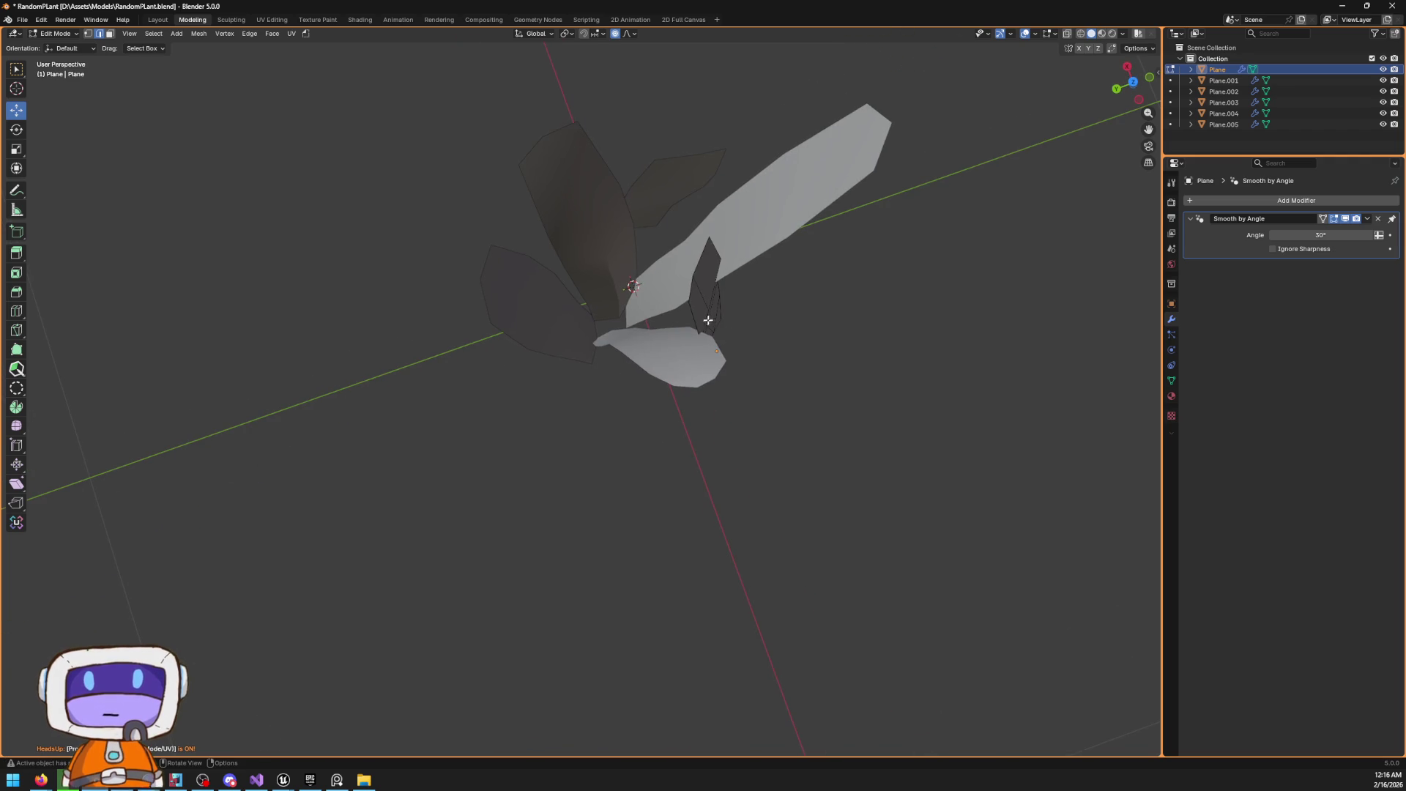
click(617, 281)
mouse_move(617, 281)
mouse_down()
mouse_move(678, 310)
mouse_move(626, 344)
mouse_move(616, 286)
mouse_up()
key(r)
key(z)
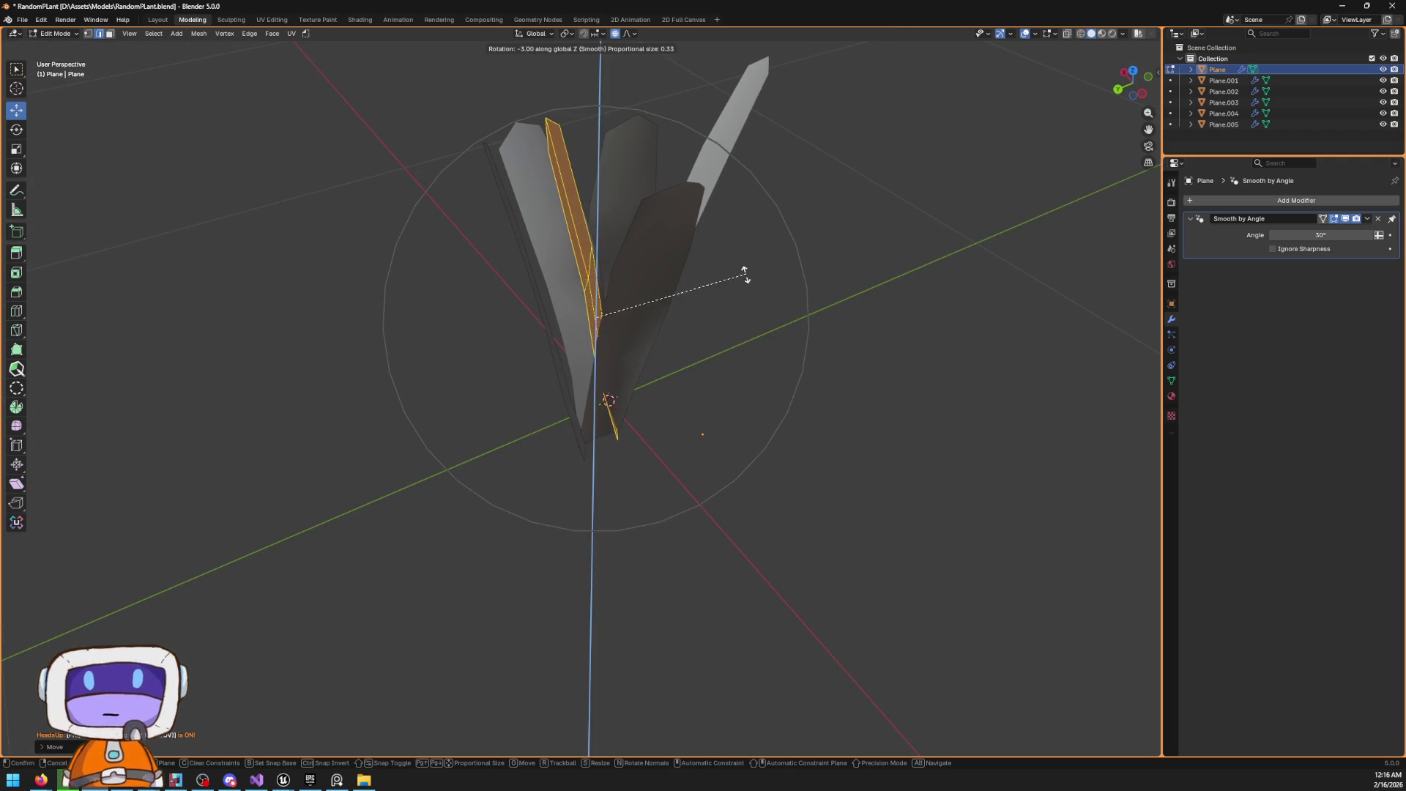
click(702, 368)
Softly move and rotate the leaf faces into a more natural curve
mouse_move(618, 327)
mouse_down()
mouse_move(593, 398)
mouse_move(580, 327)
mouse_move(666, 327)
mouse_up()
key(g)
click(655, 335)
mouse_move(614, 347)
mouse_down()
mouse_move(842, 146)
mouse_move(923, 110)
mouse_move(652, 273)
mouse_up()
key(r)
click(675, 305)
key(g)
click(688, 299)
mouse_move(674, 308)
mouse_down()
mouse_move(562, 346)
mouse_move(621, 400)
mouse_move(630, 348)
mouse_move(776, 329)
mouse_move(622, 402)
mouse_move(731, 408)
mouse_move(498, 440)
mouse_move(524, 408)
mouse_up()
Turn off proportional editing and move the leaf's base edge vertices without falloff
scroll(630, 345, up, 6)
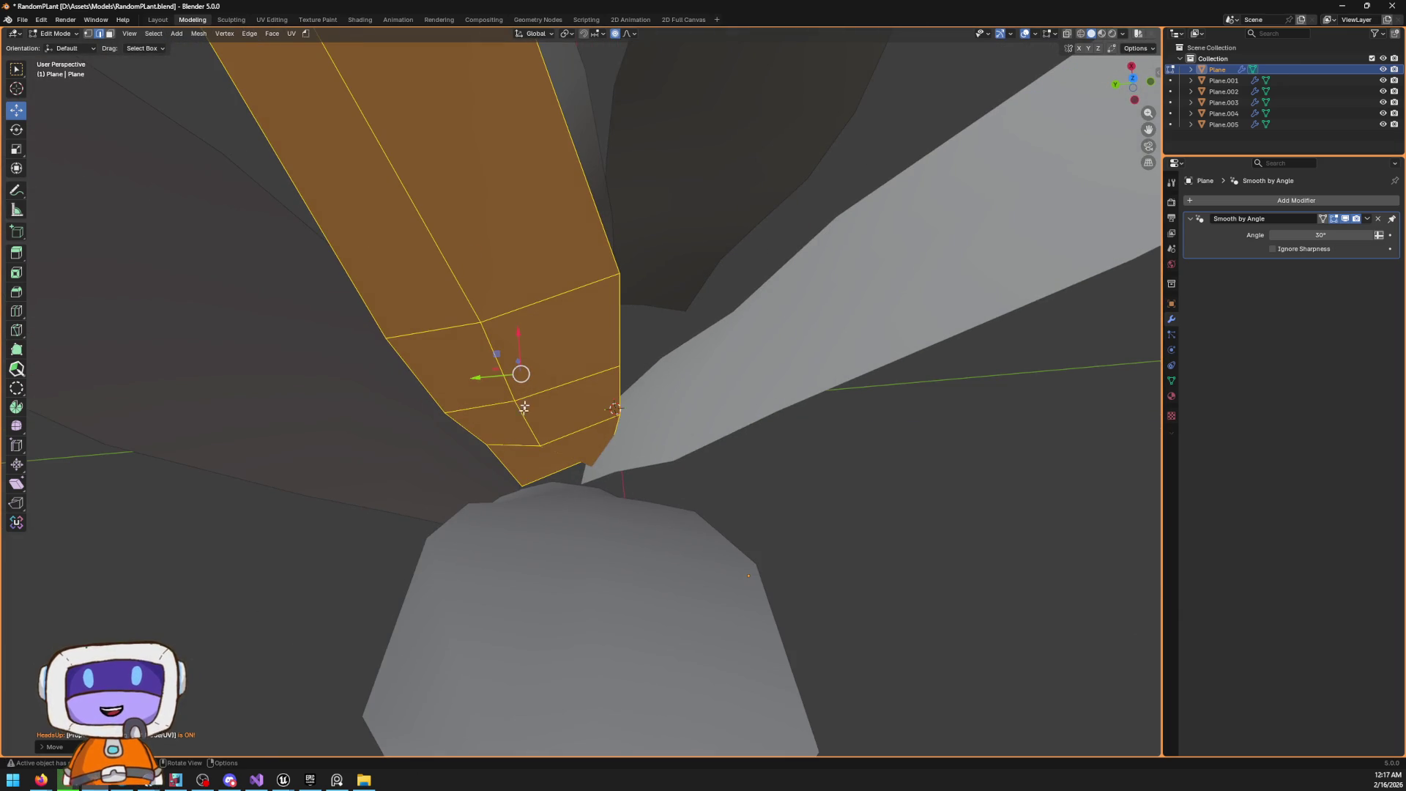
click(89, 34)
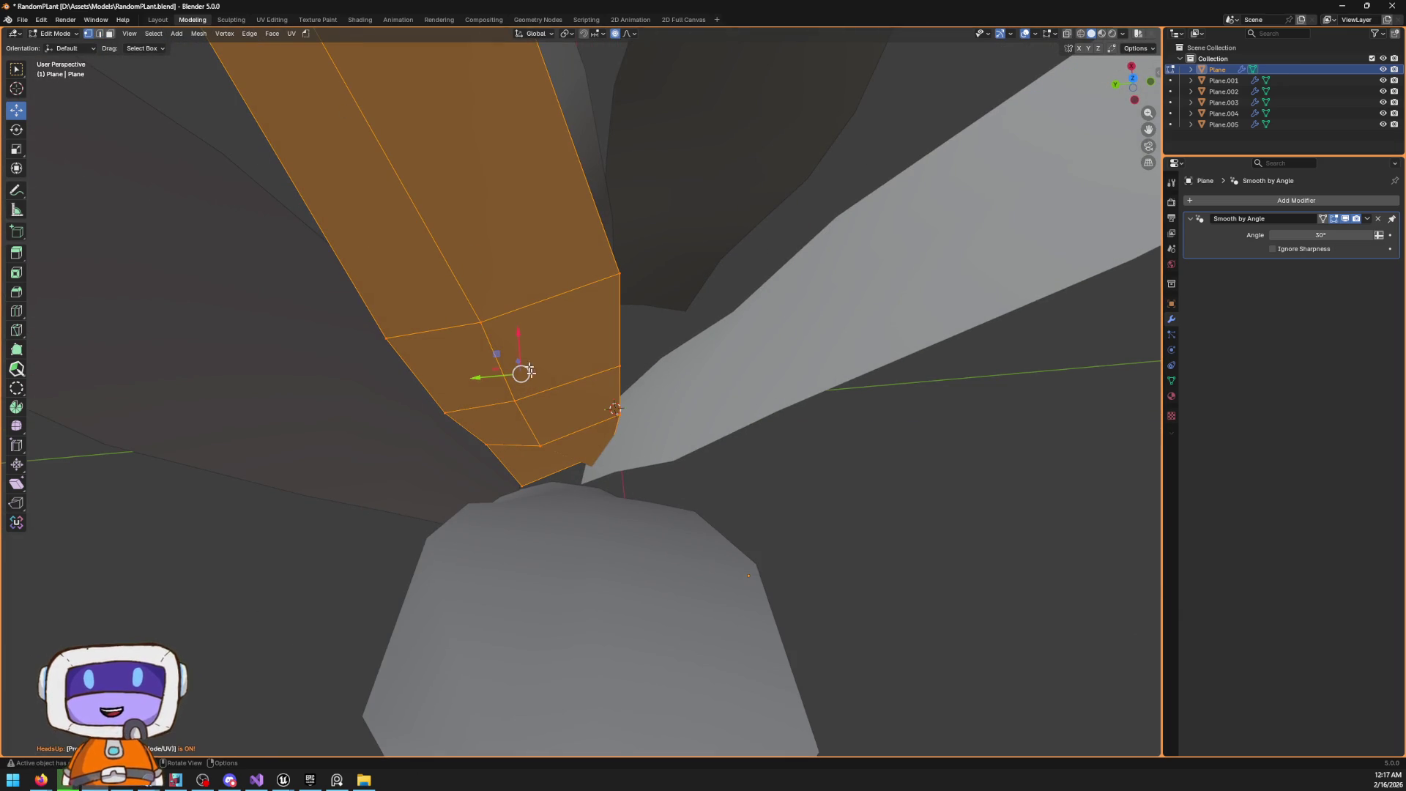
click(576, 450)
key(shift+z)
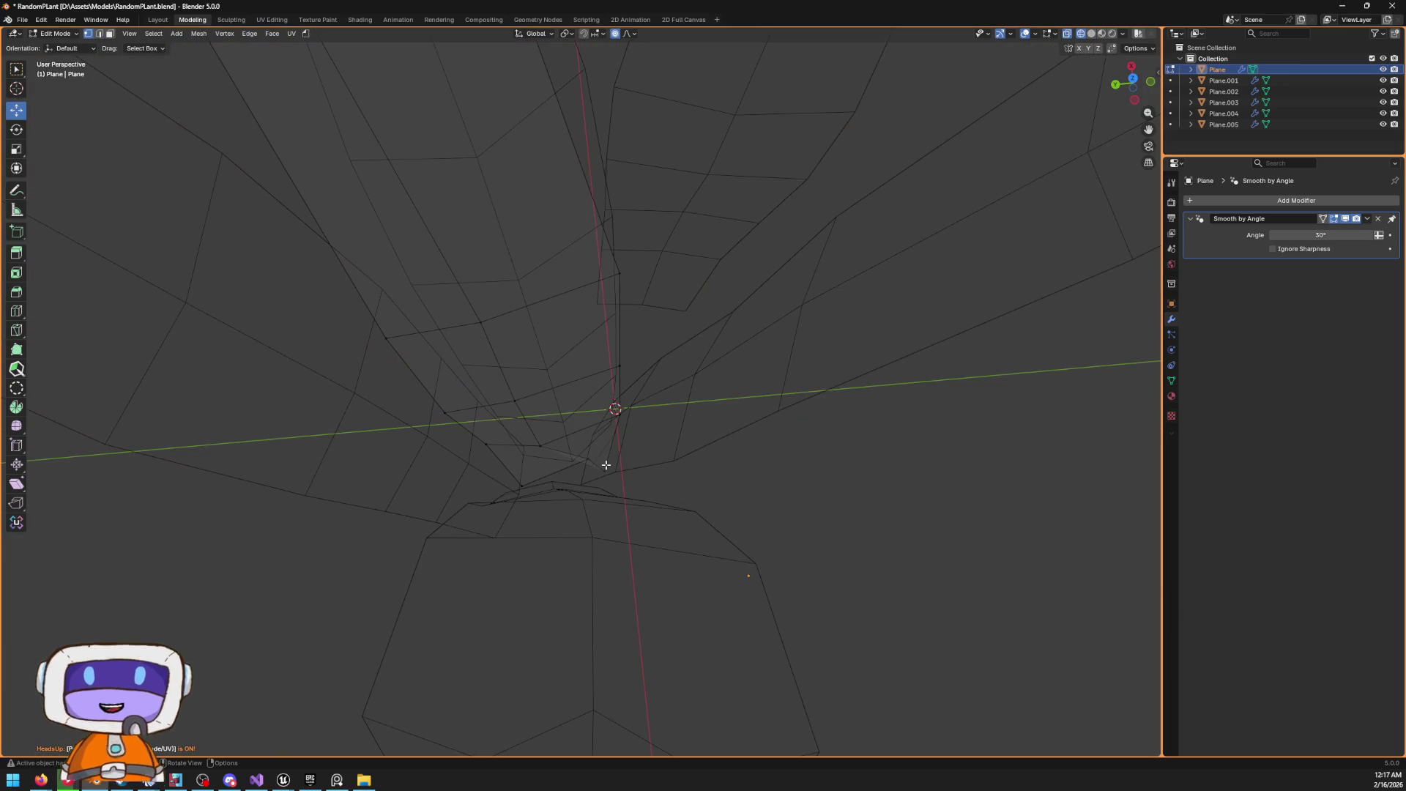
drag(587, 458, 577, 460)
key(Escape)
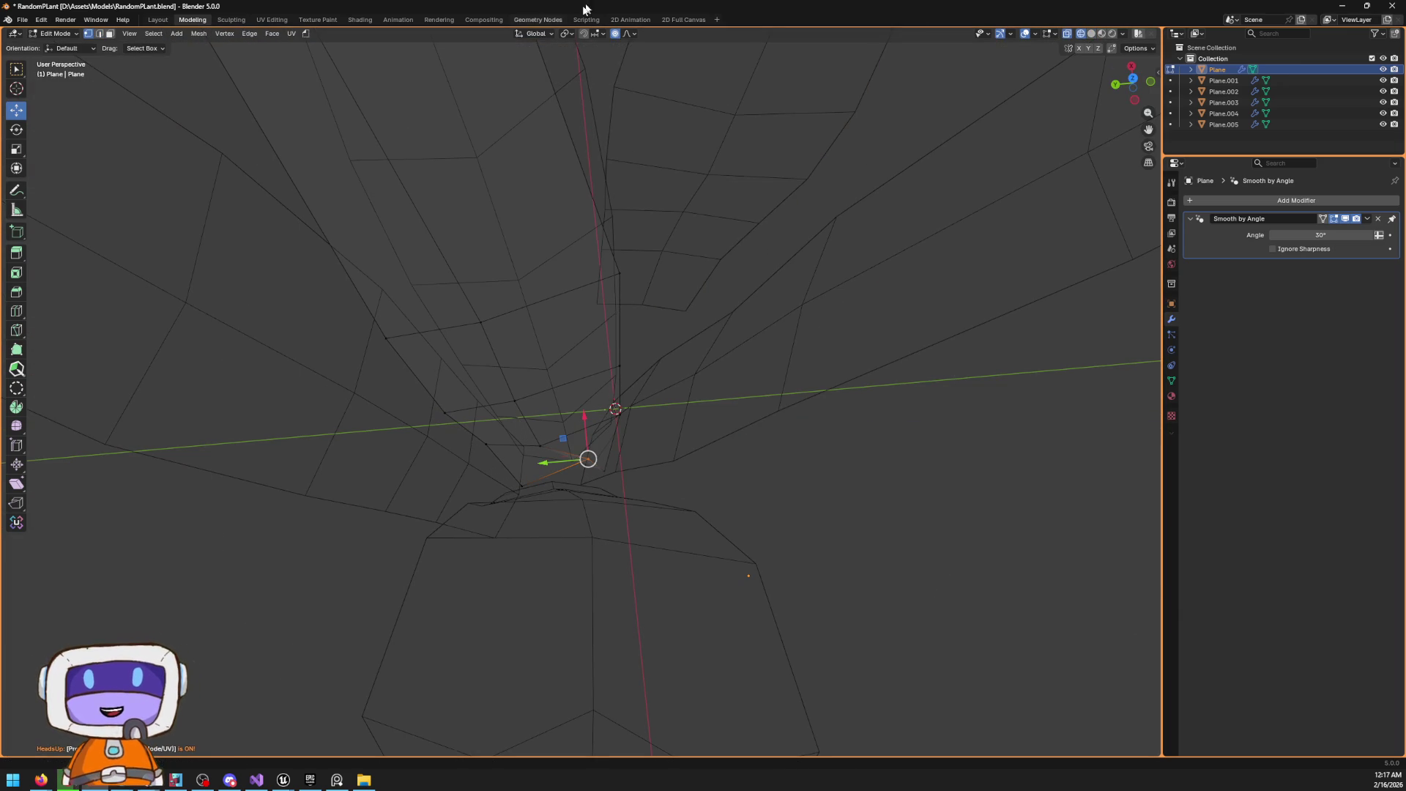
click(624, 35)
click(616, 34)
drag(588, 460, 571, 475)
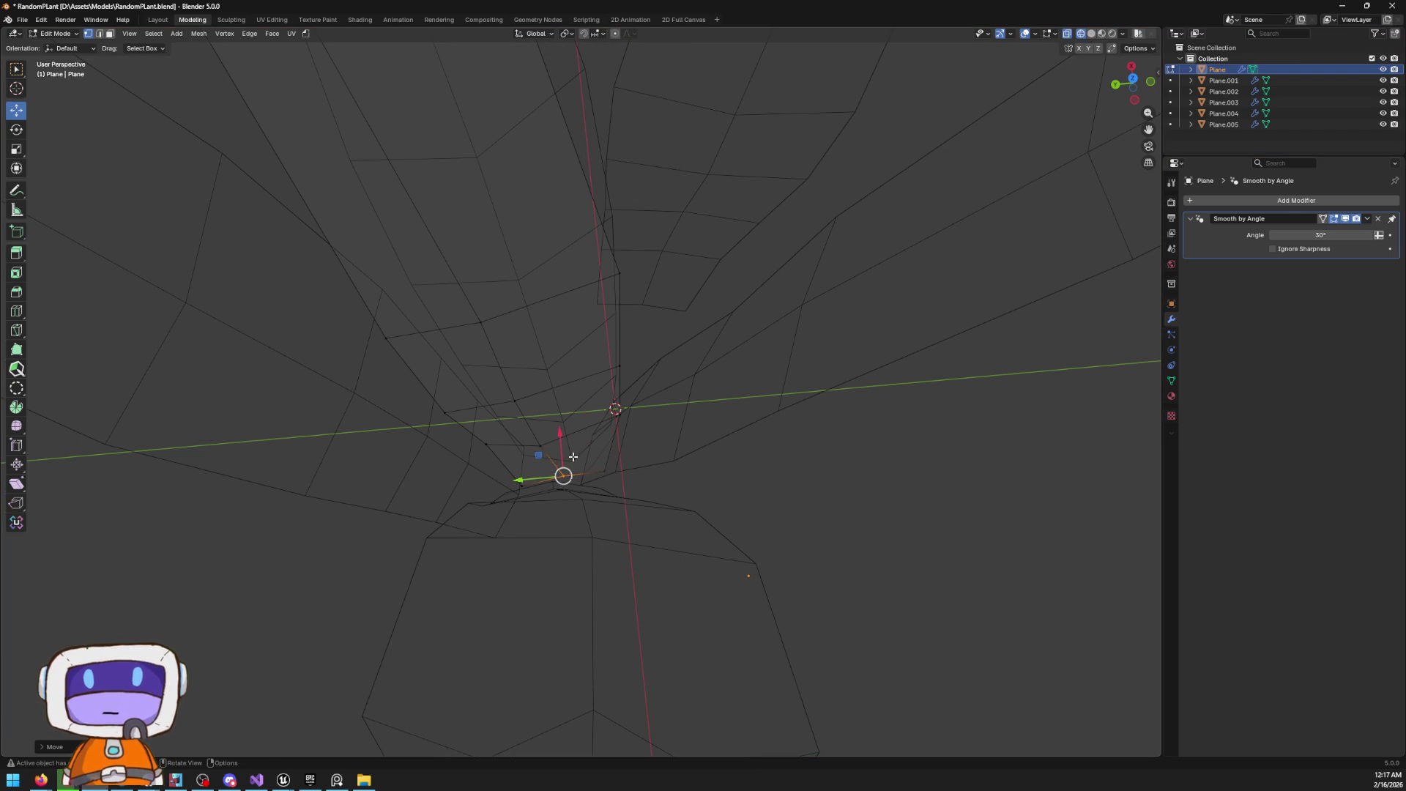
Box-select a group of base vertices and move them to reshape the leaf base
drag(617, 479, 615, 405)
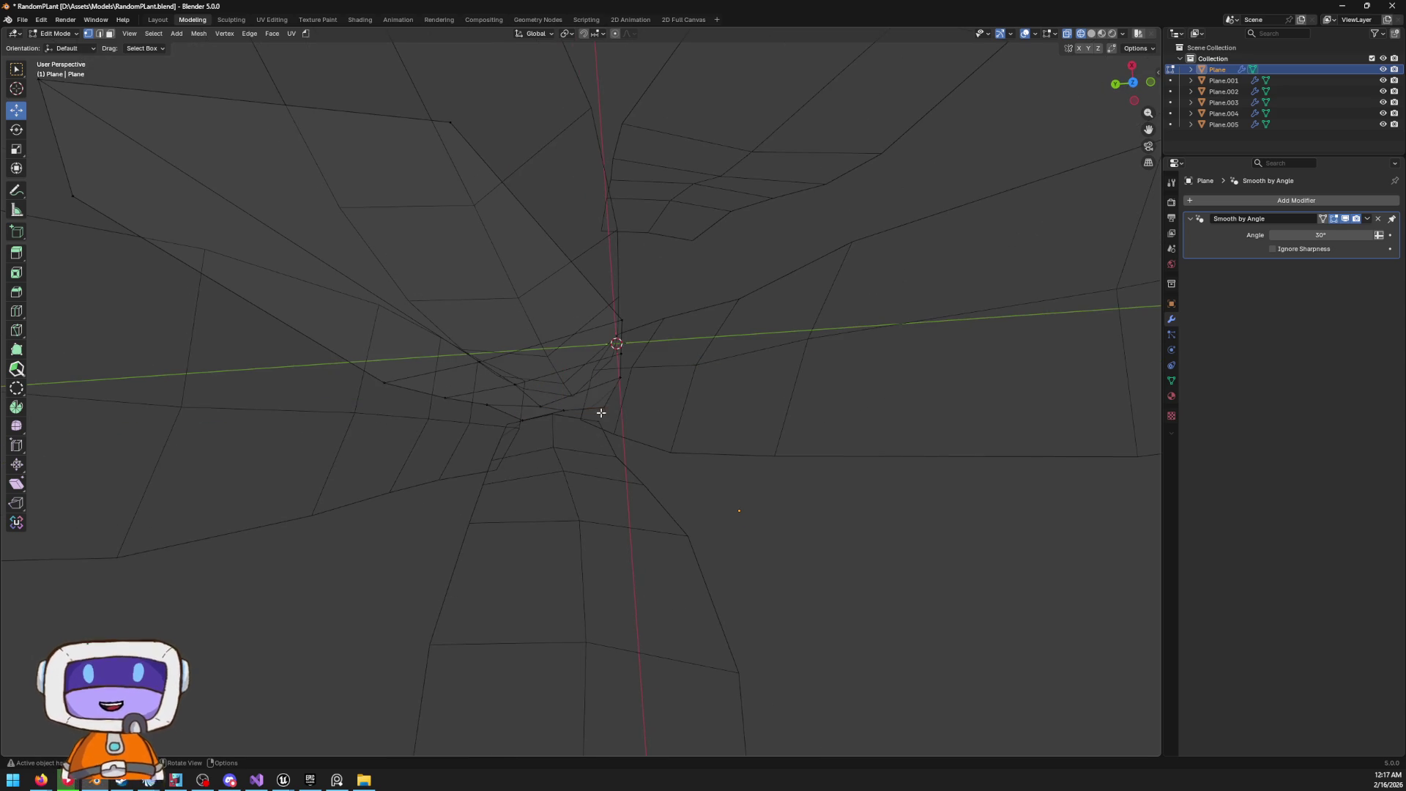
drag(574, 295, 715, 490)
mouse_move(615, 370)
mouse_down()
mouse_move(616, 344)
mouse_move(625, 353)
mouse_up()
key(shift+z)
scroll(796, 509, down, 8)
mouse_move(796, 509)
mouse_down()
mouse_move(668, 398)
mouse_move(673, 336)
mouse_move(833, 281)
mouse_up()
Return to Object Mode, preview the green material, and select leaf Plane.003
key(Tab)
key(z)
scroll(784, 432, down, 4)
mouse_move(784, 433)
mouse_down()
mouse_move(630, 288)
mouse_move(681, 368)
mouse_move(842, 297)
mouse_move(880, 303)
mouse_move(640, 292)
mouse_up()
click(681, 367)
Rotate Plane.003 around the Z axis and move it closer to the plant
key(r)
key(z)
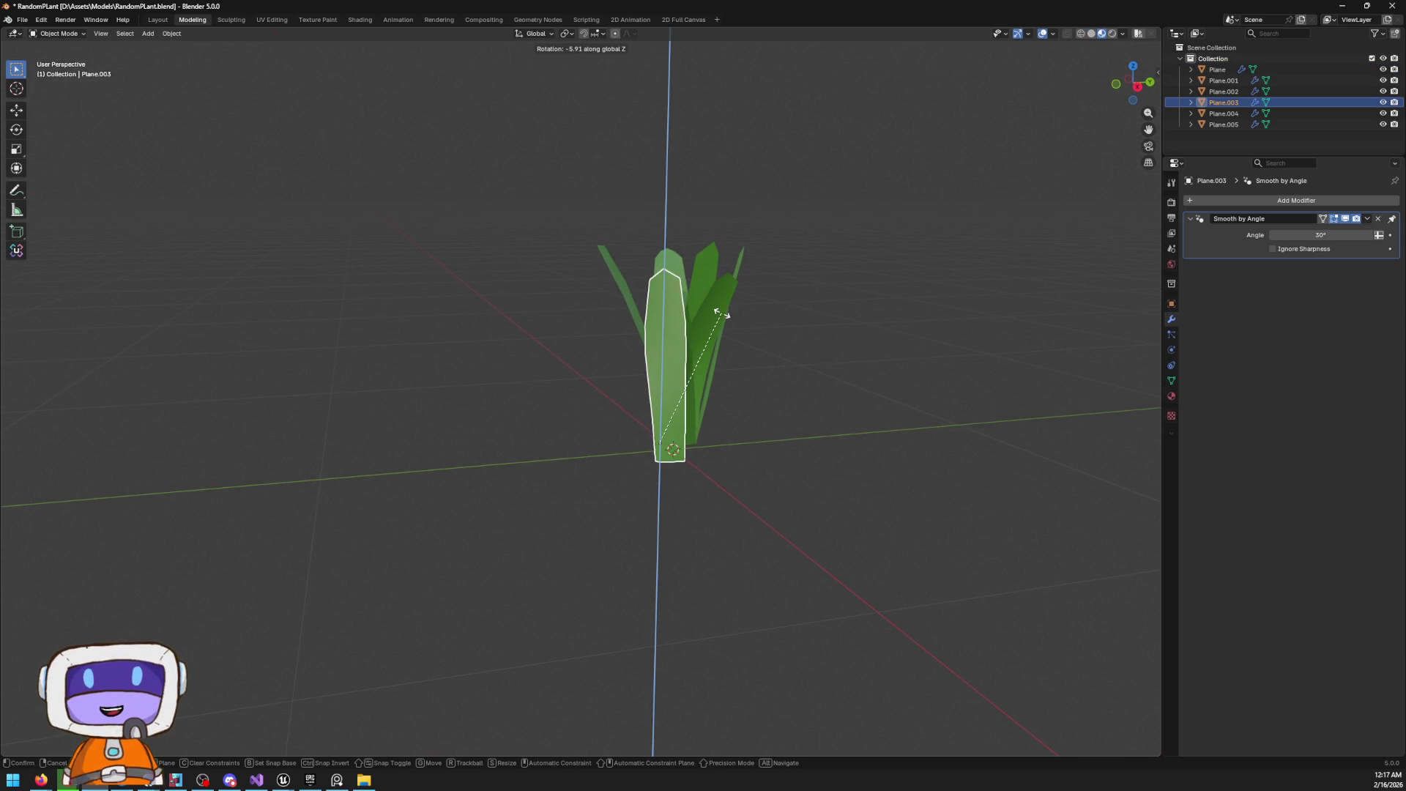
click(749, 269)
drag(750, 269, 670, 471)
key(g)
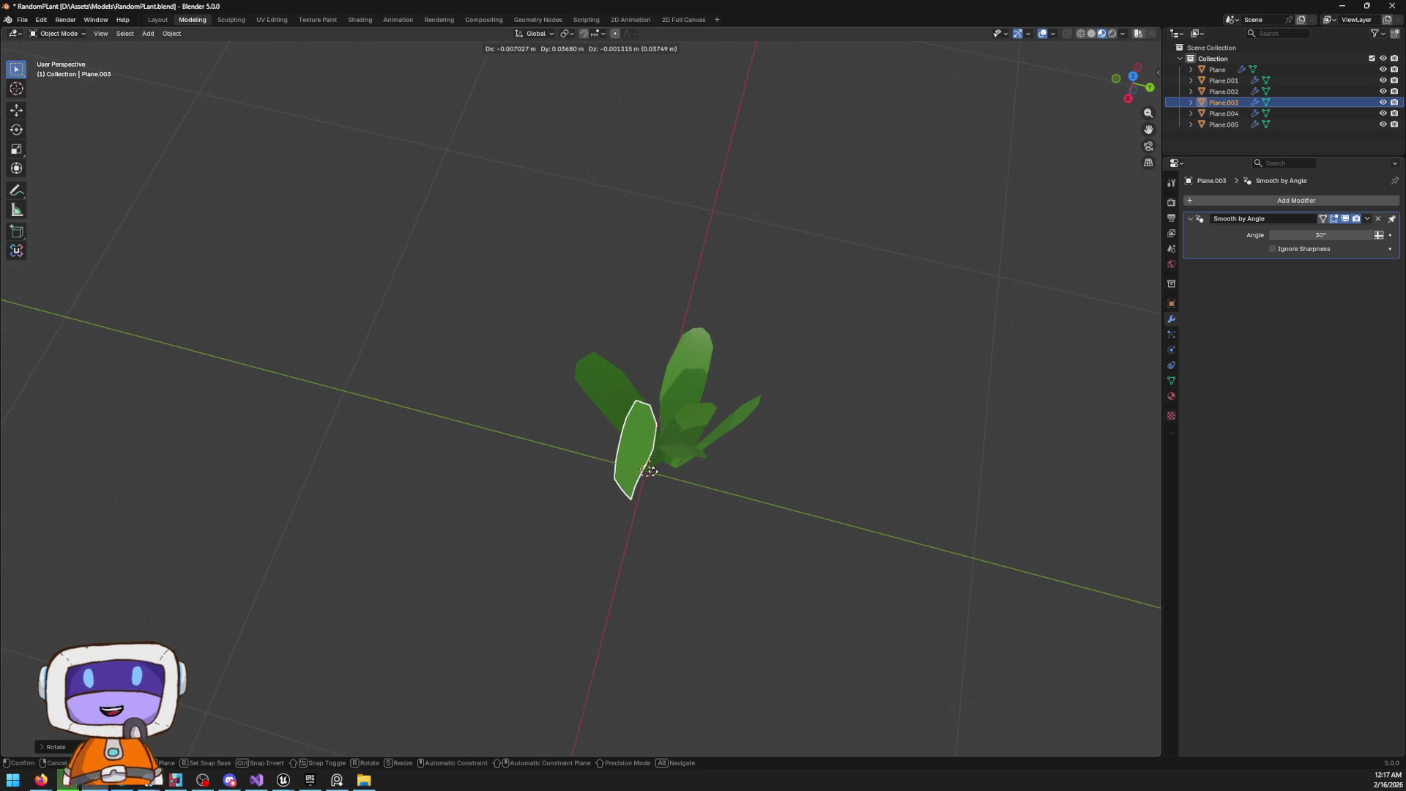
click(644, 476)
mouse_move(732, 524)
mouse_down()
mouse_move(717, 437)
mouse_move(618, 464)
mouse_move(373, 450)
mouse_move(413, 472)
mouse_move(449, 556)
mouse_move(709, 417)
mouse_move(641, 349)
mouse_up()
Shift leaves Plane and Plane.005 slightly along Y, then along Z
shift+click(640, 350)
shift+click(644, 344)
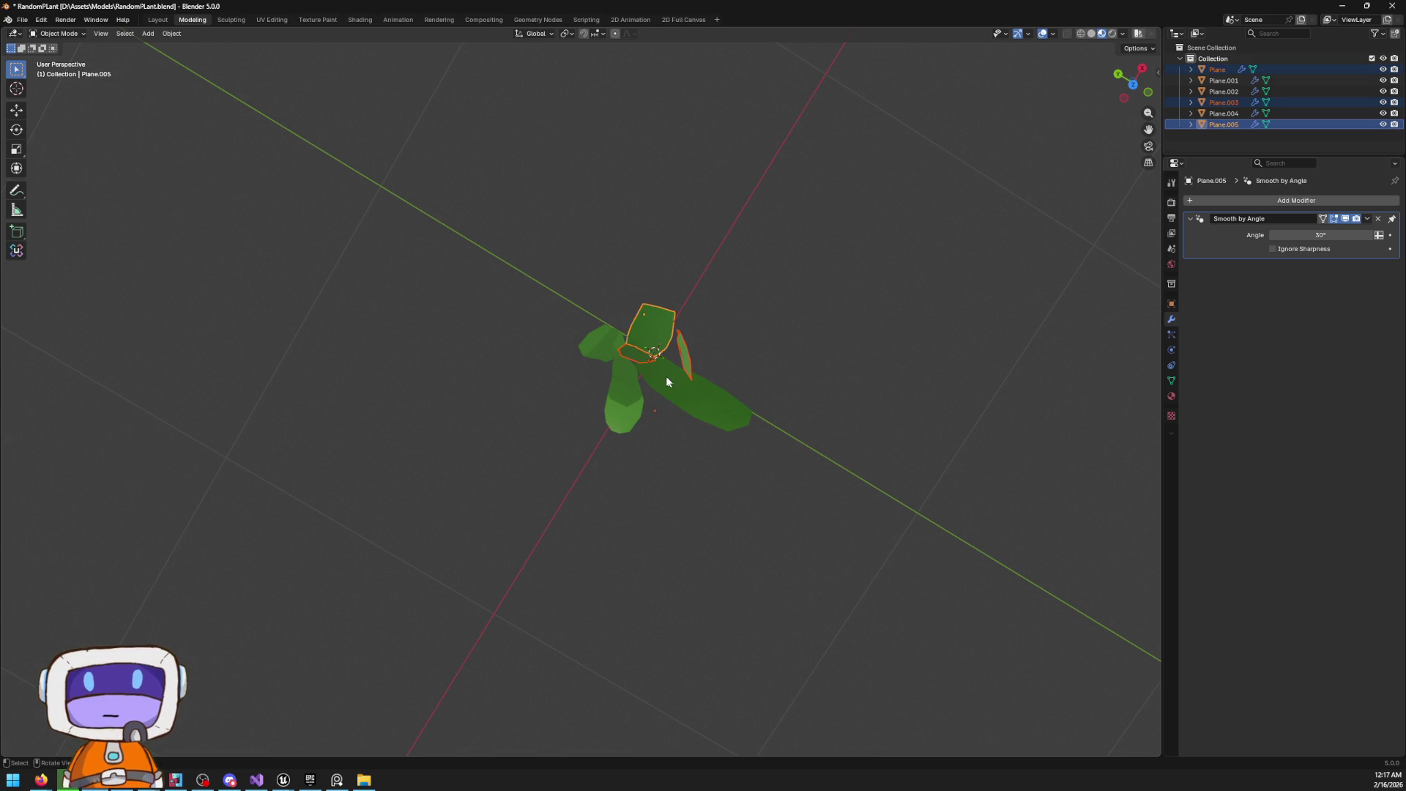
key(g)
key(y)
click(622, 354)
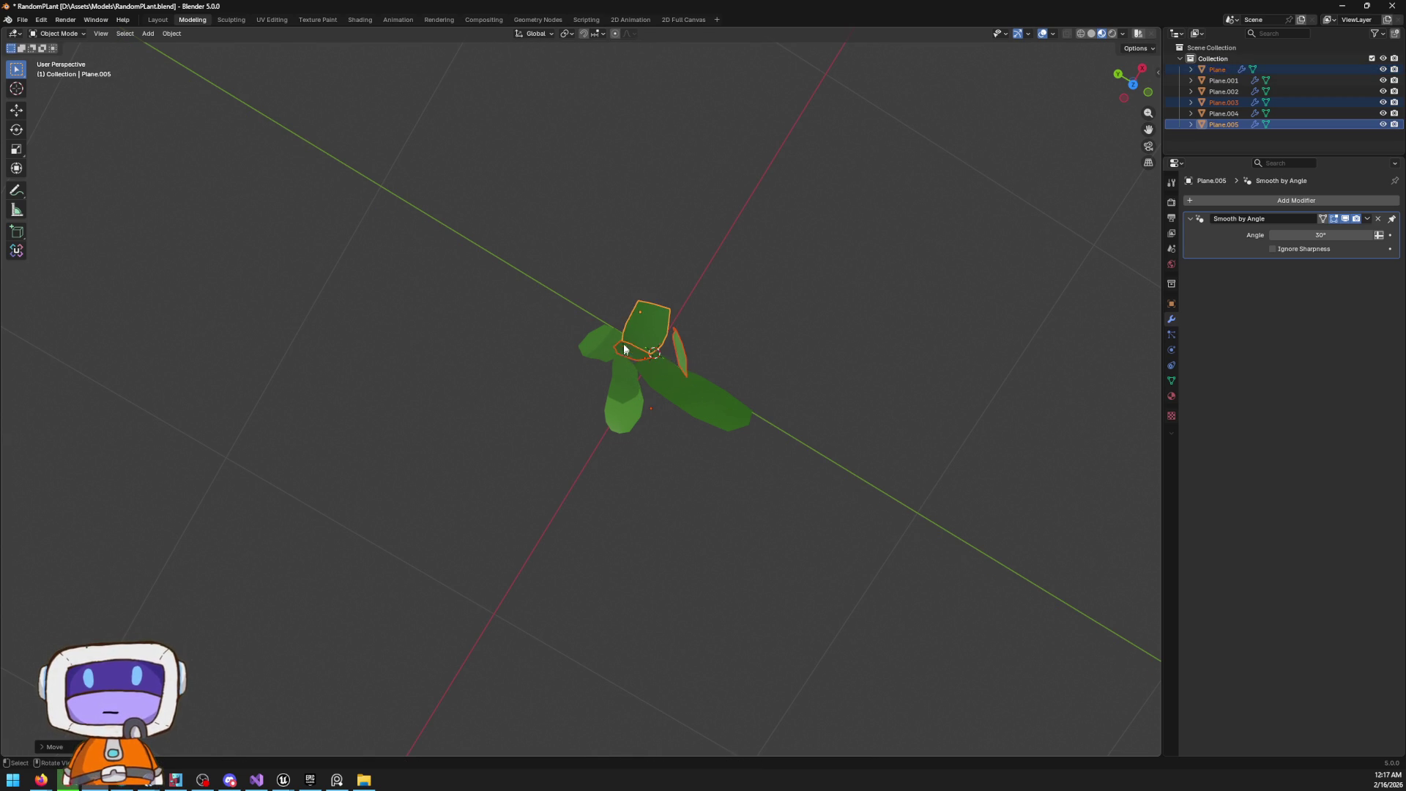
shift+click(642, 327)
key(g)
key(z)
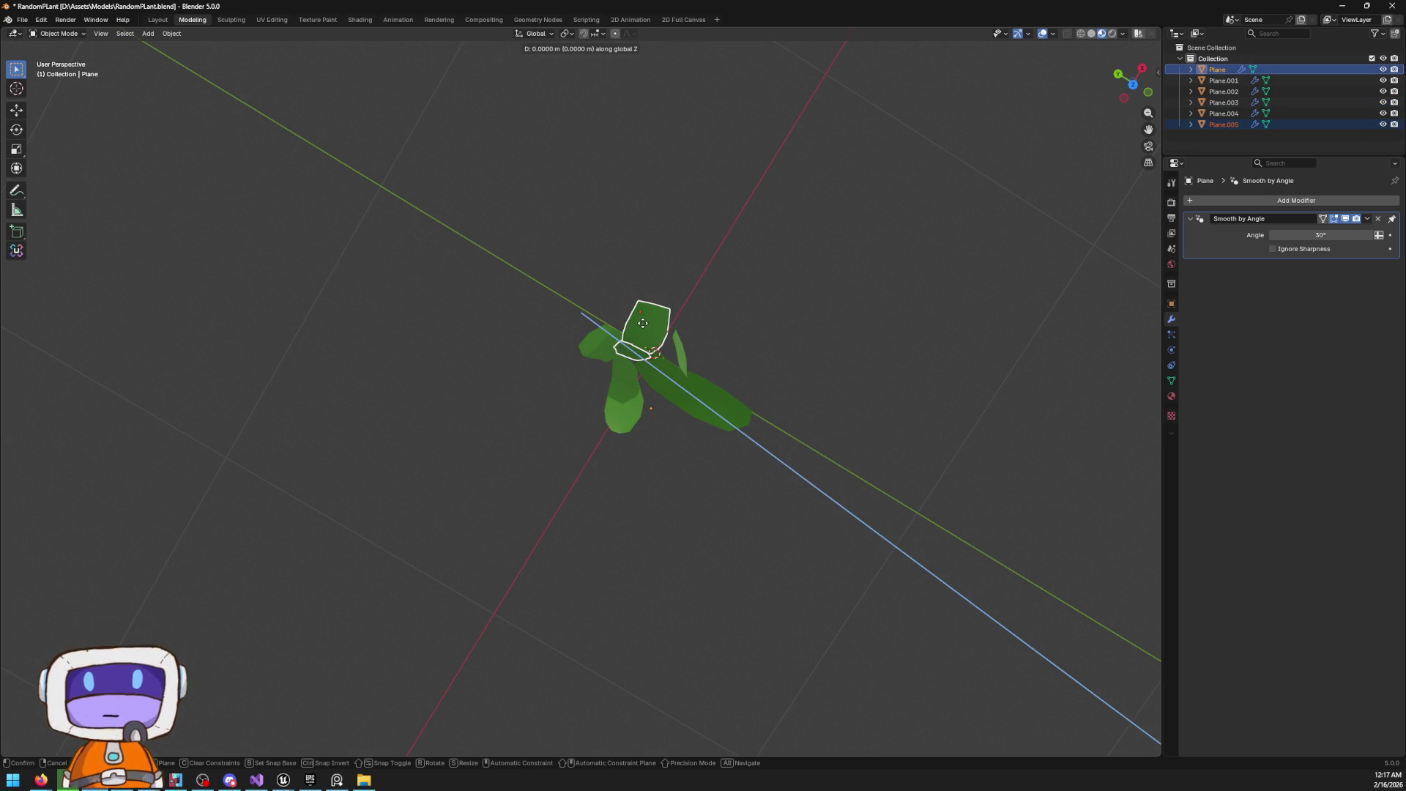
click(650, 333)
Nudge the base piece Plane.001 and leaf Plane.004 together along the X axis
mouse_move(692, 402)
mouse_down()
mouse_move(779, 327)
mouse_move(840, 331)
mouse_move(926, 304)
mouse_move(959, 315)
mouse_move(988, 357)
mouse_move(573, 443)
mouse_up()
click(545, 403)
shift+click(543, 388)
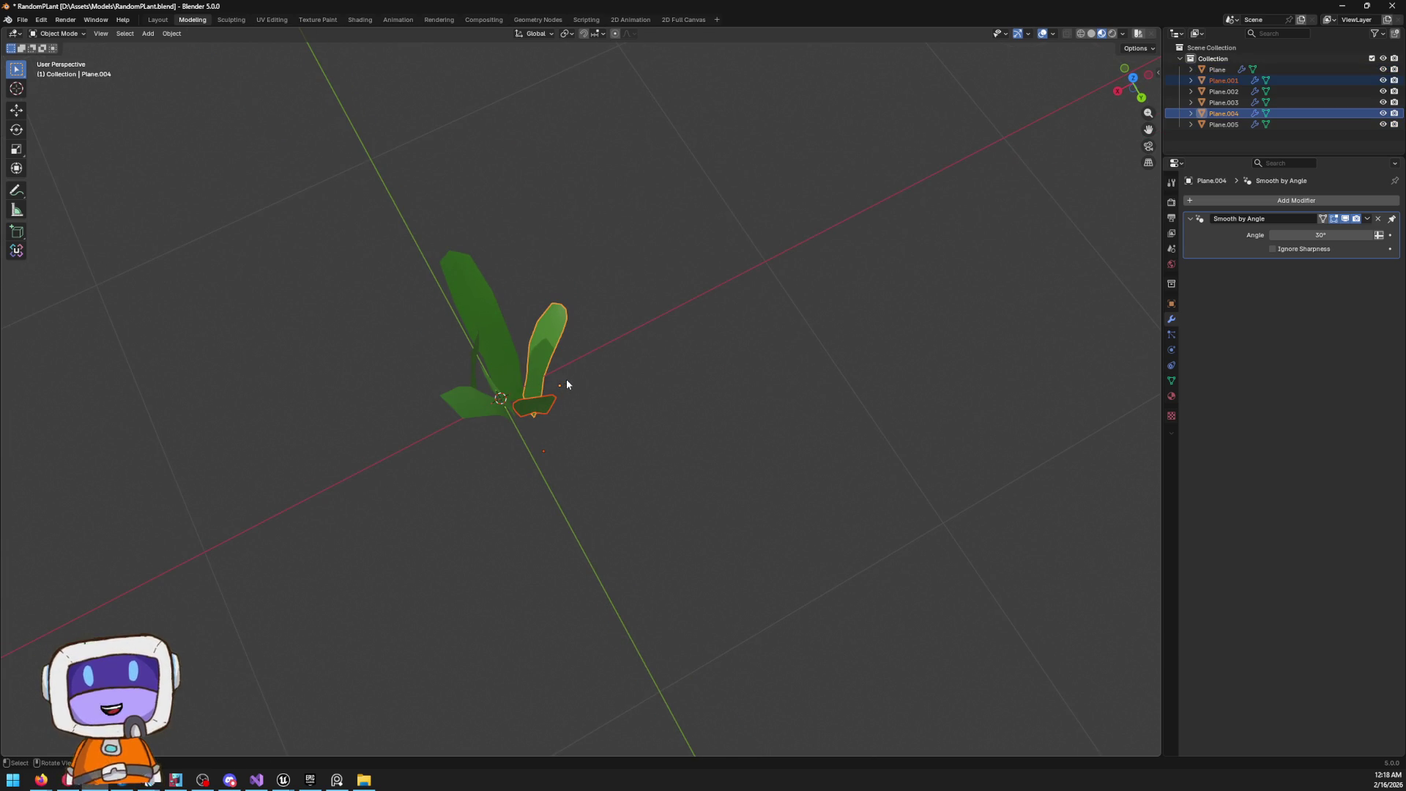
key(g)
key(y)
key(x)
click(575, 377)
click(588, 556)
mouse_move(588, 556)
mouse_down()
mouse_move(593, 315)
mouse_move(725, 314)
mouse_move(759, 380)
mouse_move(602, 361)
mouse_up()
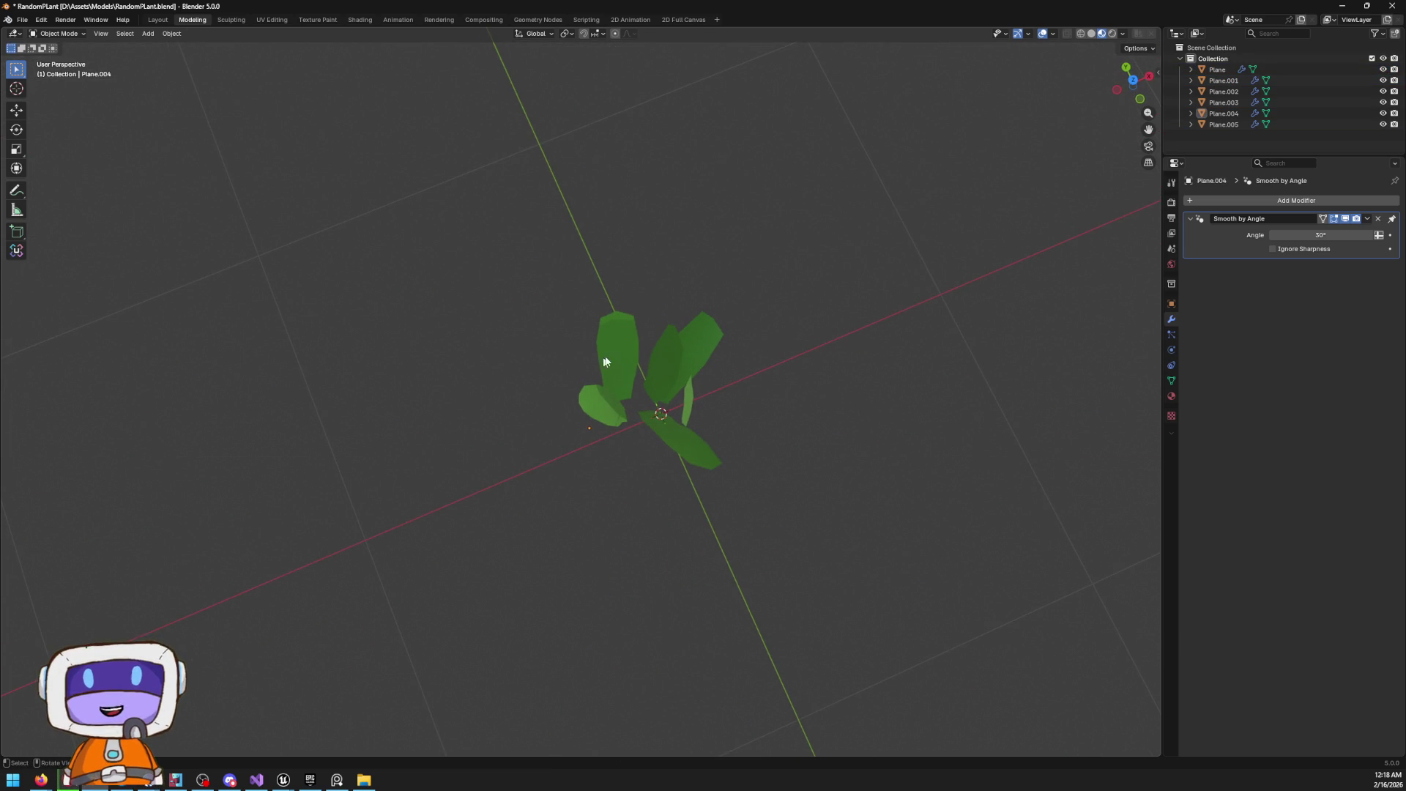
Rotate the tall leaf Plane.001 around the global Z axis
click(601, 361)
key(s)
key(z)
key(r)
key(z)
click(719, 277)
Move, tilt and turn the small lower leaf Plane.004 around Z toward the plant's centre
click(599, 416)
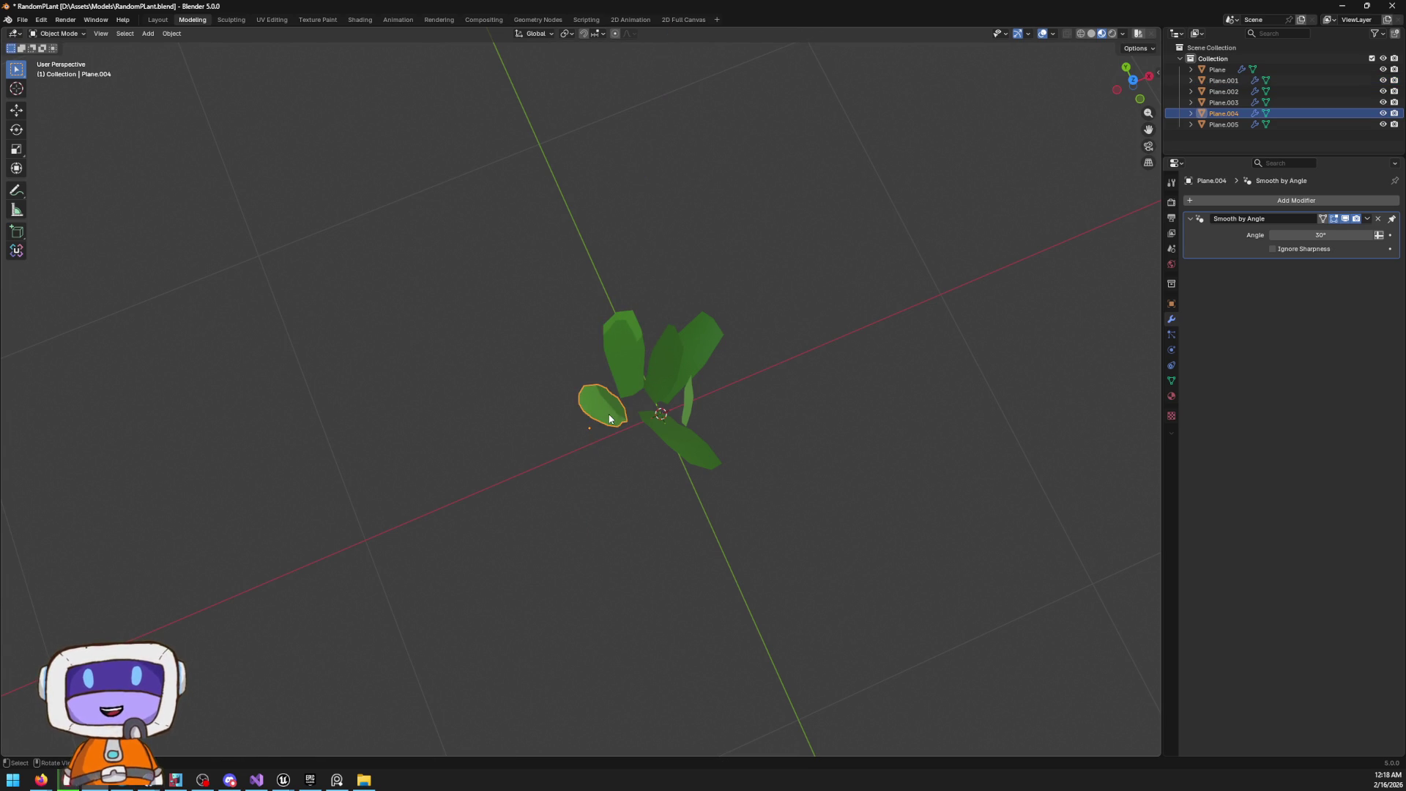
key(g)
click(619, 429)
key(r)
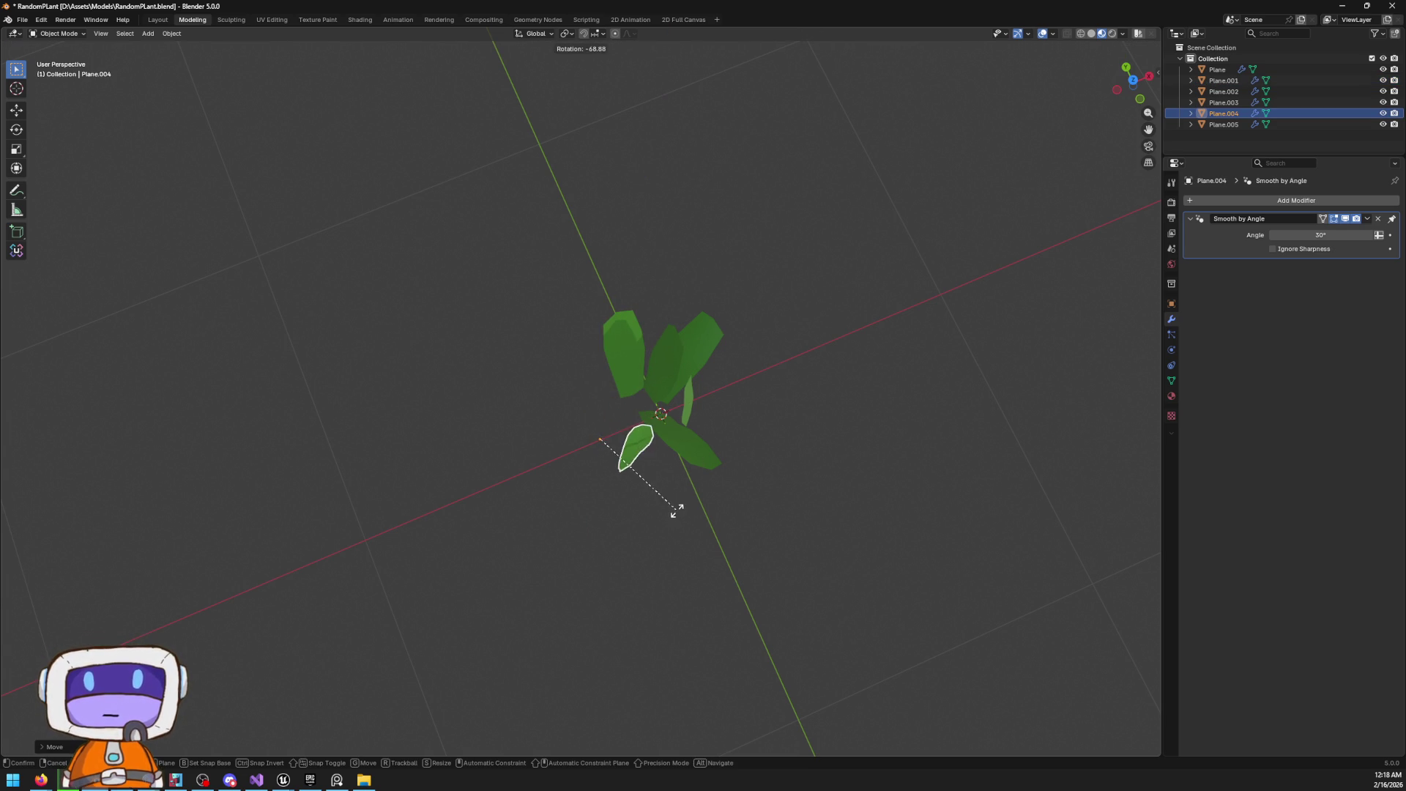
click(675, 510)
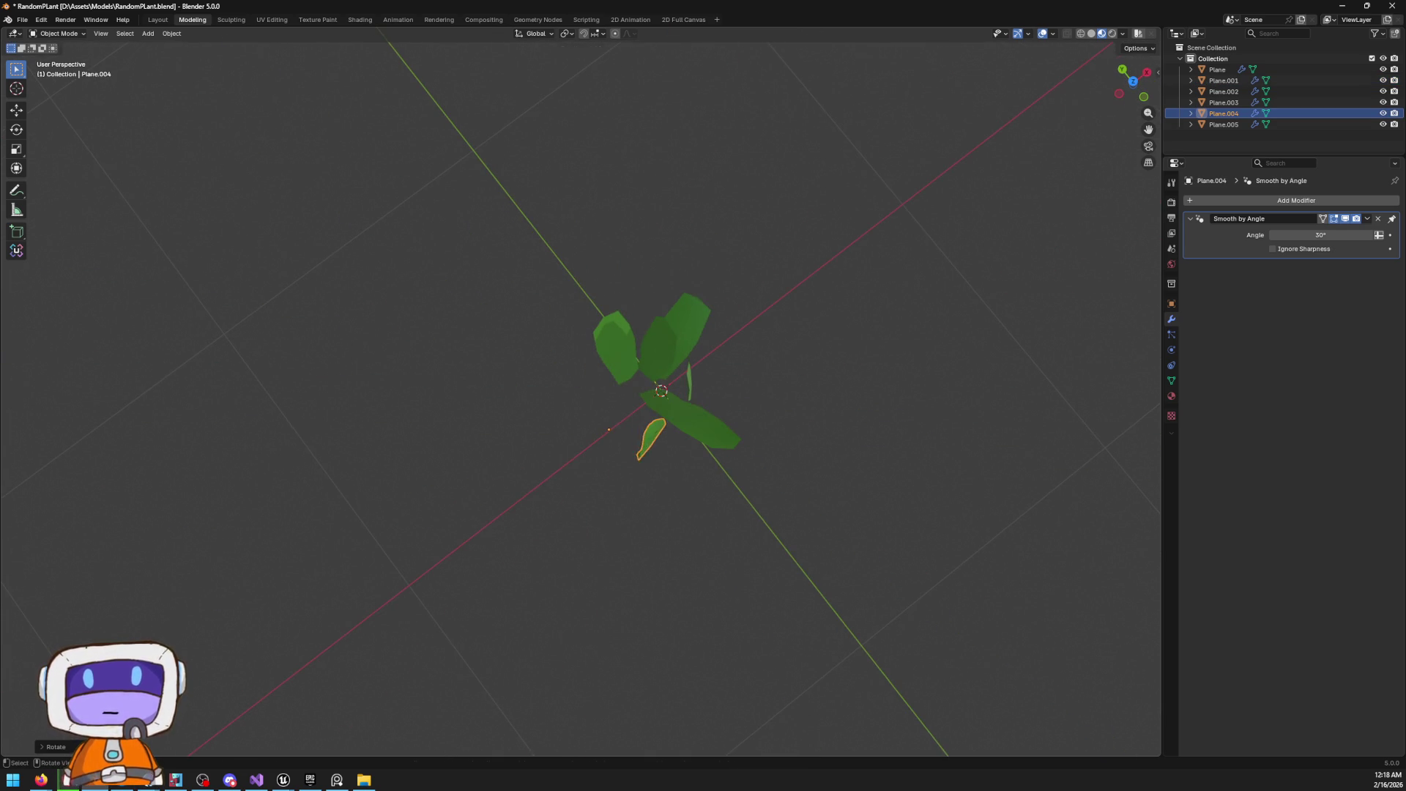
key(r)
key(z)
click(661, 370)
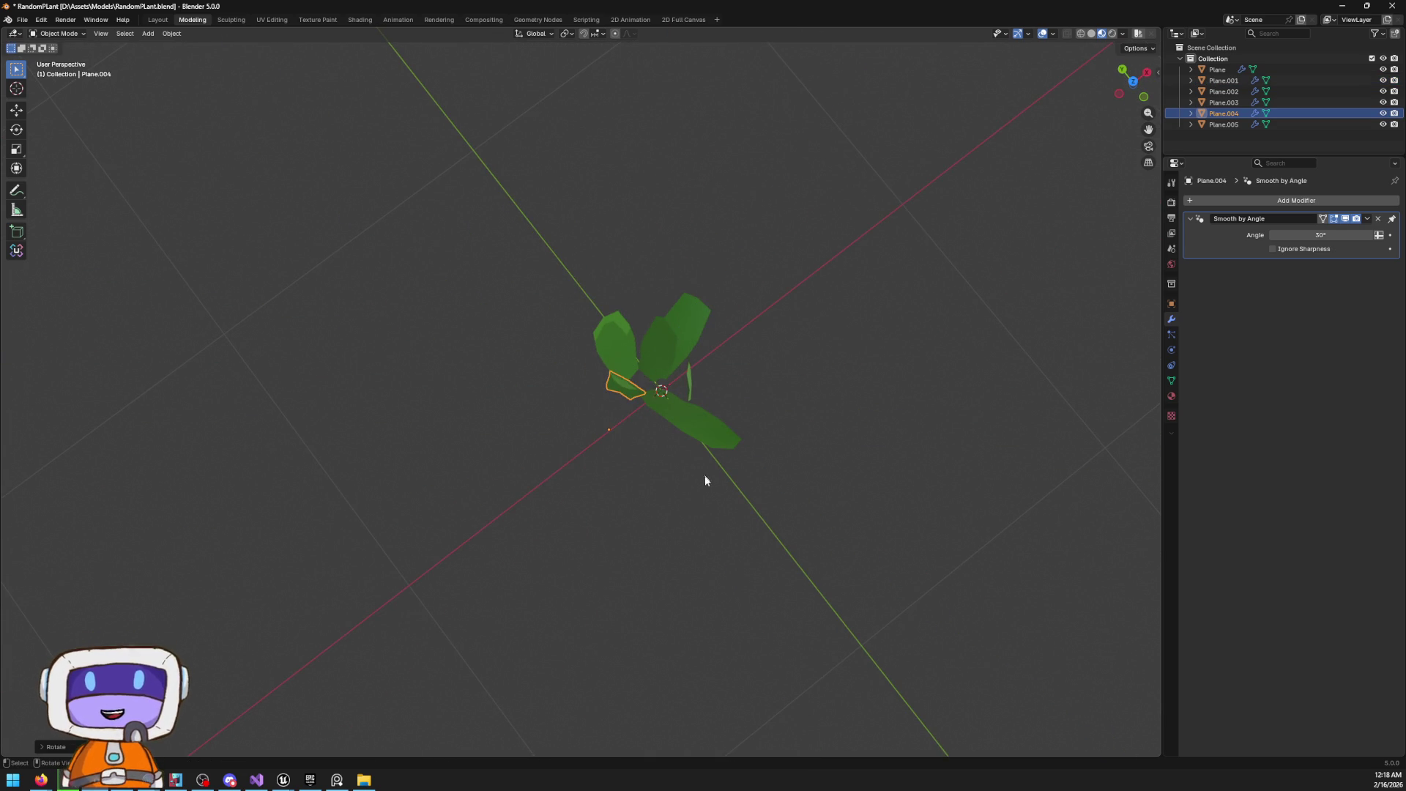
click(697, 458)
mouse_move(665, 389)
mouse_down()
mouse_move(581, 336)
mouse_move(560, 375)
mouse_move(586, 388)
mouse_move(762, 349)
mouse_move(944, 345)
mouse_move(613, 344)
mouse_move(637, 353)
mouse_move(674, 414)
mouse_move(781, 398)
mouse_move(809, 358)
mouse_up()
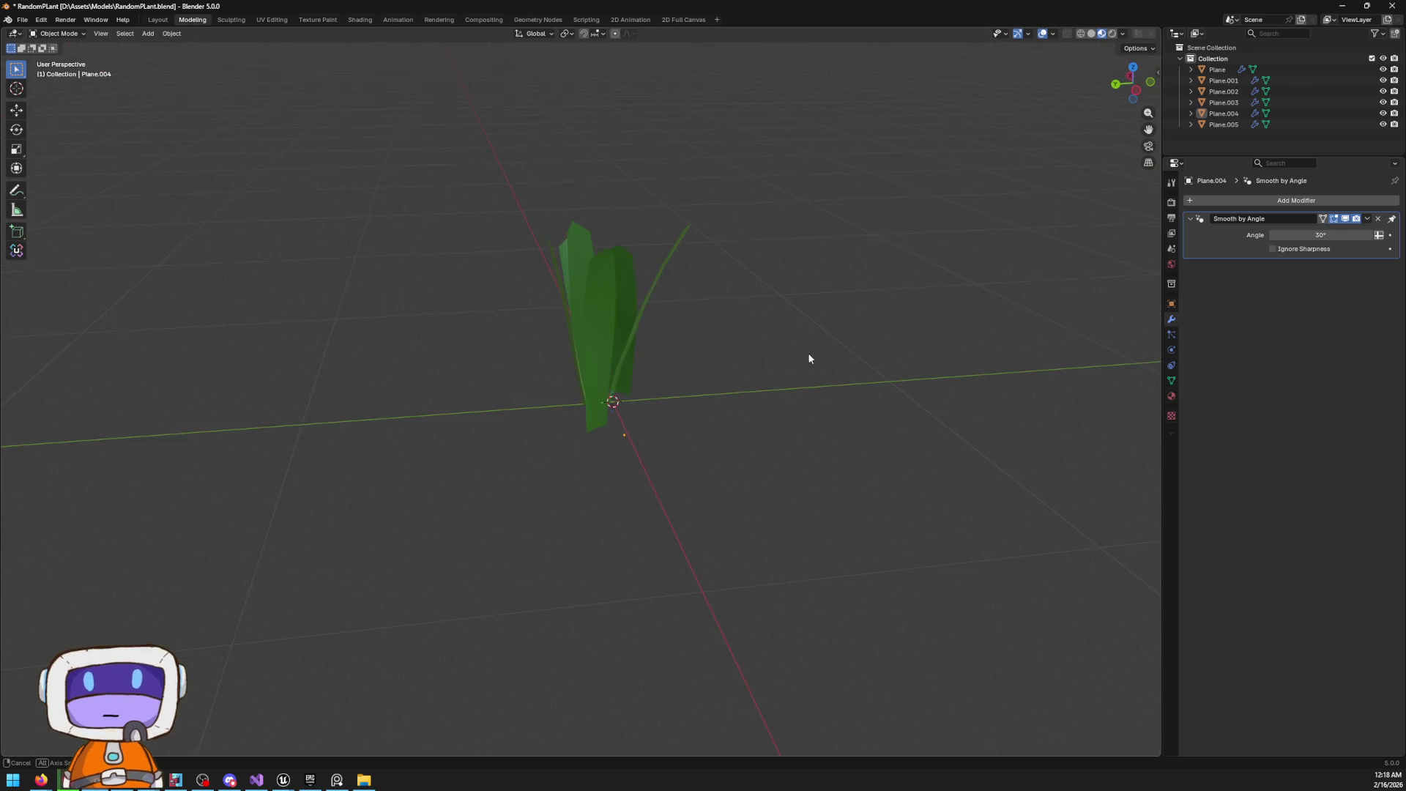
click(675, 258)
In Left Orthographic Edit Mode, box-select Plane.002's upper vertices and move them
click(1133, 93)
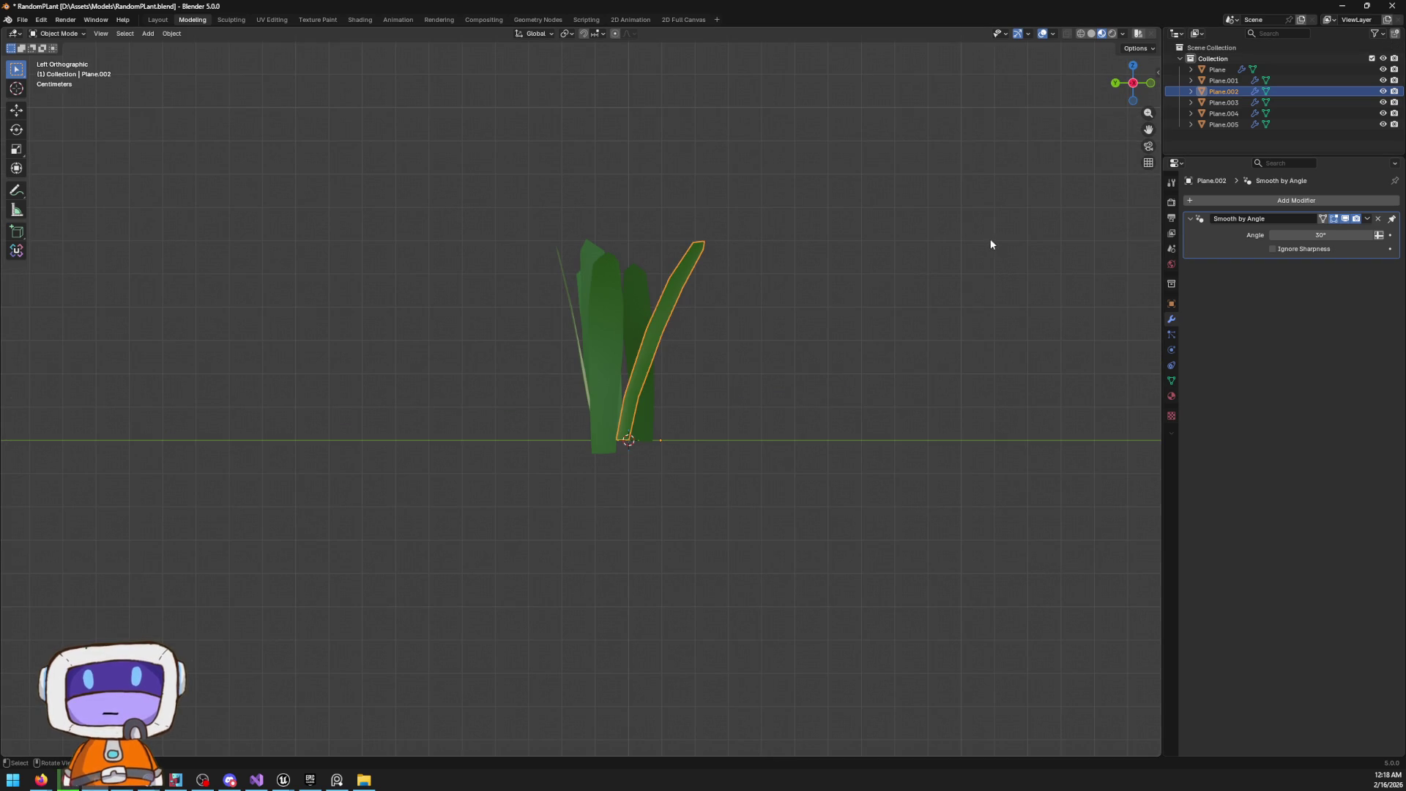
key(s)
key(Escape)
key(Tab)
drag(523, 180, 892, 366)
key(r)
key(g)
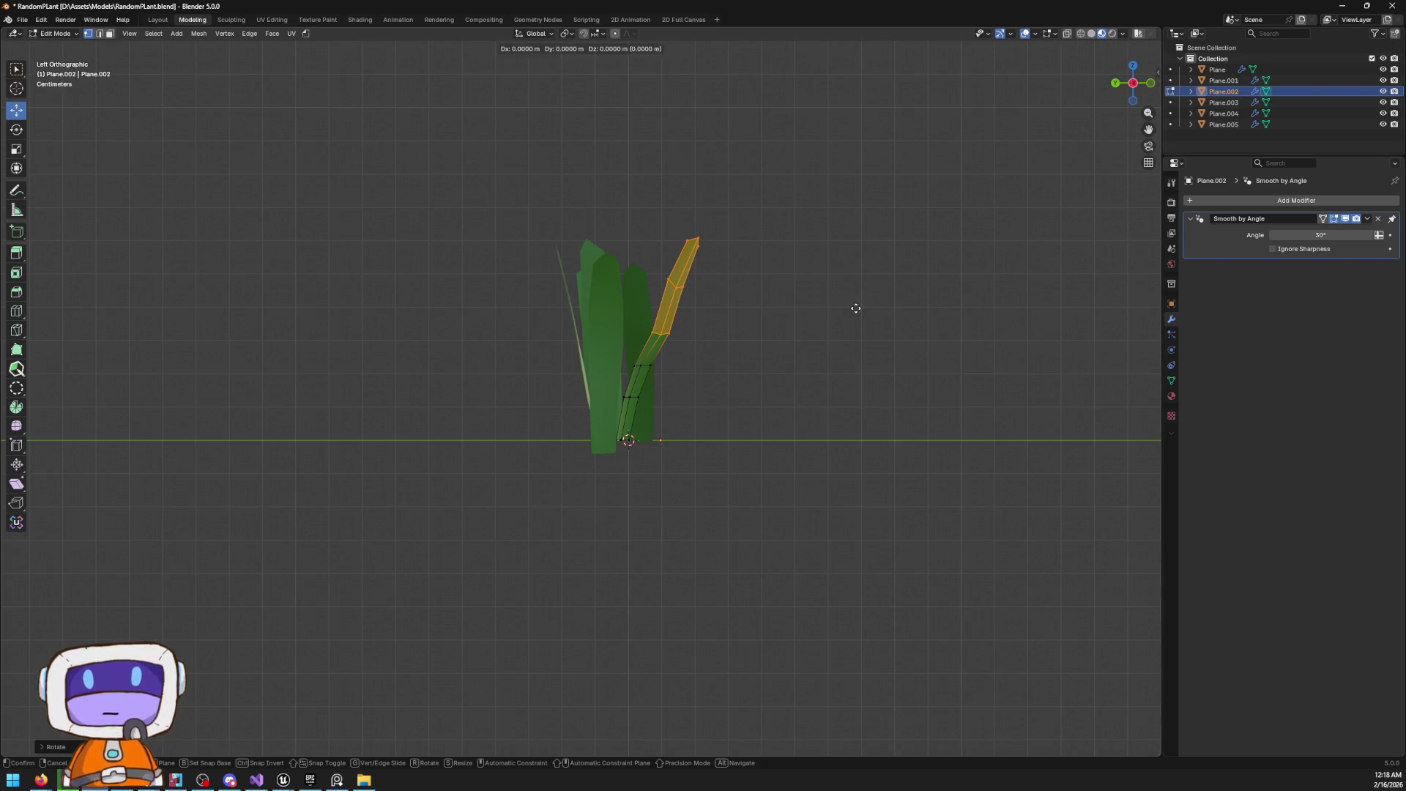
click(847, 306)
Move and rotate the blade's top vertices about 13° so the tip leans outward
drag(536, 147, 806, 289)
key(g)
click(783, 287)
key(r)
click(760, 277)
Return to Object Mode and select all the leaf objects
mouse_move(749, 292)
mouse_down()
mouse_move(732, 317)
mouse_move(734, 405)
mouse_move(714, 397)
mouse_move(750, 317)
mouse_move(678, 420)
mouse_move(854, 333)
mouse_move(677, 310)
mouse_up()
key(Tab)
mouse_move(512, 278)
mouse_down()
mouse_move(527, 288)
mouse_move(471, 313)
mouse_move(503, 335)
mouse_move(744, 291)
mouse_move(579, 306)
mouse_up()
drag(448, 232, 732, 396)
mouse_move(573, 305)
mouse_down()
mouse_move(628, 314)
mouse_move(662, 354)
mouse_move(675, 332)
mouse_up()
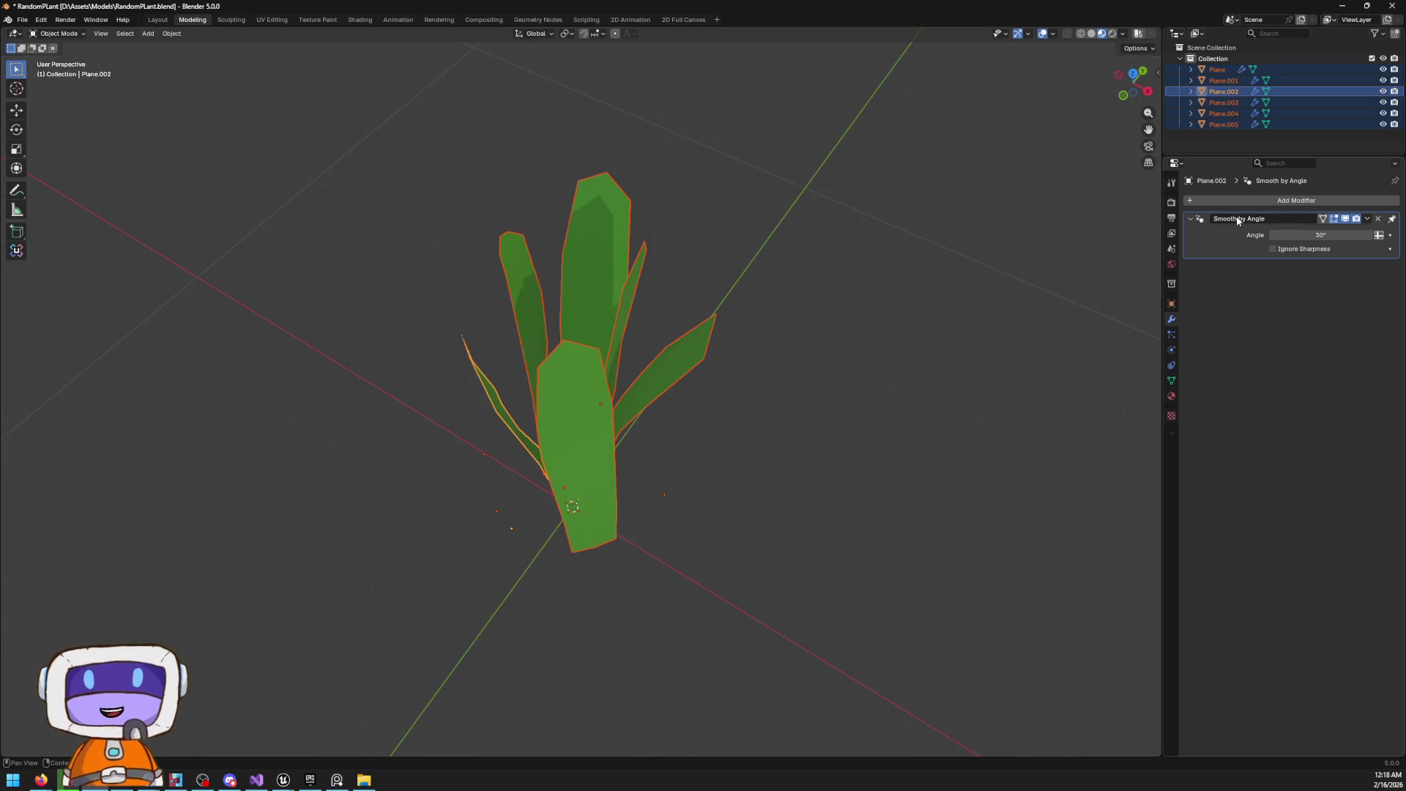
Add a Smooth deform modifier (factor 0.500, repeat 1) to Plane.002
click(1229, 198)
mouse_move(1206, 207)
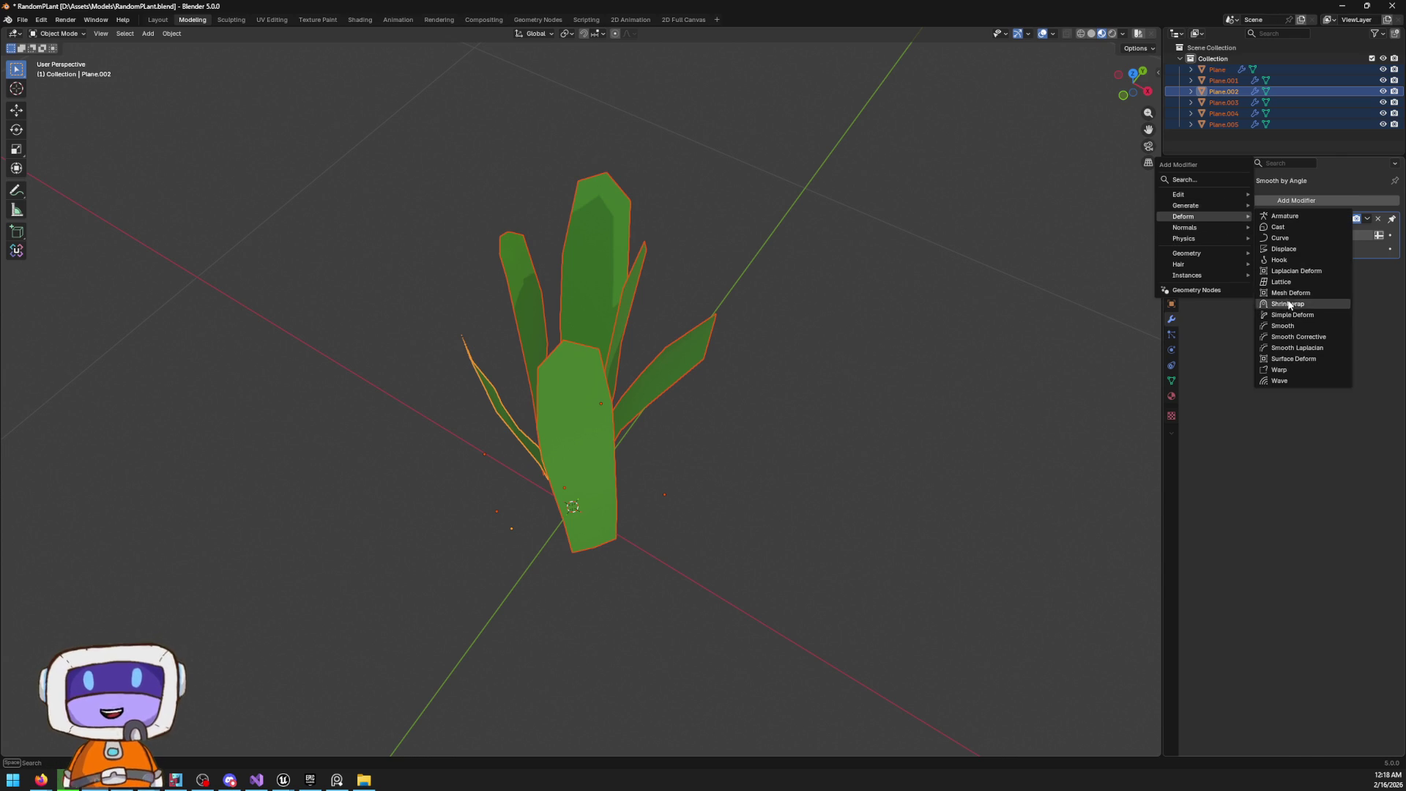
click(1298, 328)
mouse_move(911, 363)
mouse_down()
mouse_move(1023, 345)
mouse_move(976, 327)
mouse_move(1031, 324)
mouse_up()
Enter Edit Mode on the leaf meshes and pick the Knife tool
key(Tab)
mouse_move(704, 258)
mouse_down()
mouse_move(736, 271)
mouse_move(721, 271)
mouse_move(848, 266)
mouse_move(759, 280)
mouse_move(118, 219)
mouse_up()
click(17, 331)
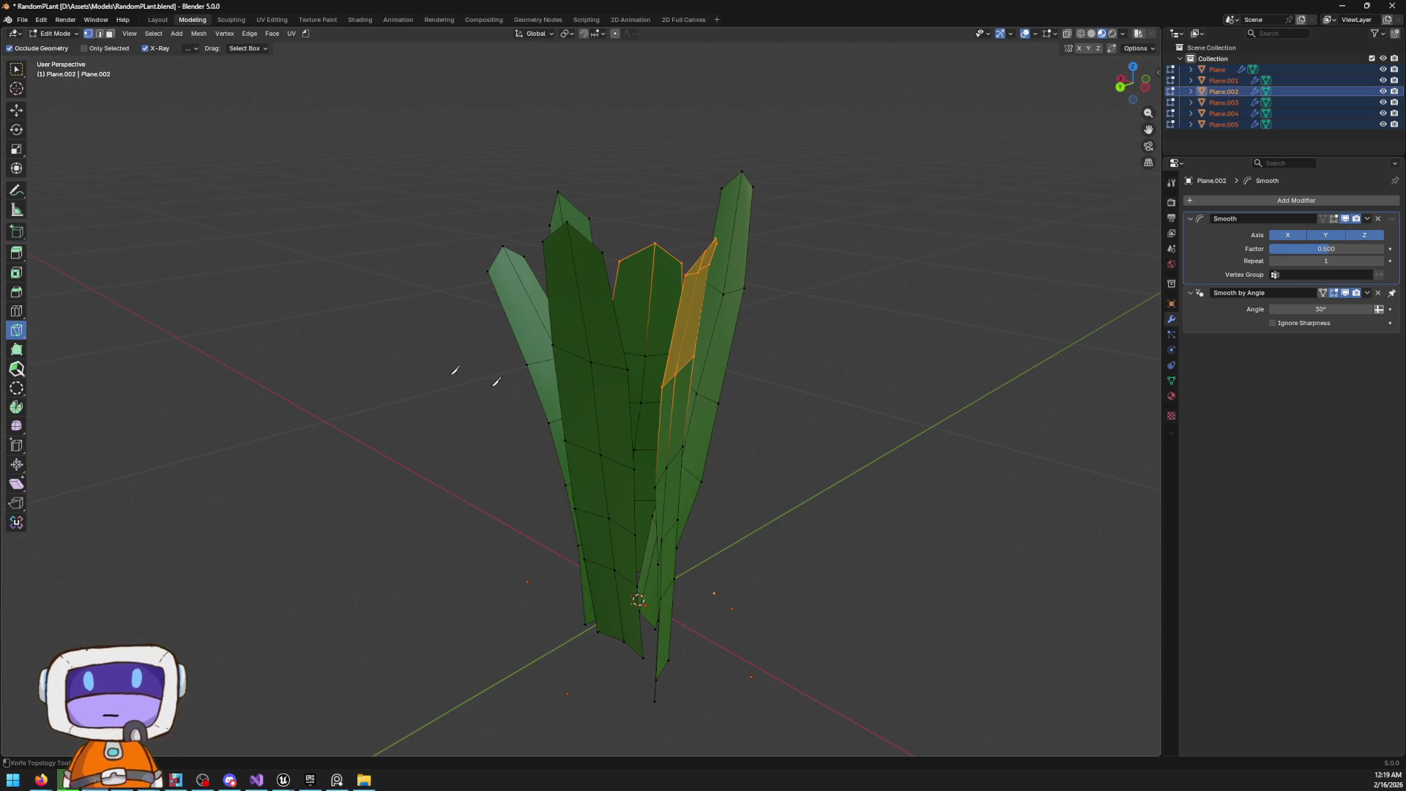
Knife-cut new edges across the tops of four leaves, committing each cut
key(Escape)
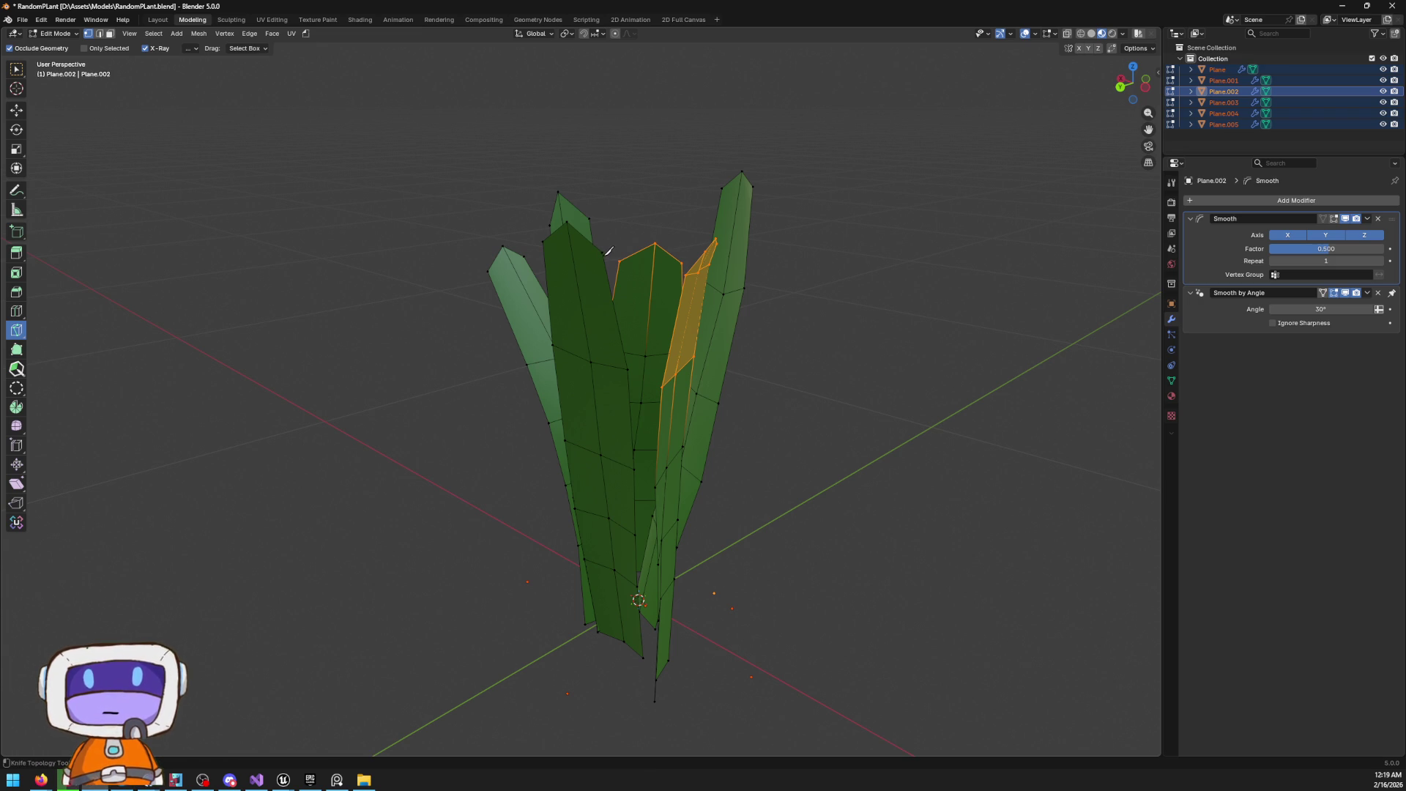
click(605, 250)
click(544, 240)
key(Return)
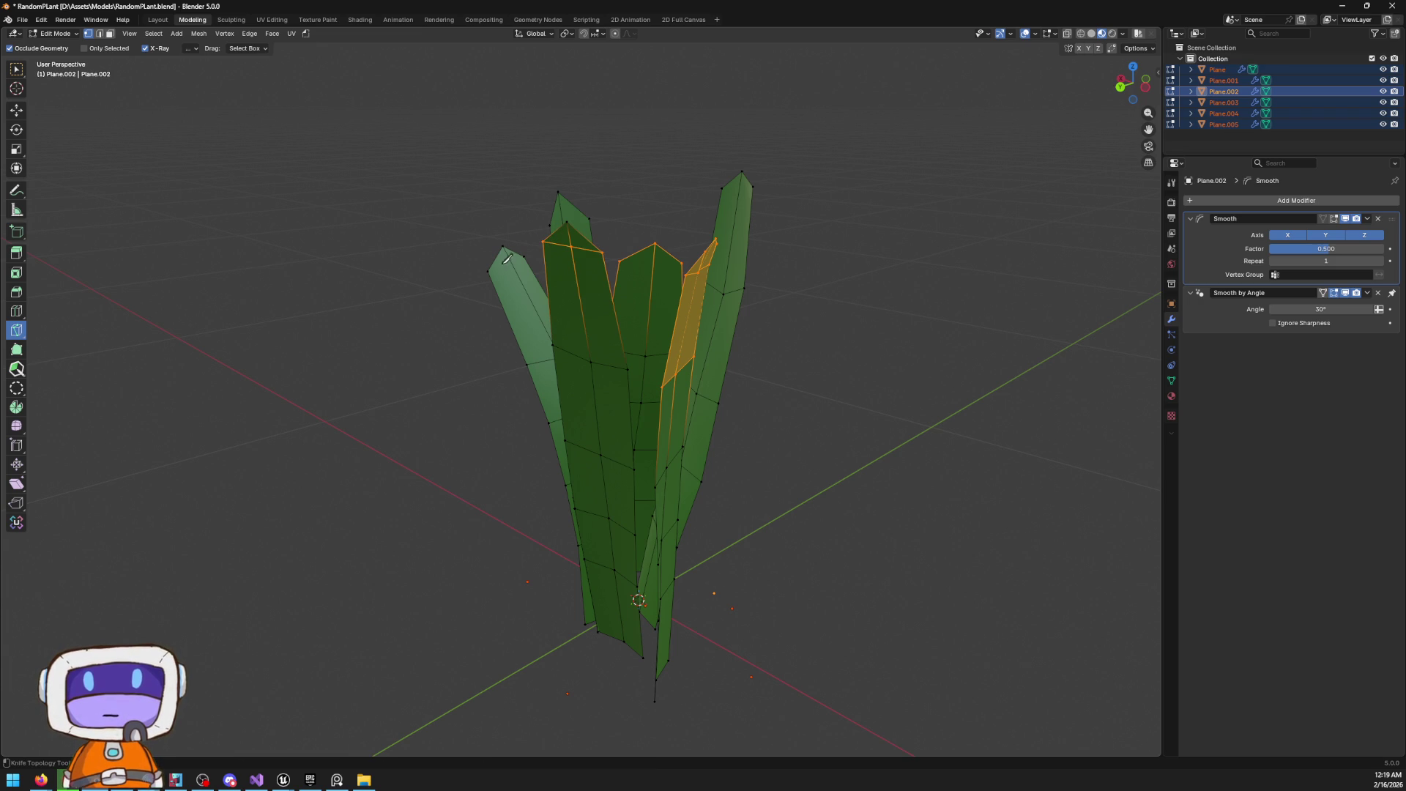
click(491, 270)
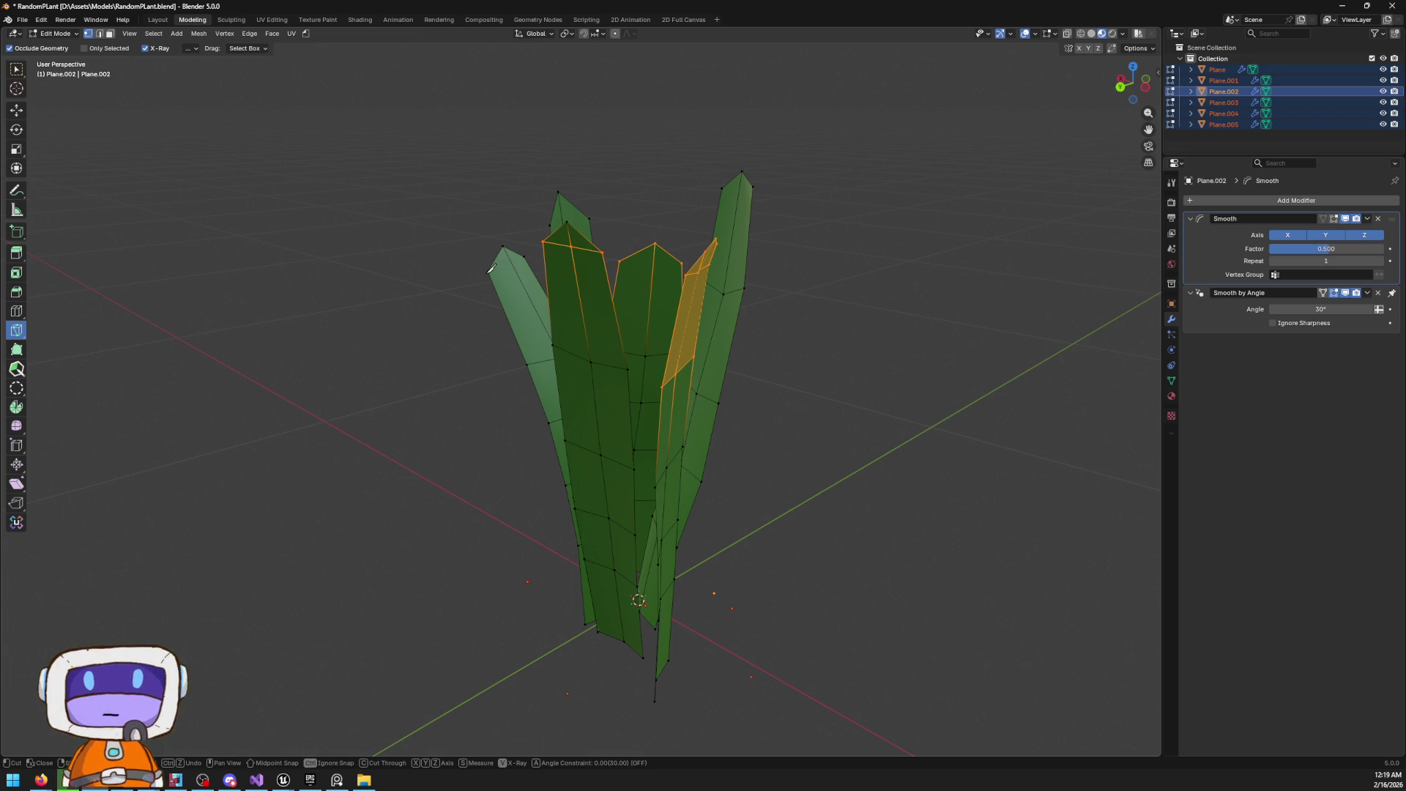
click(532, 252)
key(Return)
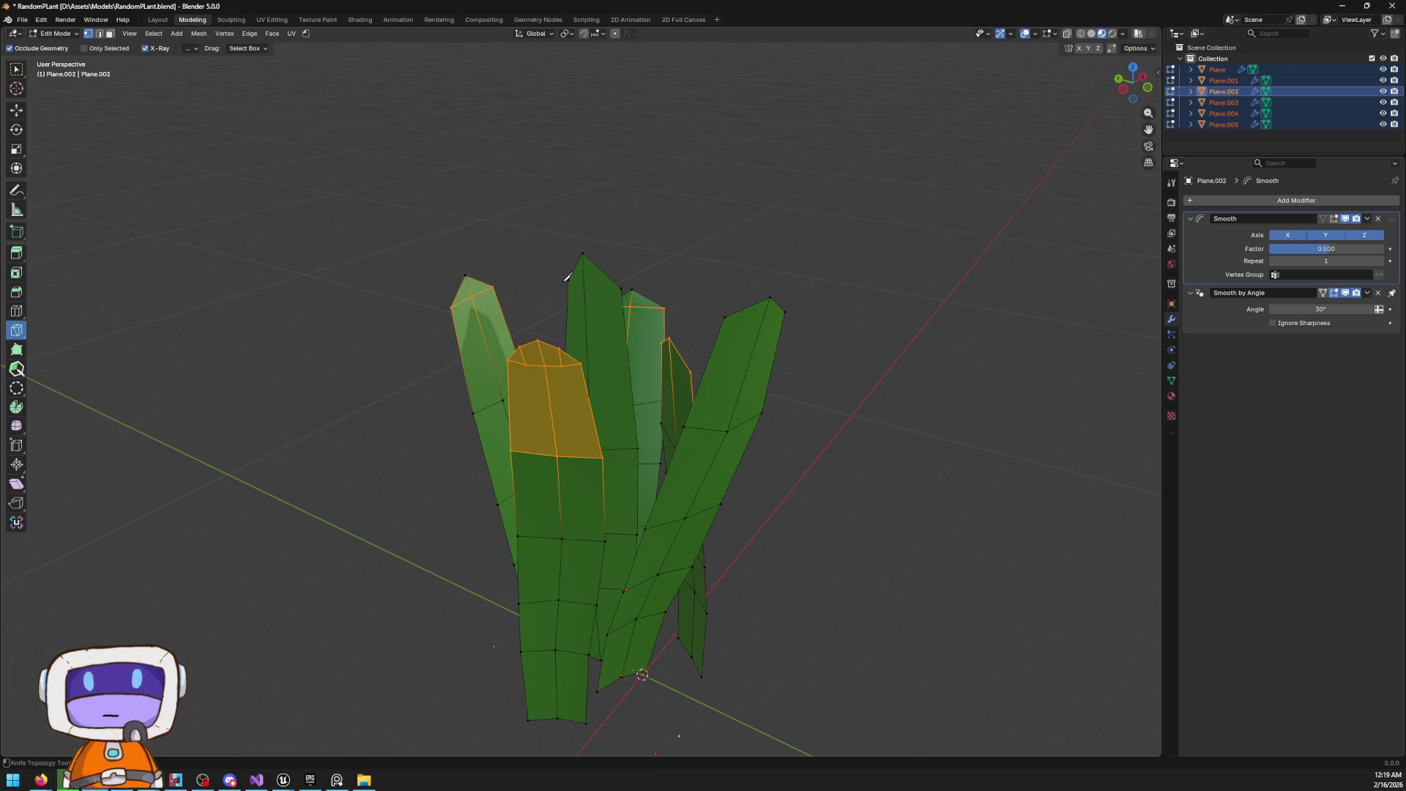
click(569, 280)
click(623, 286)
key(Return)
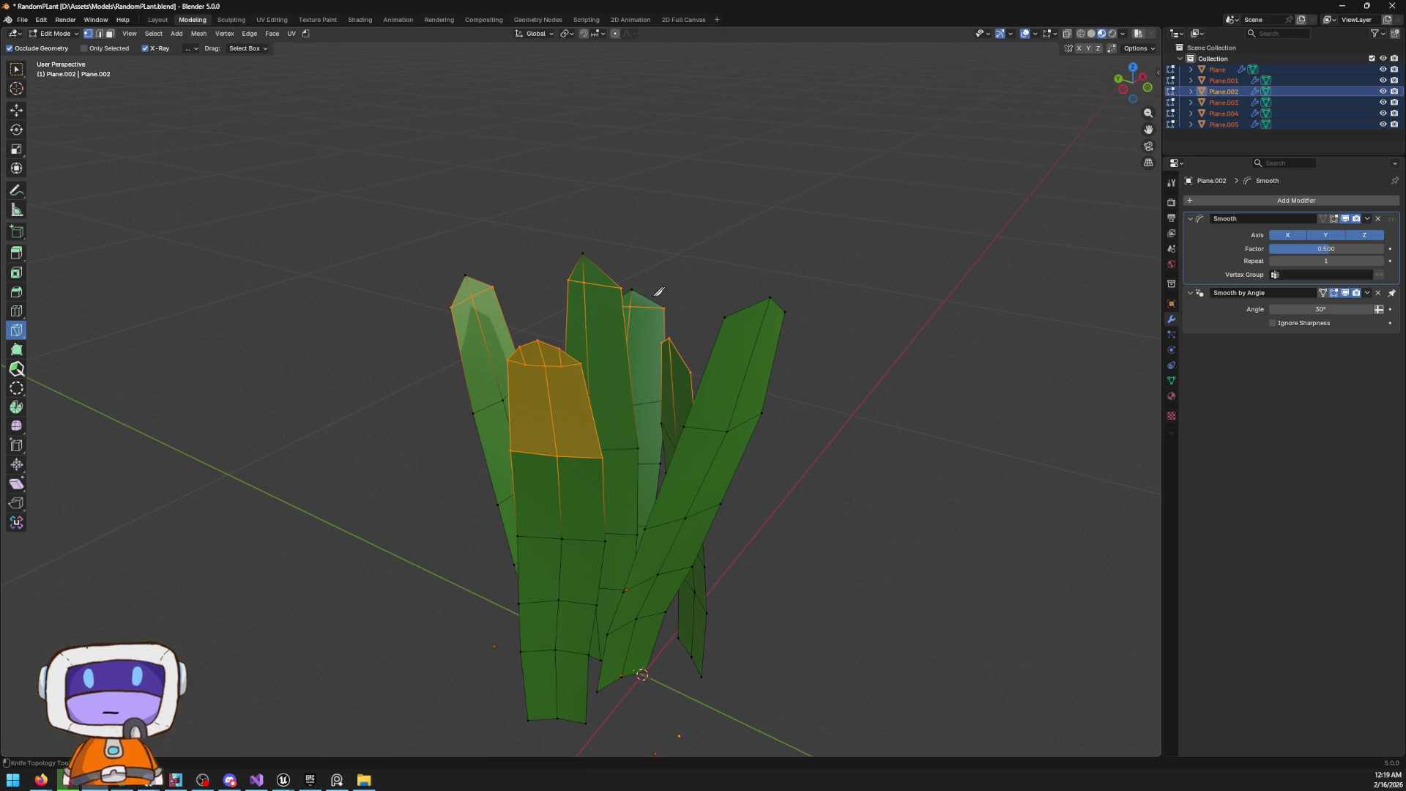
click(724, 316)
click(789, 311)
key(Return)
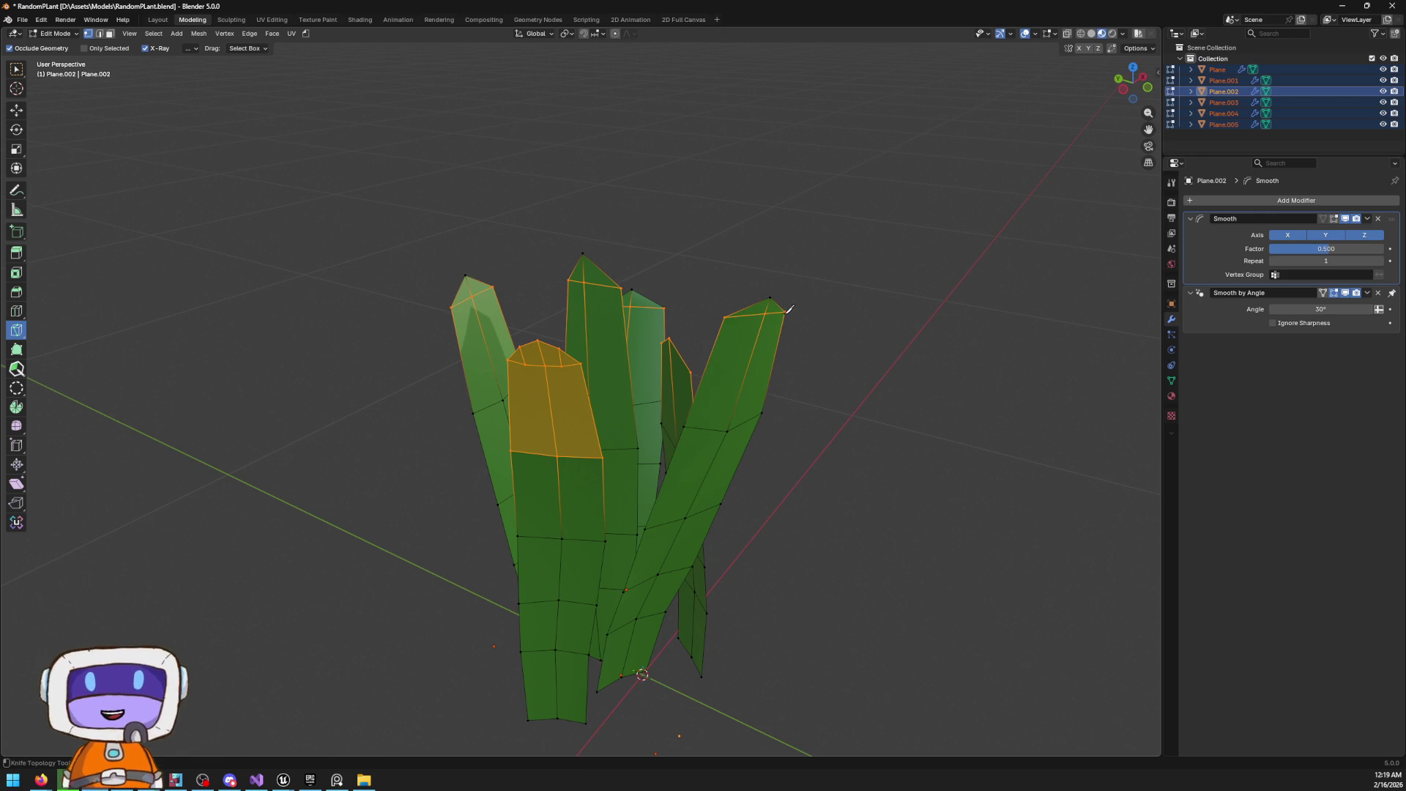
Reframe the view and add one more knife cut across the middle leaf's top edge
scroll(756, 267, up, 3)
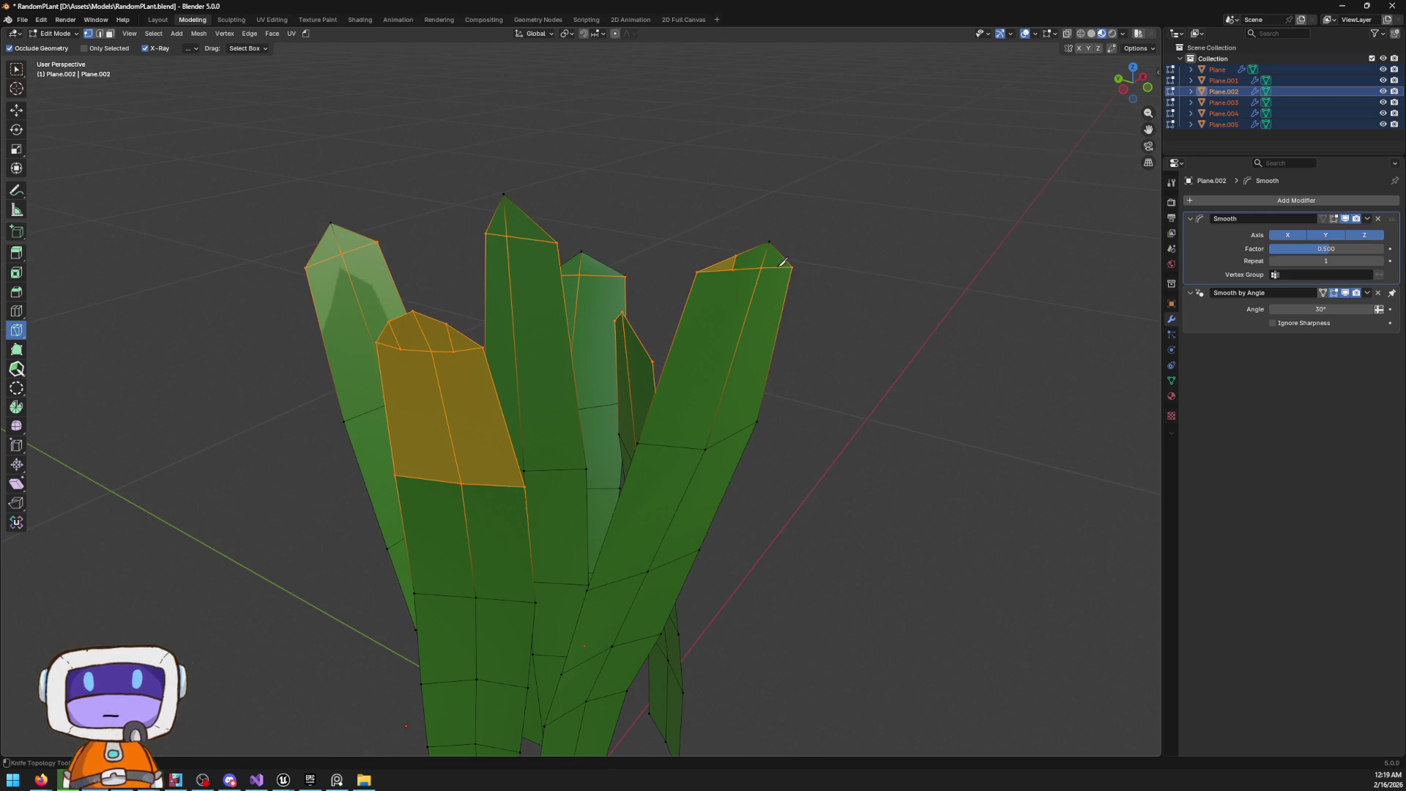
mouse_move(463, 313)
mouse_down()
mouse_move(586, 307)
mouse_move(715, 261)
mouse_move(759, 320)
mouse_up()
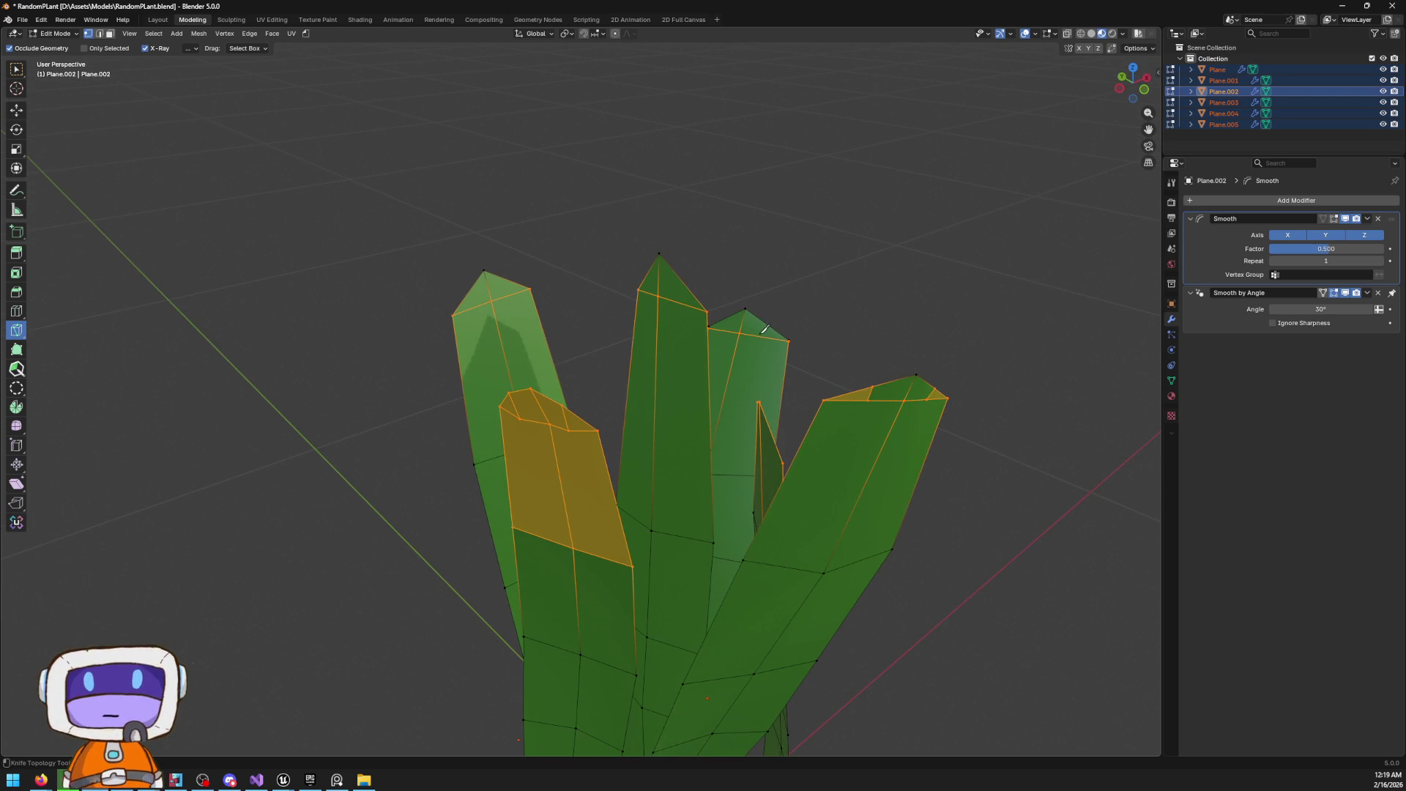
key(Escape)
click(720, 329)
key(Escape)
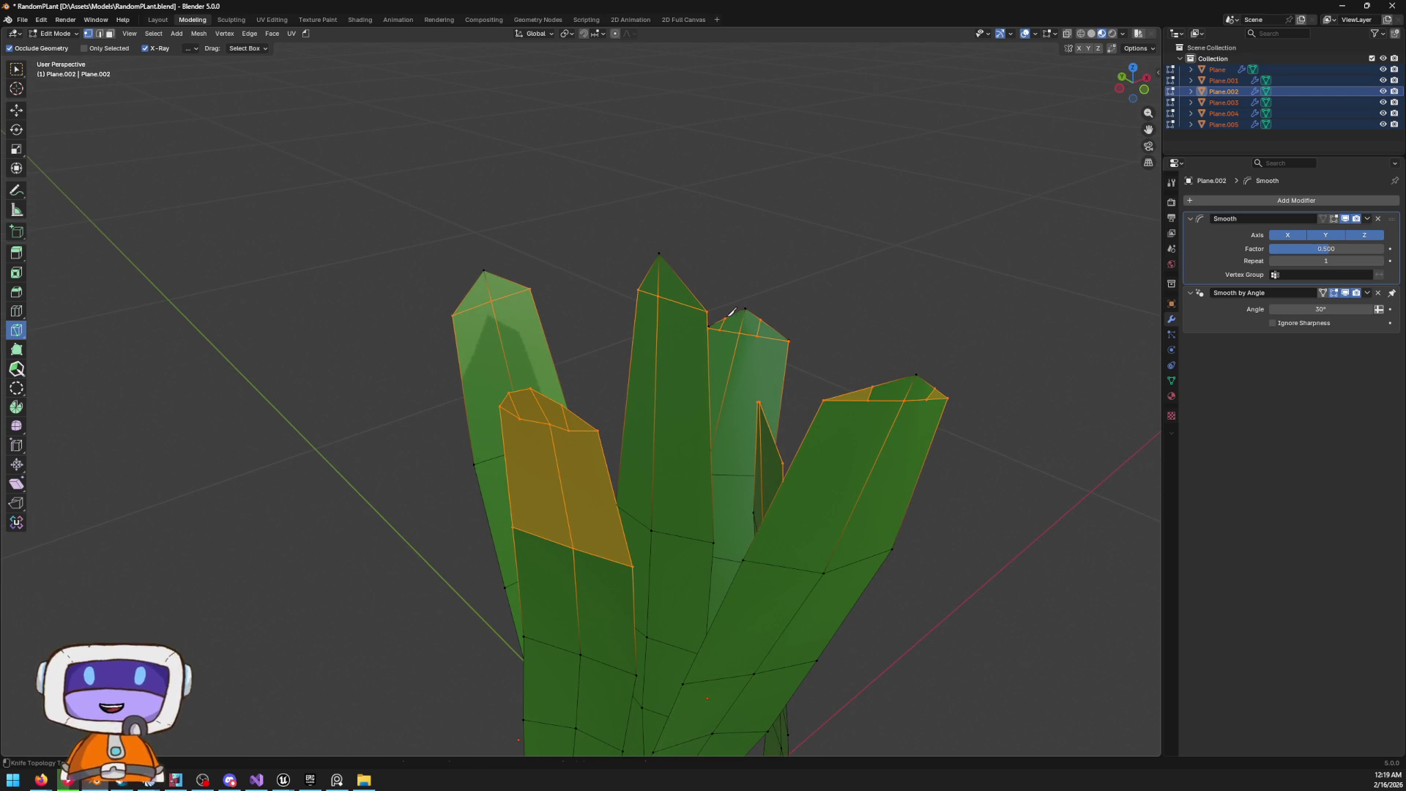
drag(794, 308, 635, 295)
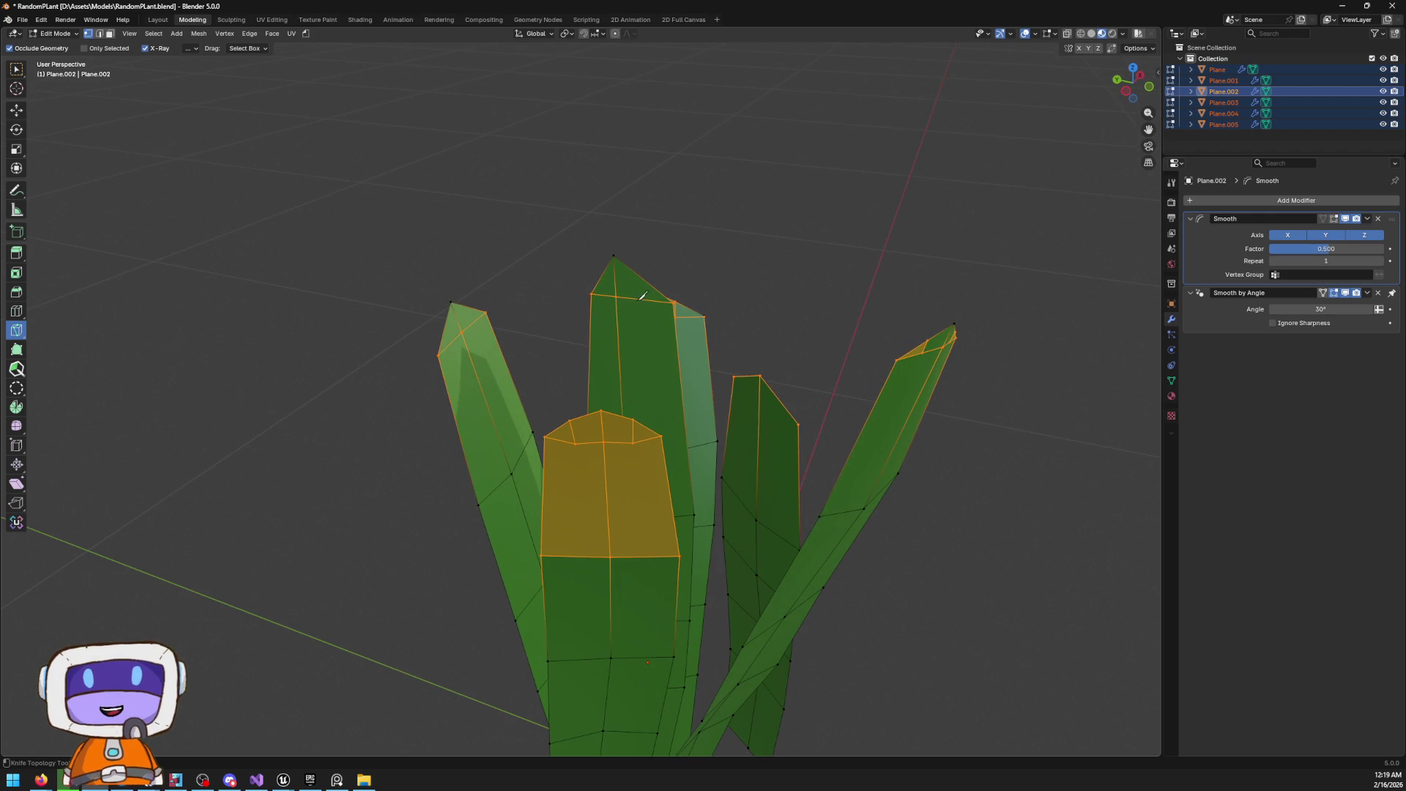
click(637, 298)
click(642, 275)
key(Return)
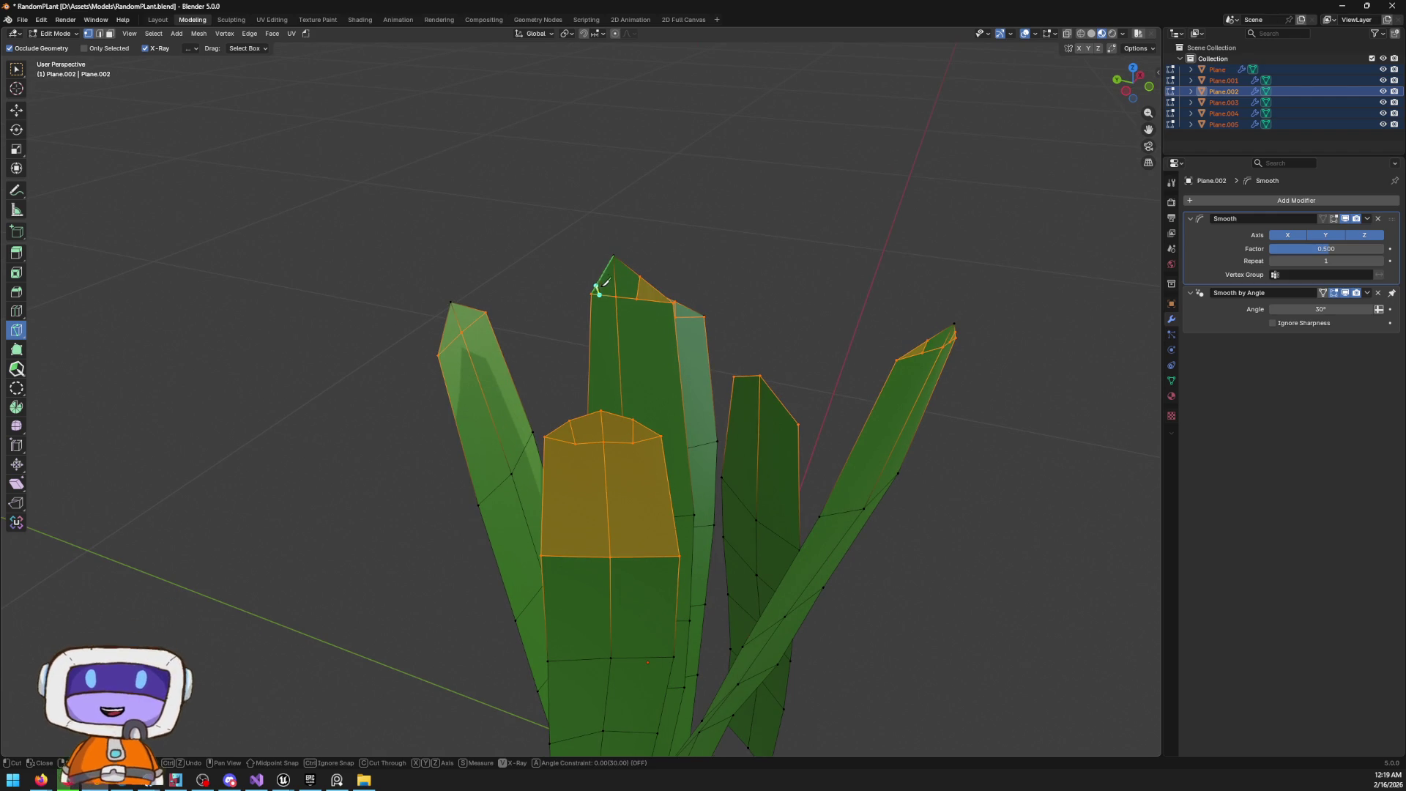
mouse_move(704, 251)
mouse_down()
mouse_move(606, 308)
mouse_move(3, 116)
mouse_up()
click(16, 109)
drag(392, 273, 512, 277)
Move a leaf tip vertex to a new position and nudge it within a constrained plane
click(495, 241)
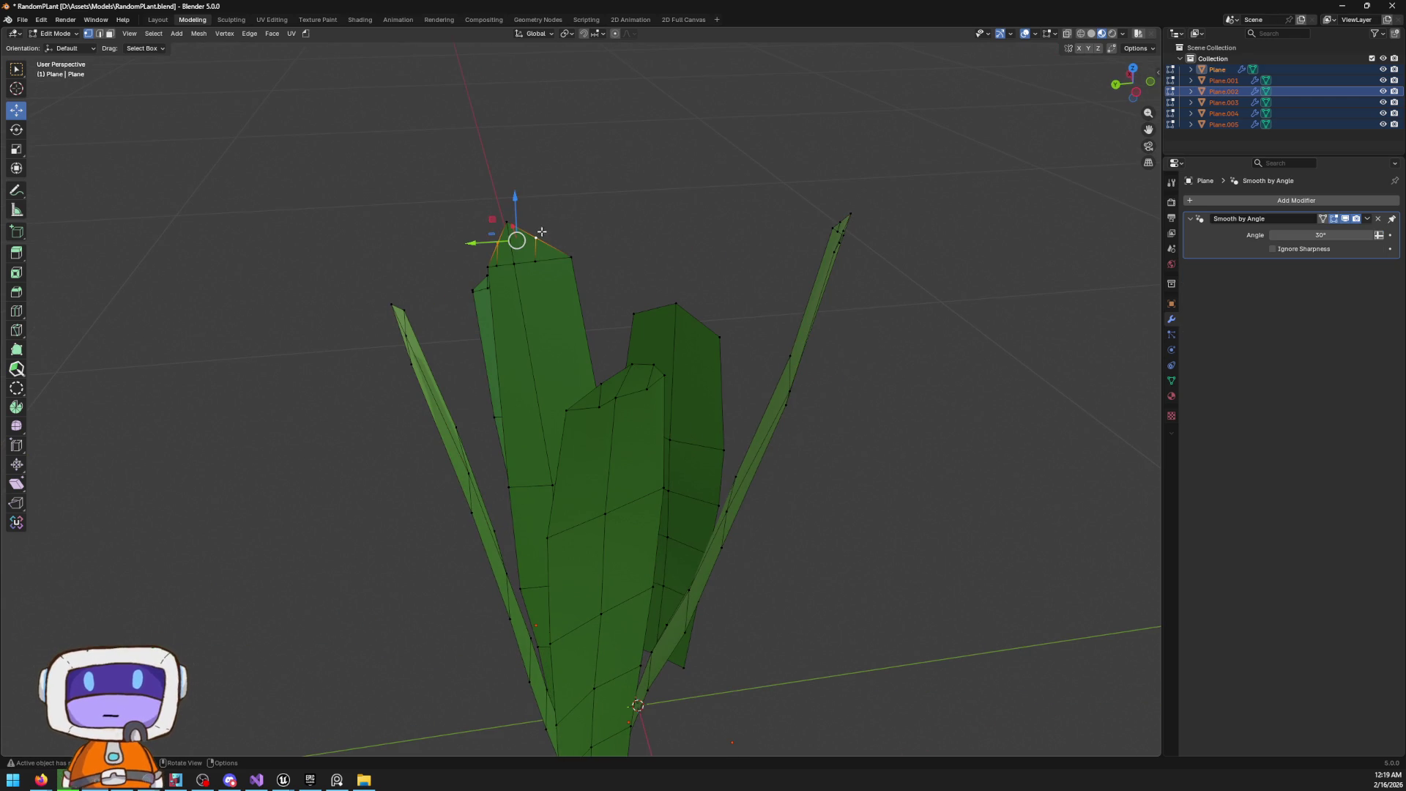
key(g)
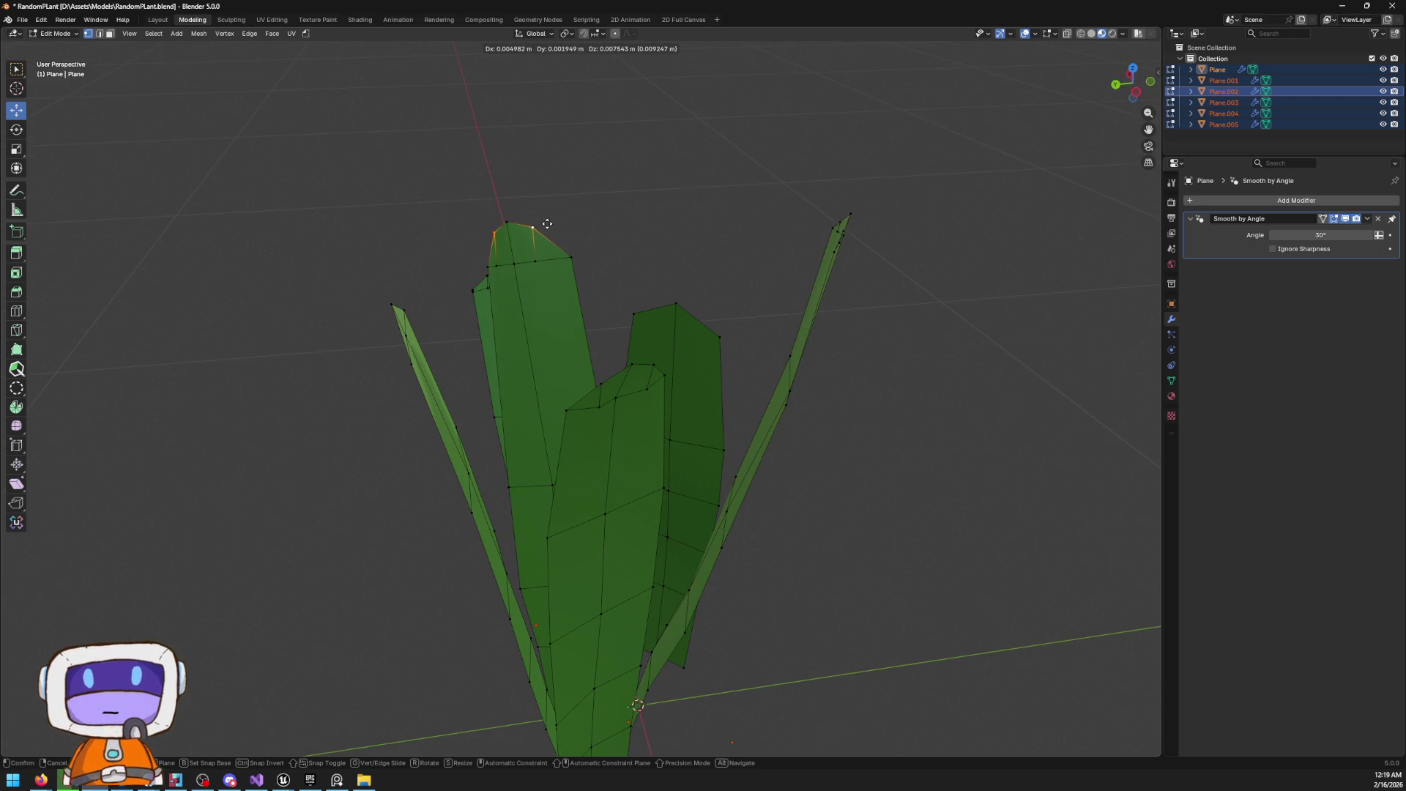
click(547, 224)
mouse_move(593, 273)
mouse_down()
mouse_move(776, 267)
mouse_move(810, 238)
mouse_move(928, 275)
mouse_move(976, 235)
mouse_move(916, 246)
mouse_up()
drag(729, 228, 721, 229)
drag(775, 410, 924, 230)
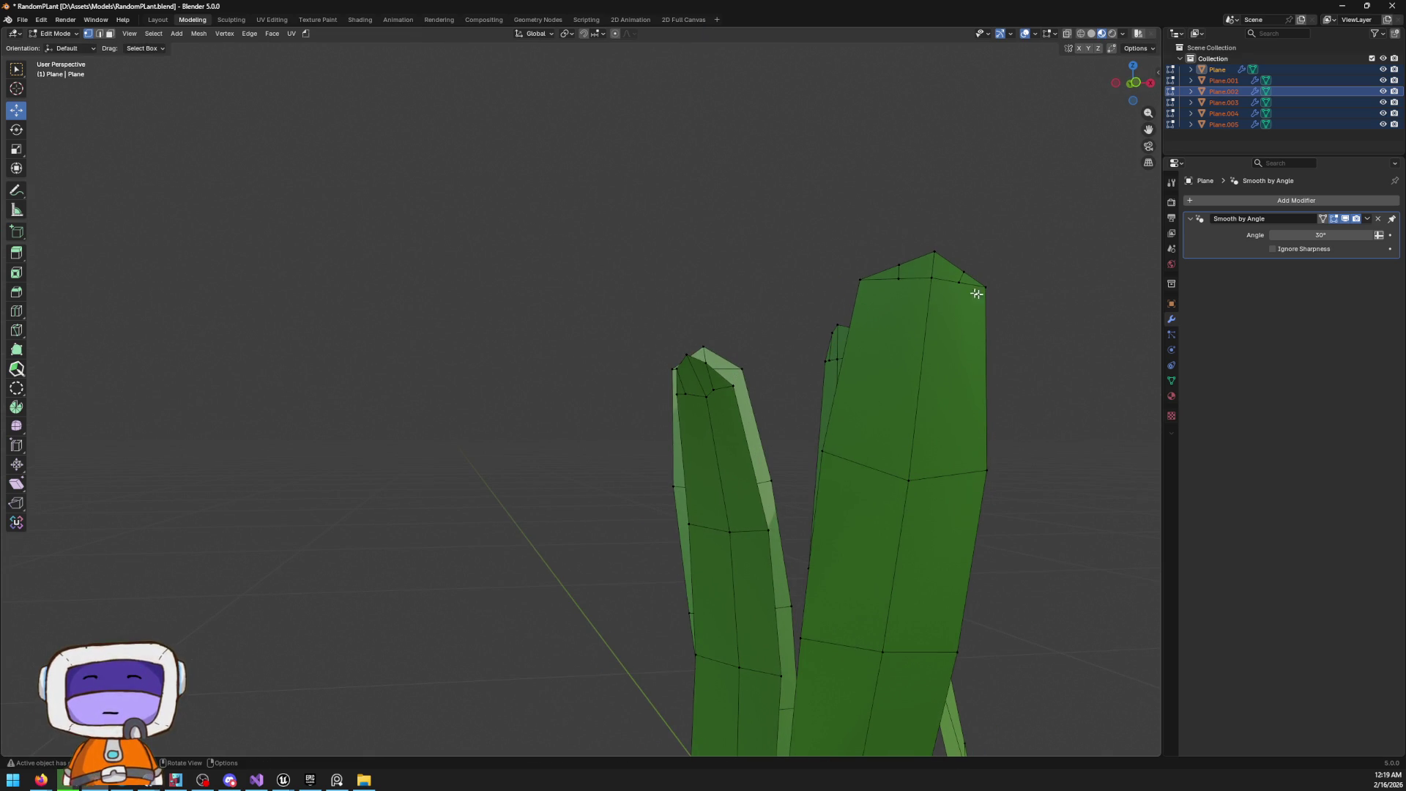
Raise the Plane.002 and tall-leaf tip vertices along Z to sharper points
click(960, 276)
mouse_move(930, 223)
mouse_down()
mouse_move(803, 320)
mouse_move(600, 304)
mouse_move(721, 301)
mouse_move(702, 242)
mouse_up()
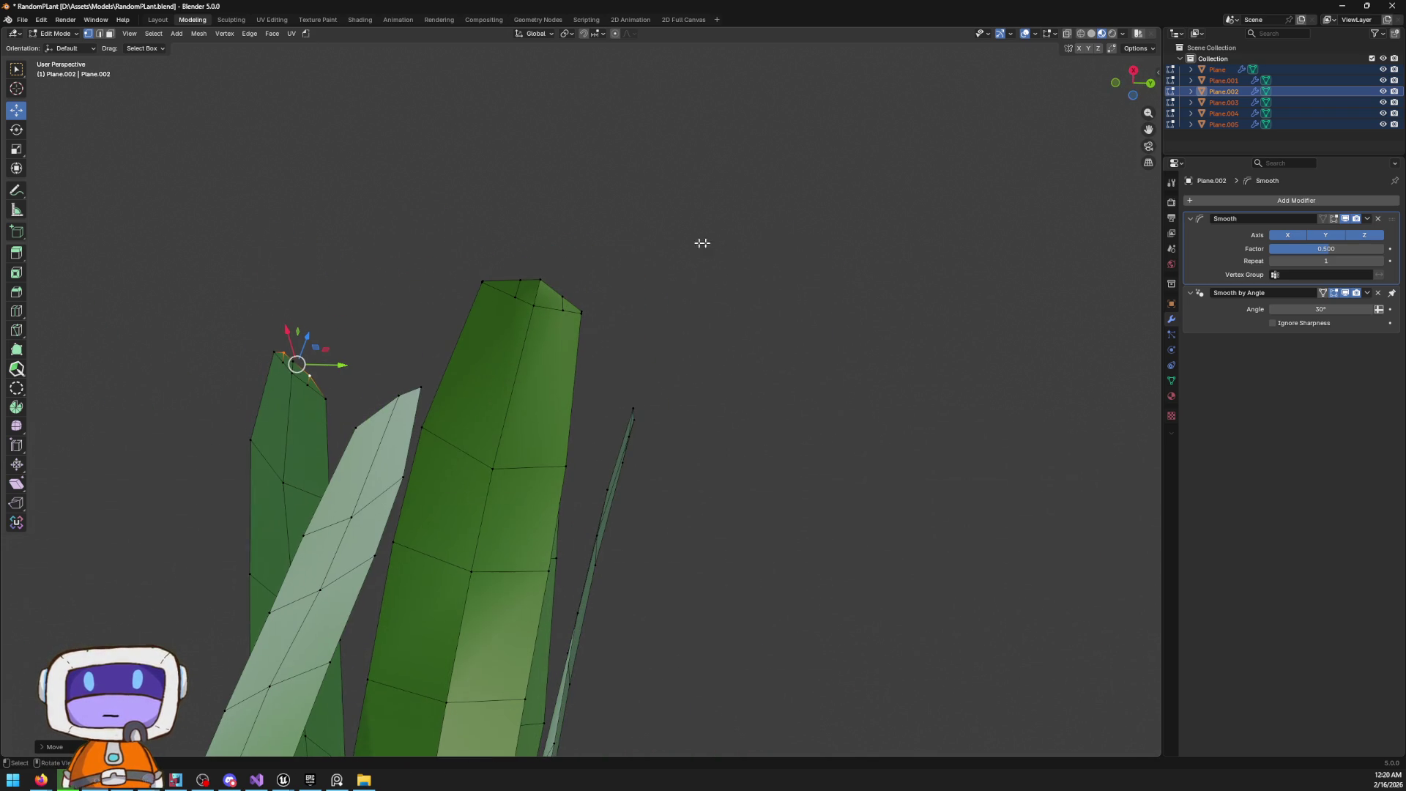
click(521, 280)
key(g)
key(x)
key(Escape)
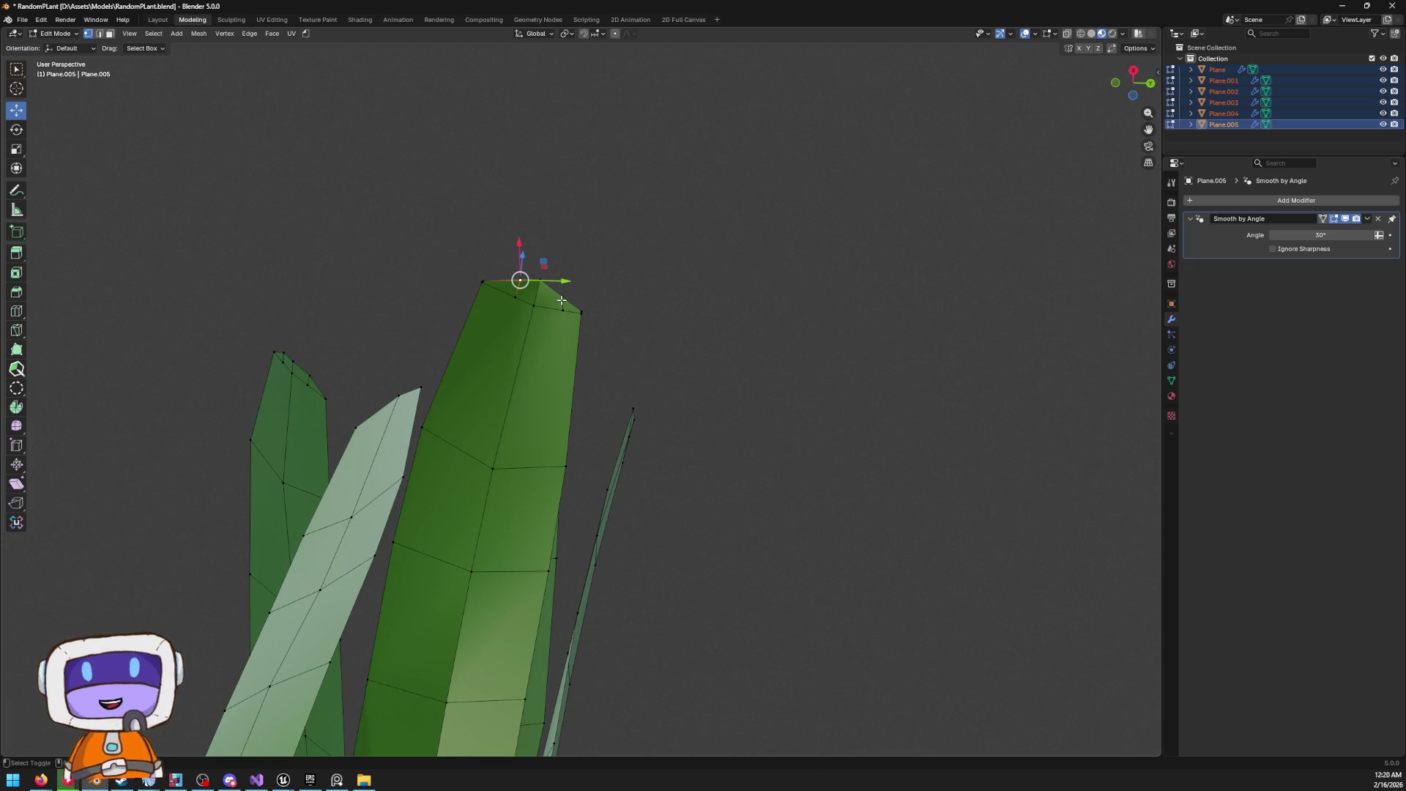
mouse_move(580, 266)
mouse_down()
mouse_move(562, 294)
mouse_move(534, 264)
mouse_move(558, 264)
mouse_up()
drag(737, 317, 486, 337)
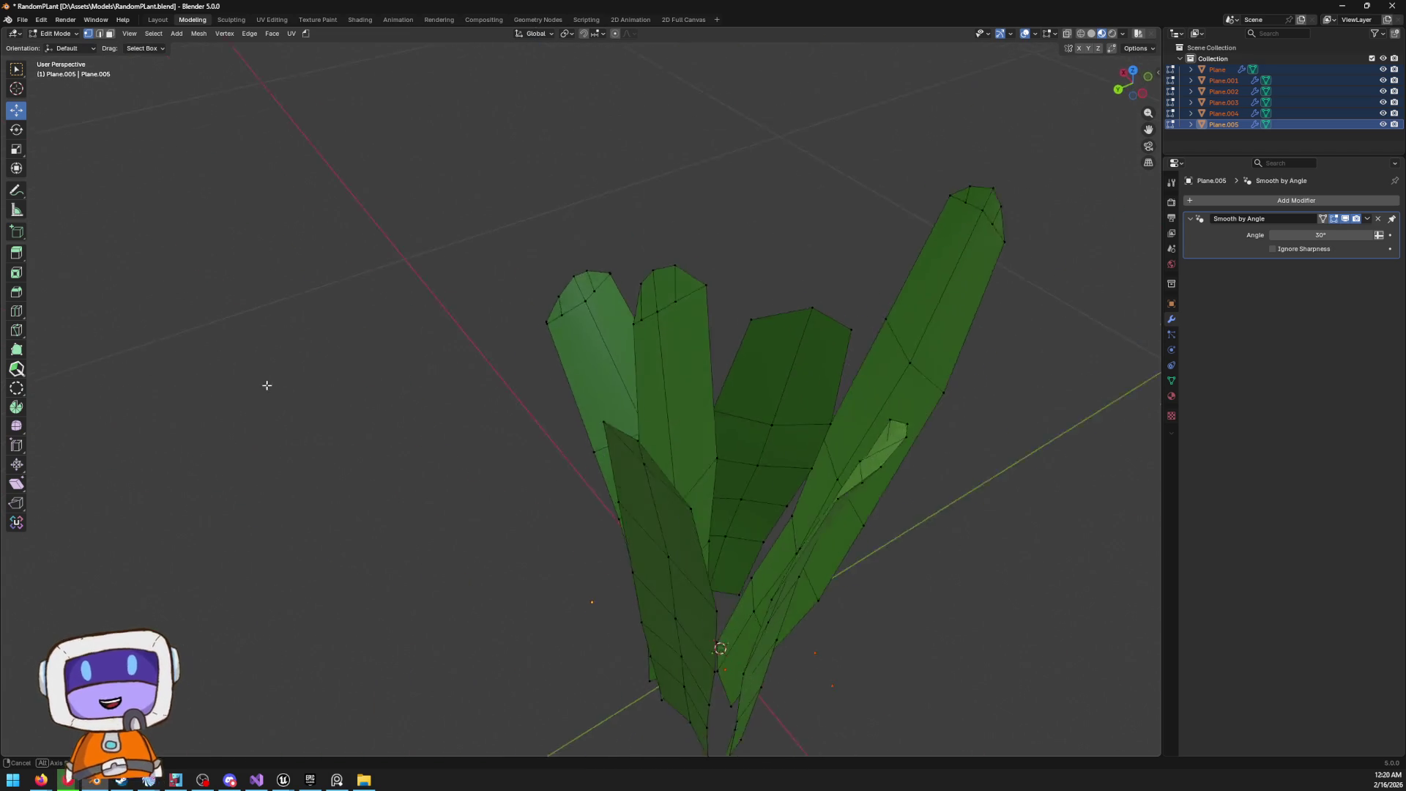
scroll(251, 446, down, 3)
scroll(570, 310, up, 4)
In Object Mode, move the whole plant onto the world origin from Top view
key(Tab)
mouse_move(570, 311)
mouse_down()
mouse_move(513, 319)
mouse_move(486, 289)
mouse_move(998, 205)
mouse_up()
click(1133, 67)
key(g)
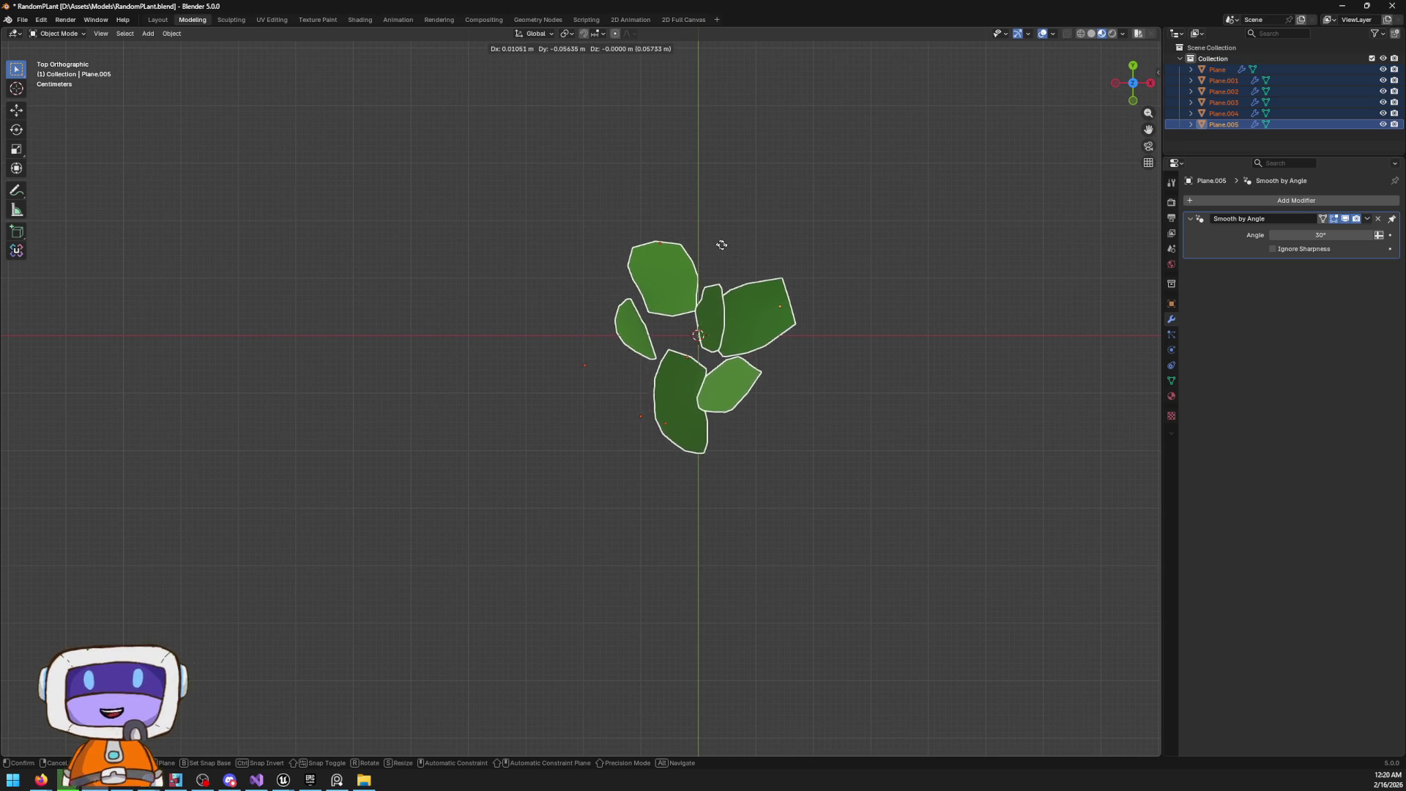
click(721, 246)
click(825, 512)
mouse_move(825, 511)
mouse_down()
mouse_move(858, 382)
mouse_move(872, 395)
mouse_move(820, 382)
mouse_up()
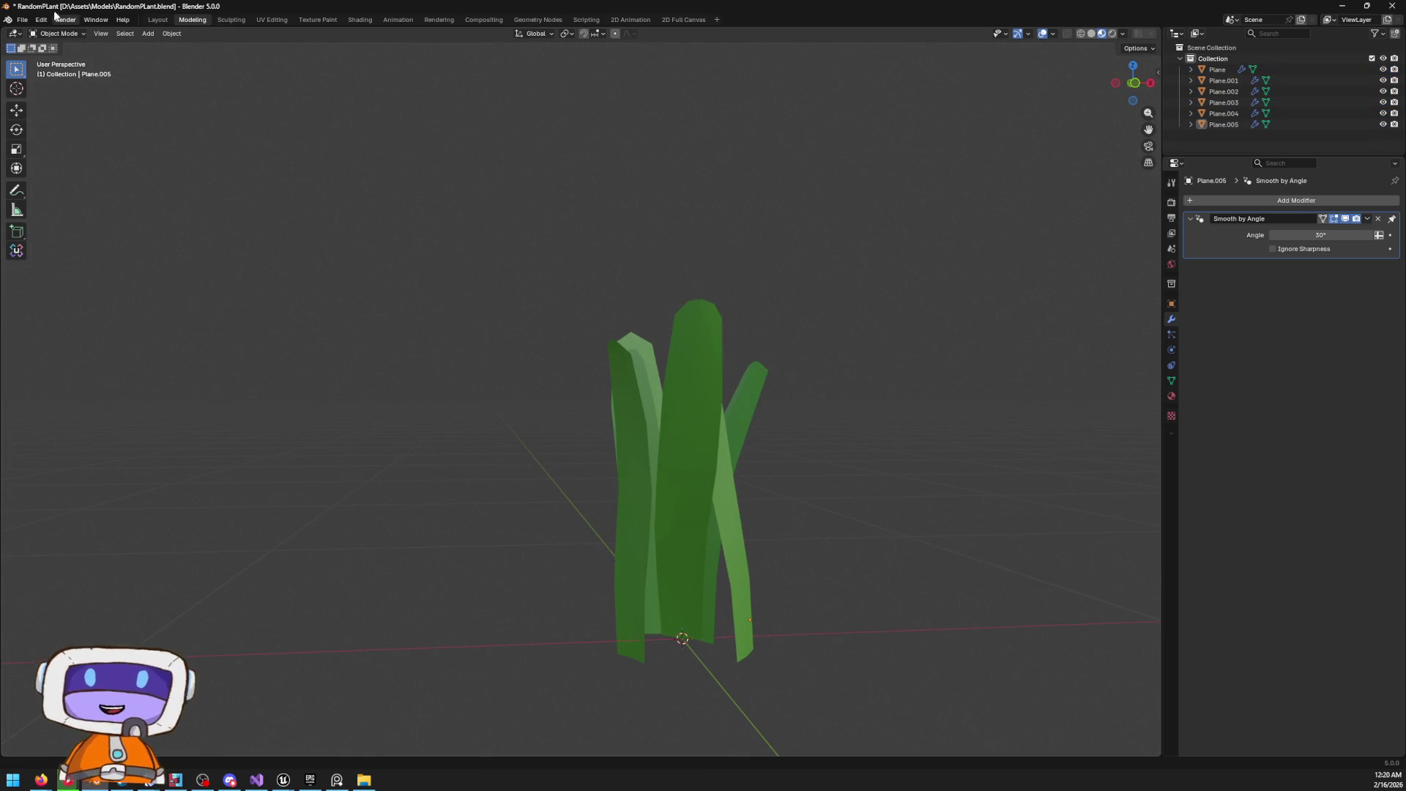
Export an FBX of the plant named SM_TallGrass.fbx into the Models\Nature folder
click(31, 21)
mouse_move(58, 183)
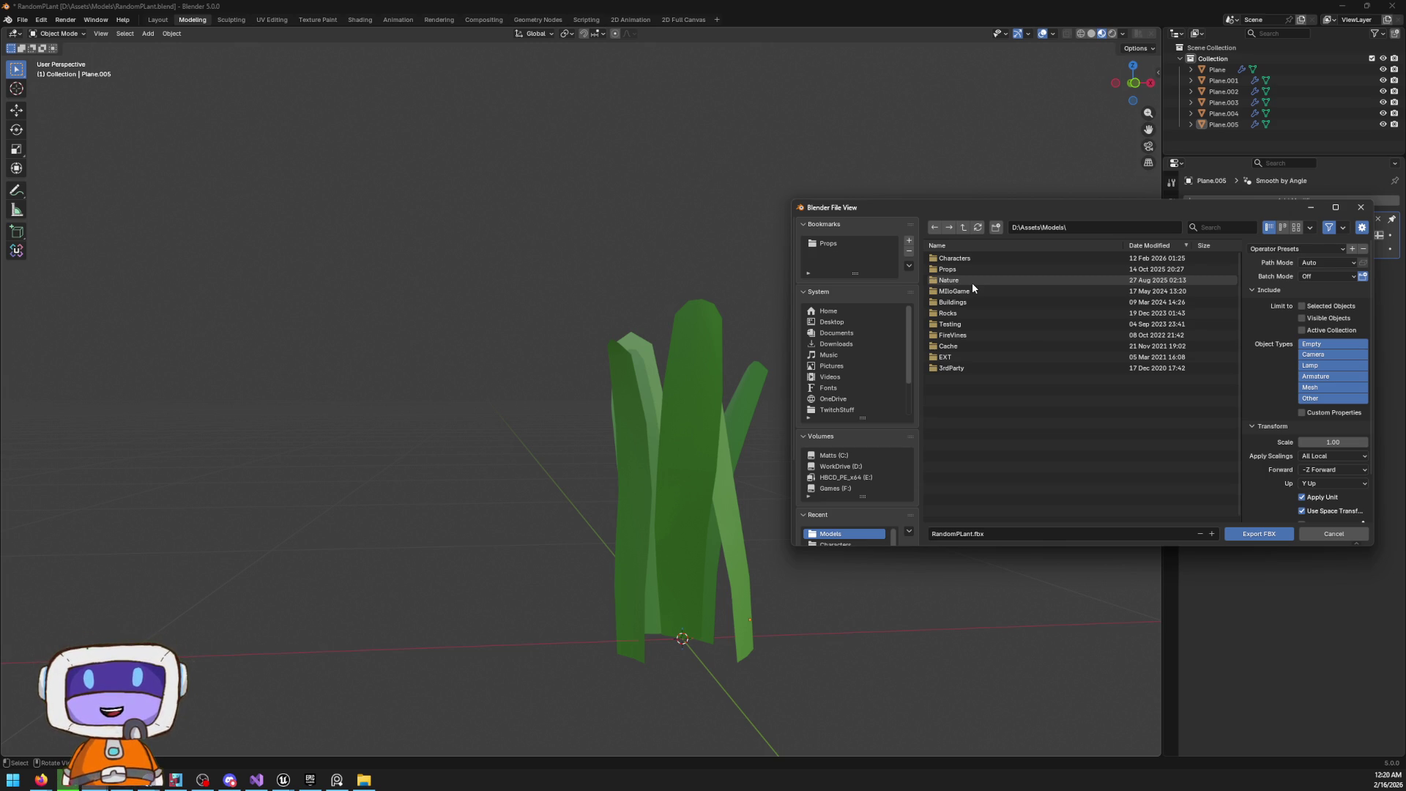
double_click(973, 283)
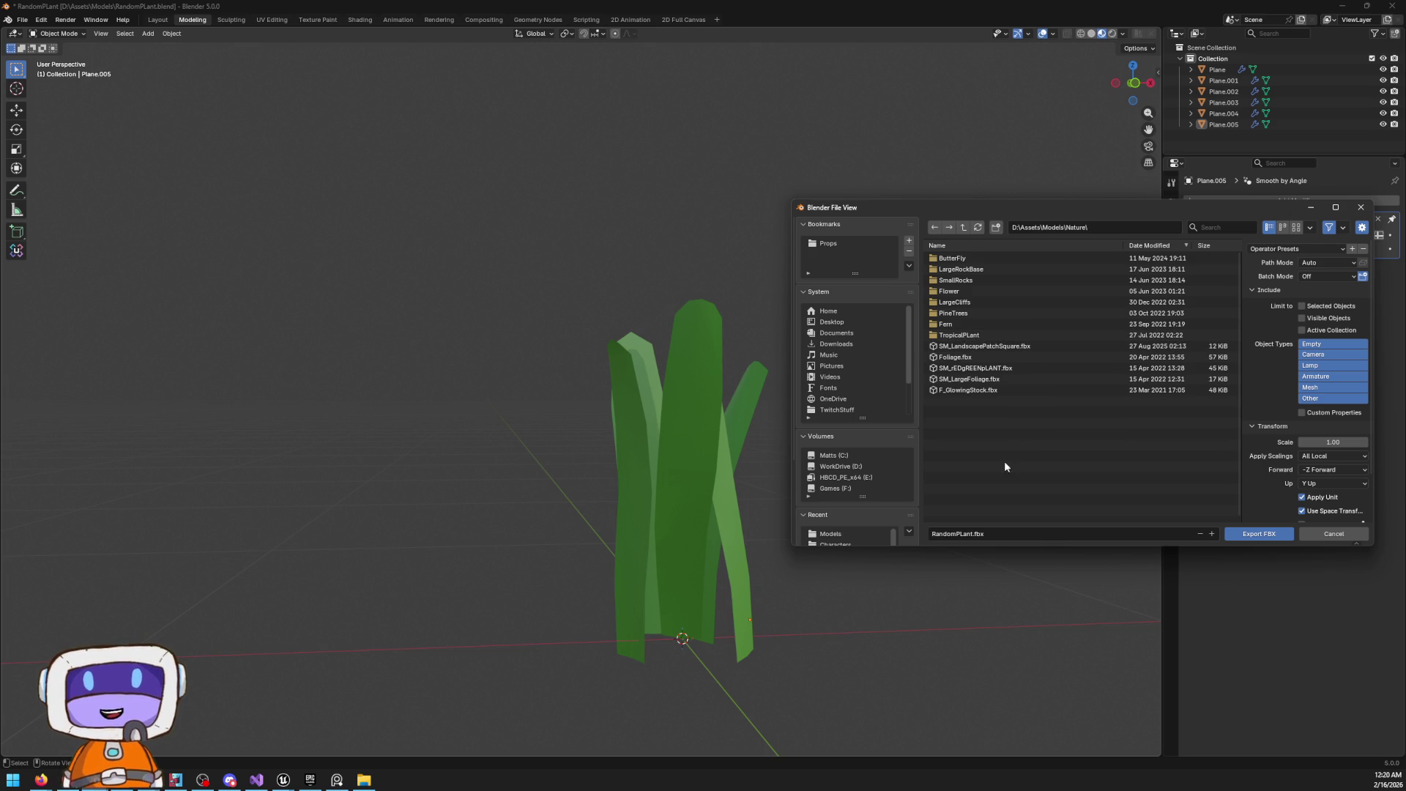
click(970, 532)
text(SM_TallGrass)
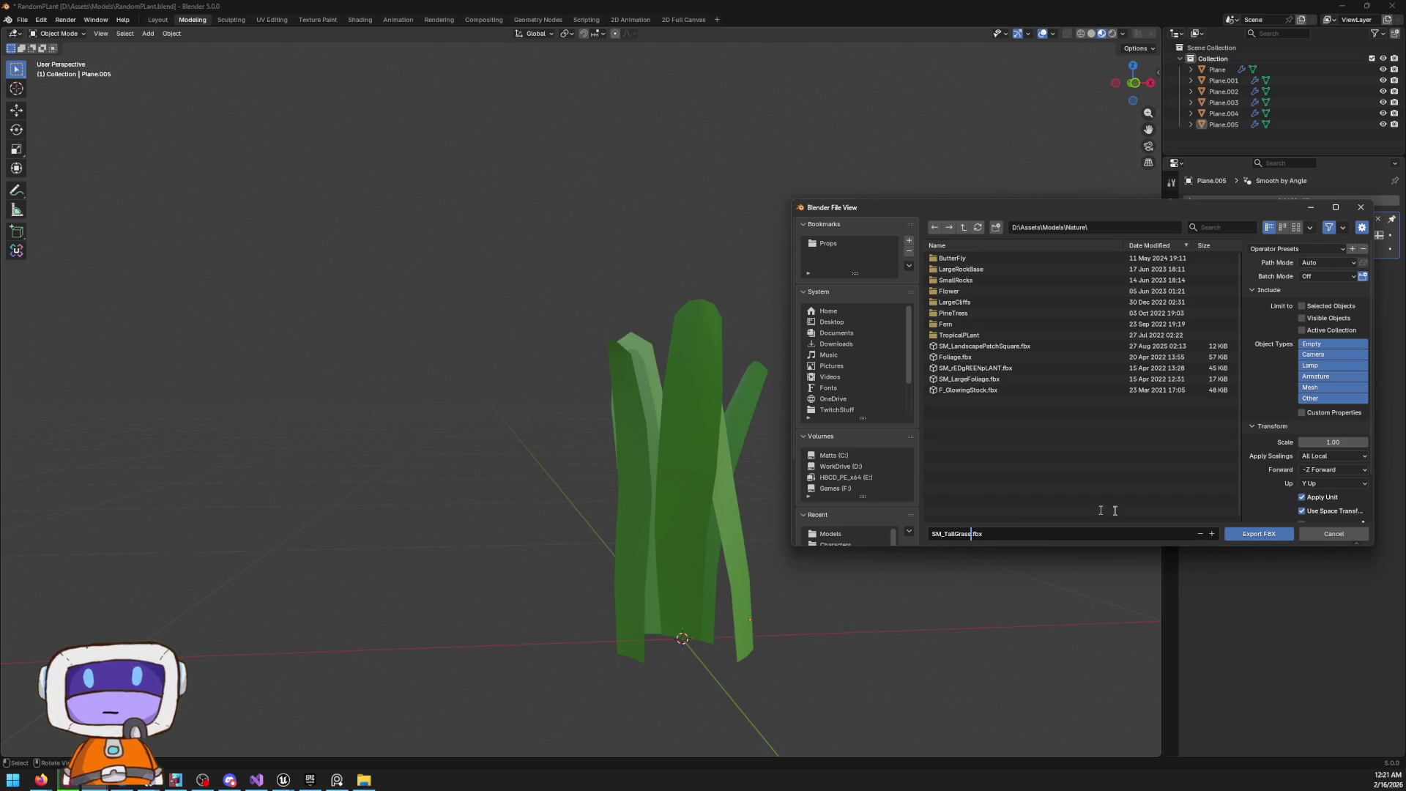
click(1260, 534)
mouse_move(913, 442)
mouse_down()
mouse_move(777, 507)
mouse_move(678, 393)
mouse_move(1022, 355)
mouse_move(759, 358)
mouse_move(740, 483)
mouse_move(803, 454)
mouse_move(960, 489)
mouse_up()
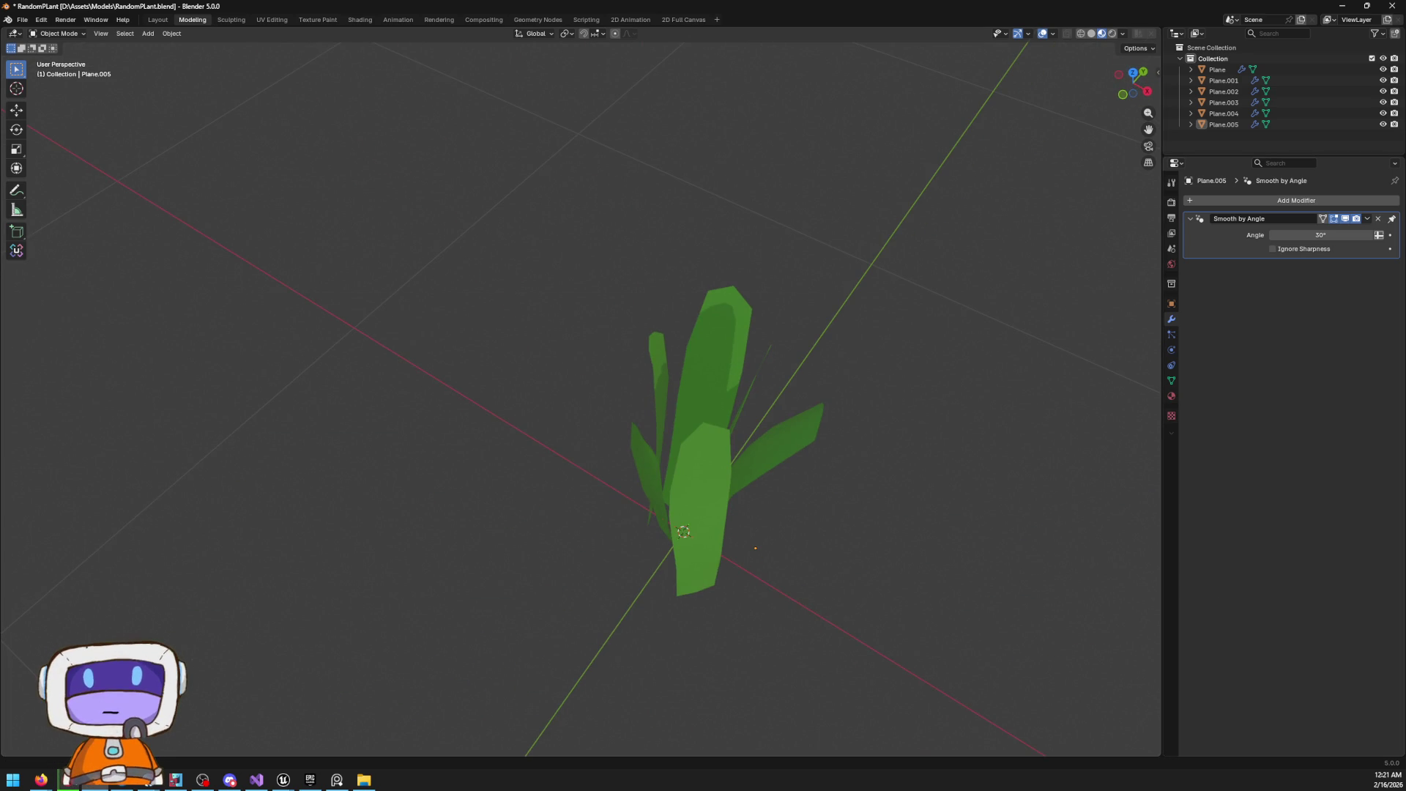
View the plant in Right Orthographic and zoom out to check its ground line
drag(1157, 539, 1106, 464)
click(1147, 95)
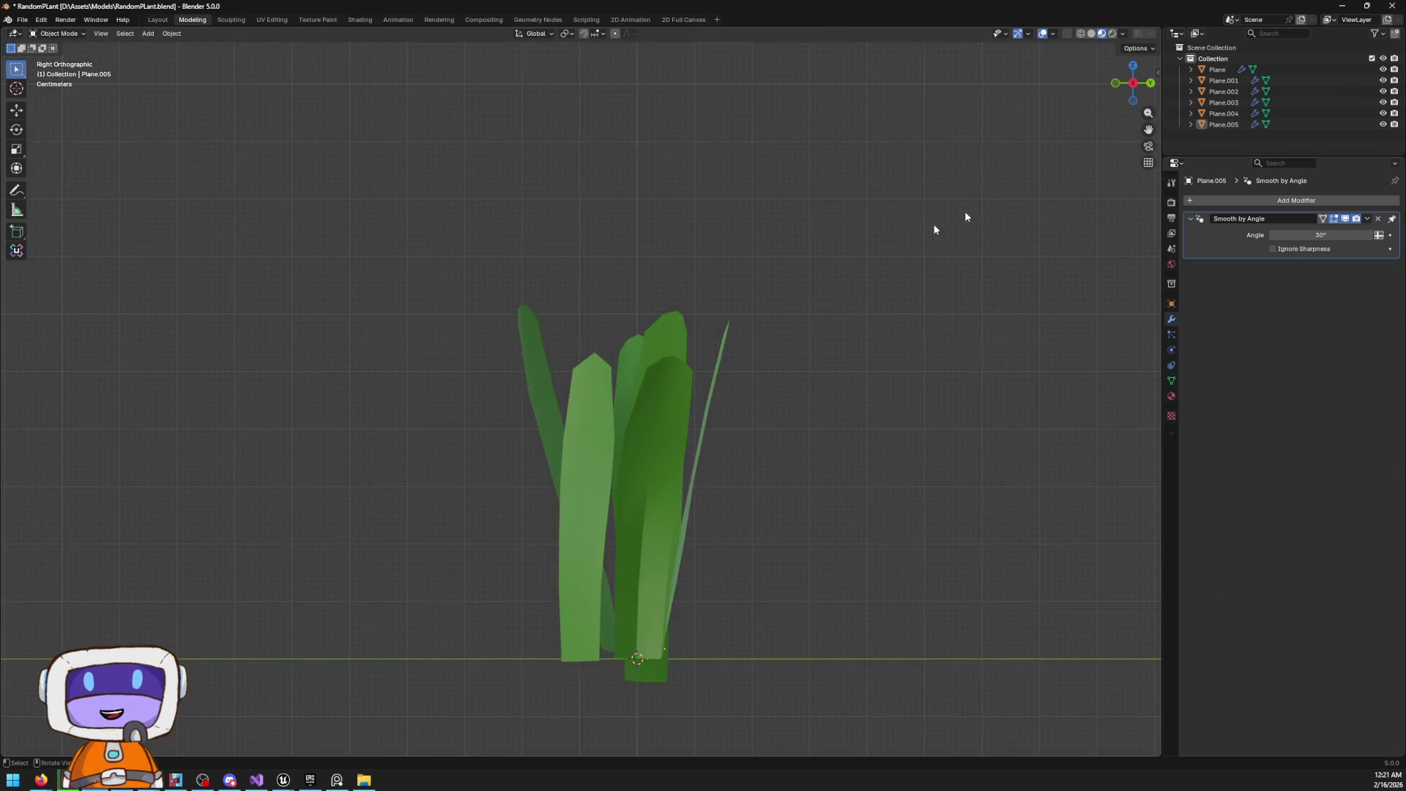
scroll(691, 449, down, 3)
scroll(826, 411, up, 2)
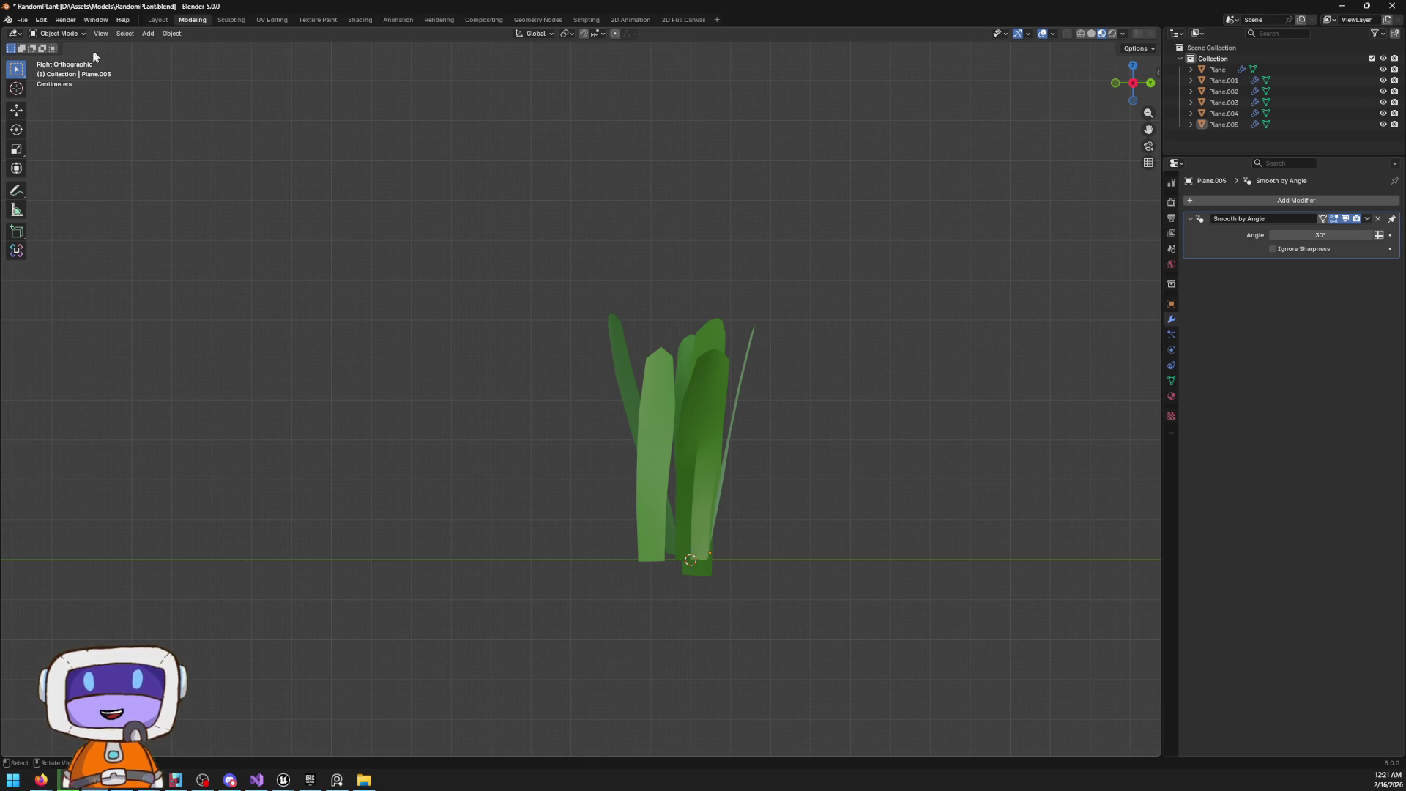
scroll(366, 125, down, 2)
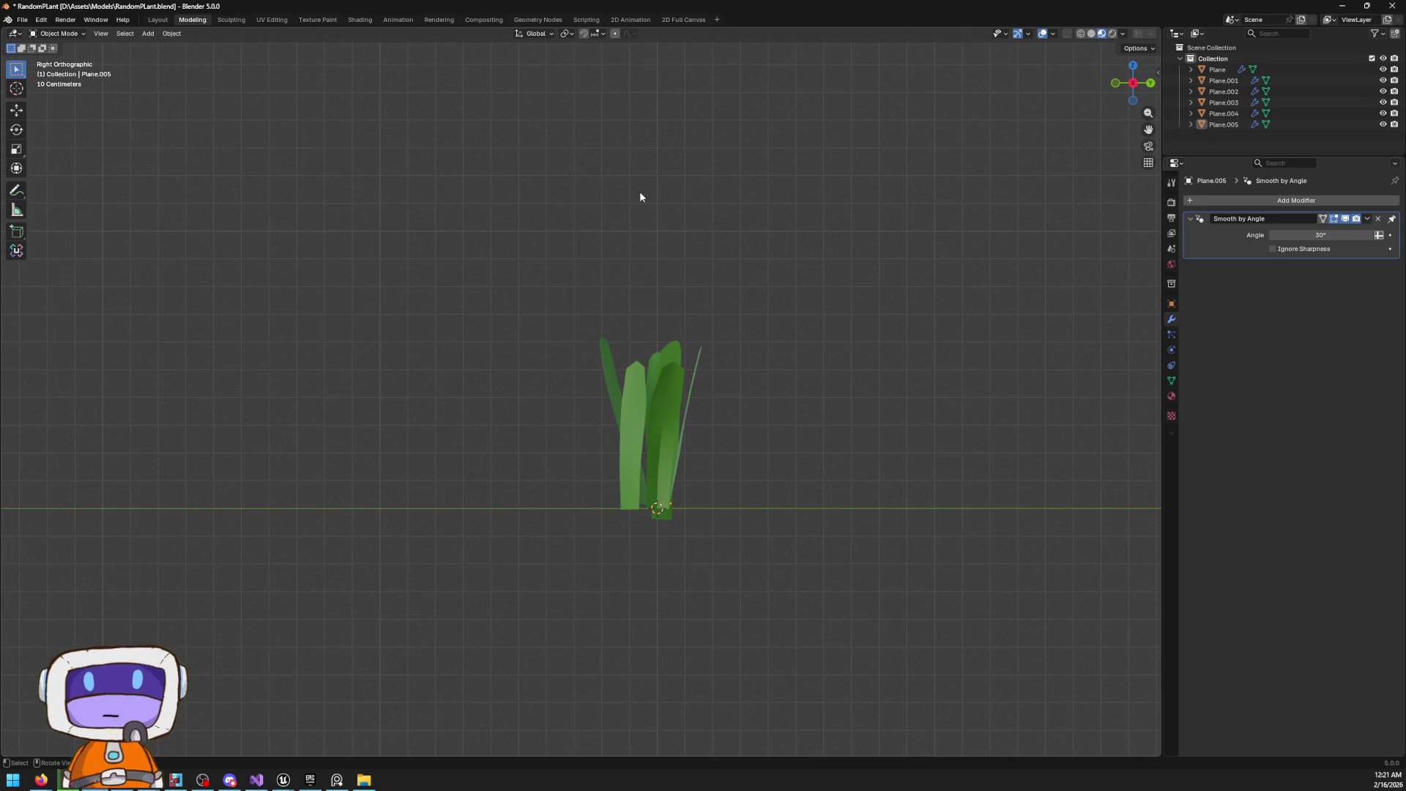
Box-select all six leaf planes and enter Edit Mode with every vertex selected
key(Tab)
key(Tab)
click(898, 388)
drag(498, 277, 859, 525)
key(Tab)
key(a)
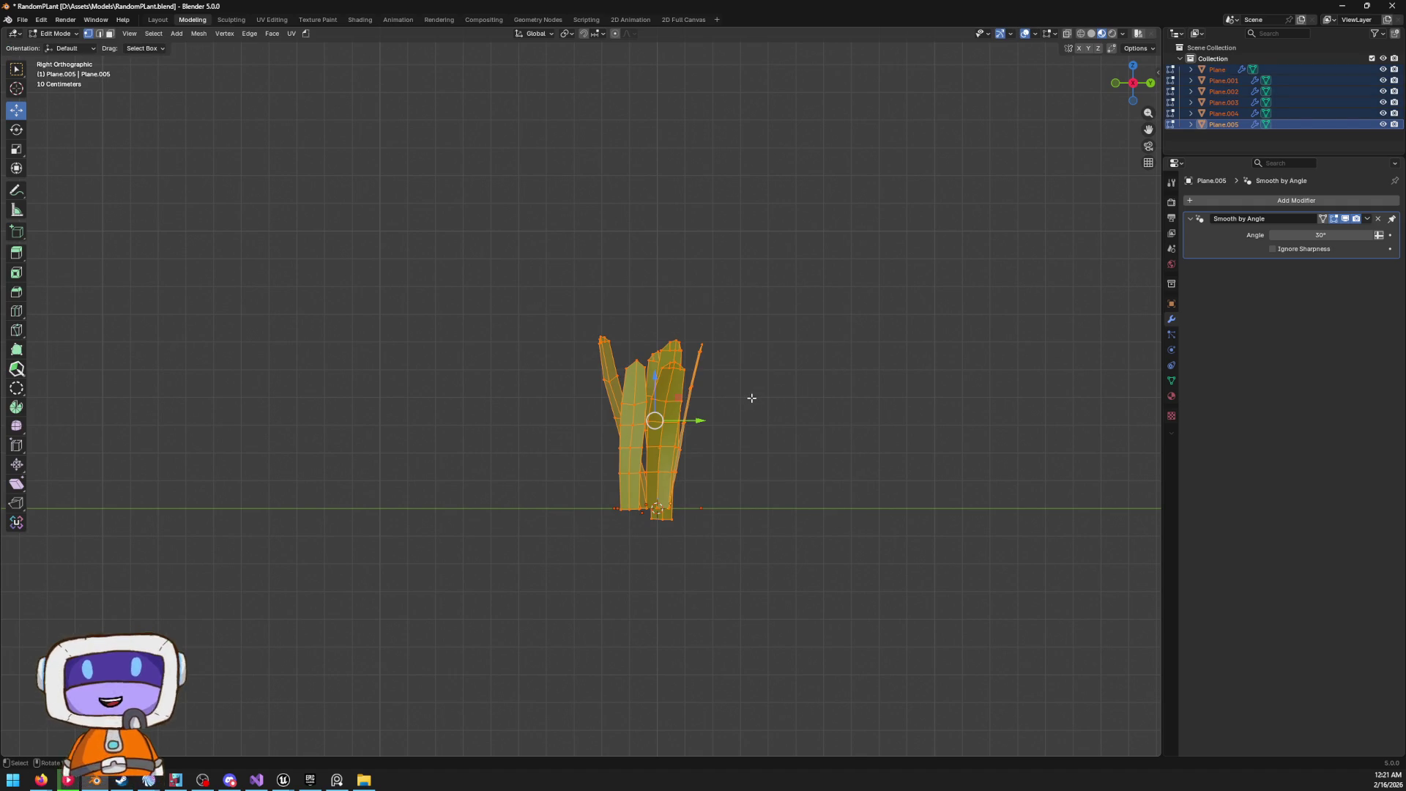
Start the Mesh > Normals > Point to Target operation
click(222, 35)
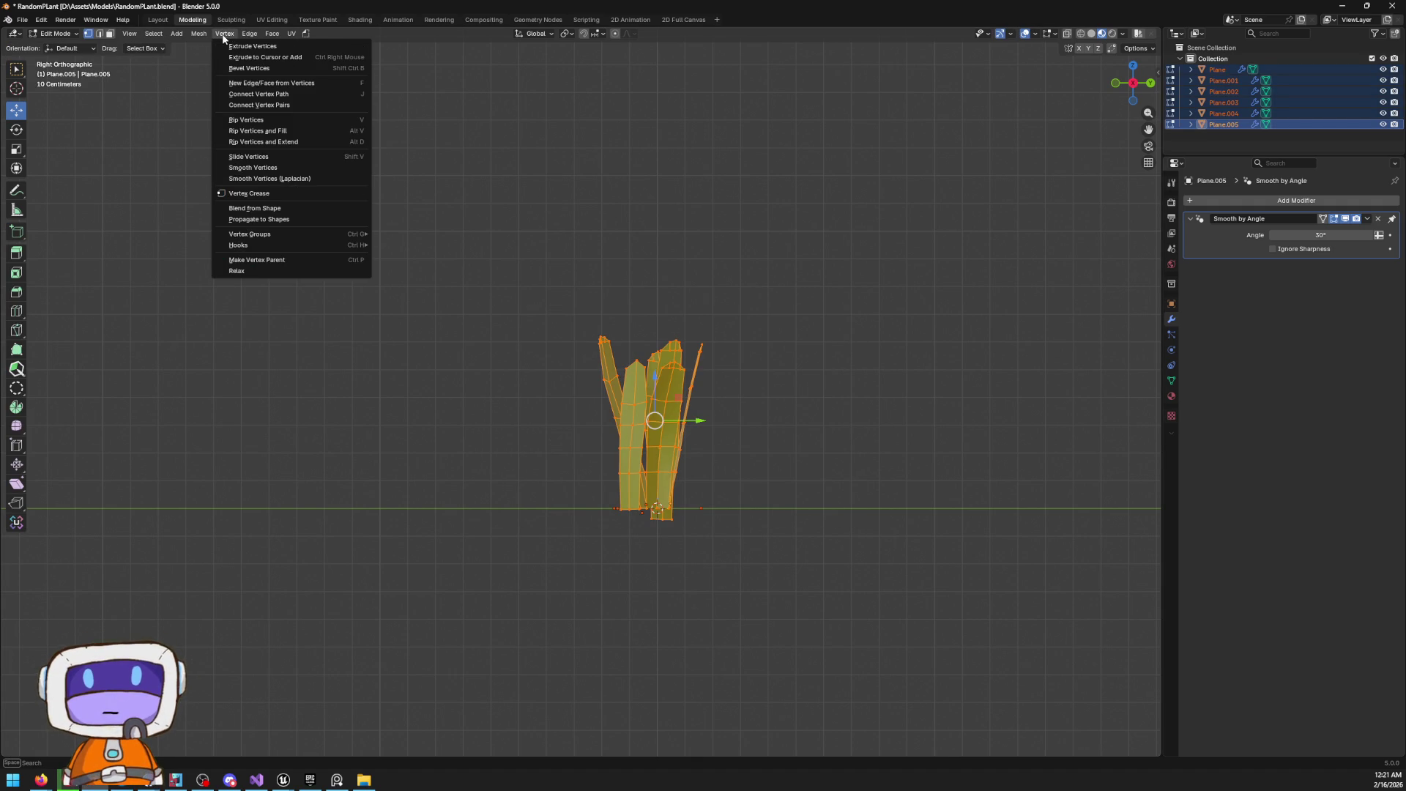
mouse_move(194, 36)
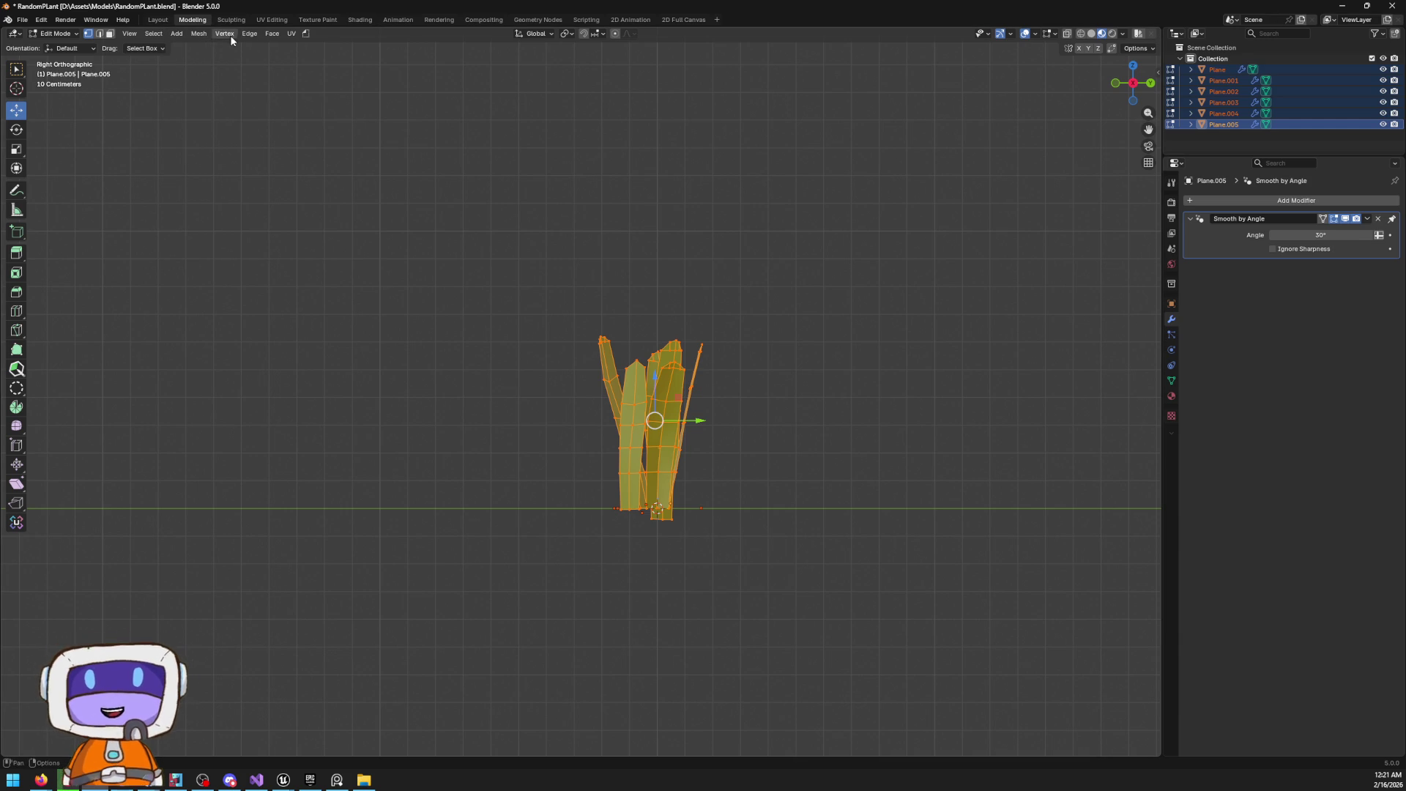
click(224, 34)
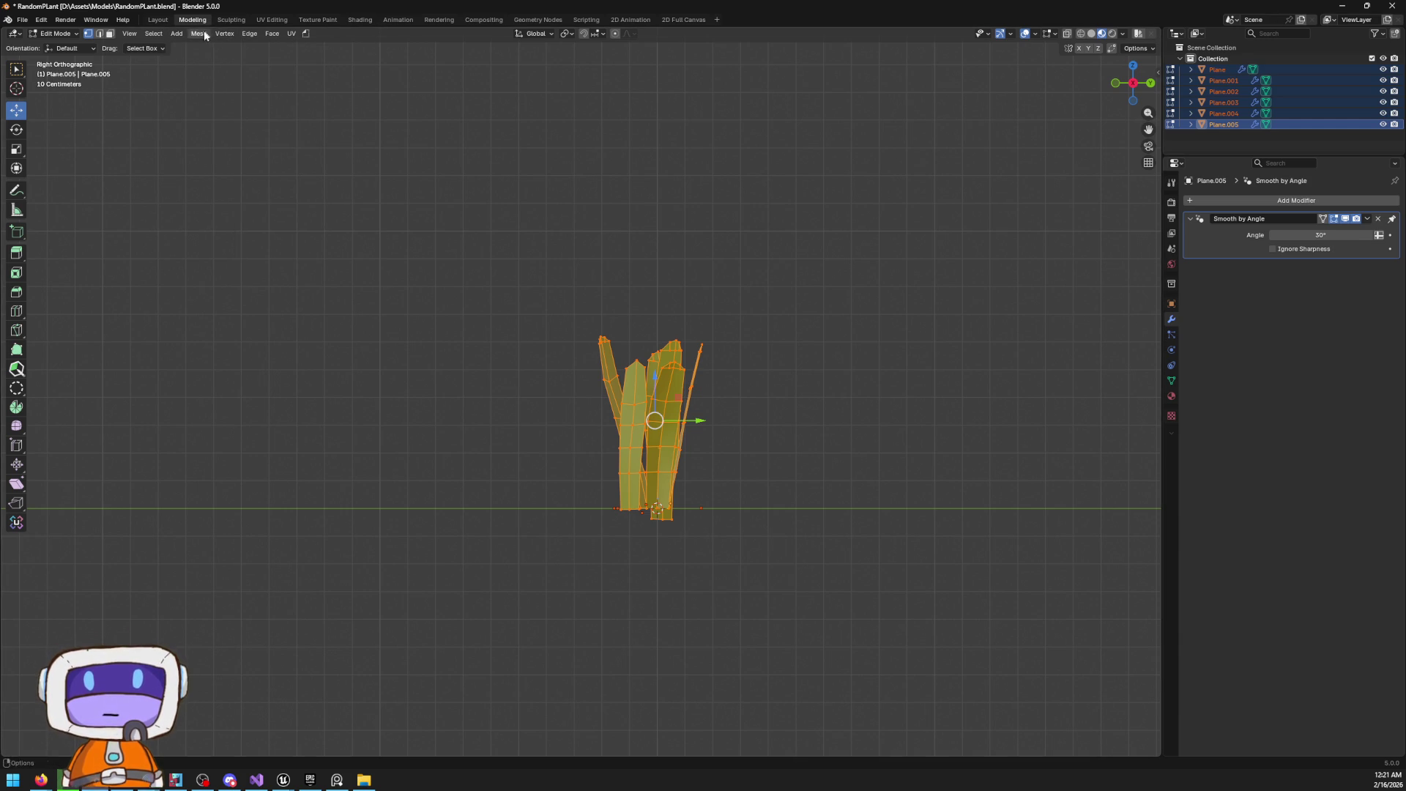
click(198, 34)
mouse_move(239, 132)
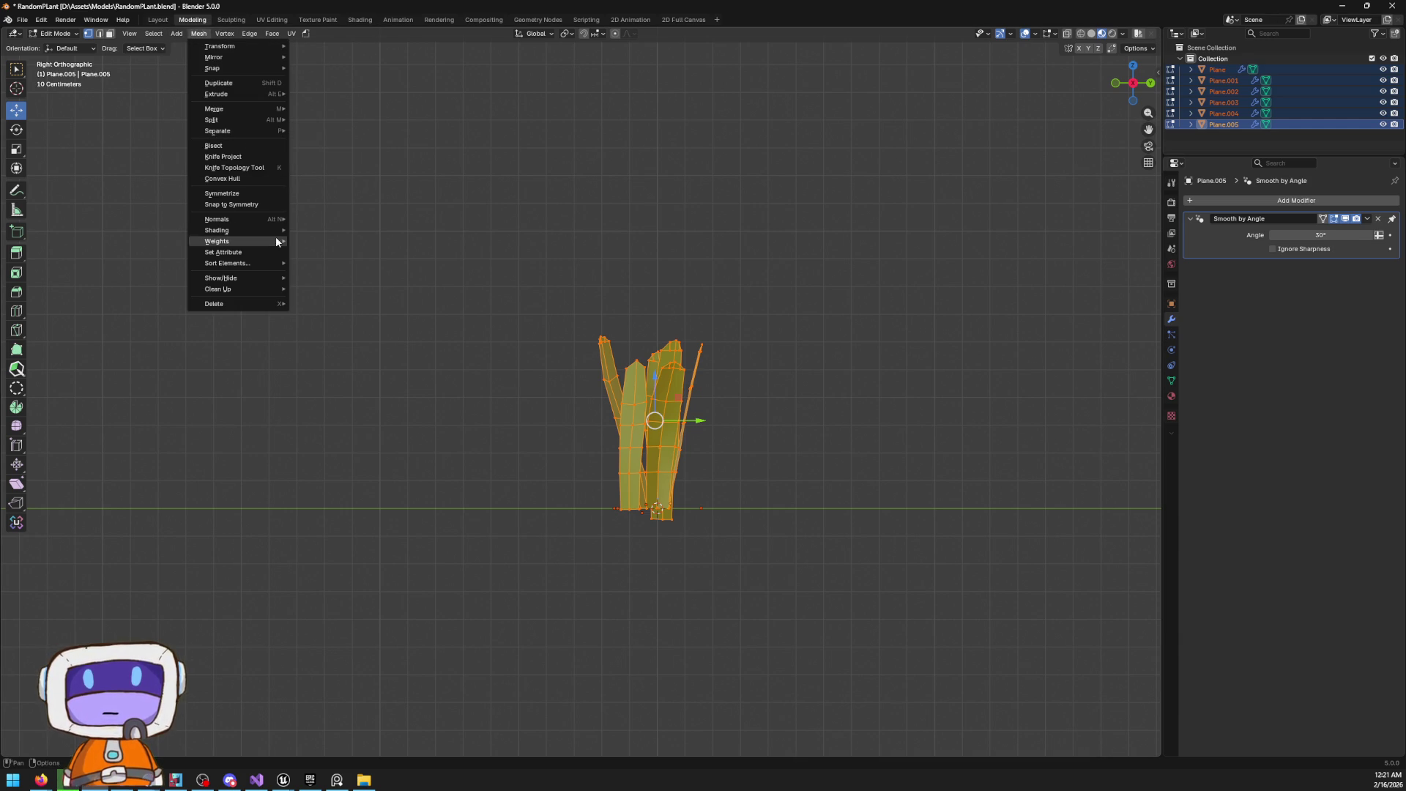
mouse_move(275, 220)
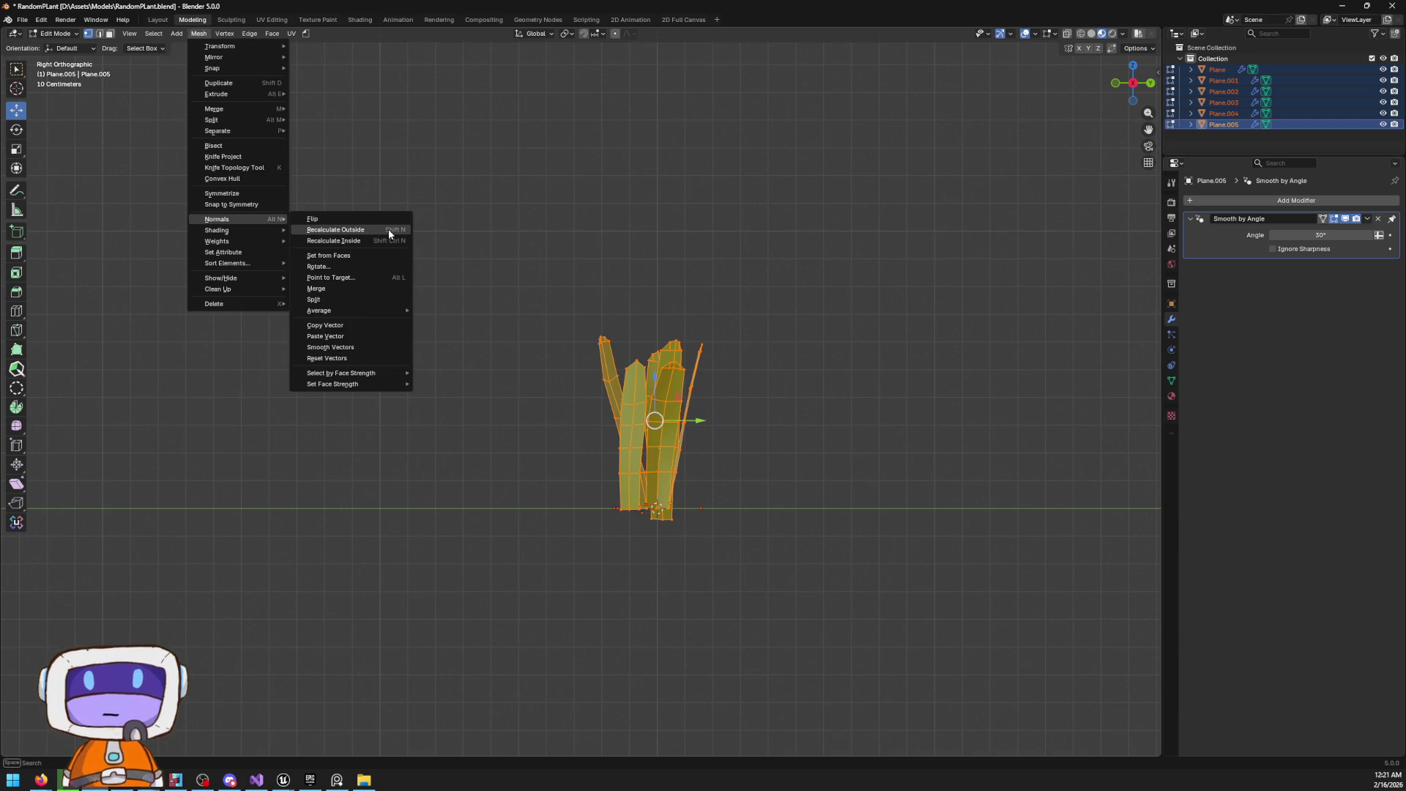
click(376, 276)
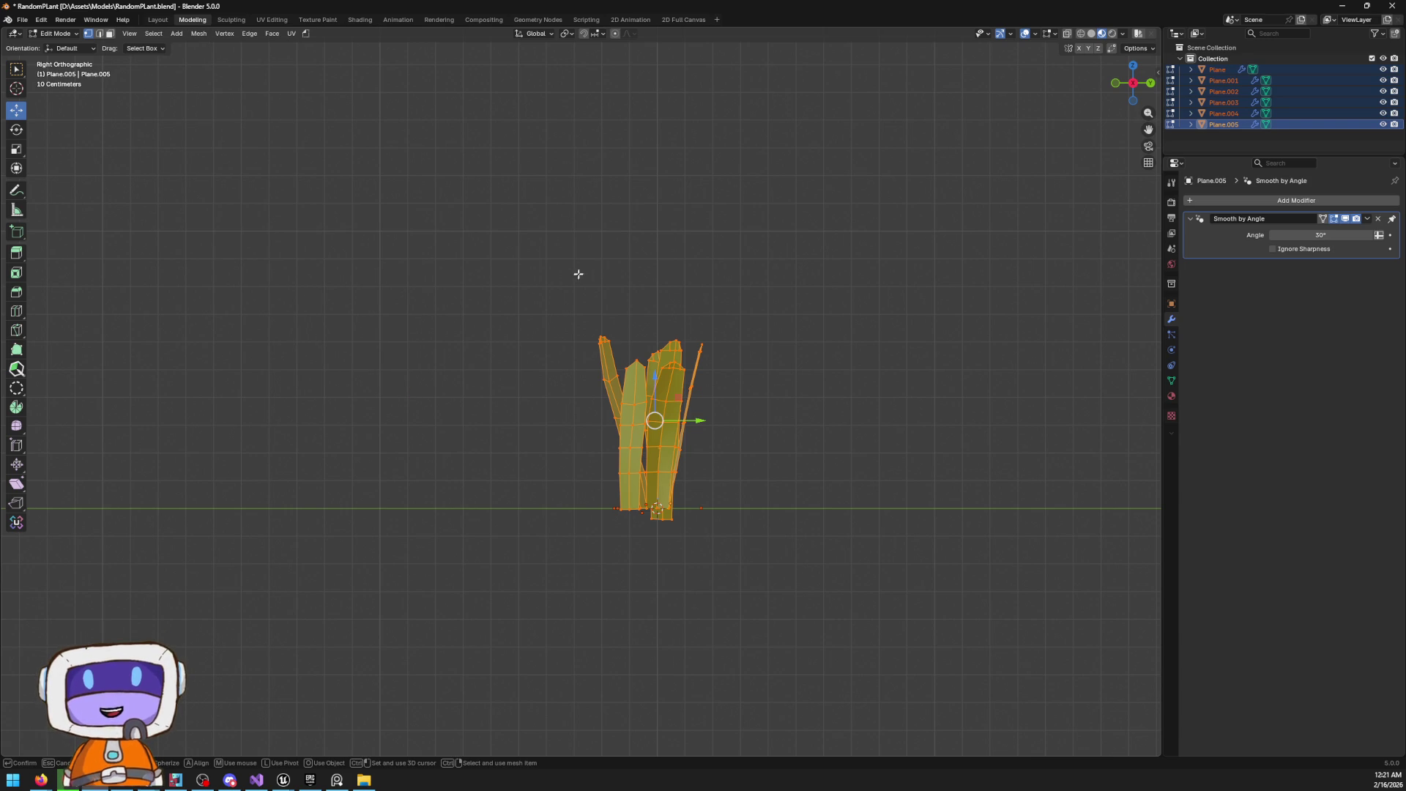
Aim the leaf normals at a point above the plant and switch to solid shading
click(658, 98)
mouse_move(672, 351)
mouse_down()
mouse_move(599, 191)
mouse_move(696, 230)
mouse_move(639, 218)
mouse_up()
key(z)
click(985, 305)
mouse_move(986, 305)
mouse_down()
mouse_move(730, 535)
mouse_move(212, 101)
mouse_up()
Return to Object Mode and select the whole plant
key(Tab)
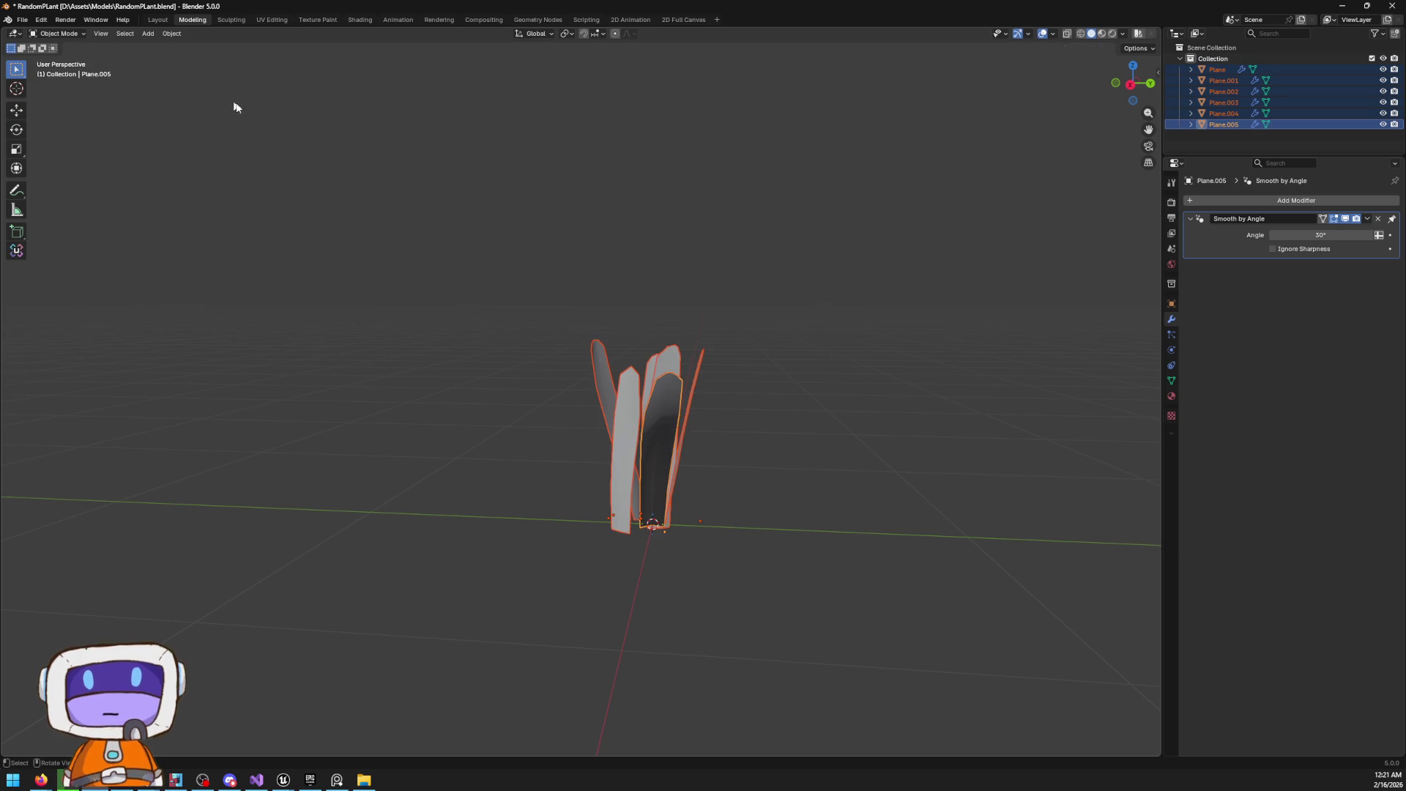
mouse_move(424, 246)
mouse_down()
mouse_move(758, 565)
mouse_move(675, 477)
mouse_move(813, 354)
mouse_move(816, 502)
mouse_move(929, 283)
mouse_move(781, 327)
mouse_move(644, 399)
mouse_move(659, 454)
mouse_move(805, 339)
mouse_move(788, 336)
mouse_move(722, 521)
mouse_move(750, 370)
mouse_move(747, 498)
mouse_move(916, 386)
mouse_move(728, 407)
mouse_move(688, 447)
mouse_move(608, 301)
mouse_move(527, 307)
mouse_move(546, 320)
mouse_move(709, 276)
mouse_move(775, 227)
mouse_move(705, 239)
mouse_move(675, 284)
mouse_move(736, 319)
mouse_move(740, 359)
mouse_move(755, 313)
mouse_move(757, 353)
mouse_move(758, 319)
mouse_move(734, 356)
mouse_move(750, 286)
mouse_move(744, 354)
mouse_move(735, 285)
mouse_move(672, 311)
mouse_move(700, 402)
mouse_move(621, 410)
mouse_move(636, 483)
mouse_move(655, 439)
mouse_move(747, 398)
mouse_move(769, 420)
mouse_move(527, 402)
mouse_move(588, 422)
mouse_move(586, 408)
mouse_up()
scroll(682, 459, up, 8)
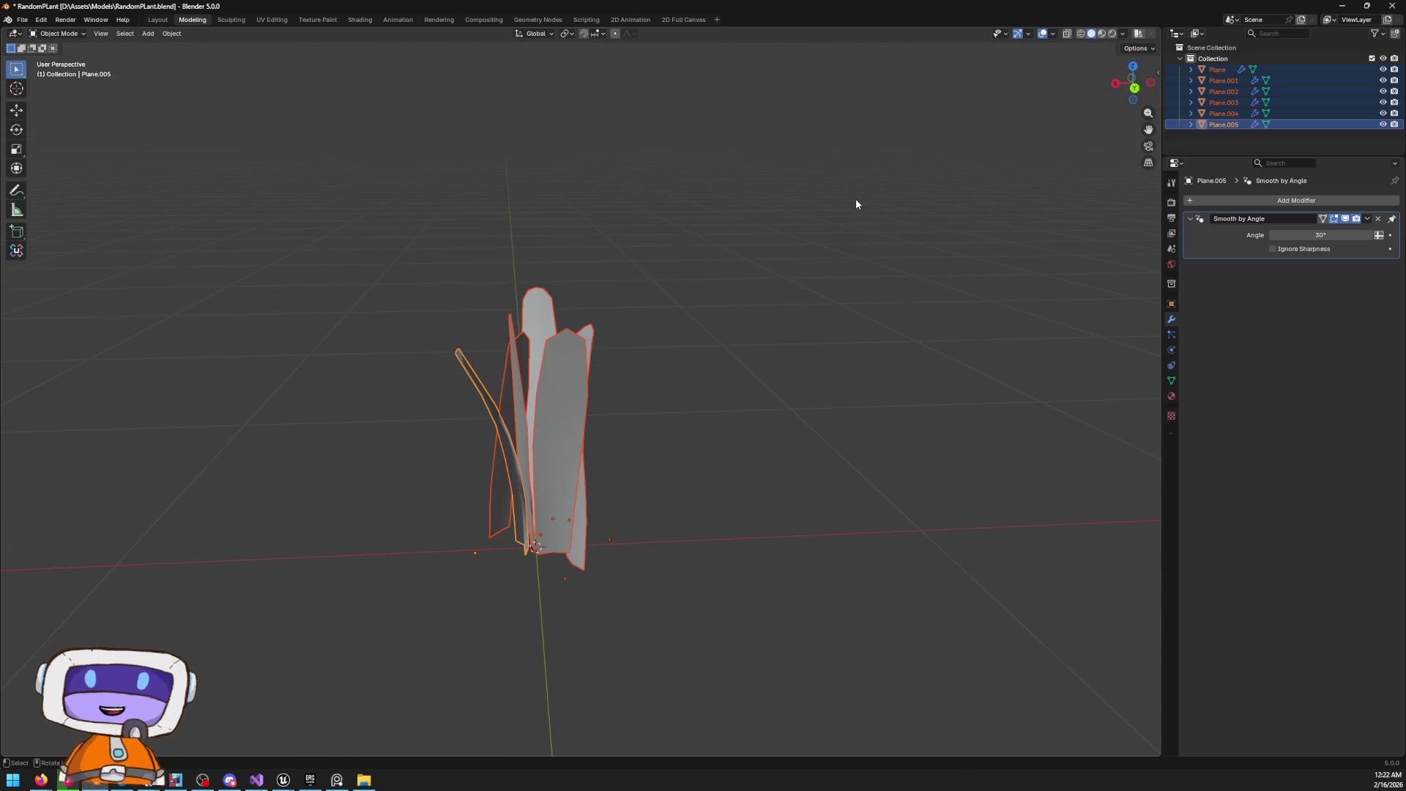
click(22, 20)
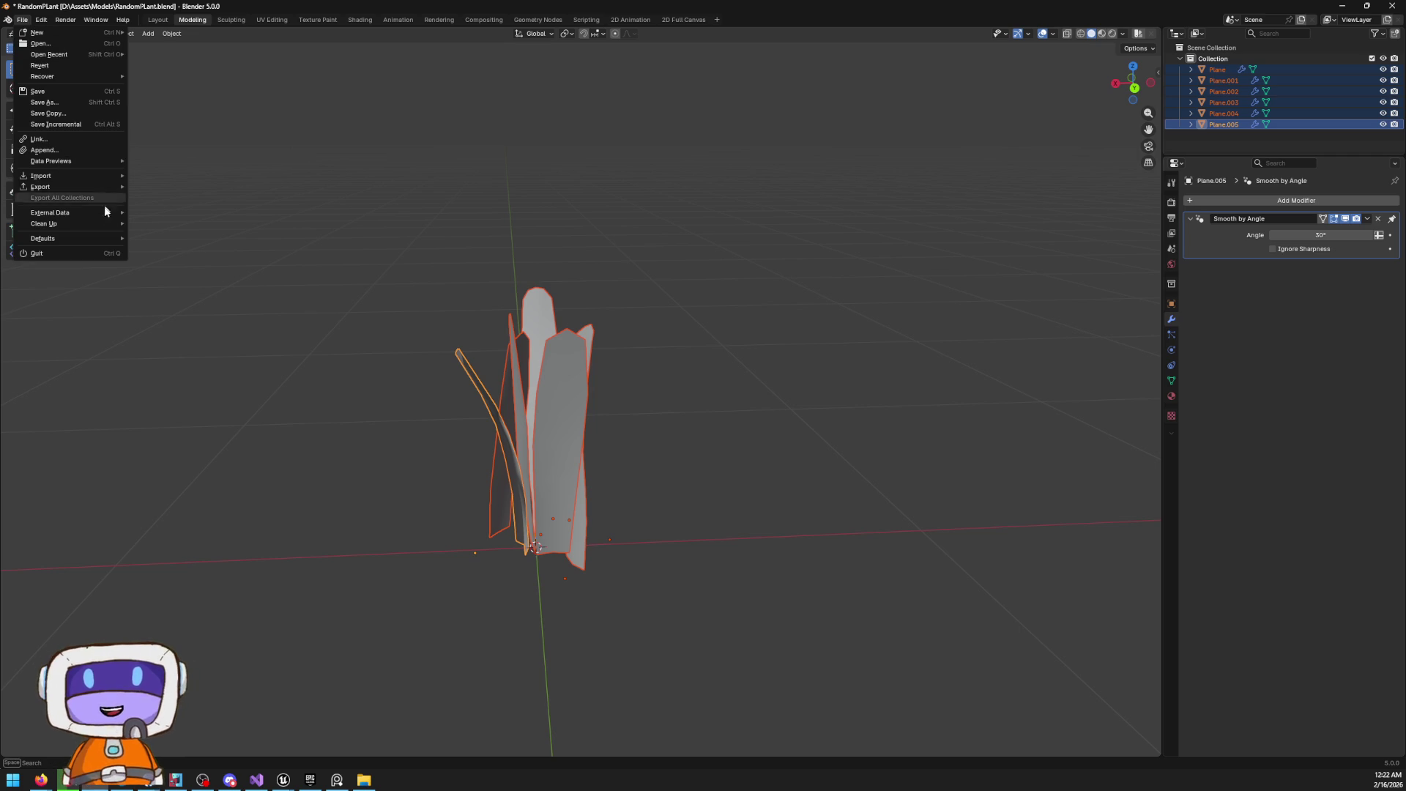
Re-export the plant as FBX with its updated normals, then switch to Unreal Engine
mouse_move(104, 183)
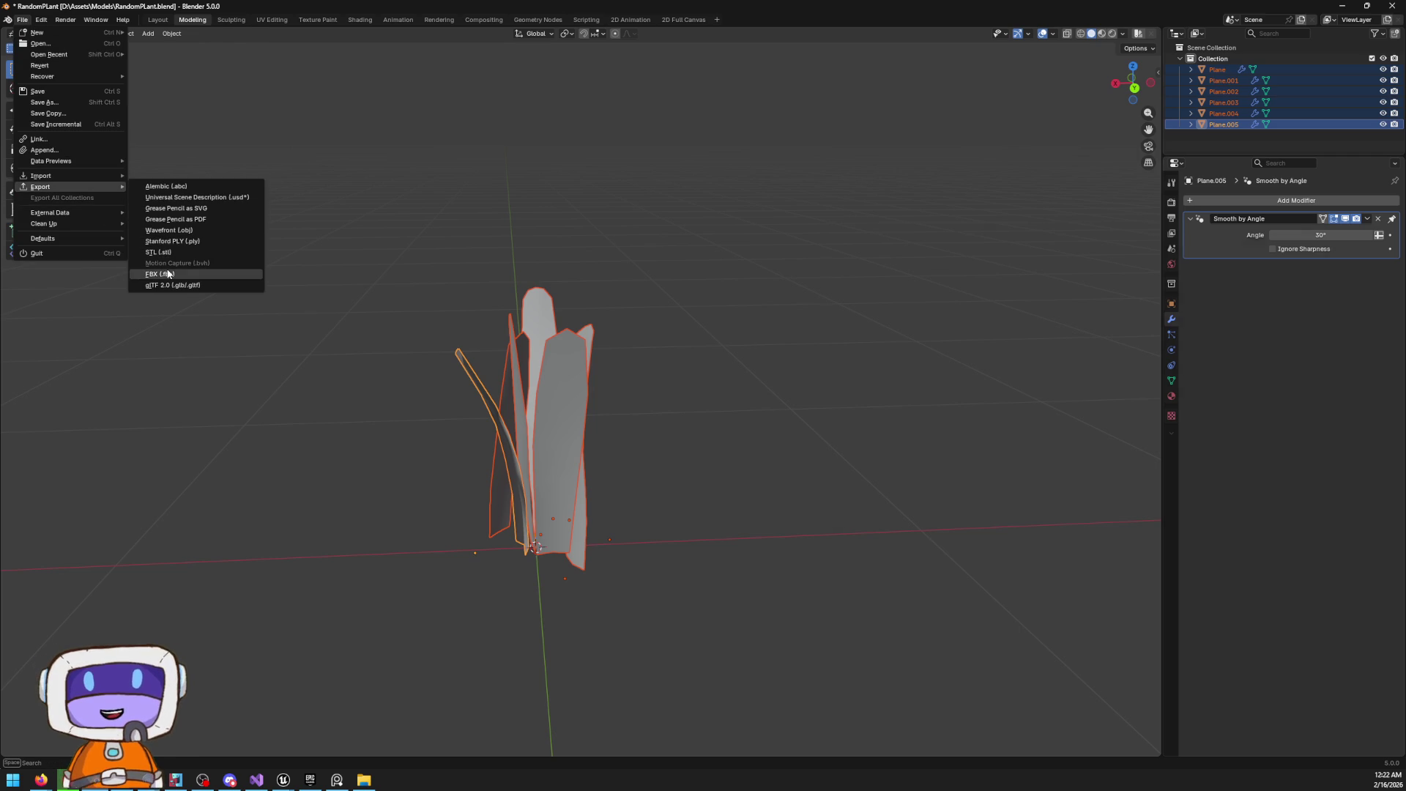
click(180, 273)
click(1258, 533)
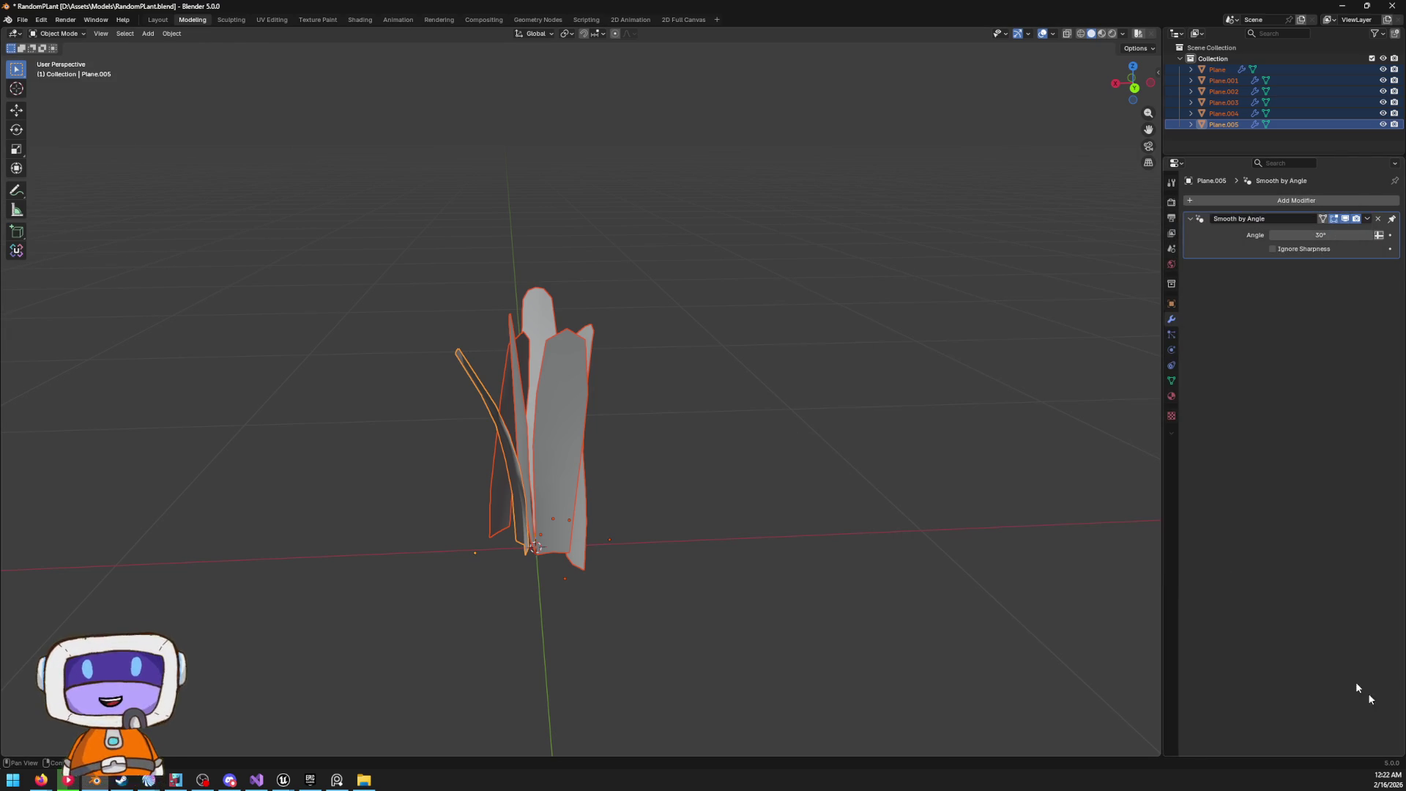
key(alt+Tab)
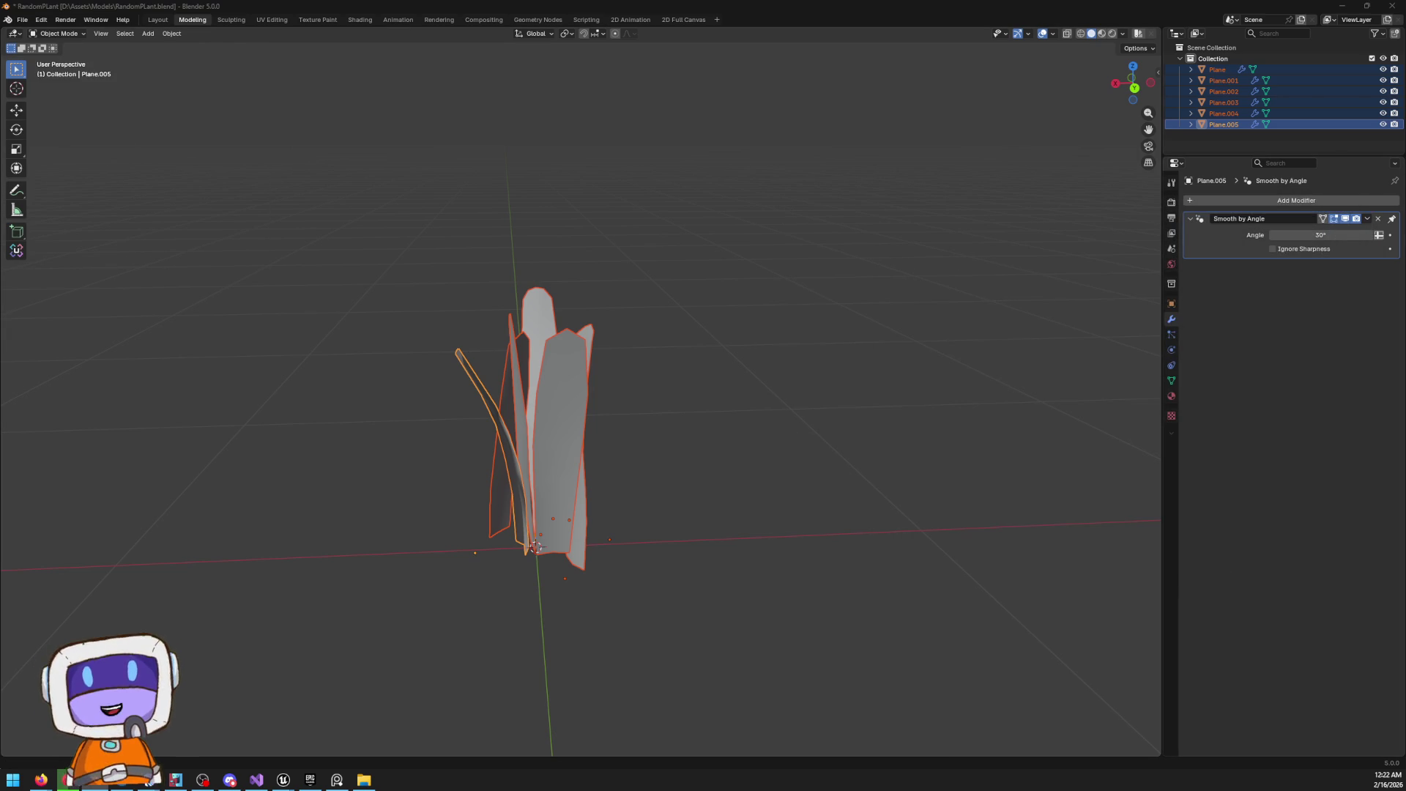
Open the Content Drawer and browse to the Content > Models folder
key(w)
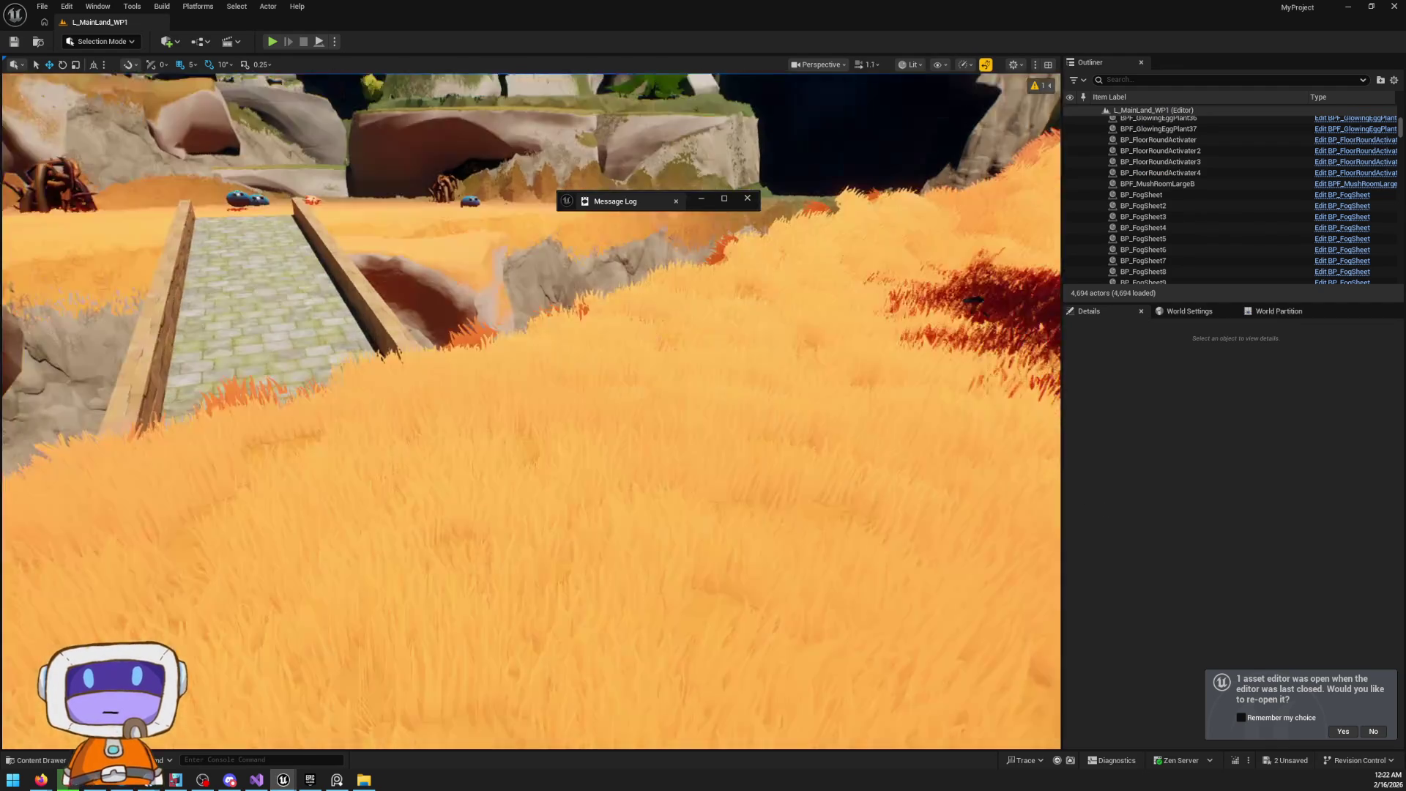
scroll(531, 410, down, 3)
scroll(531, 410, down, 2)
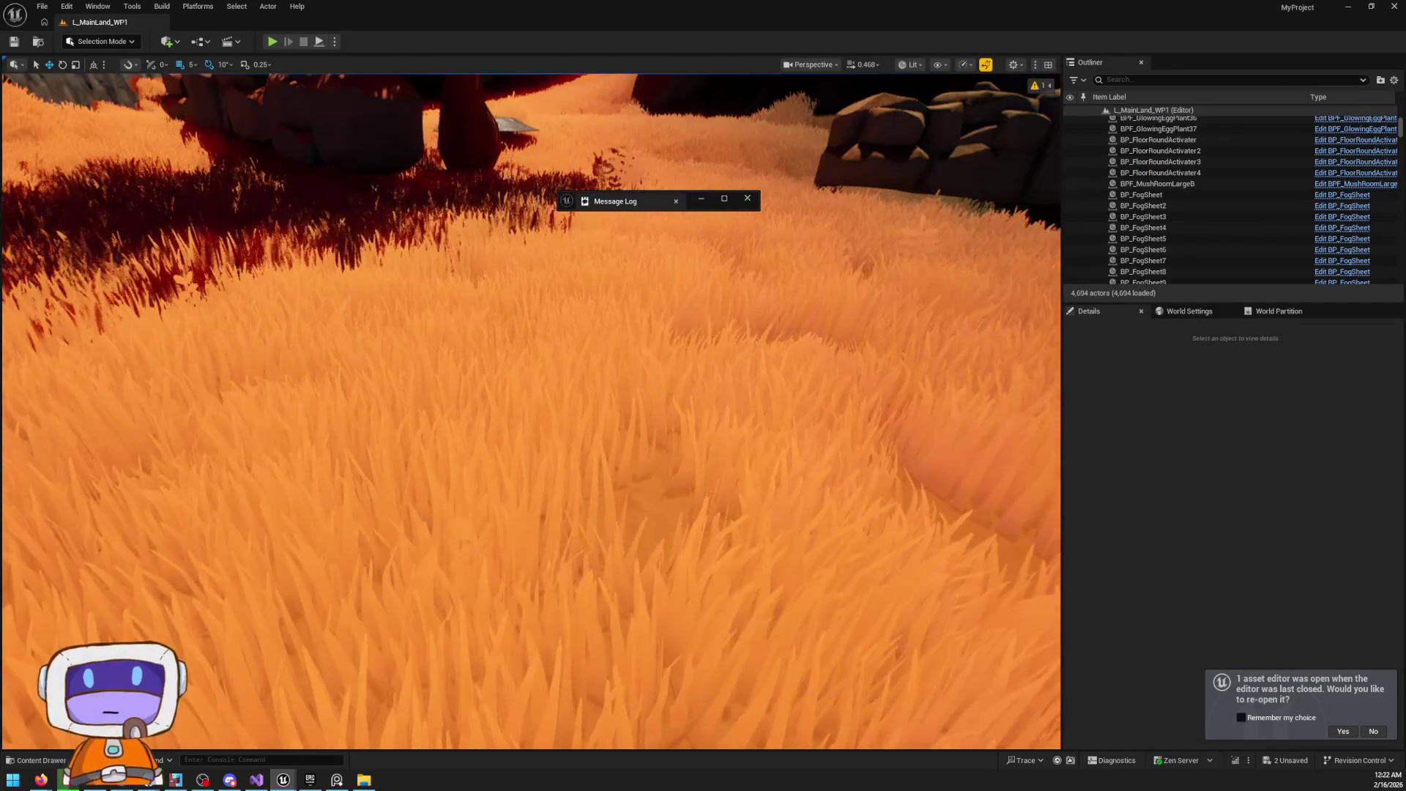
scroll(531, 410, down, 2)
key(s)
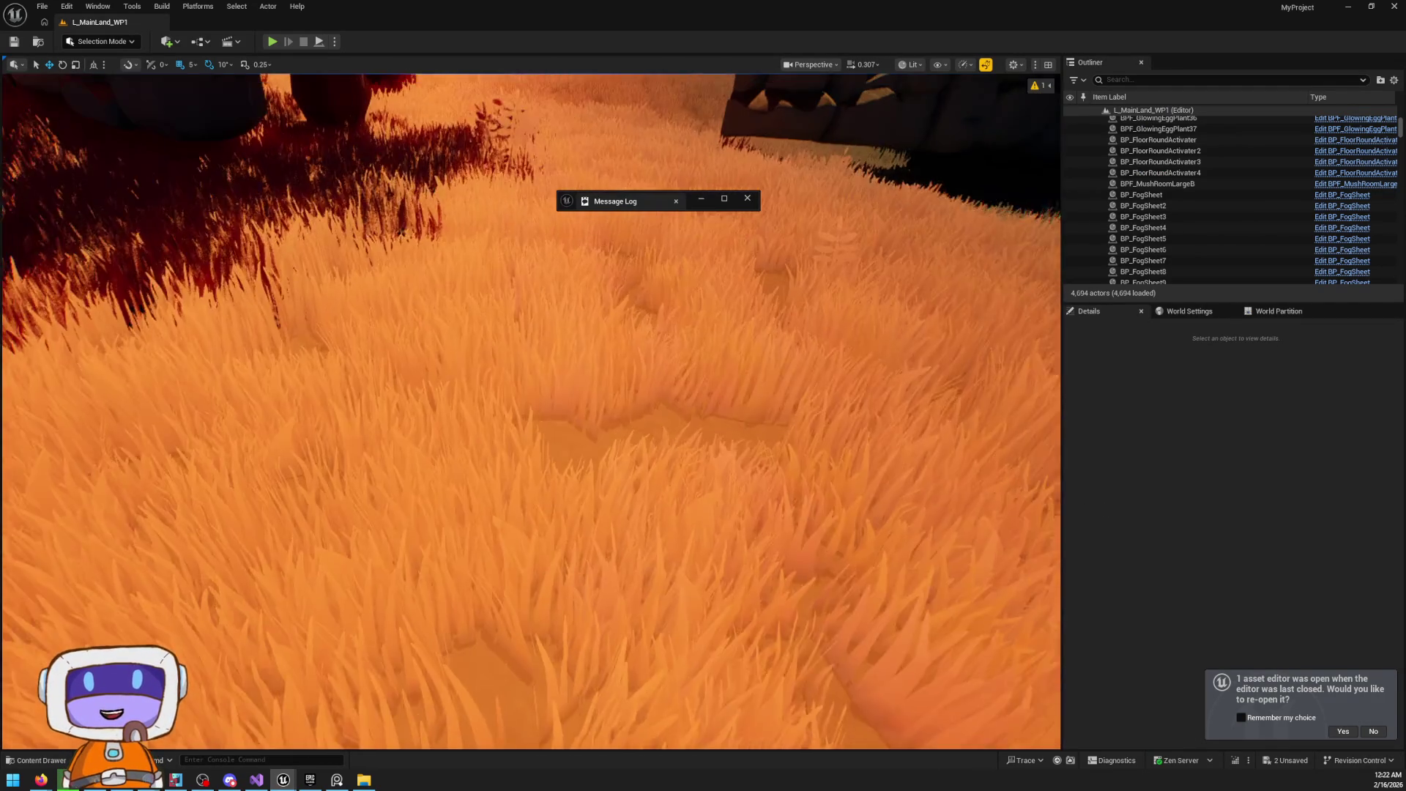
key(s)
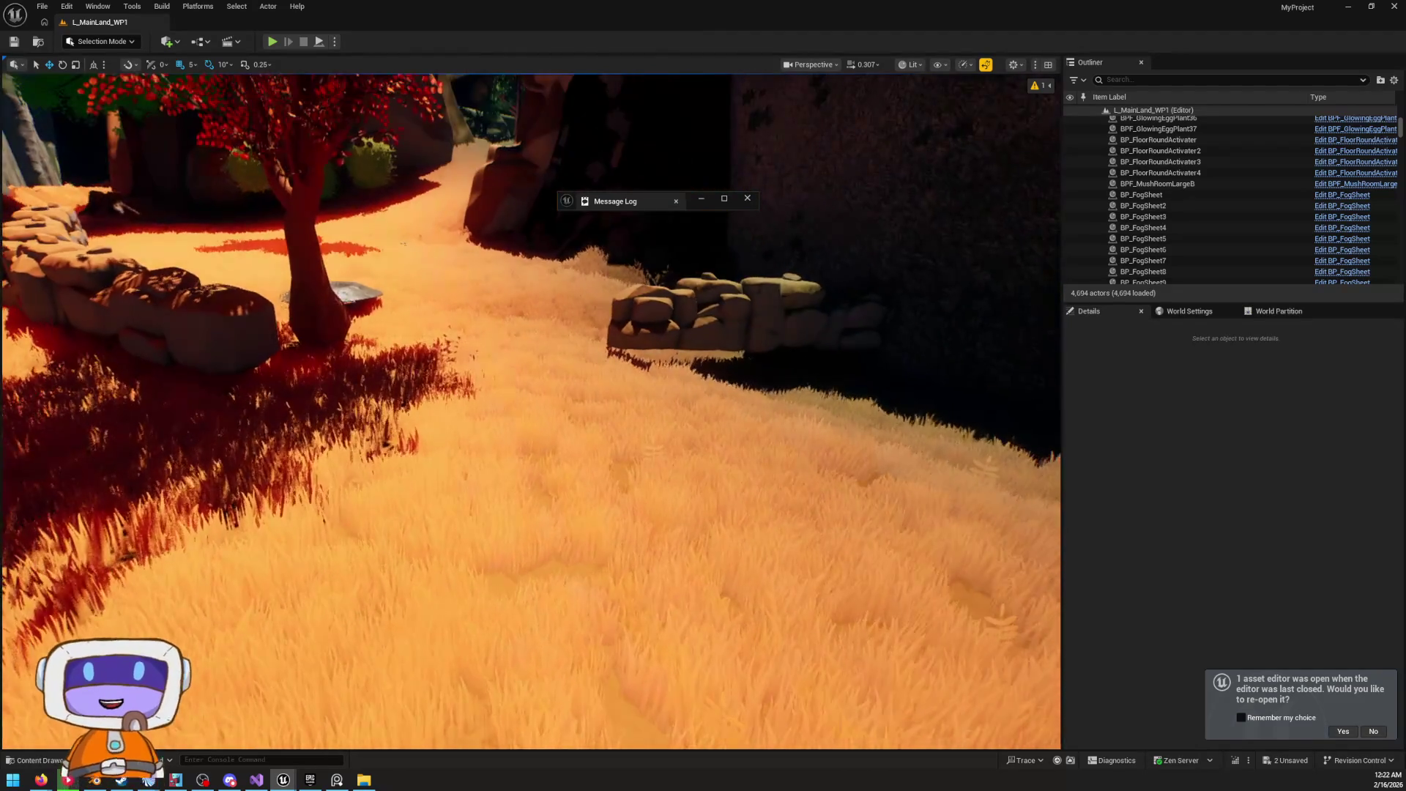
scroll(531, 410, up, 1)
key(w)
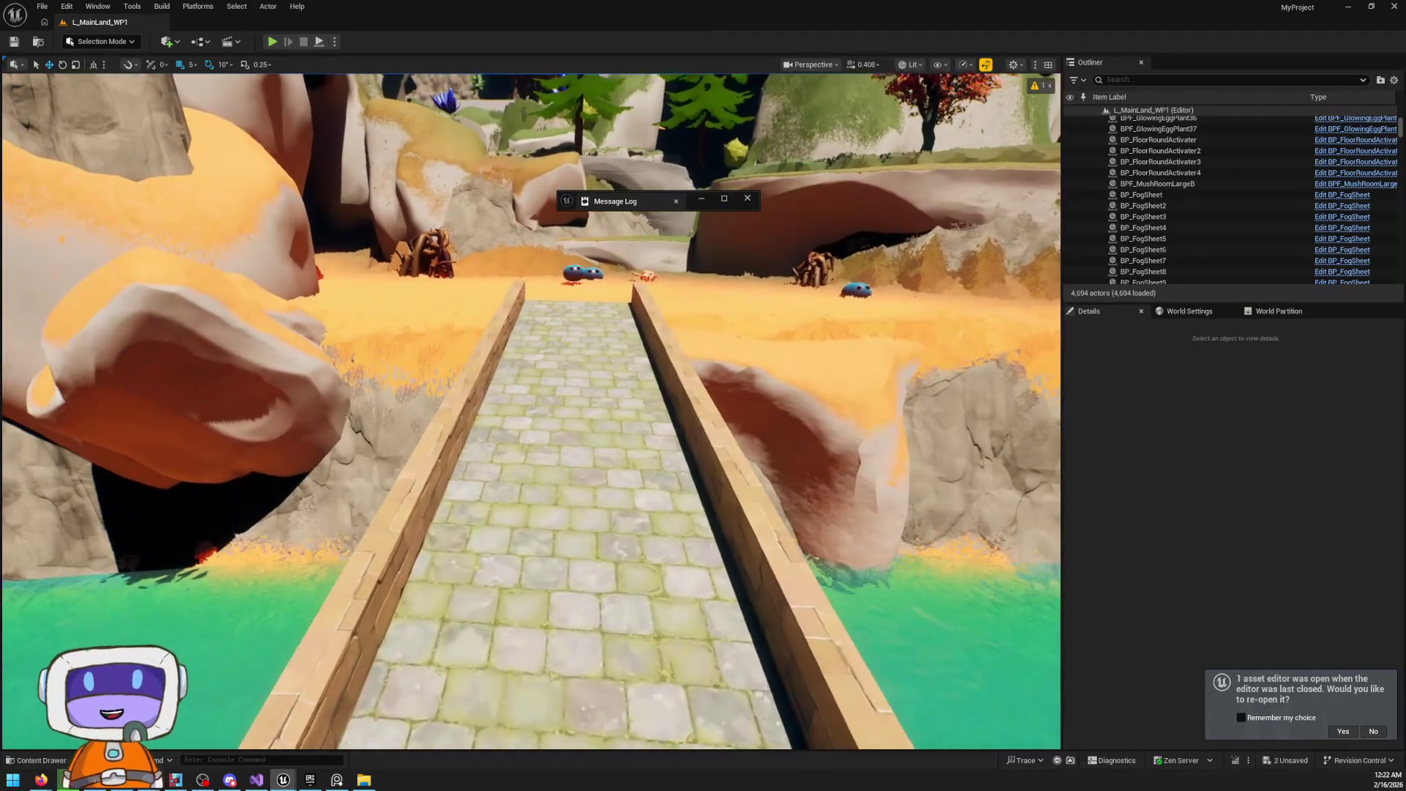
click(52, 759)
click(653, 457)
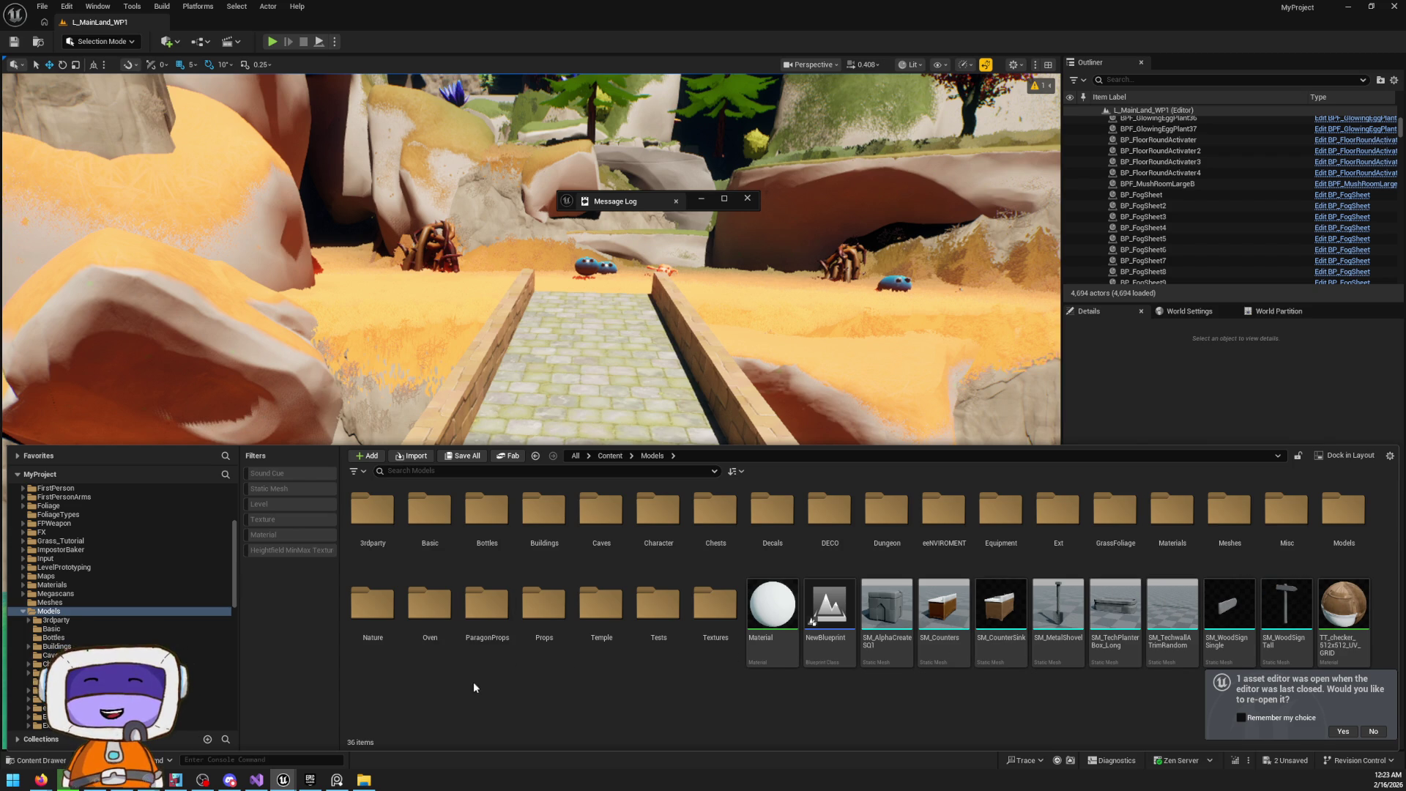
Open the Nature folder, cancel an import attempt, and switch back to Blender
double_click(372, 604)
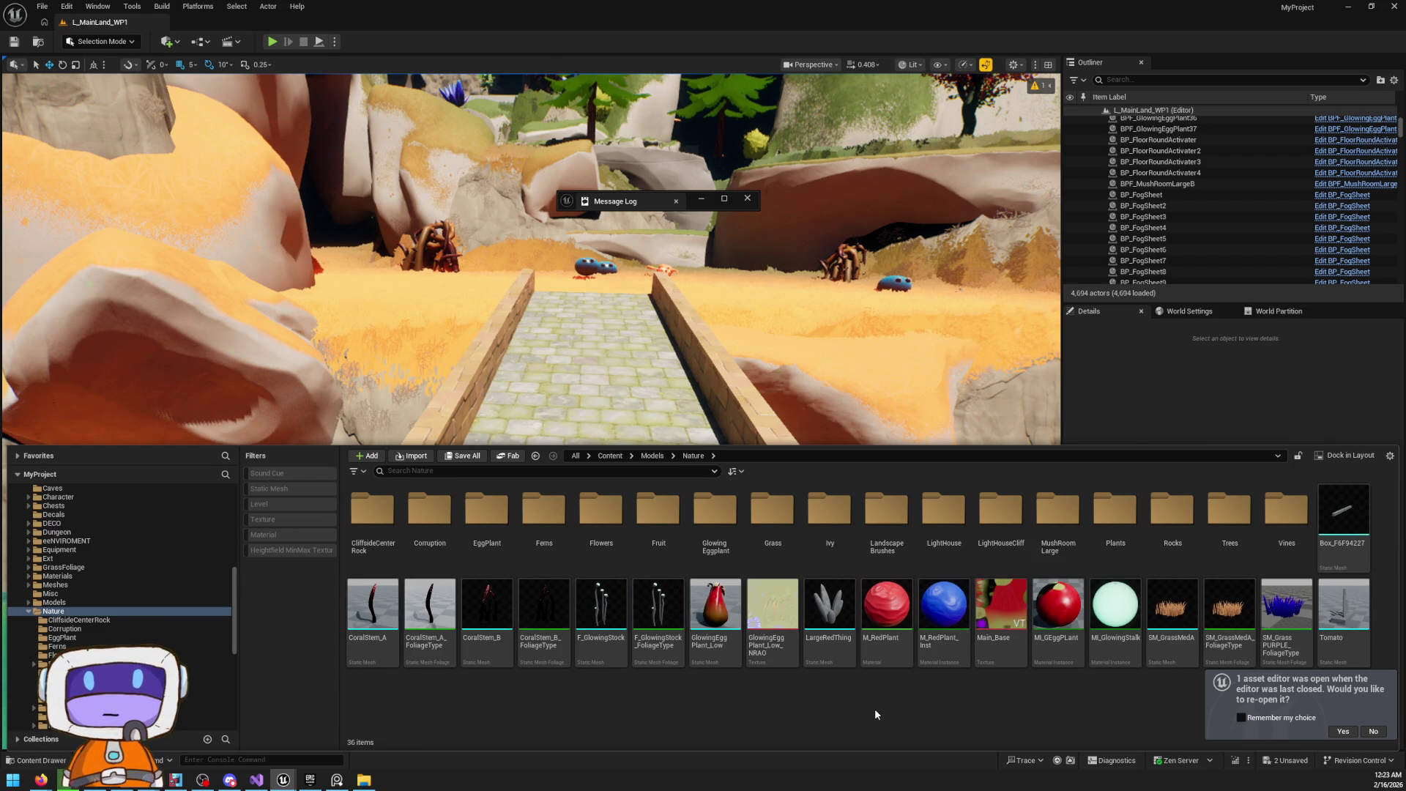
click(410, 455)
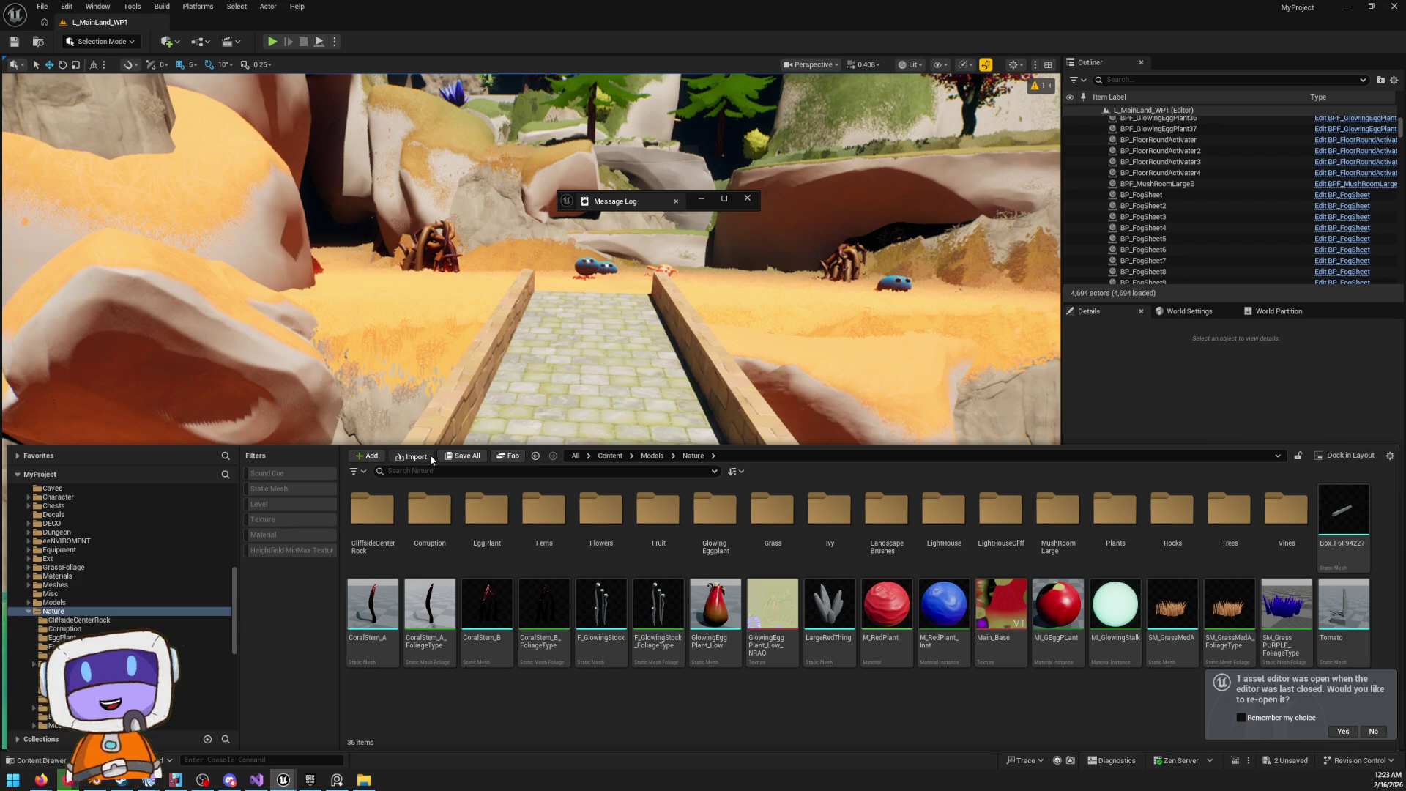
key(Escape)
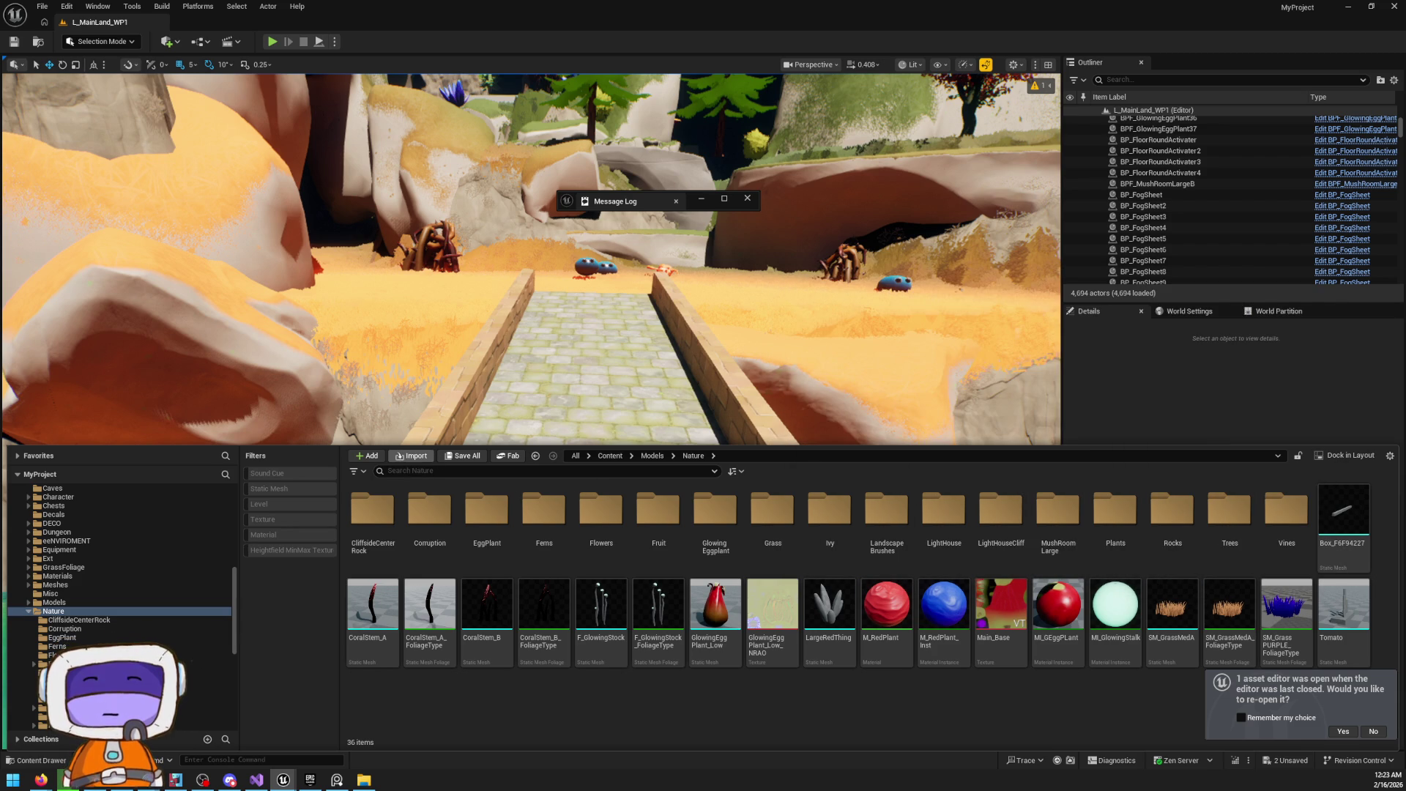
key(alt+Tab)
click(560, 255)
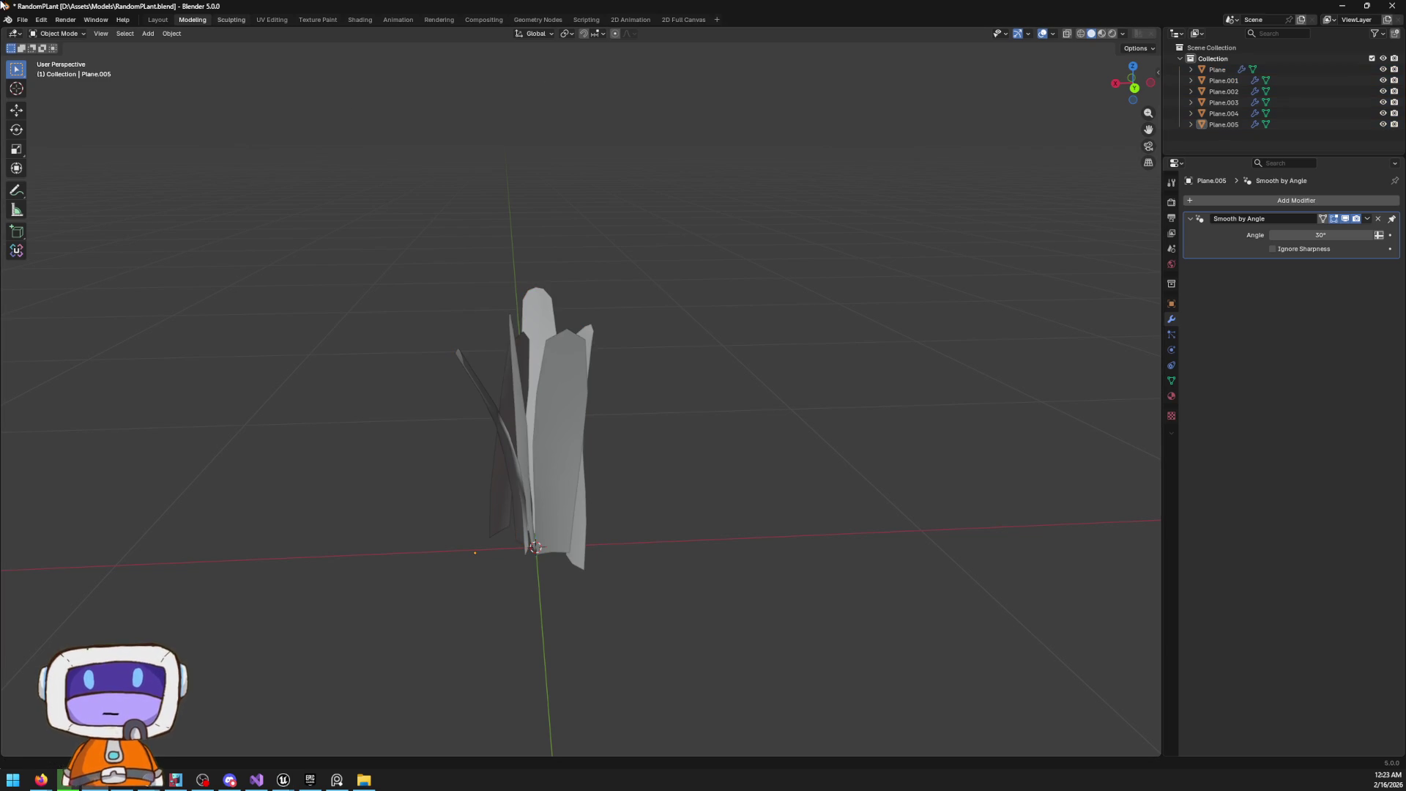
Check the FBX export folder path, cancel the export, and return to Unreal Engine
click(22, 20)
mouse_move(78, 186)
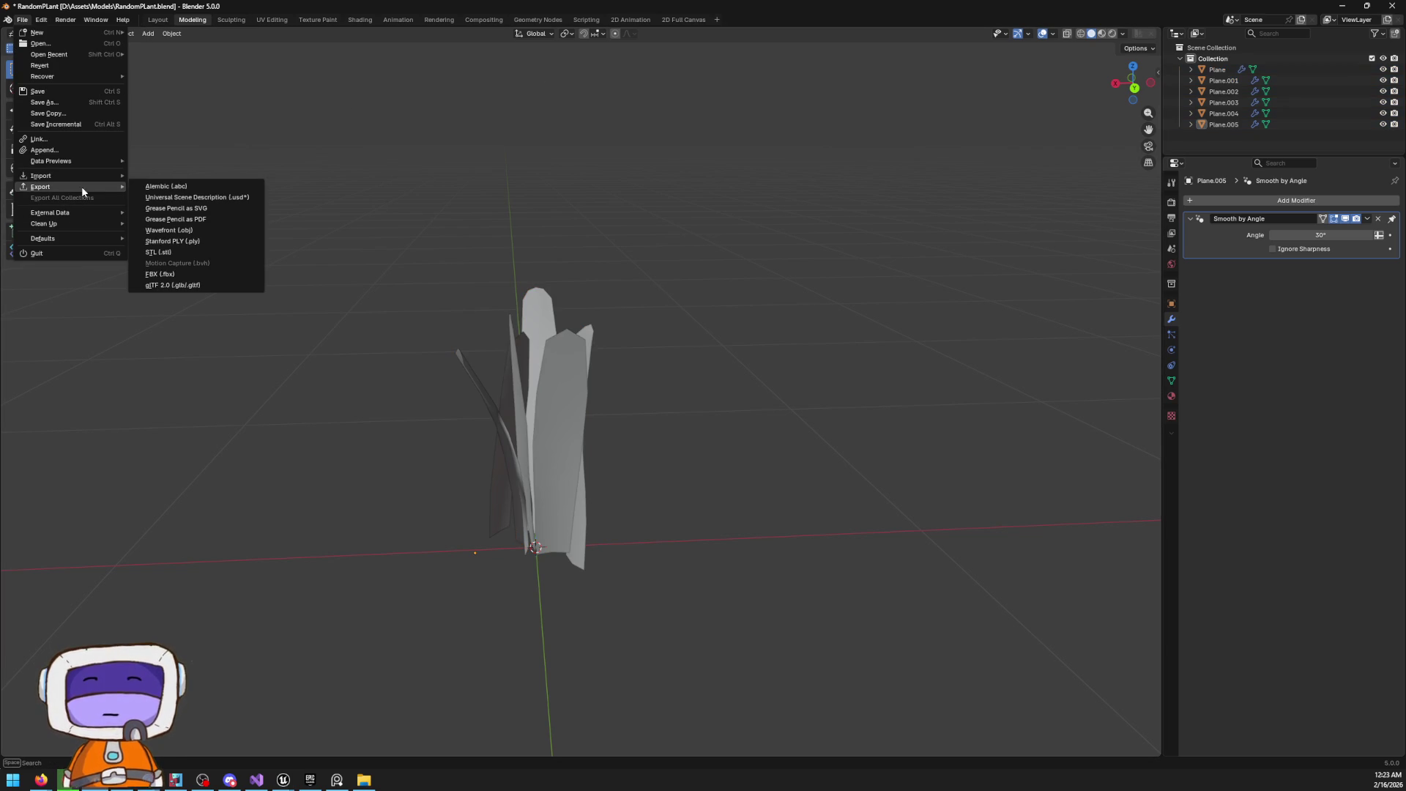
click(160, 275)
click(1131, 227)
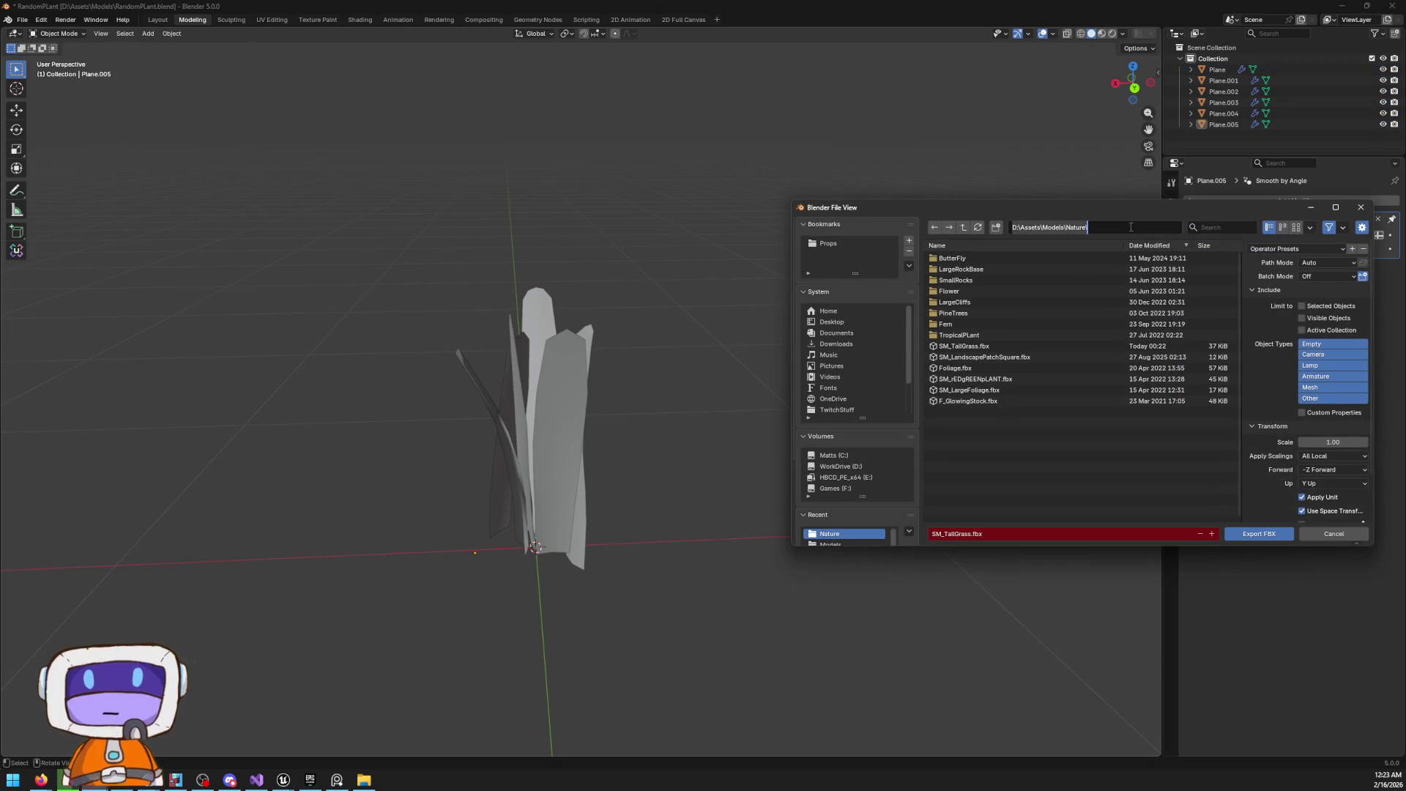
click(1342, 533)
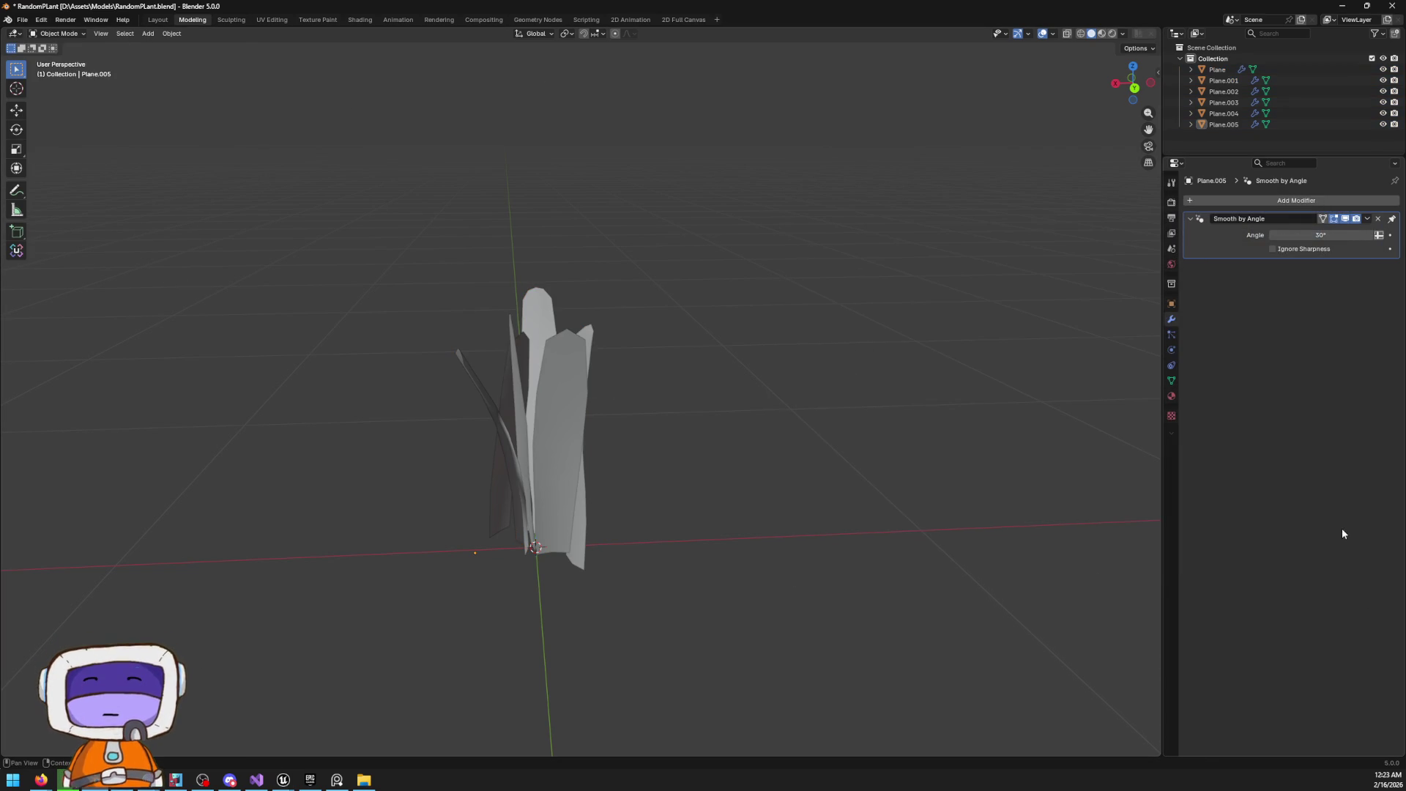
key(alt+Tab)
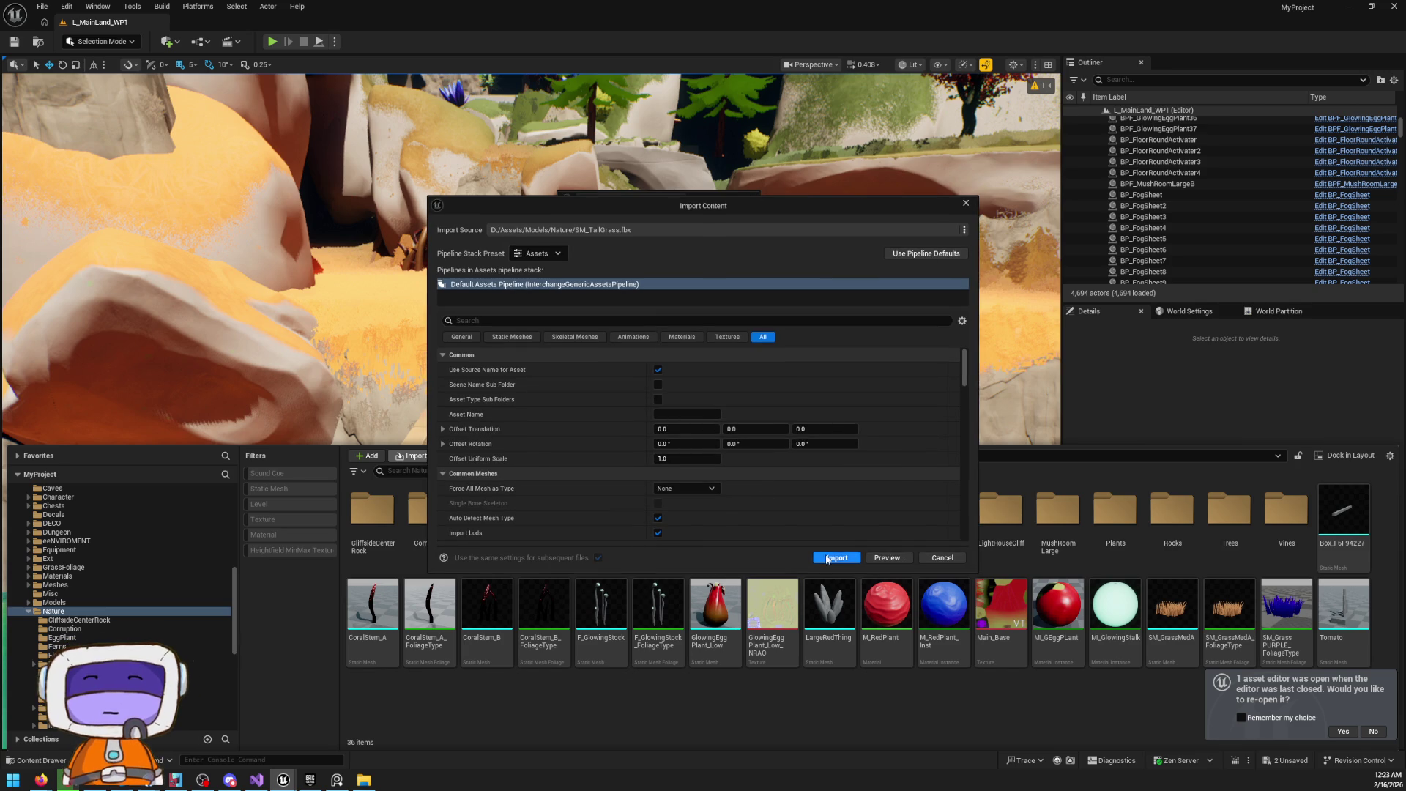
Import SM_TallGrass.fbx into the Nature folder and close the Content Drawer
click(836, 559)
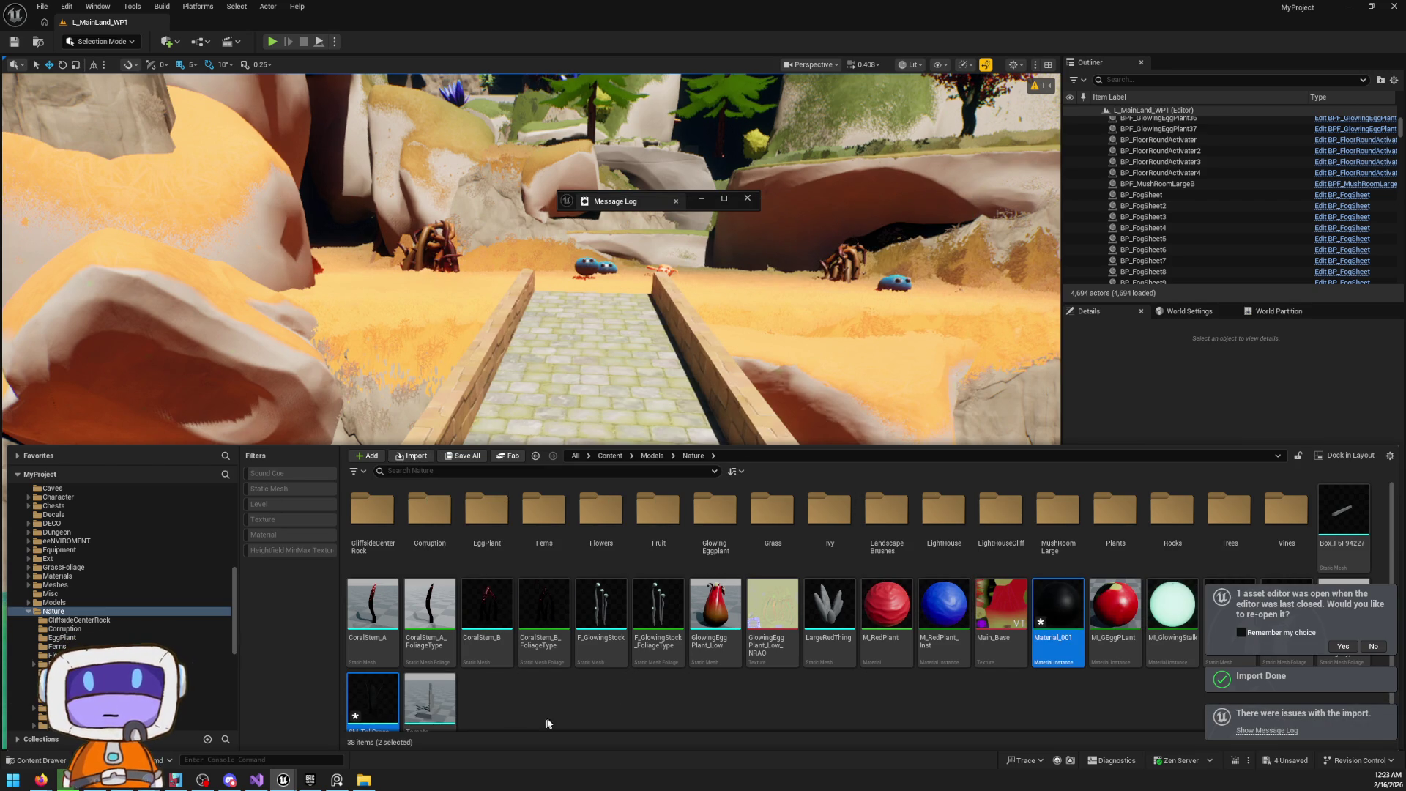
click(1357, 648)
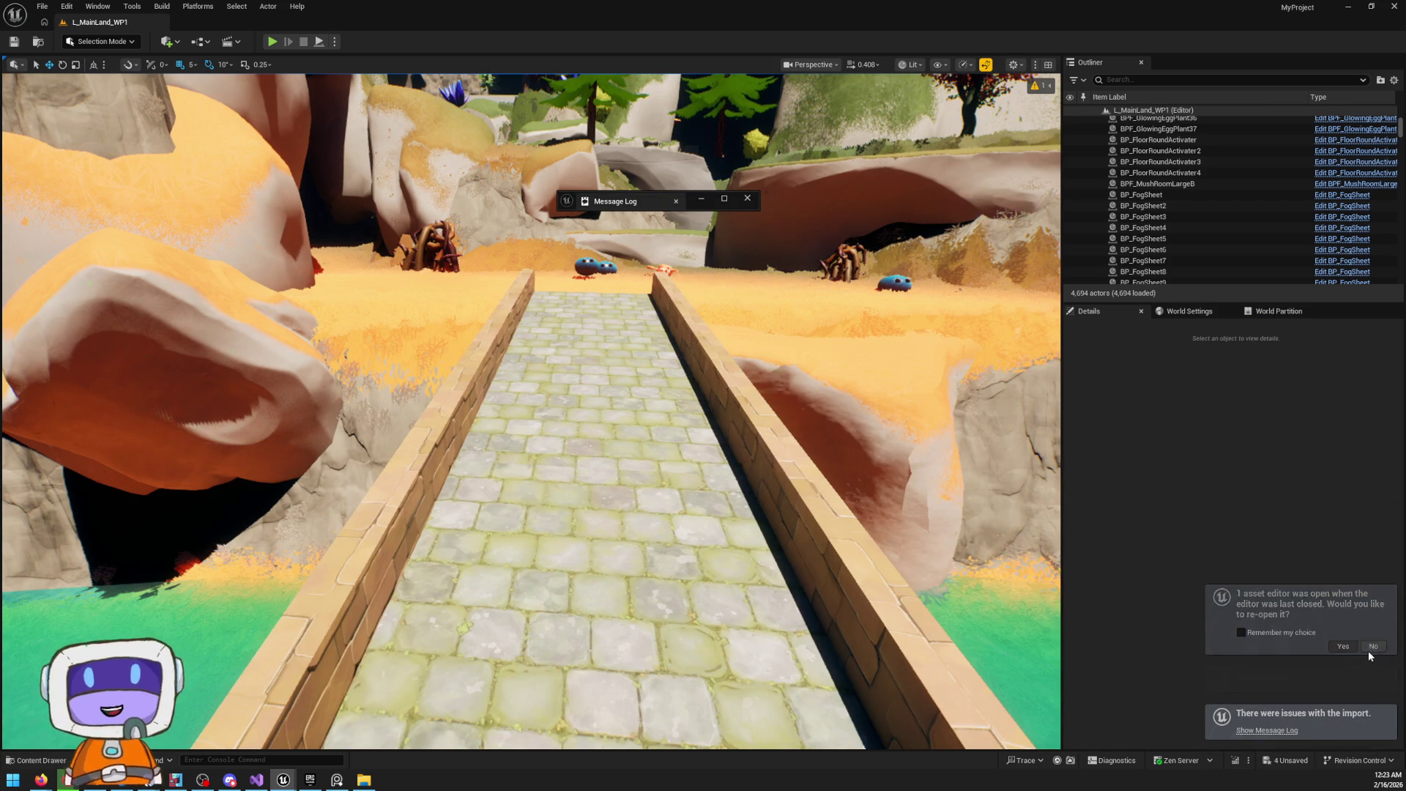
Drop SM_TallGrass from the Nature folder onto the stone bridge, undo it, then place it again
click(41, 760)
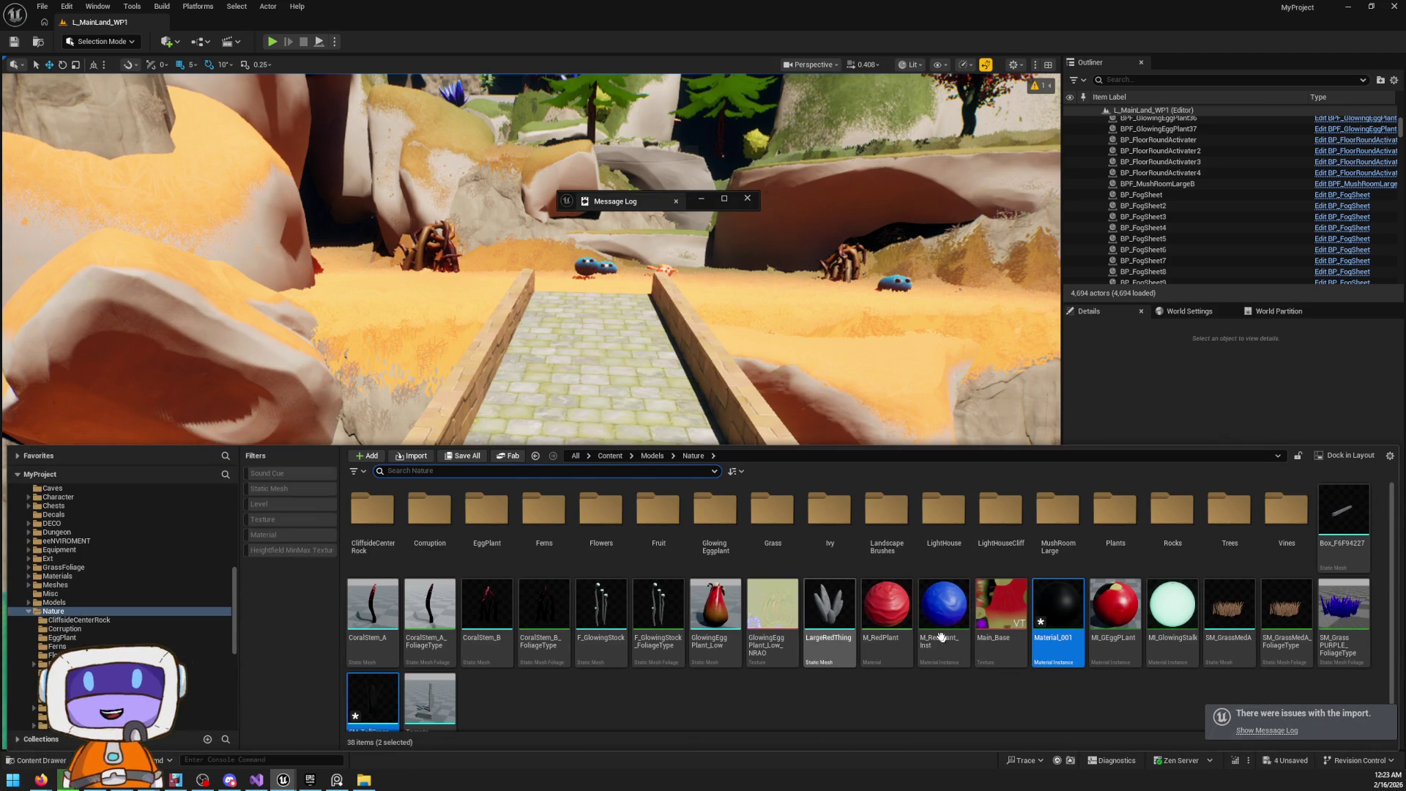
scroll(494, 714, down, 1)
mouse_move(373, 670)
mouse_down()
mouse_move(659, 408)
mouse_move(553, 442)
mouse_up()
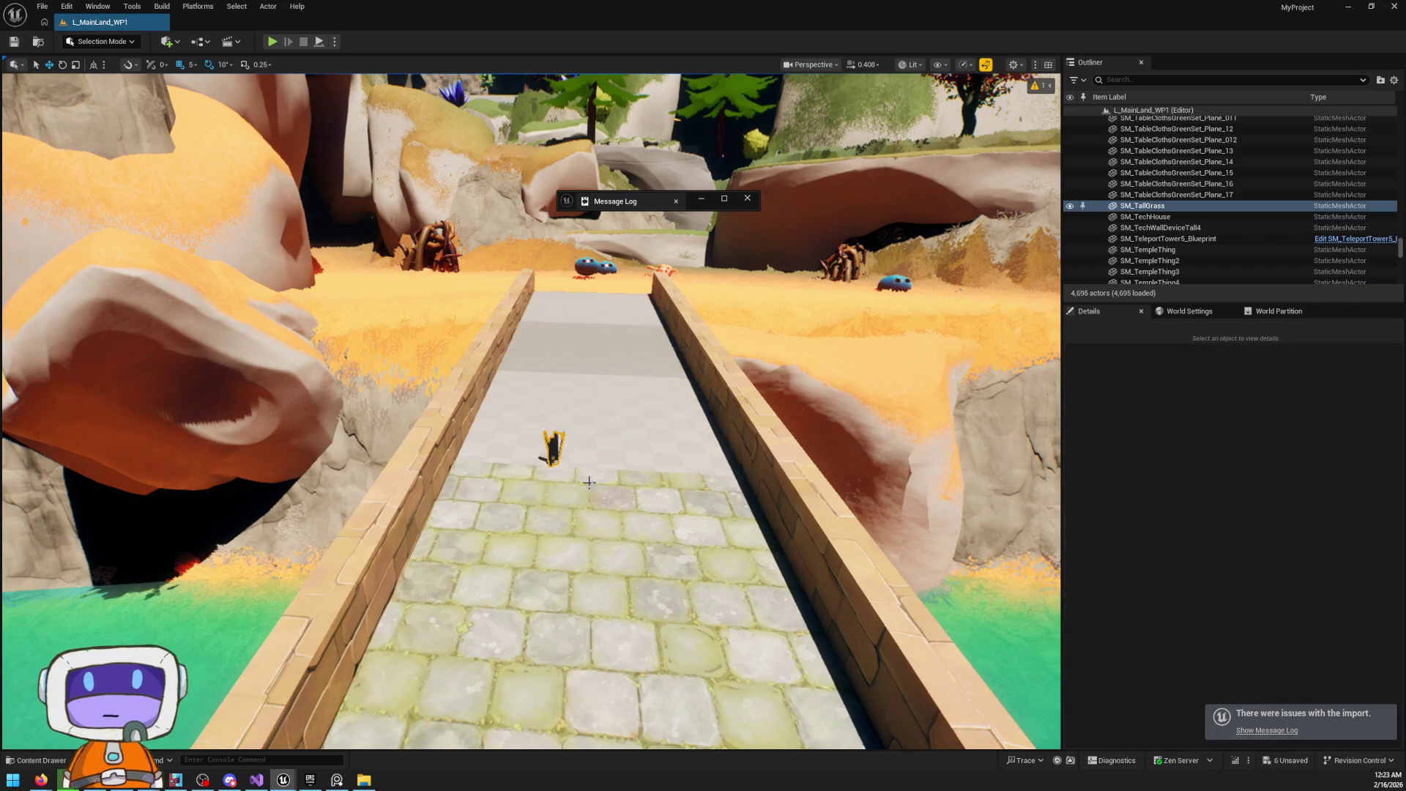
key(f)
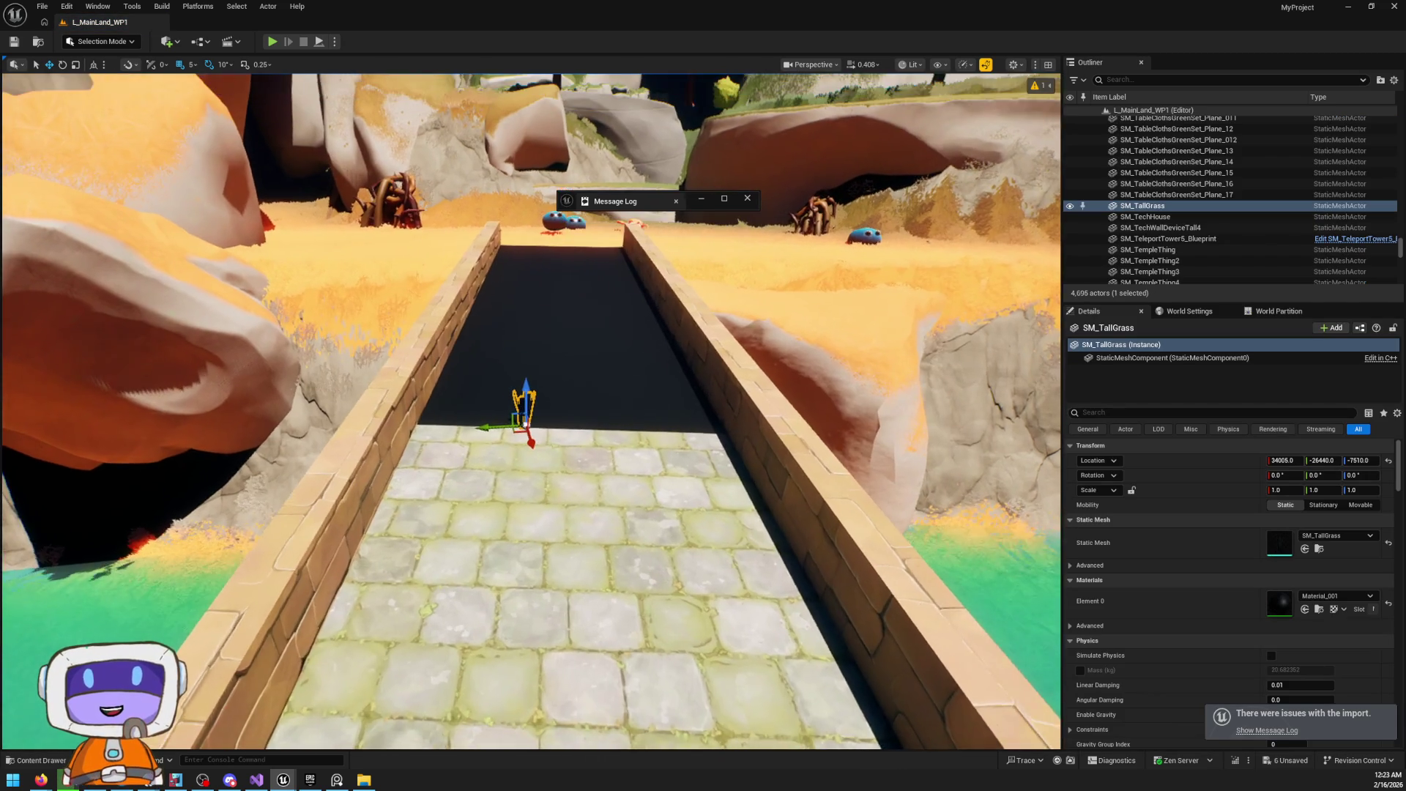
key(ctrl+z)
key(ctrl+space)
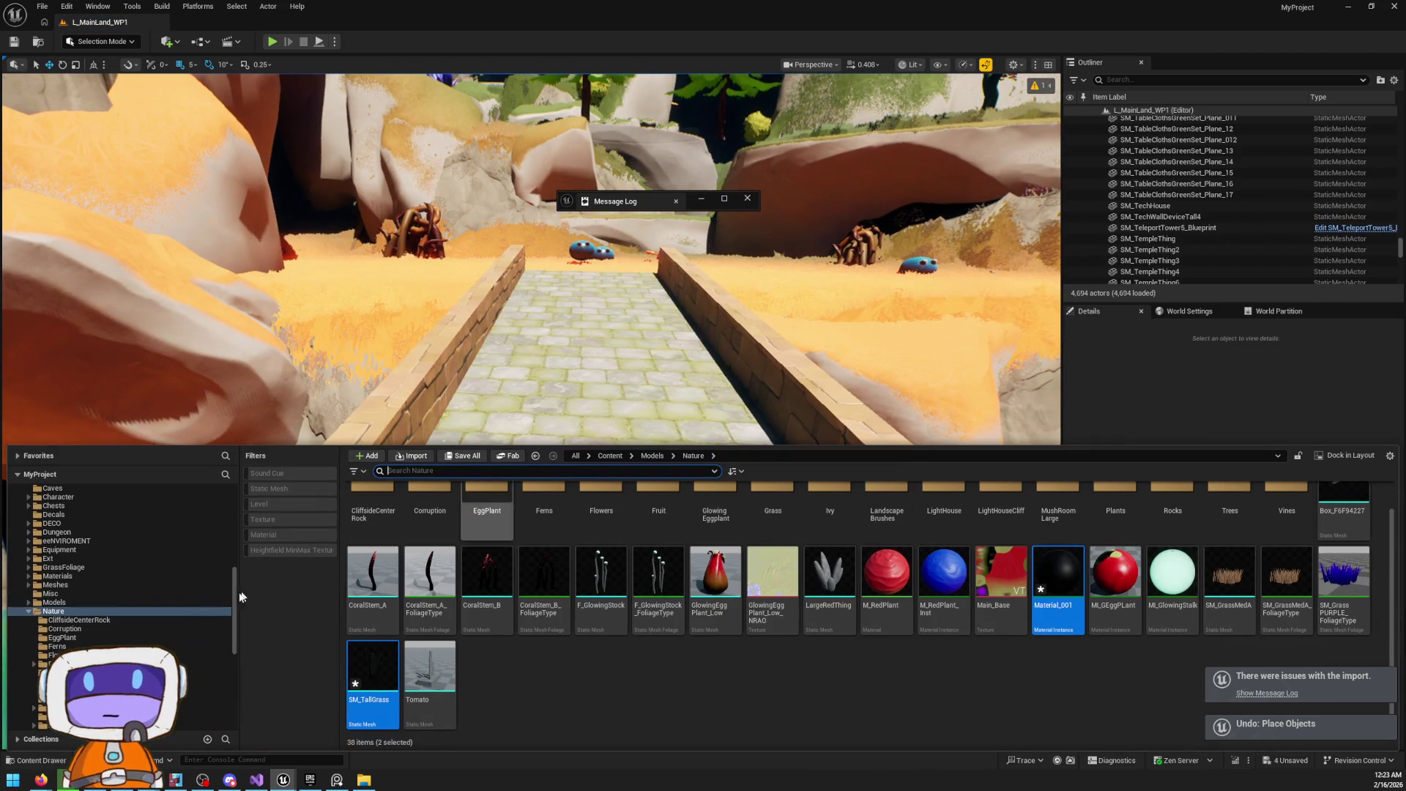
drag(366, 677, 611, 415)
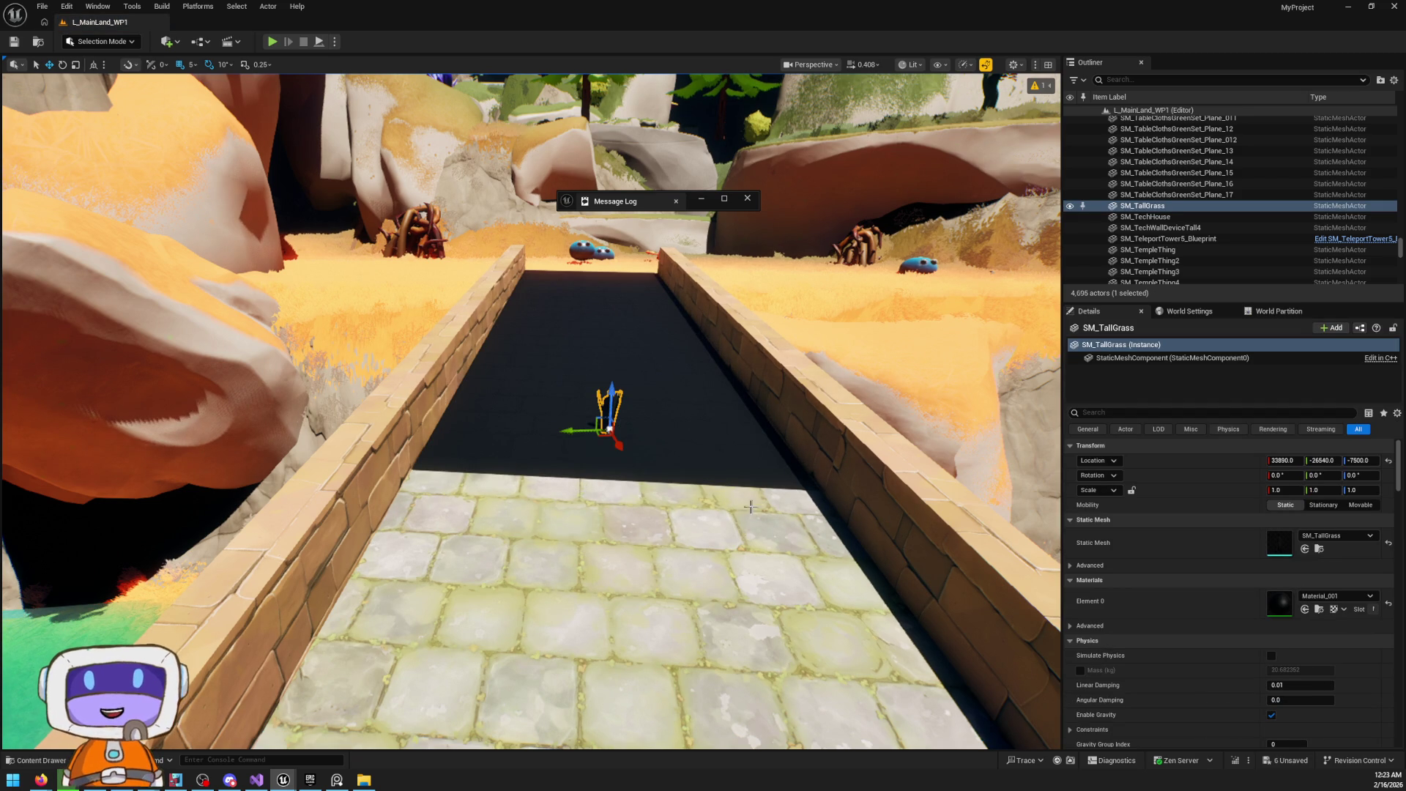
click(610, 428)
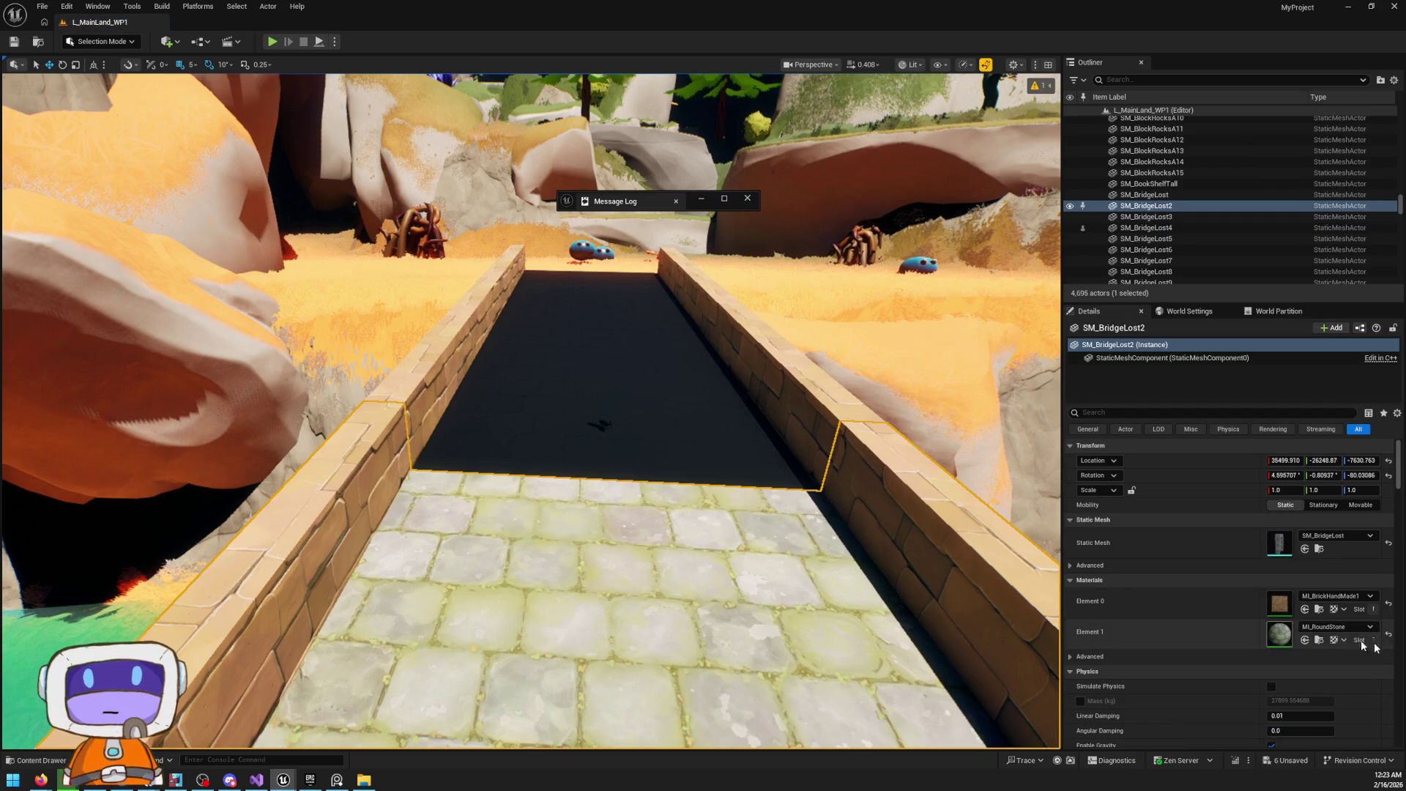
Change SM_BridgeLost4's Element 1 material from Material_001 back to MI_RoundStone
click(1318, 640)
click(668, 349)
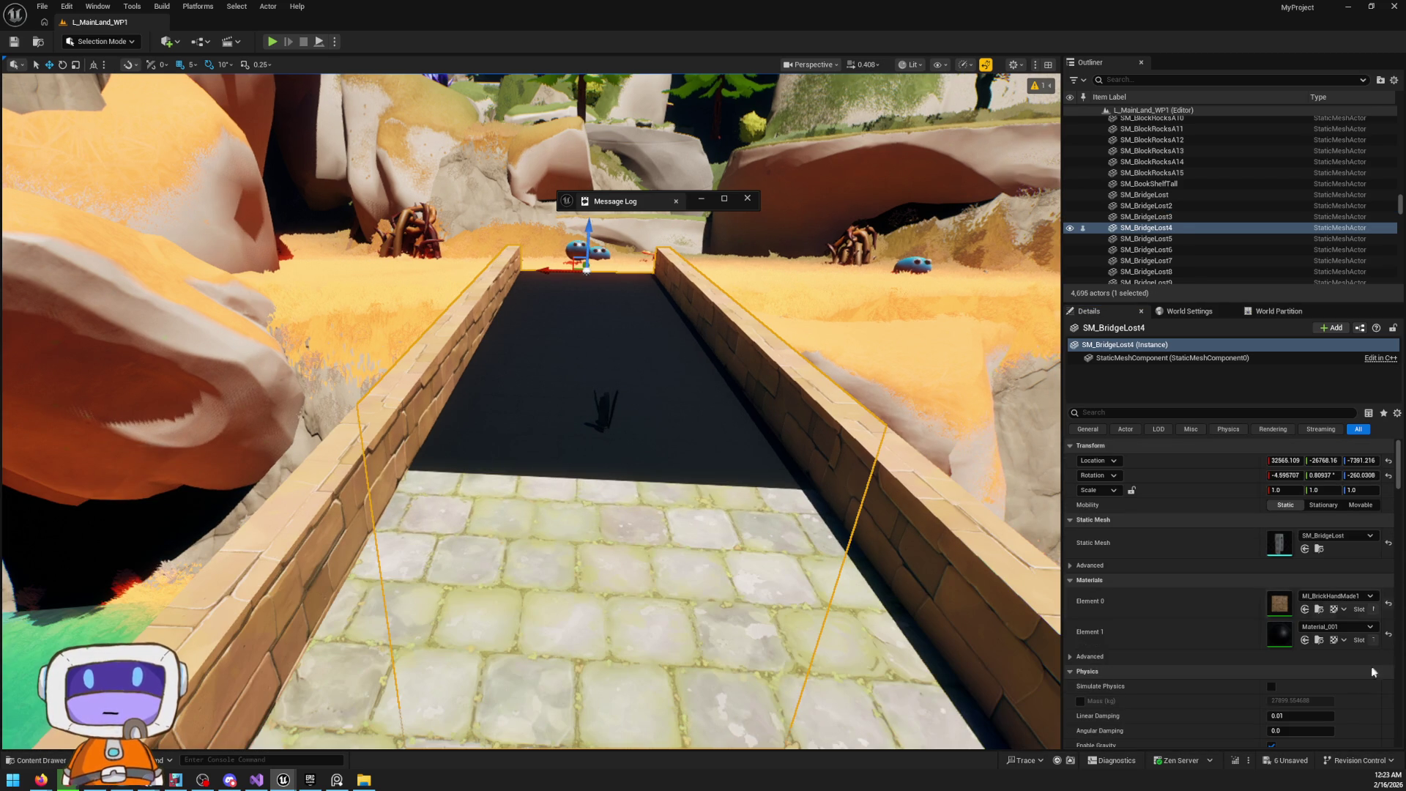
click(1302, 628)
click(1318, 513)
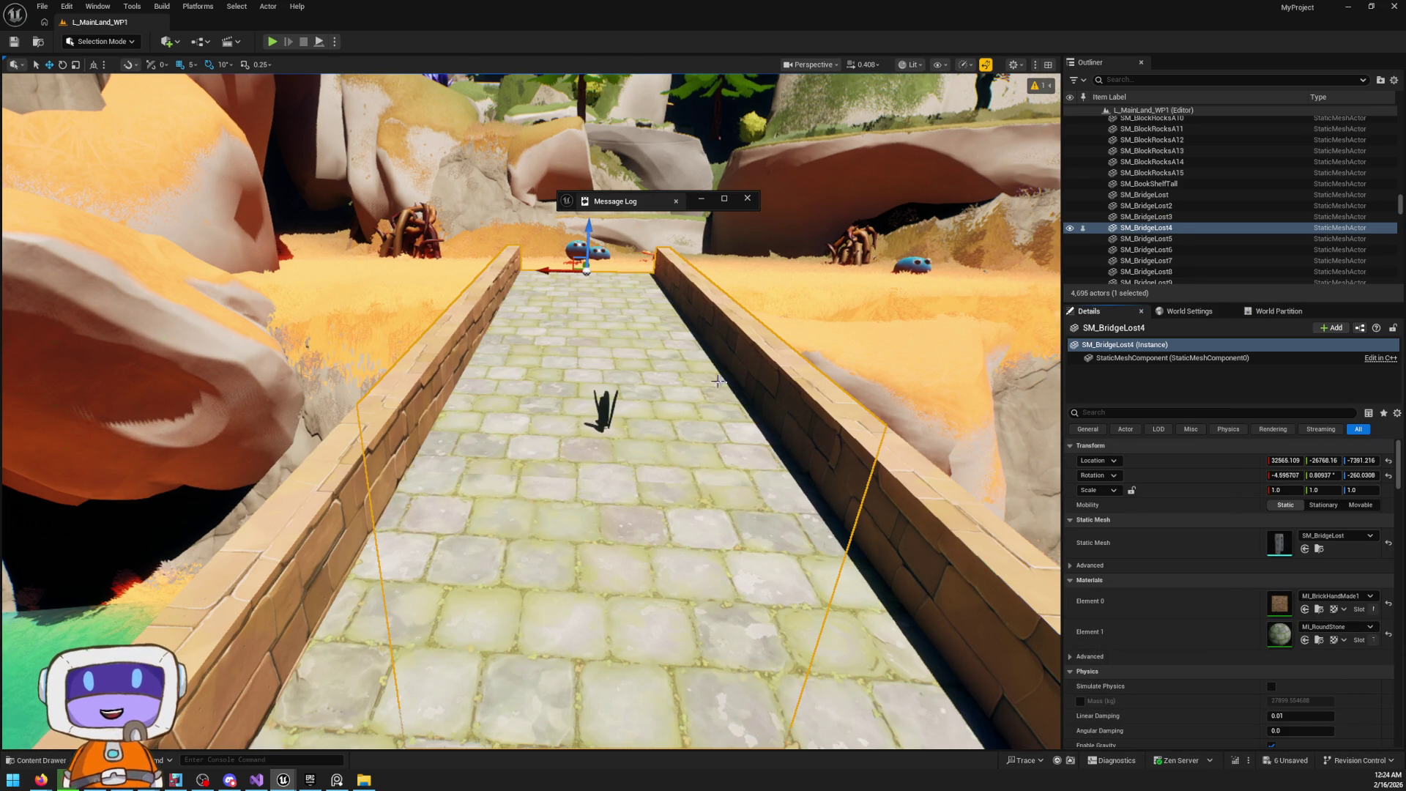
click(892, 330)
drag(754, 262, 900, 282)
drag(730, 300, 731, 310)
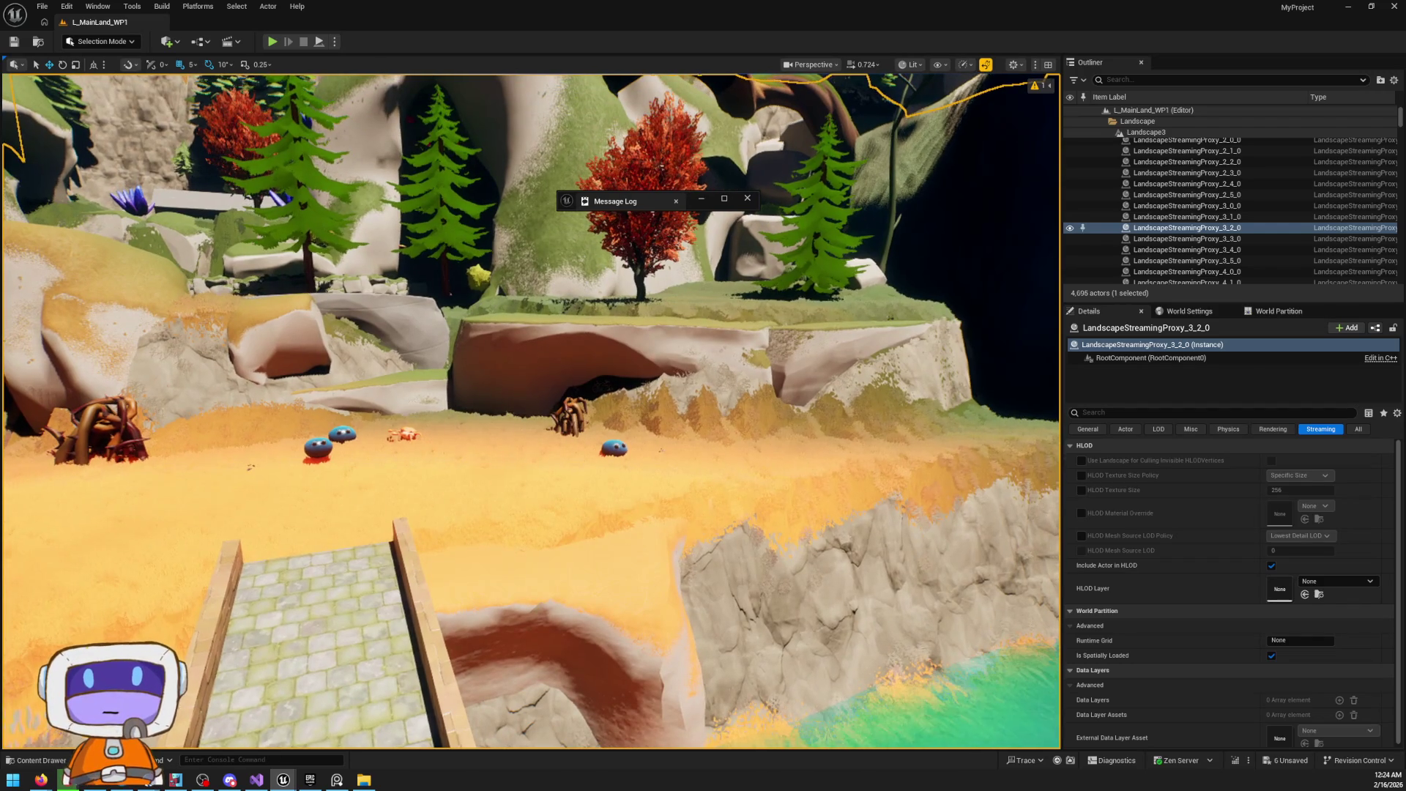
Select cliff edge SM_CliffEdgeLargeA4, open its MI_VTRock material, then its parent M_RockSampleLandscape
click(730, 330)
click(1316, 610)
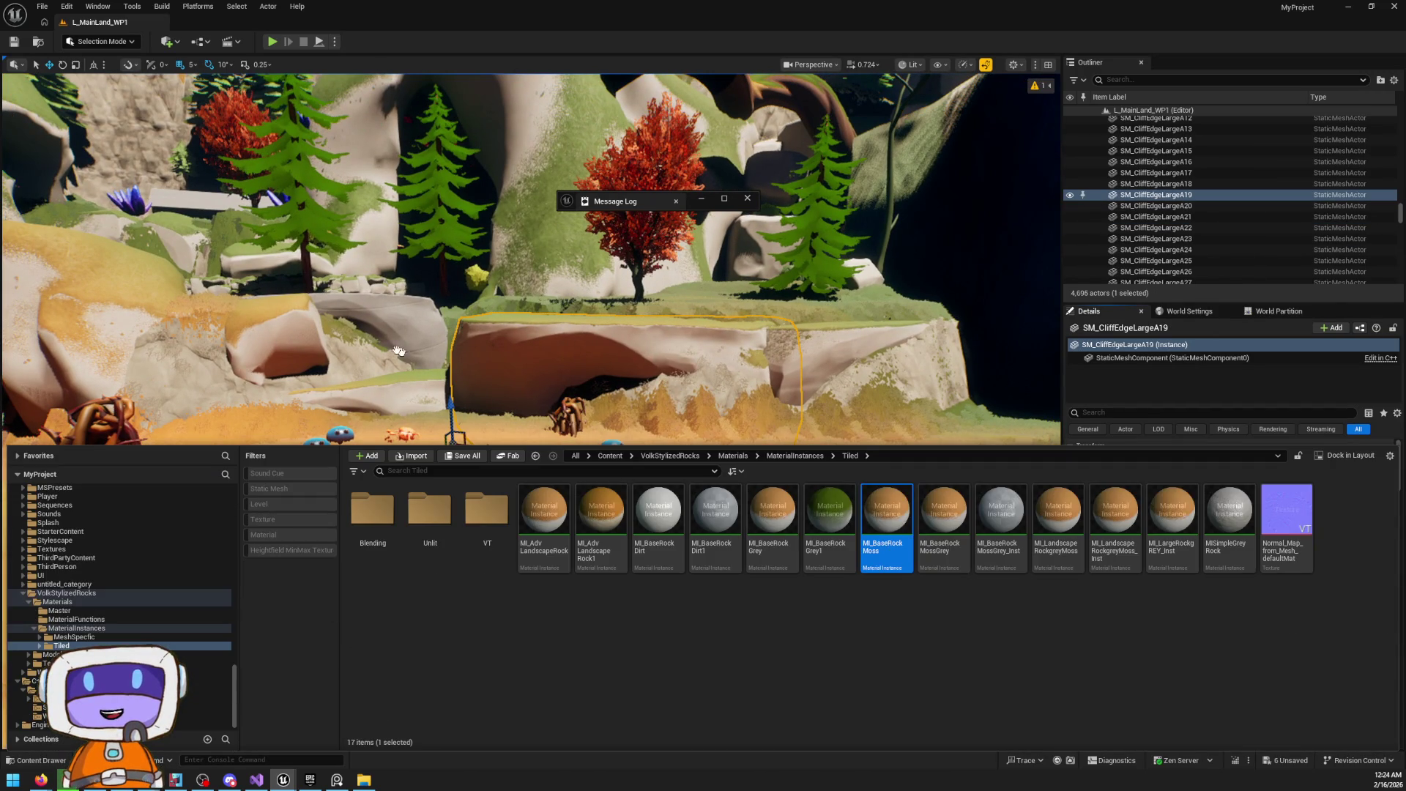
click(330, 344)
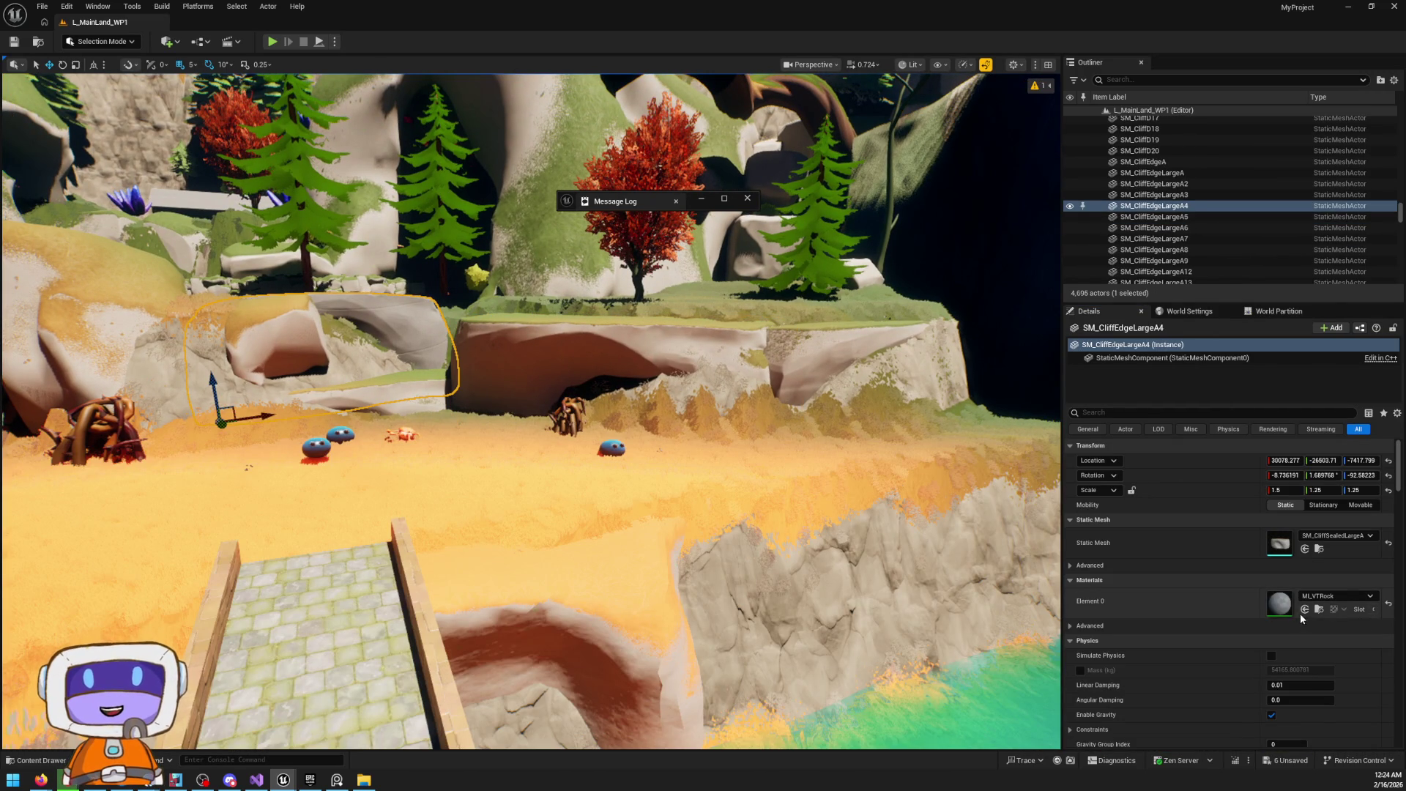
double_click(1278, 604)
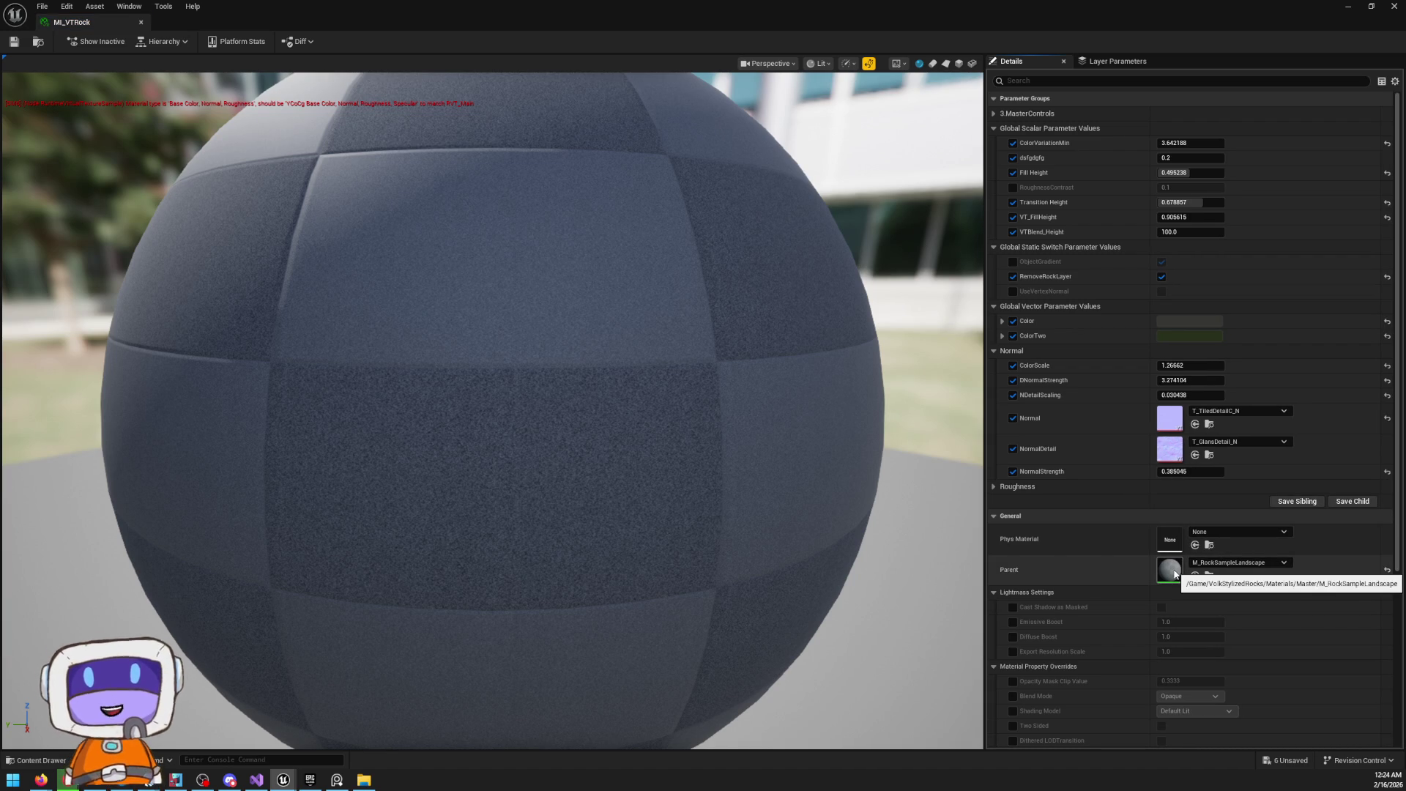
double_click(1172, 572)
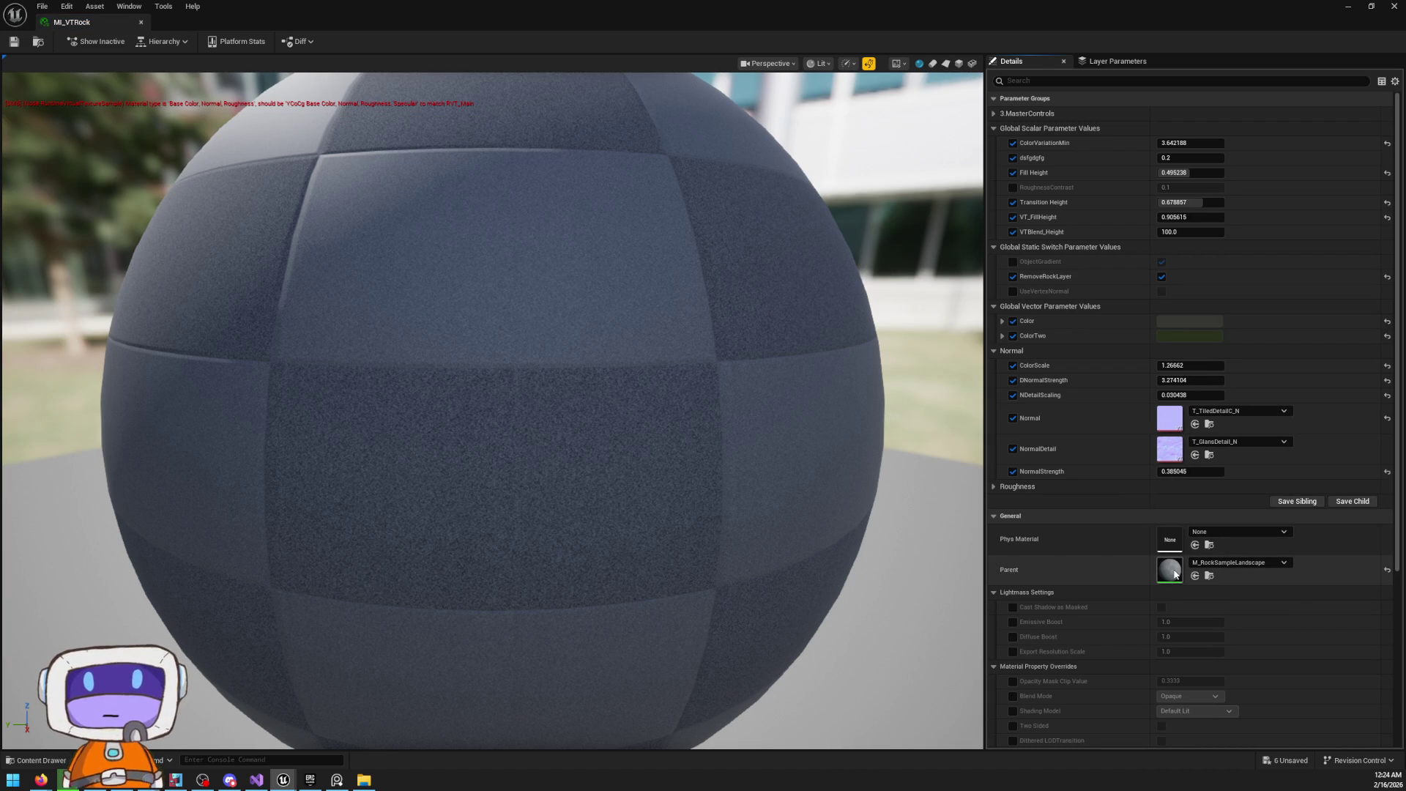
scroll(732, 329, up, 4)
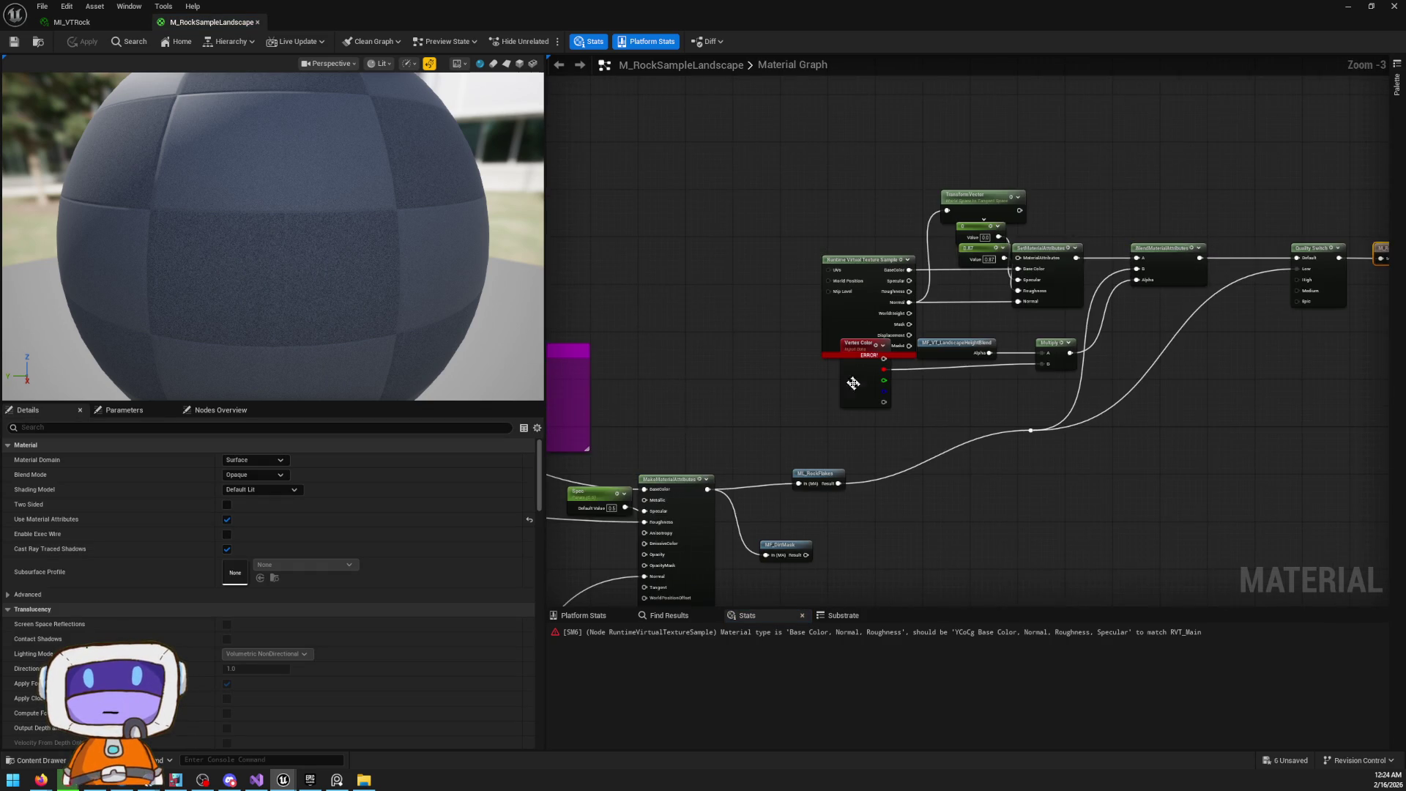
Set the Runtime Virtual Texture Sample content to YCoCg Base Color, Normal, Roughness, Specular and apply
click(872, 206)
click(322, 492)
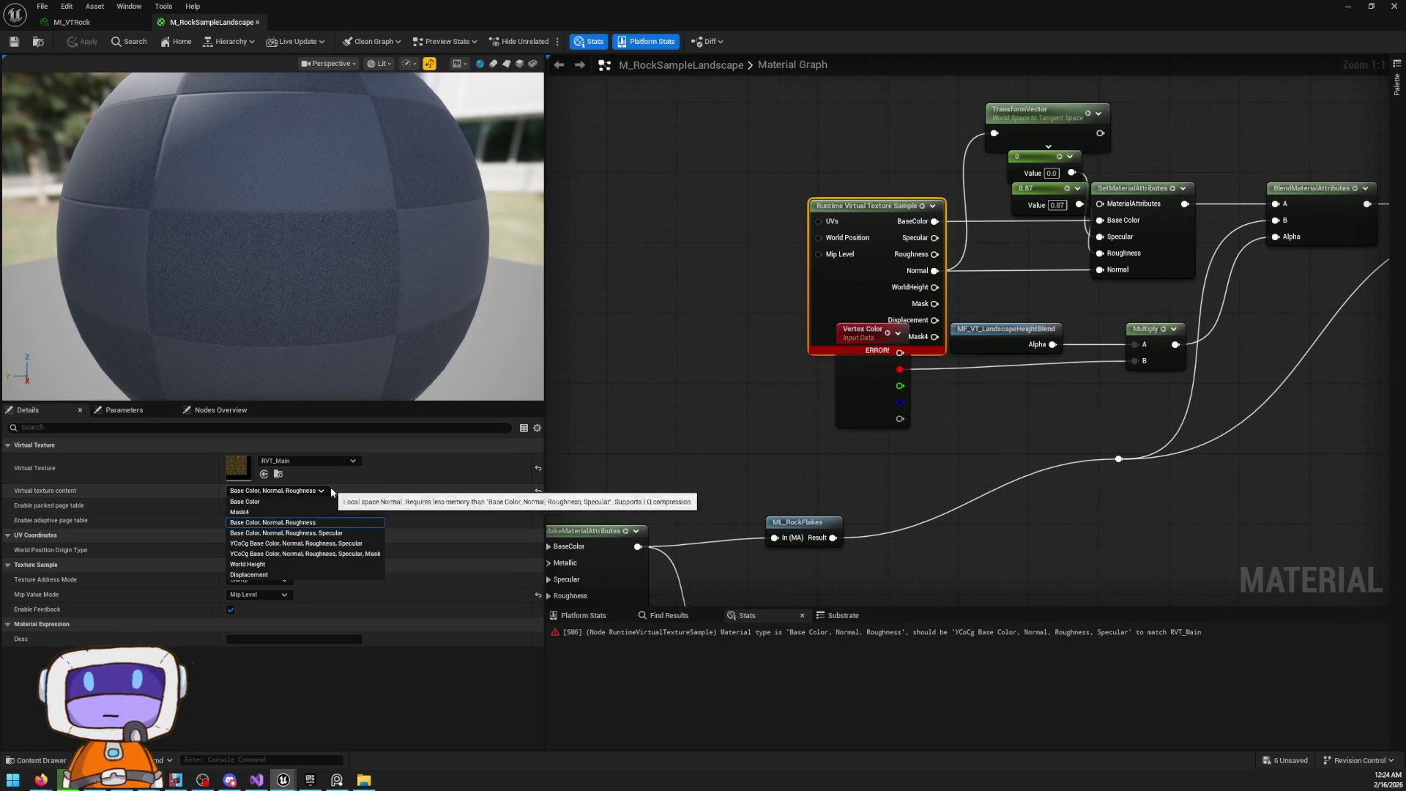
click(307, 536)
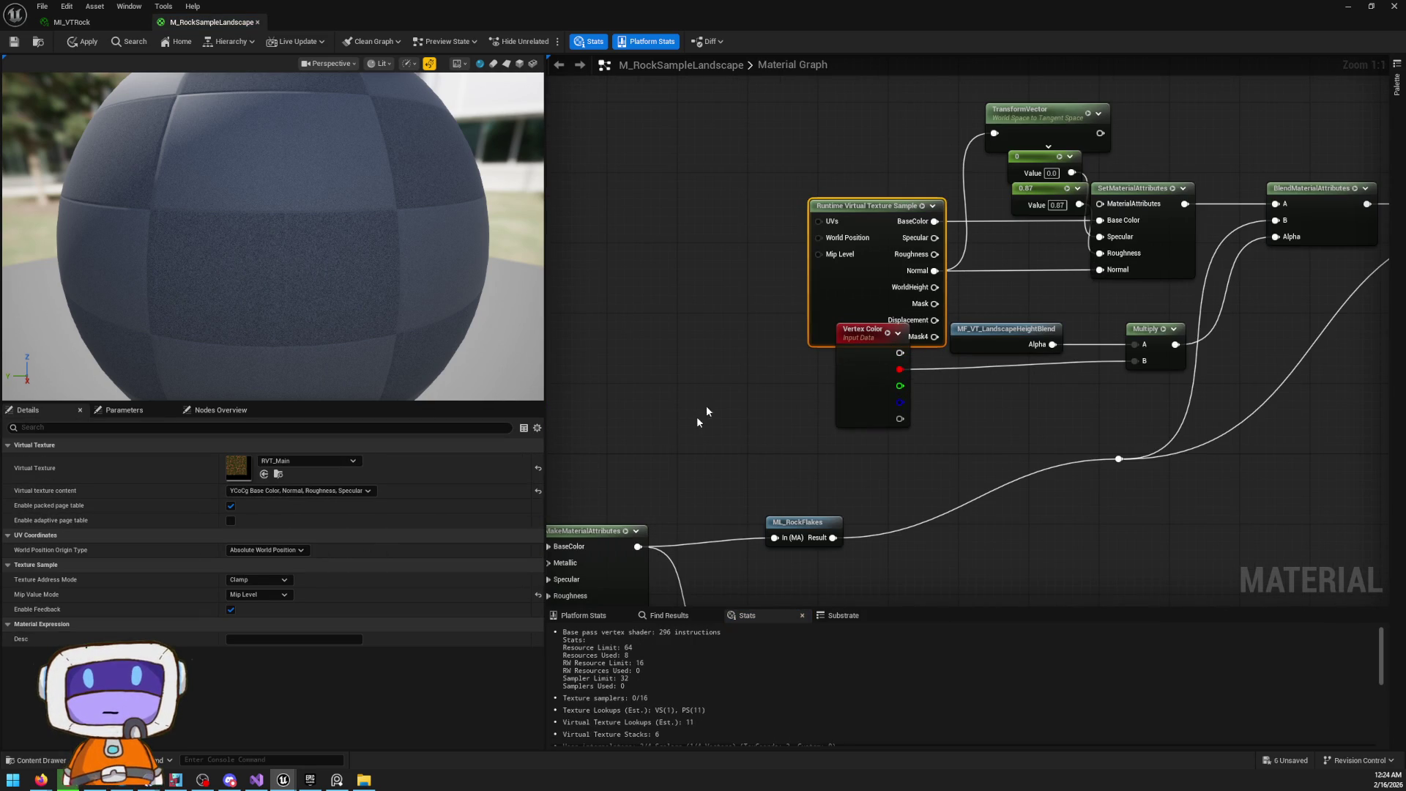
click(84, 43)
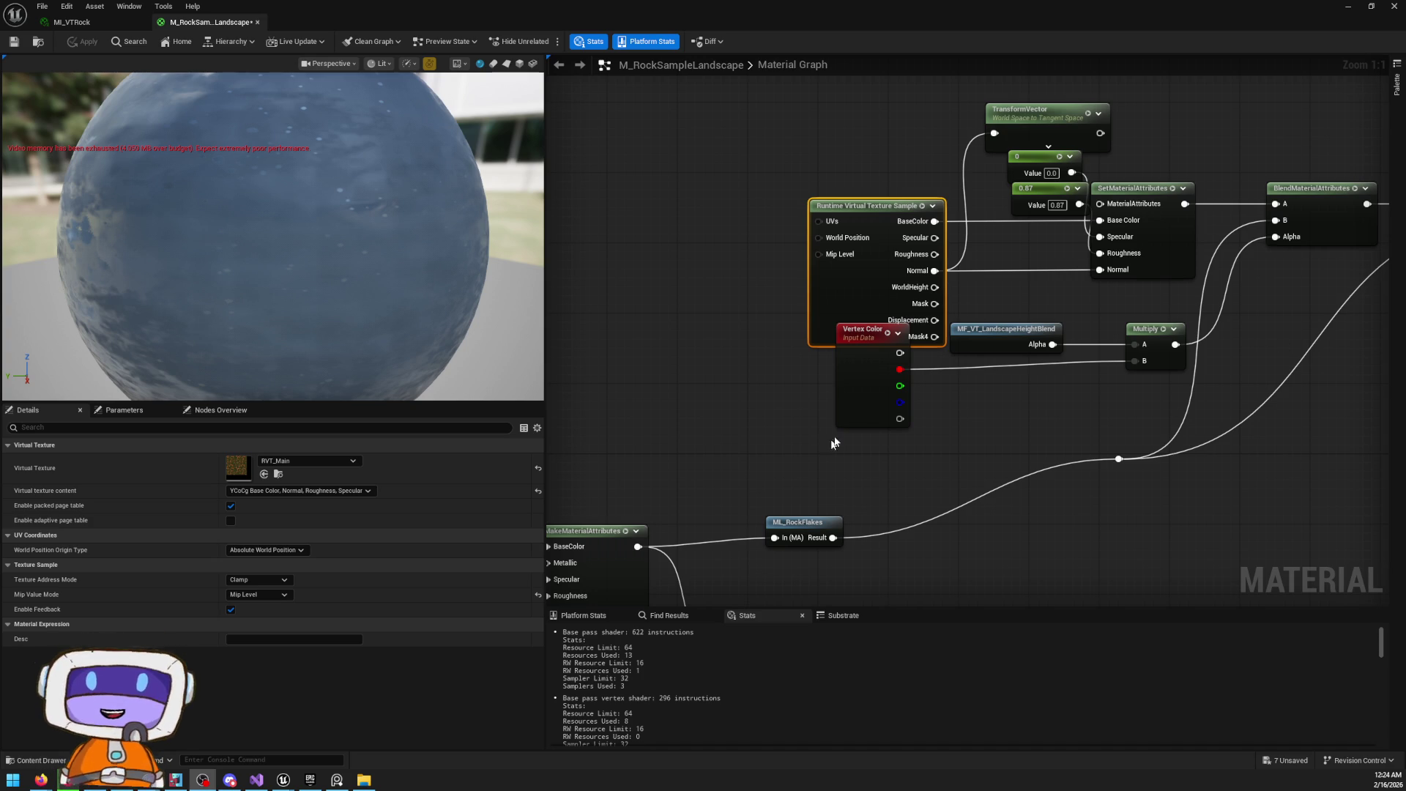
mouse_move(861, 5)
mouse_down()
mouse_move(829, 165)
mouse_move(853, 9)
mouse_move(924, 5)
mouse_up()
click(1394, 6)
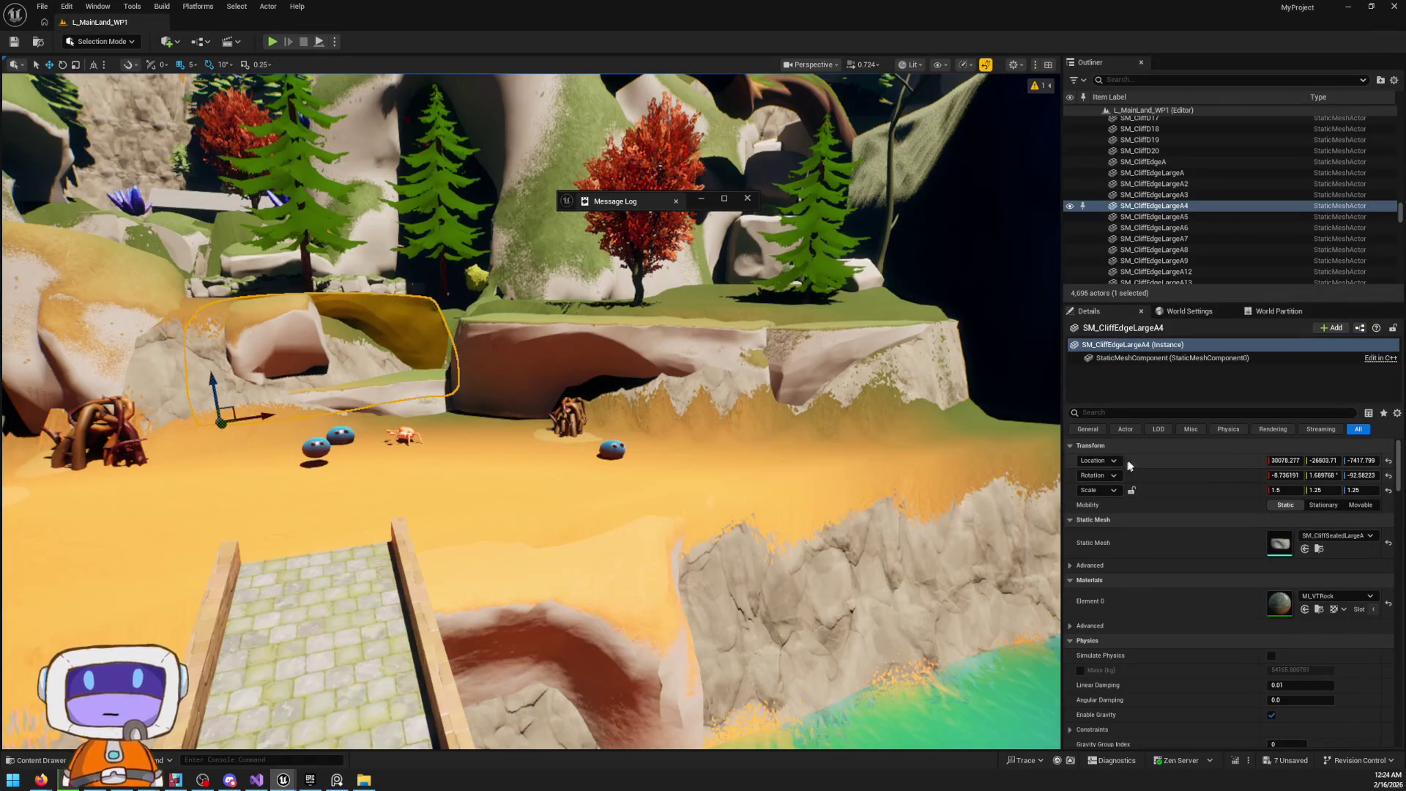
Save all seven unsaved assets, including M_RockSampleLandscape, SM_TallGrass and SM_BridgeLost4
click(1283, 760)
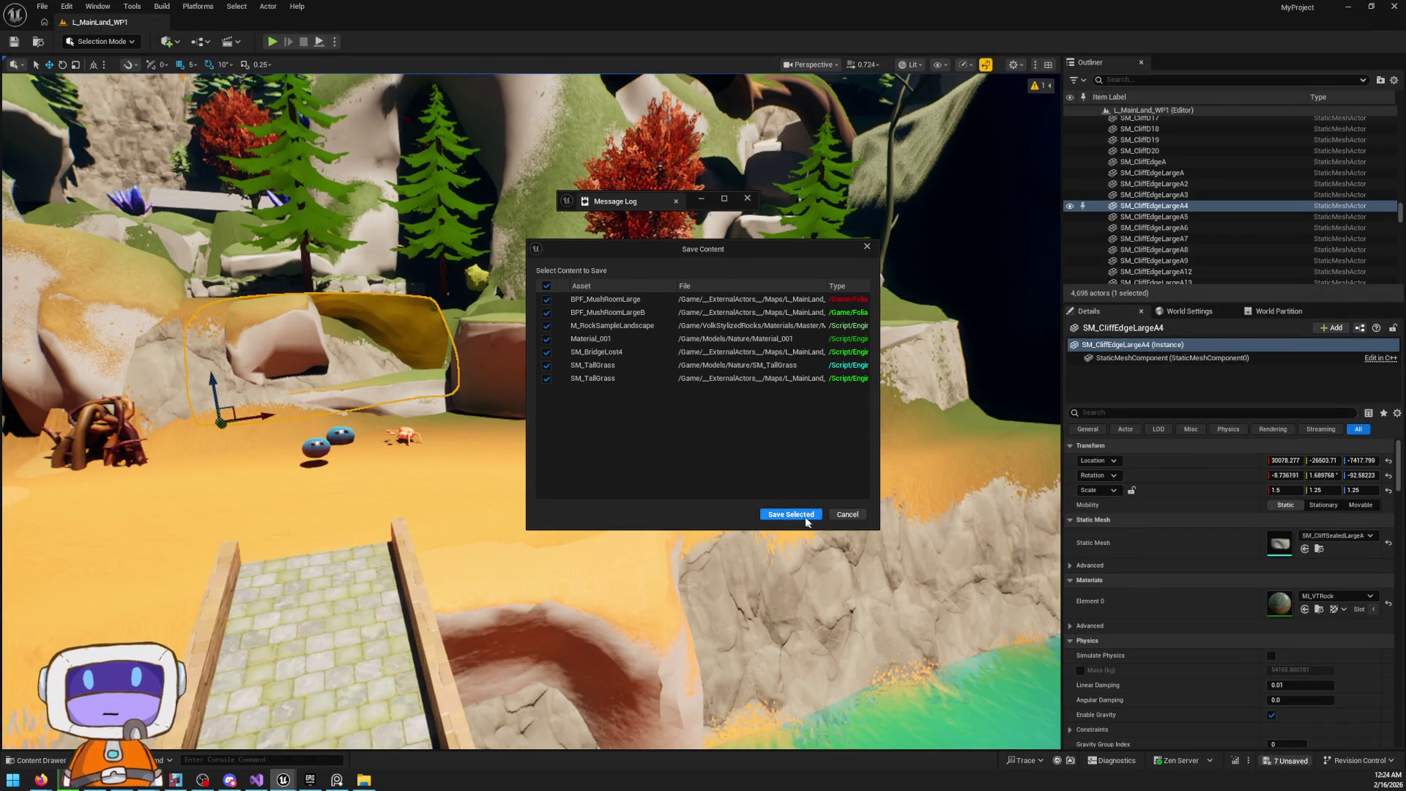
click(801, 517)
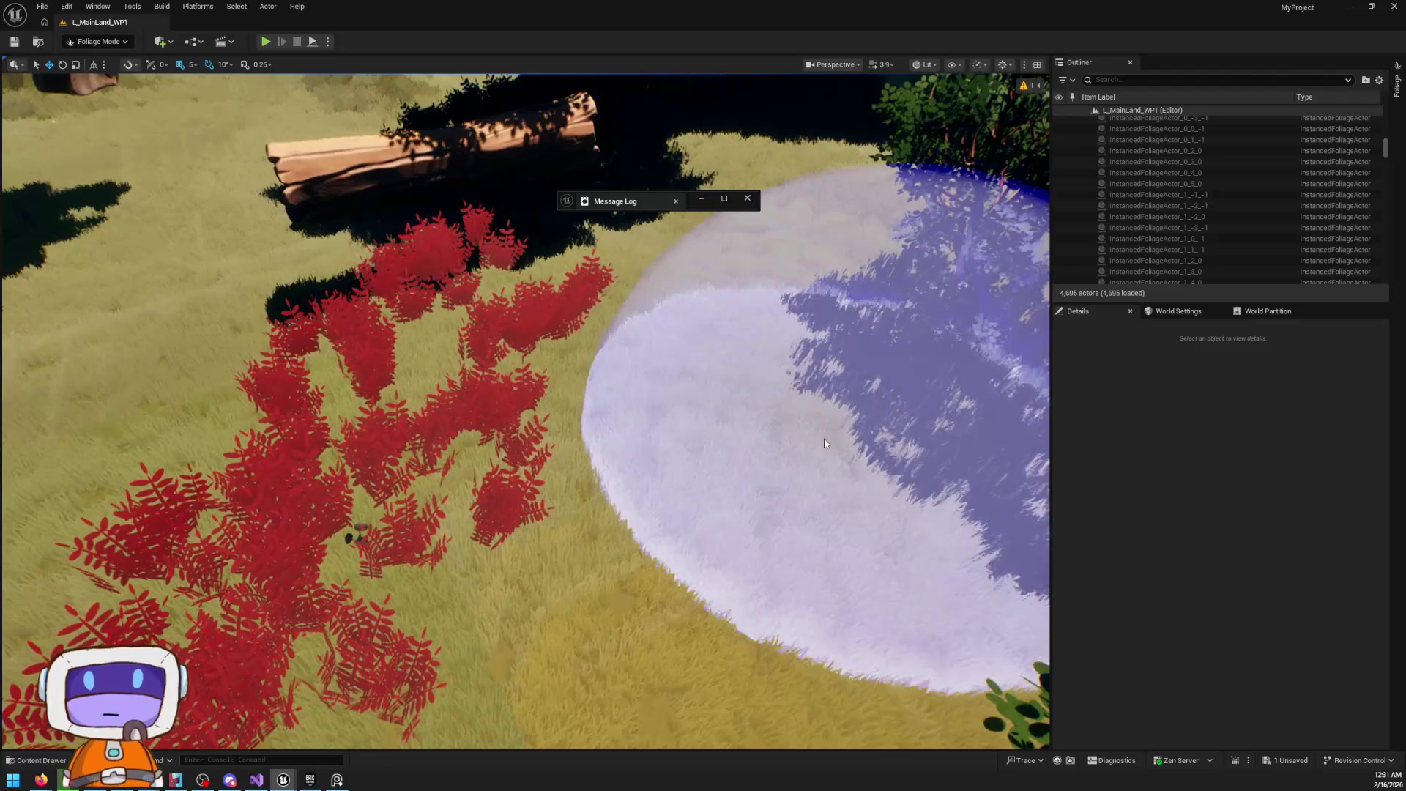
Paint palm plants onto the grass beside the red bushes and fly around to inspect them
click(762, 469)
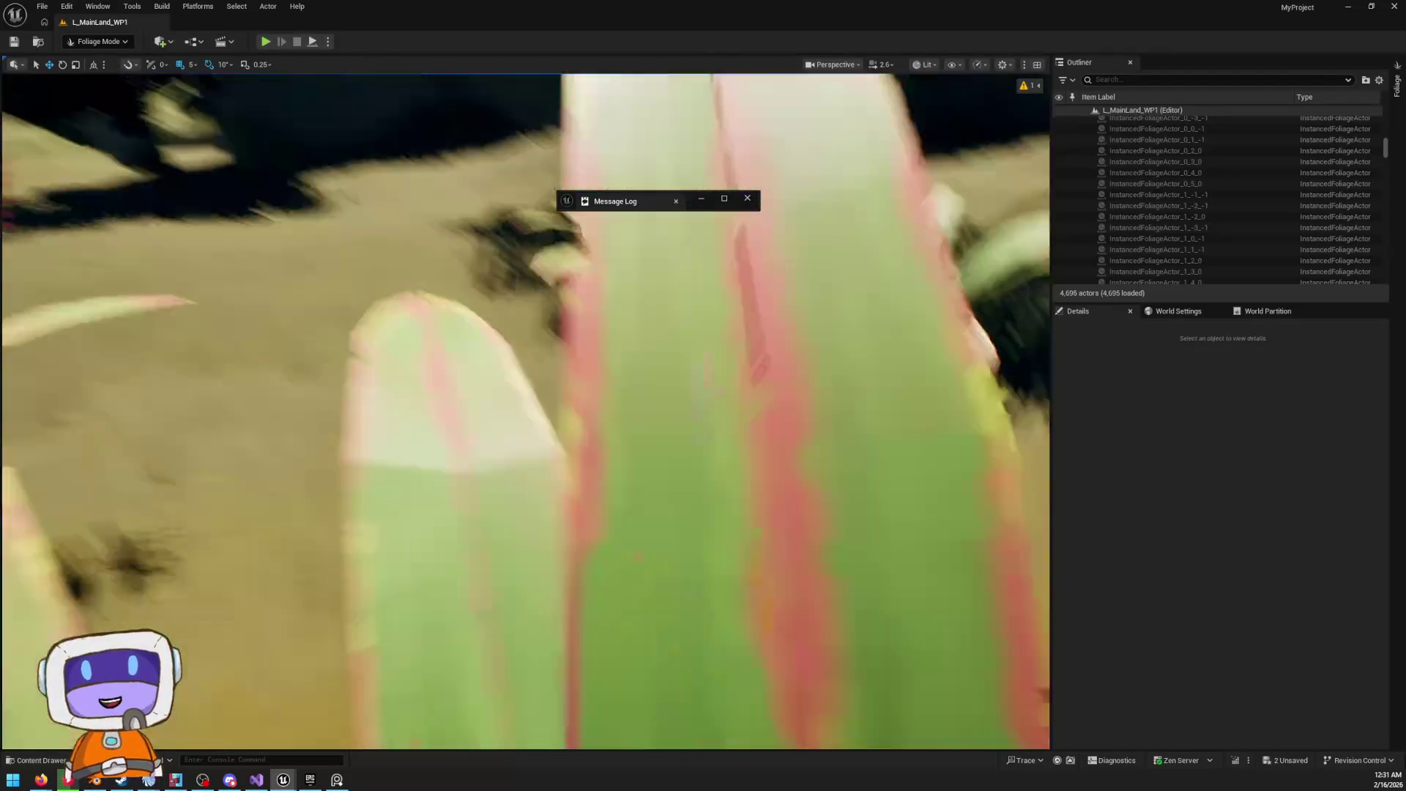
scroll(524, 410, down, 3)
key(w)
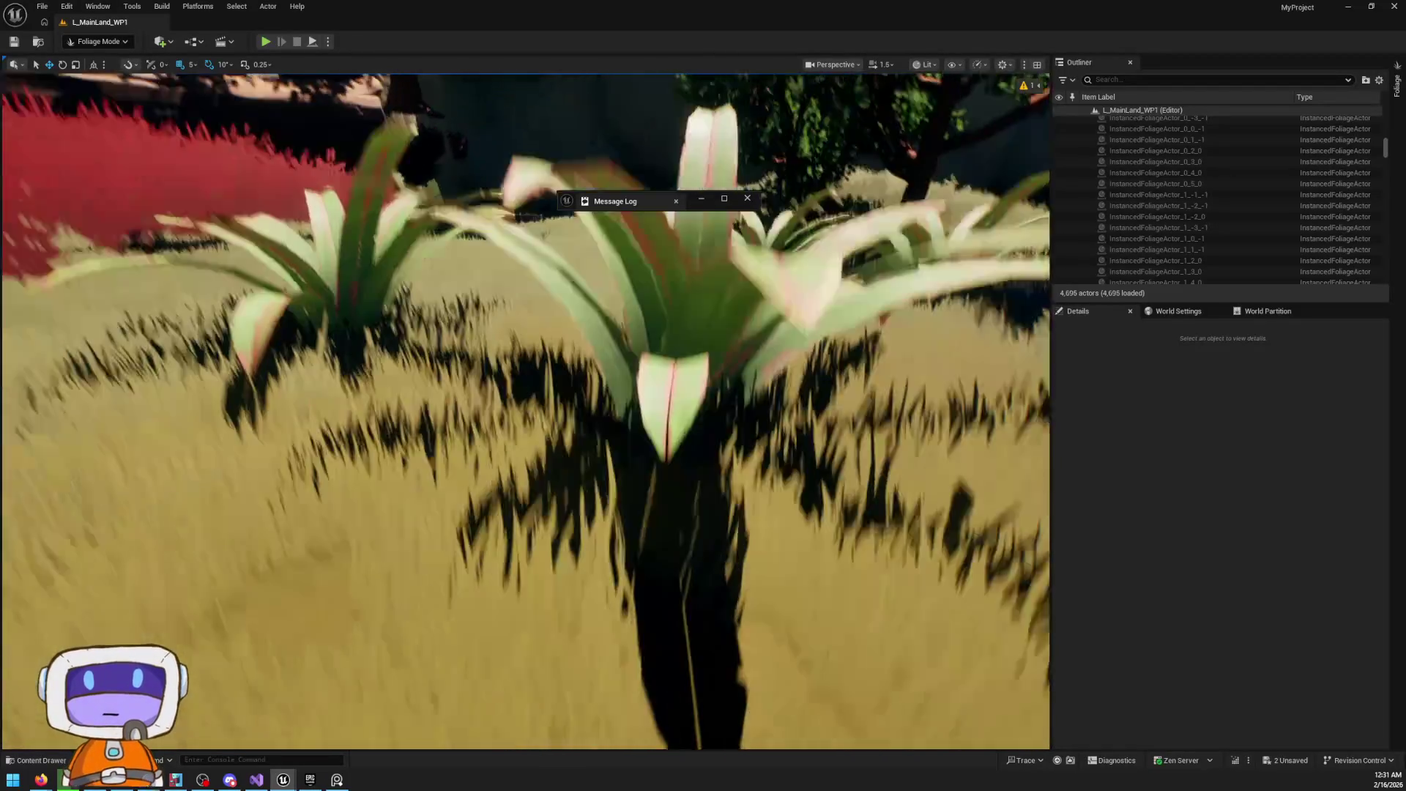
key(s)
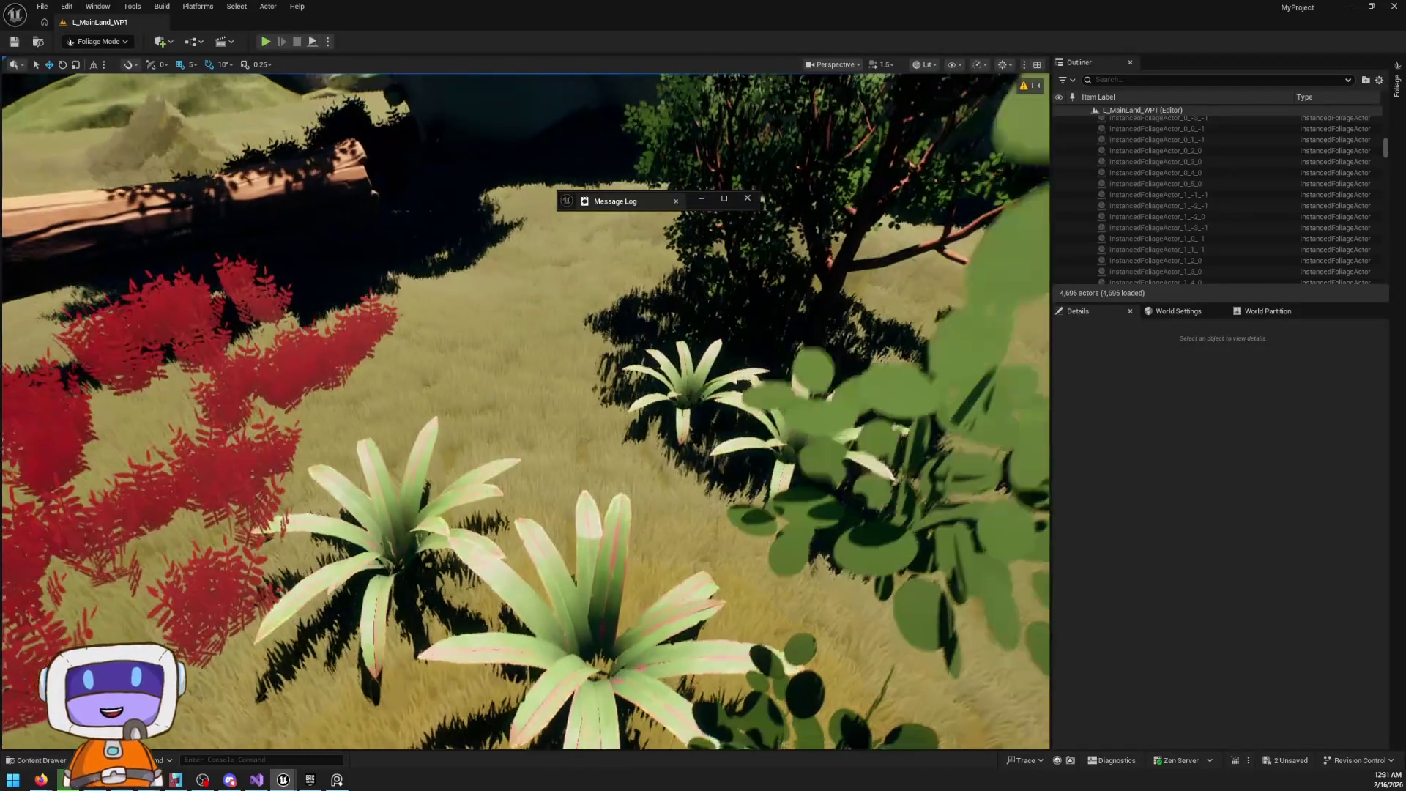
key(a)
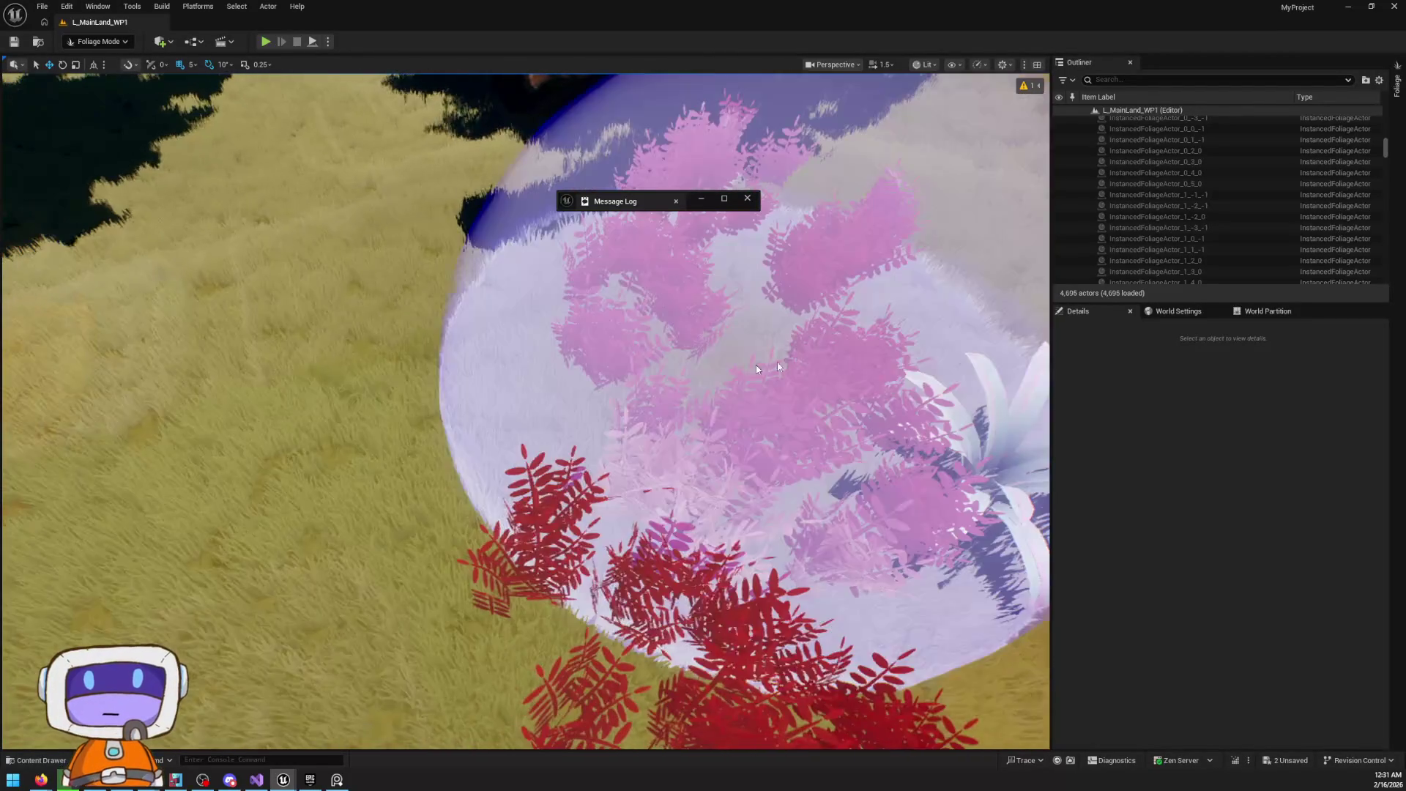
click(1396, 84)
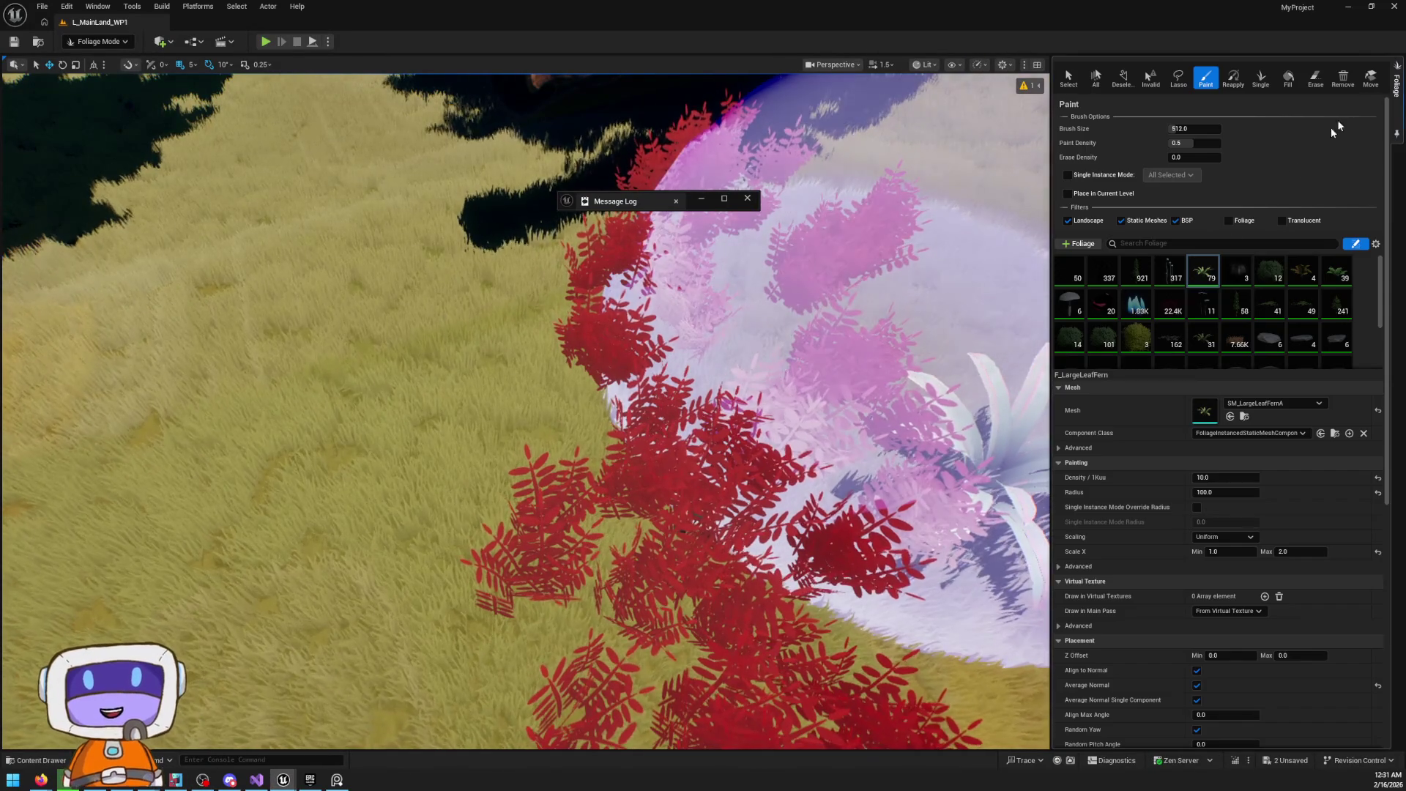
scroll(1183, 370, down, 2)
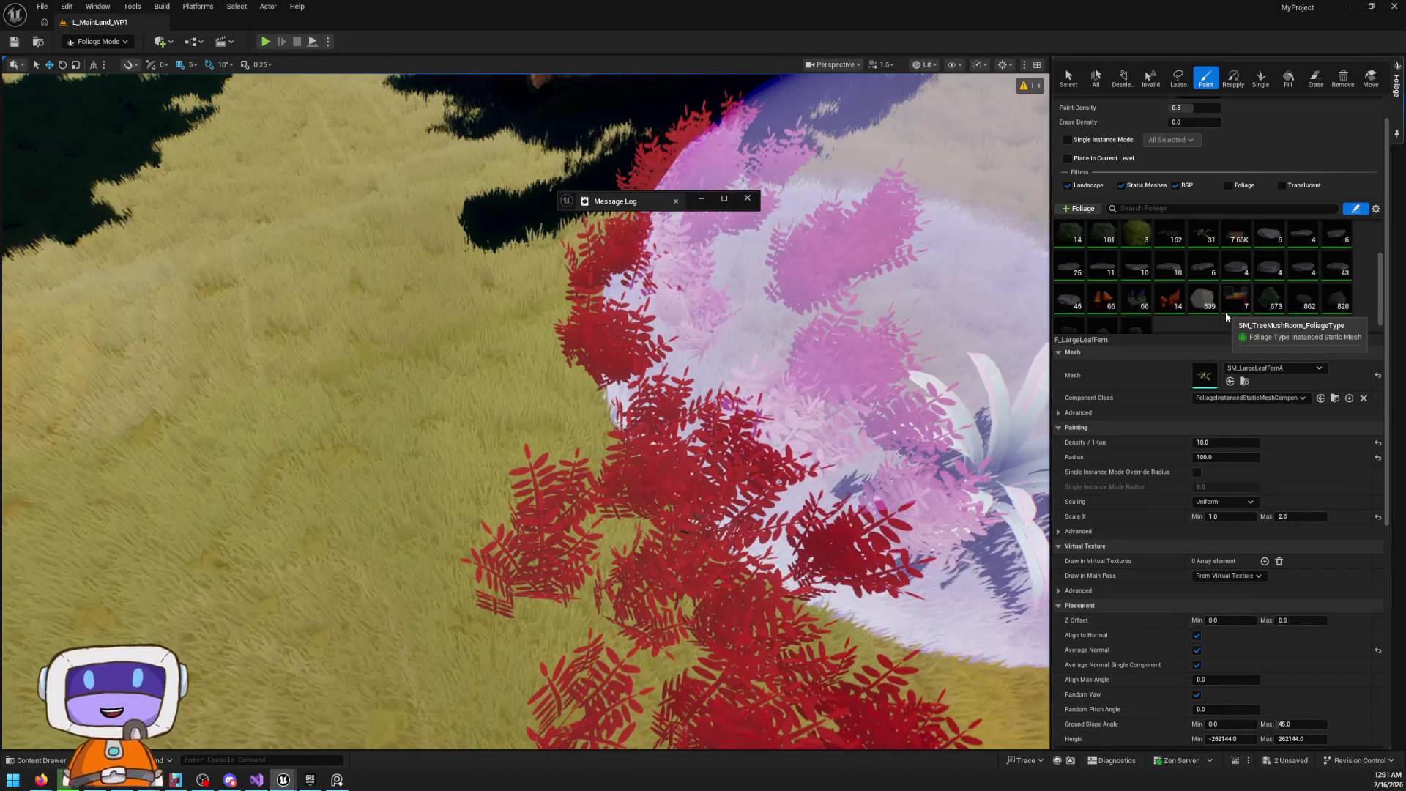
click(1233, 293)
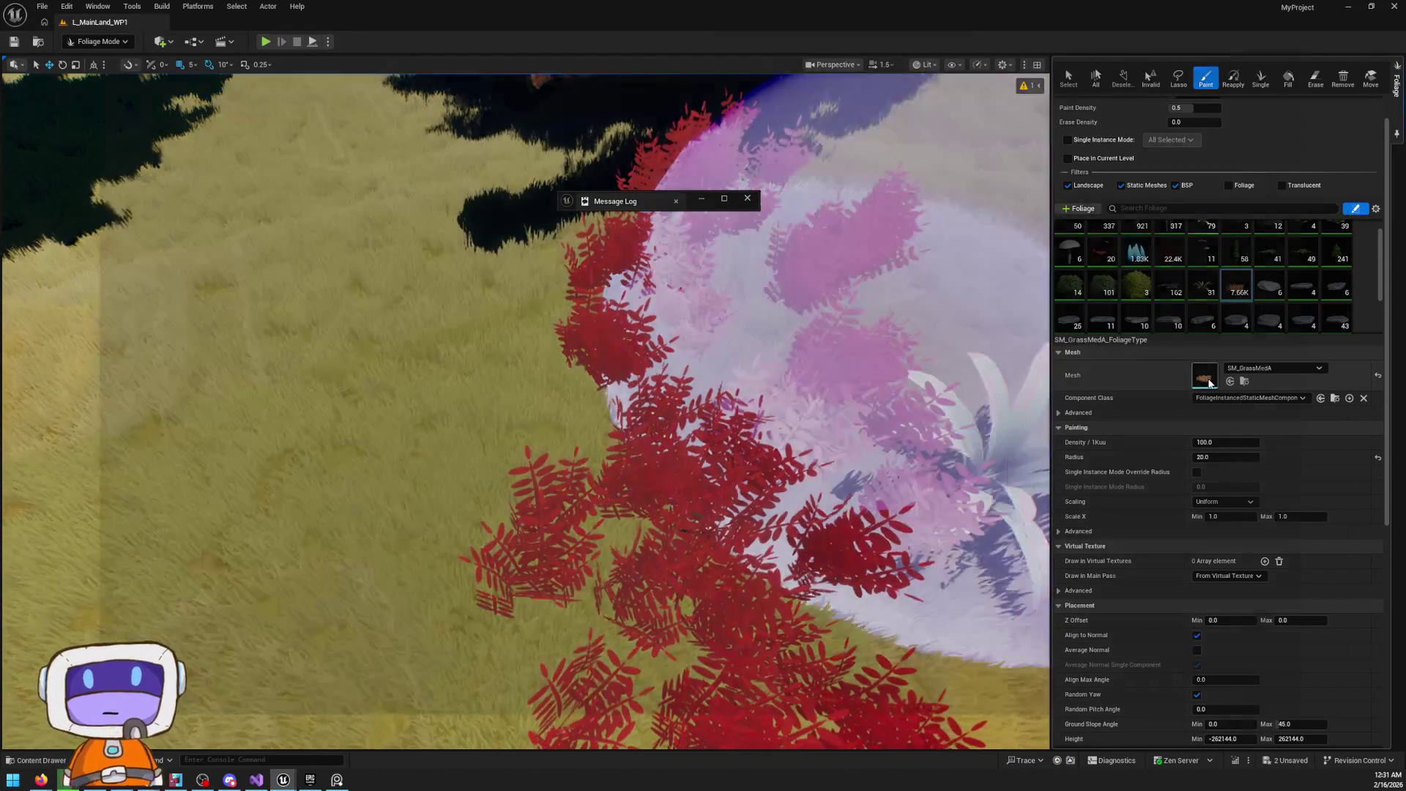
double_click(1207, 378)
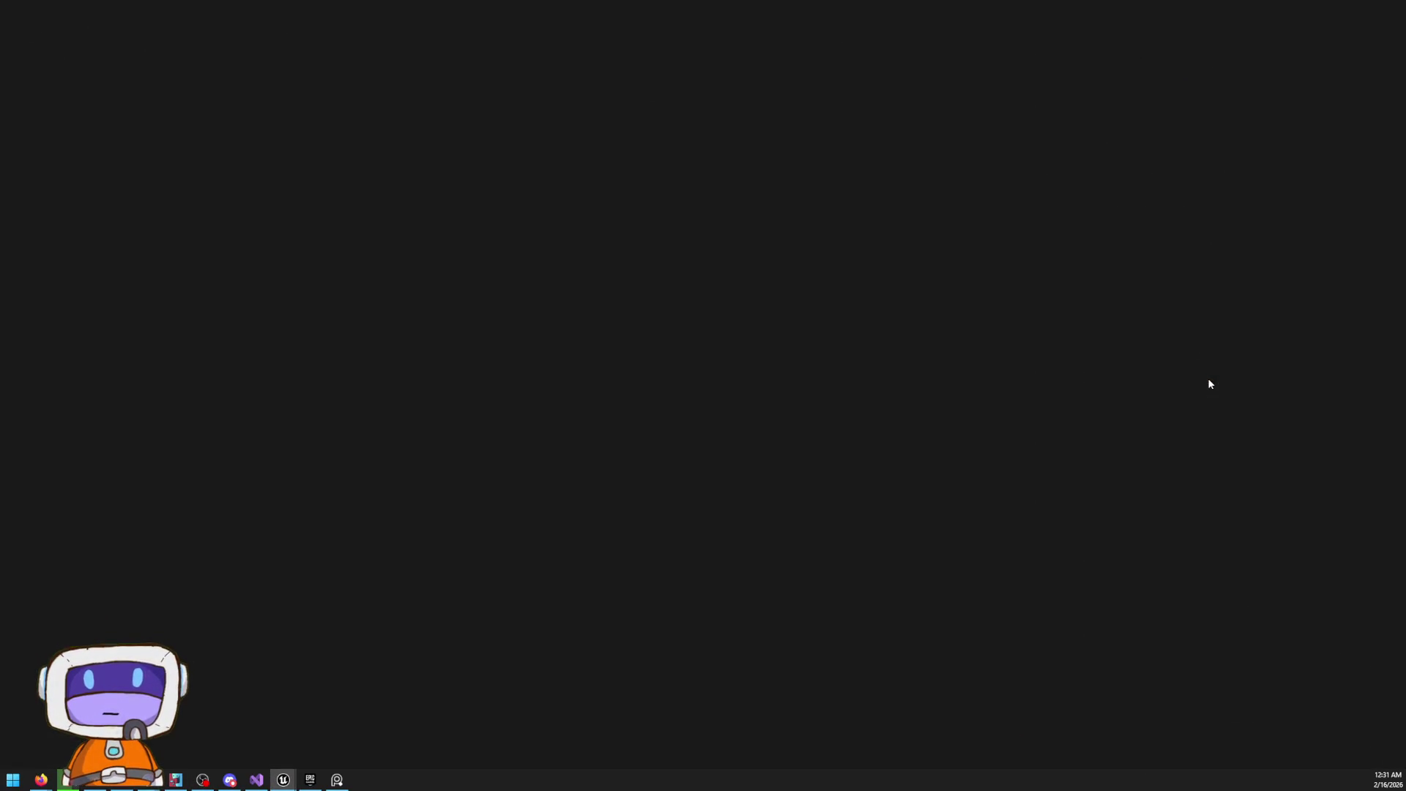
click(1390, 7)
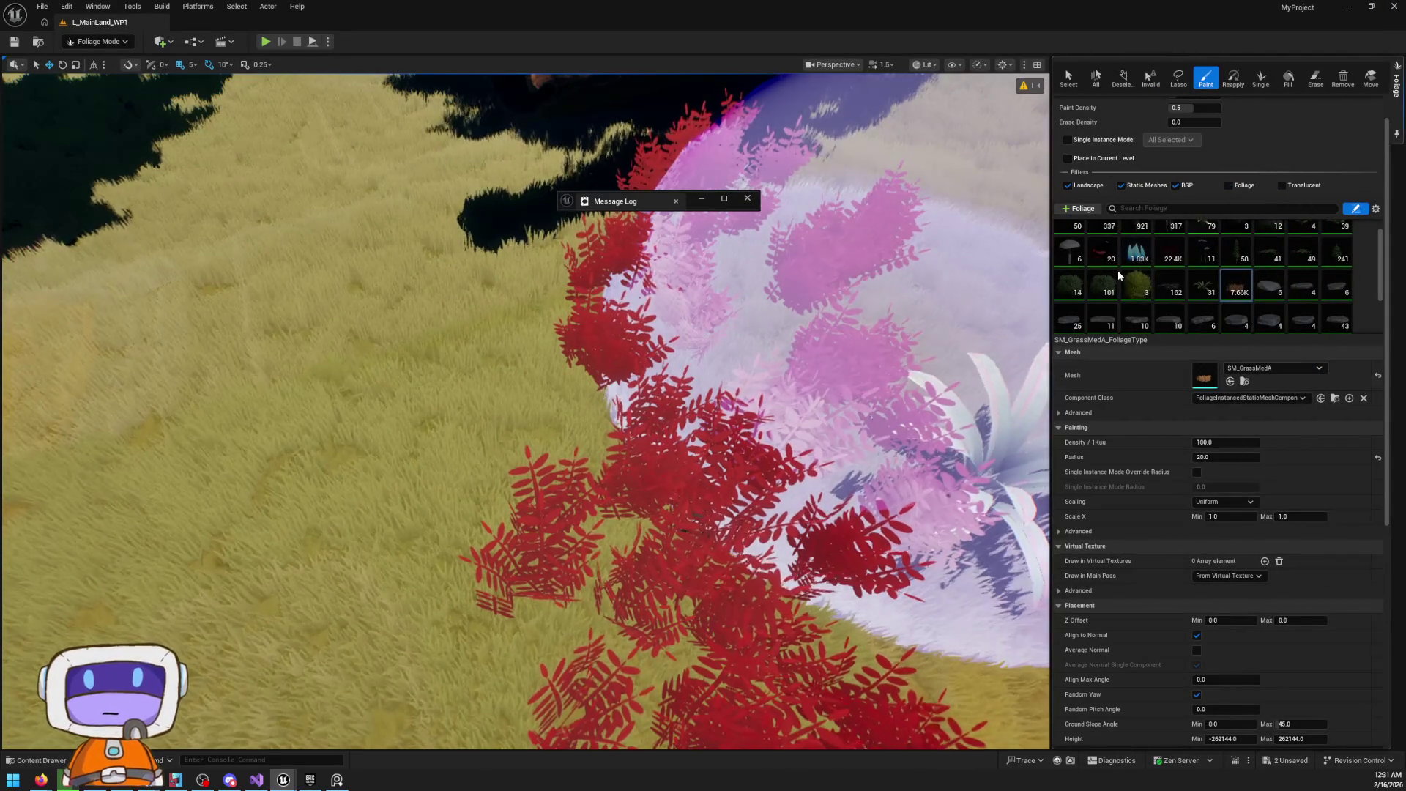
click(1172, 253)
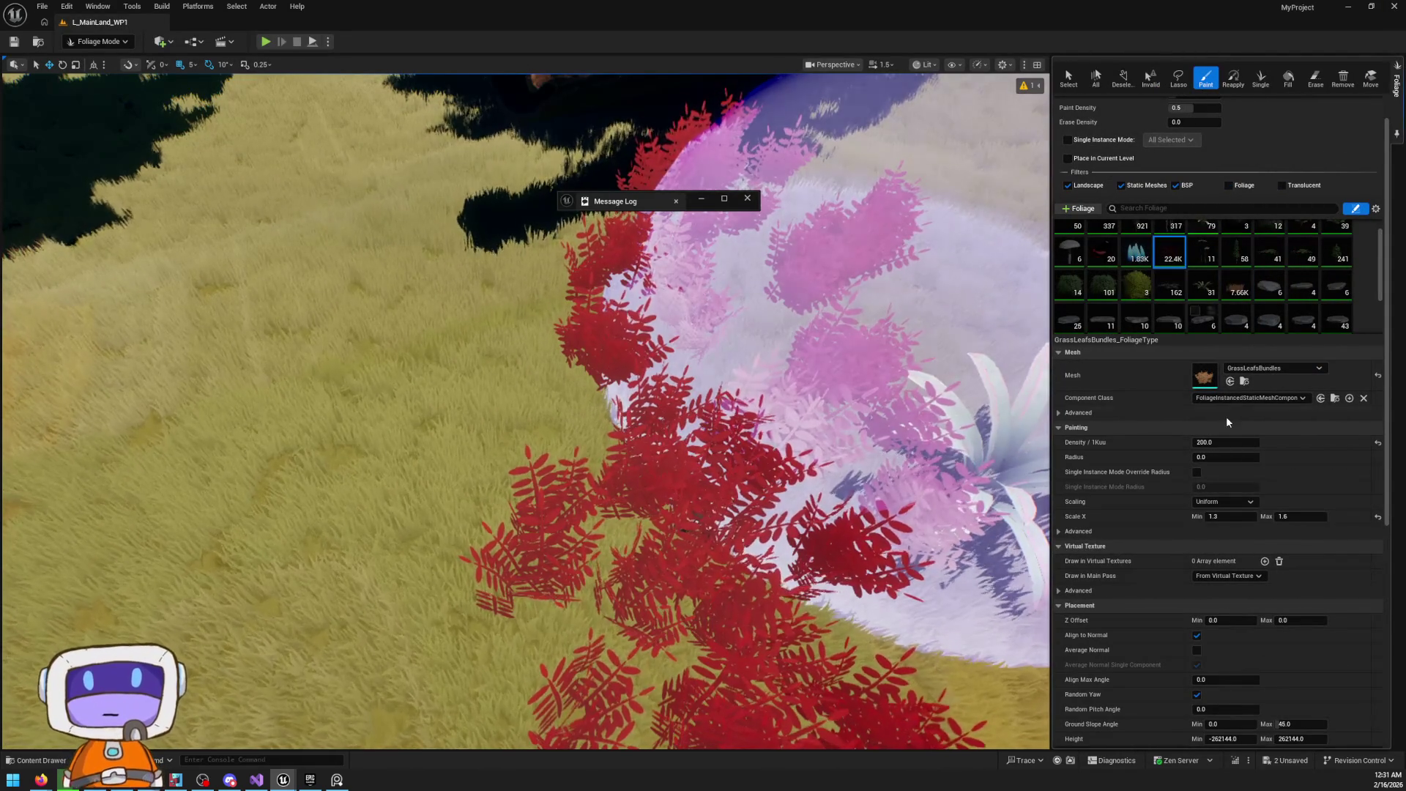
click(1244, 380)
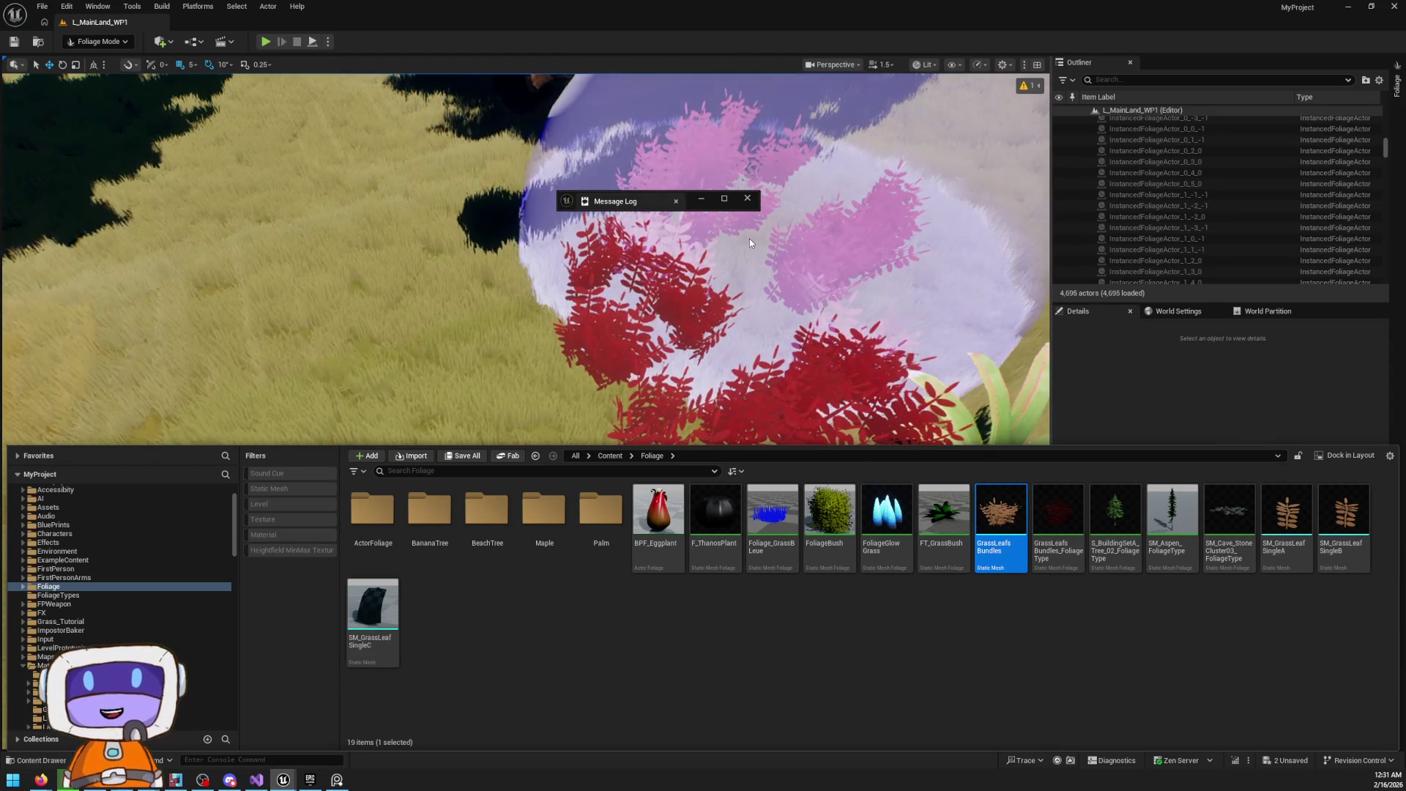
right_click(749, 242)
scroll(749, 241, up, 3)
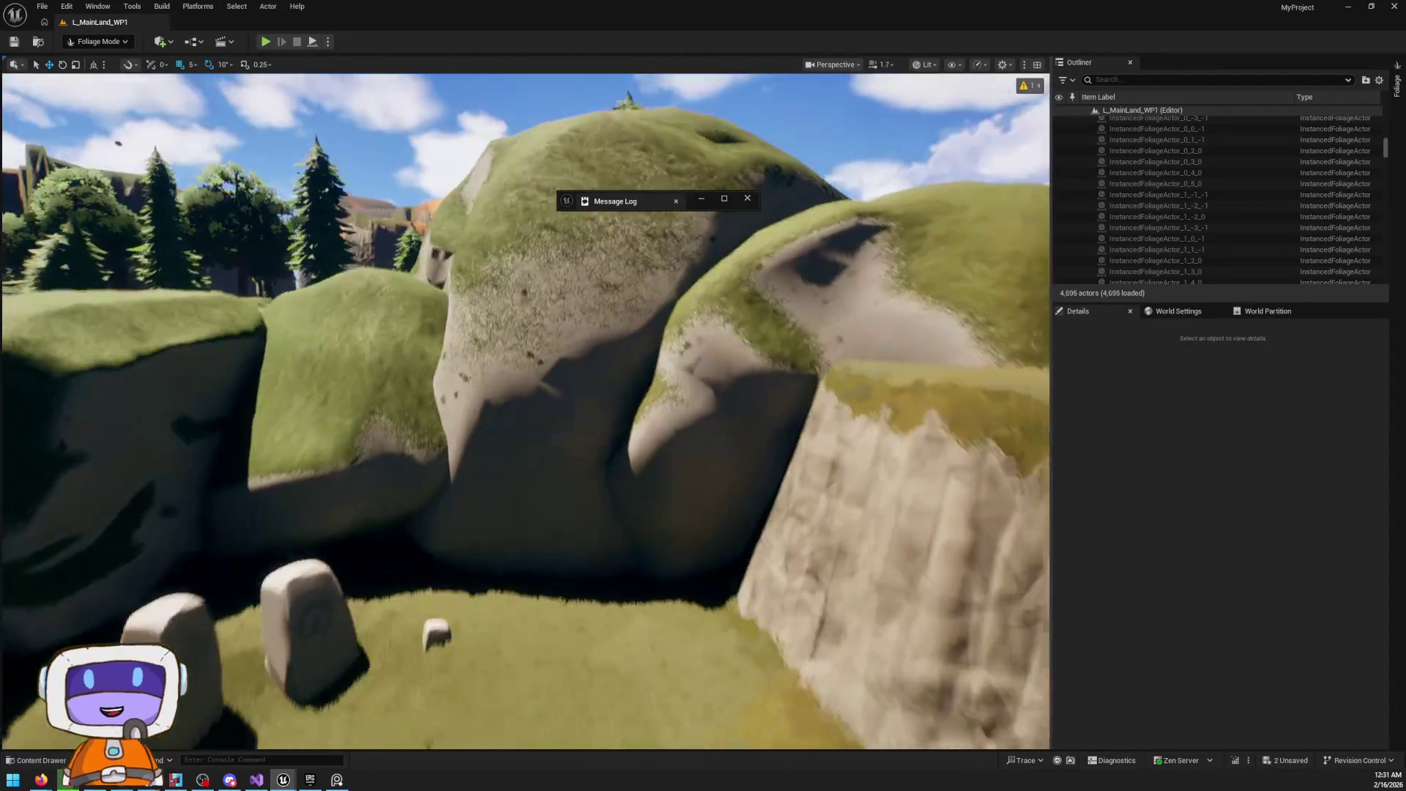
key(w)
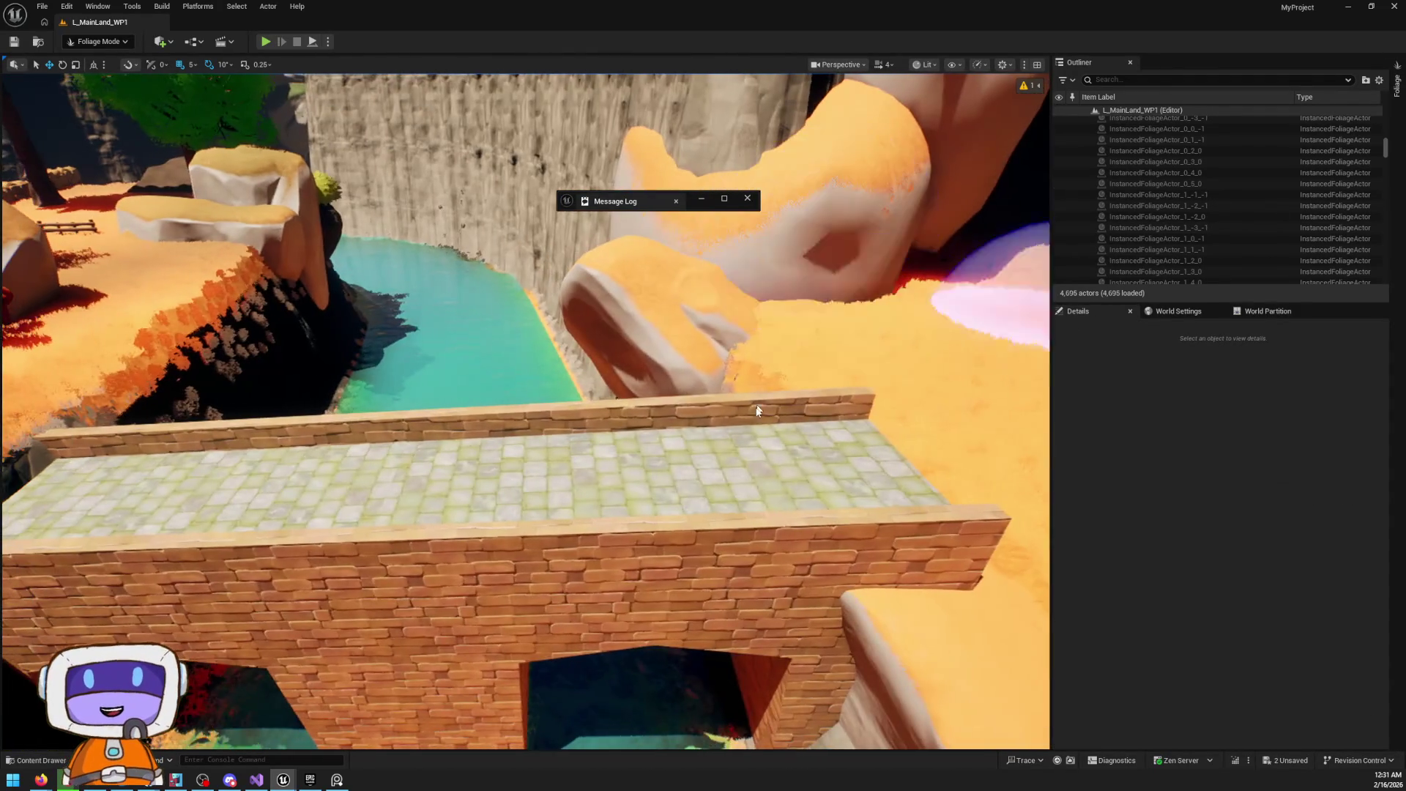
key(s)
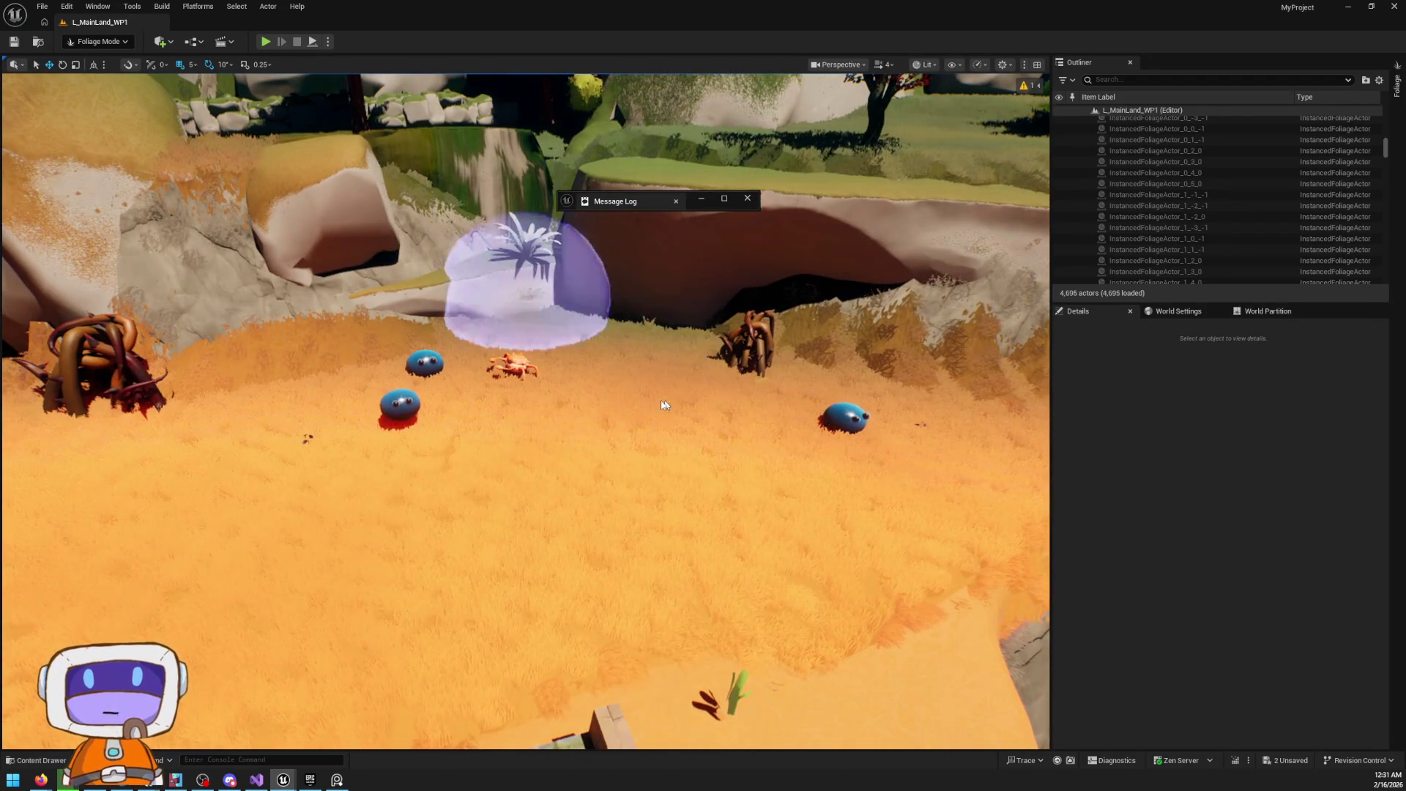
key(w)
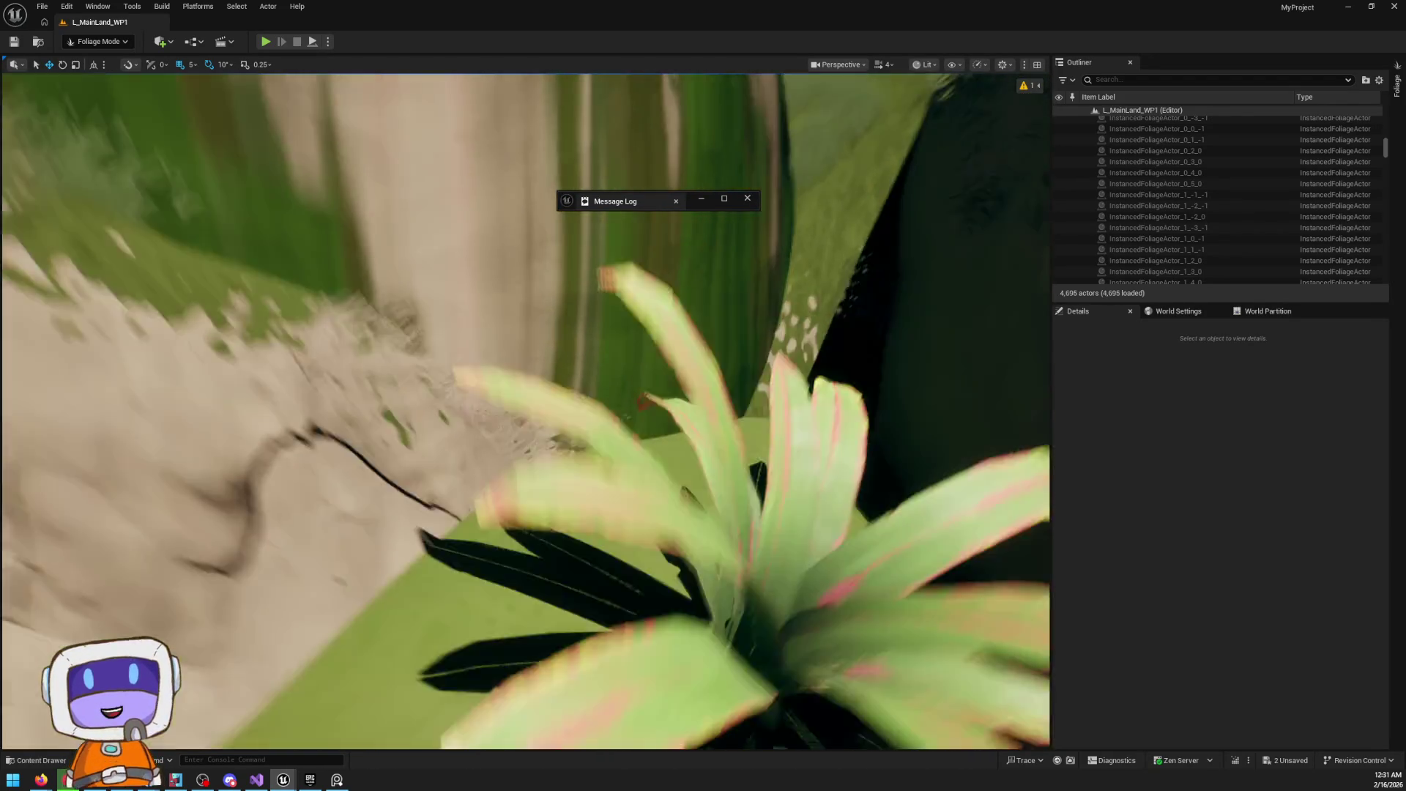
key(s)
key(w)
scroll(526, 410, down, 2)
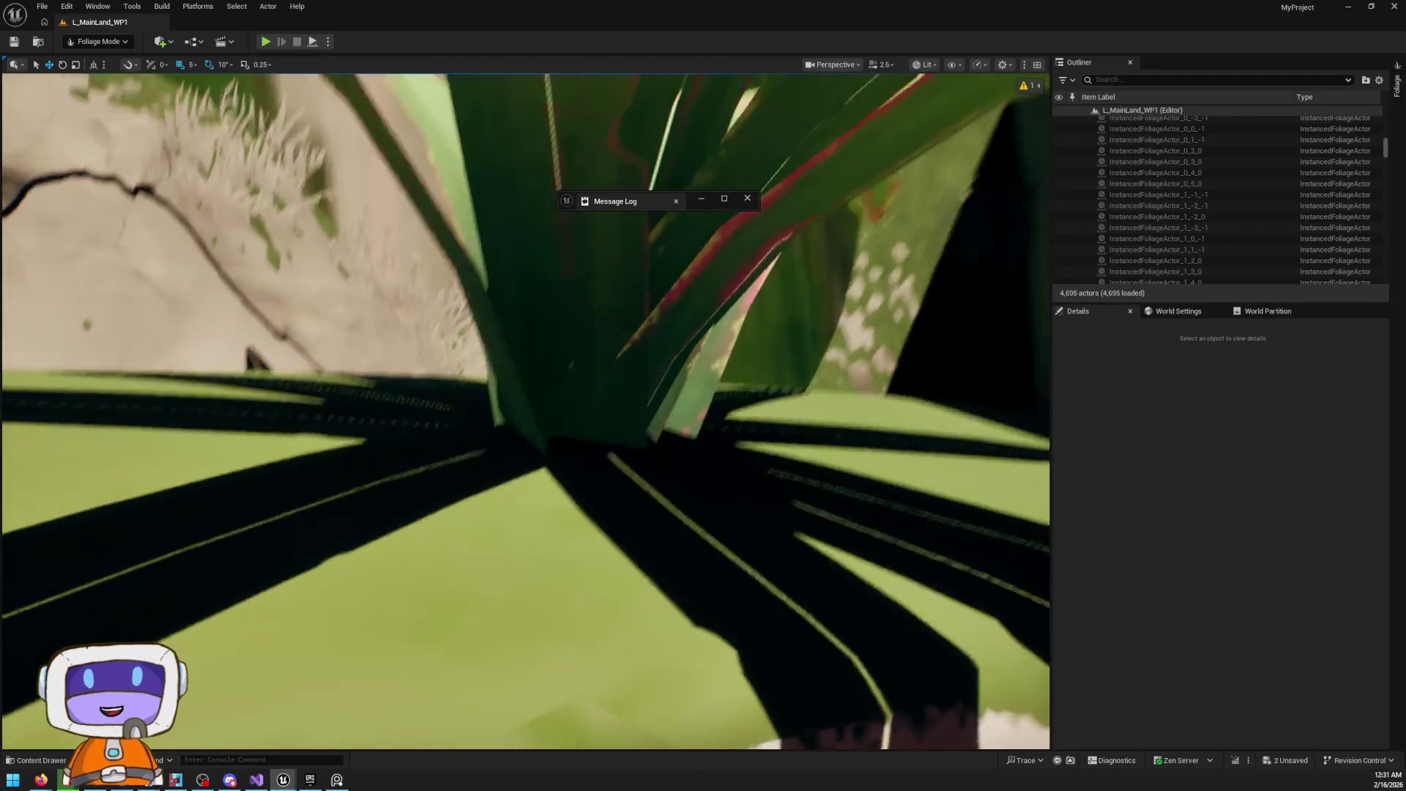
key(s)
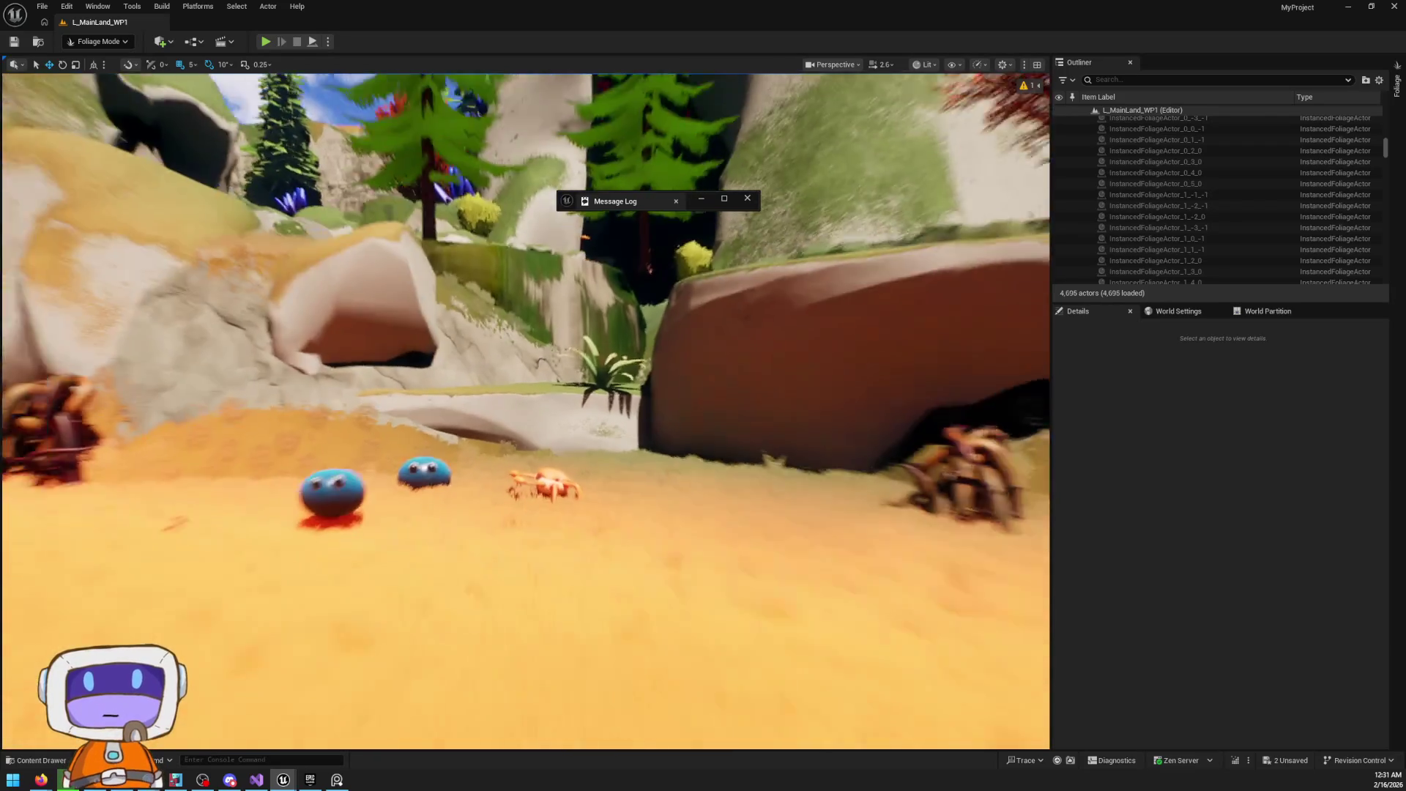
key(w)
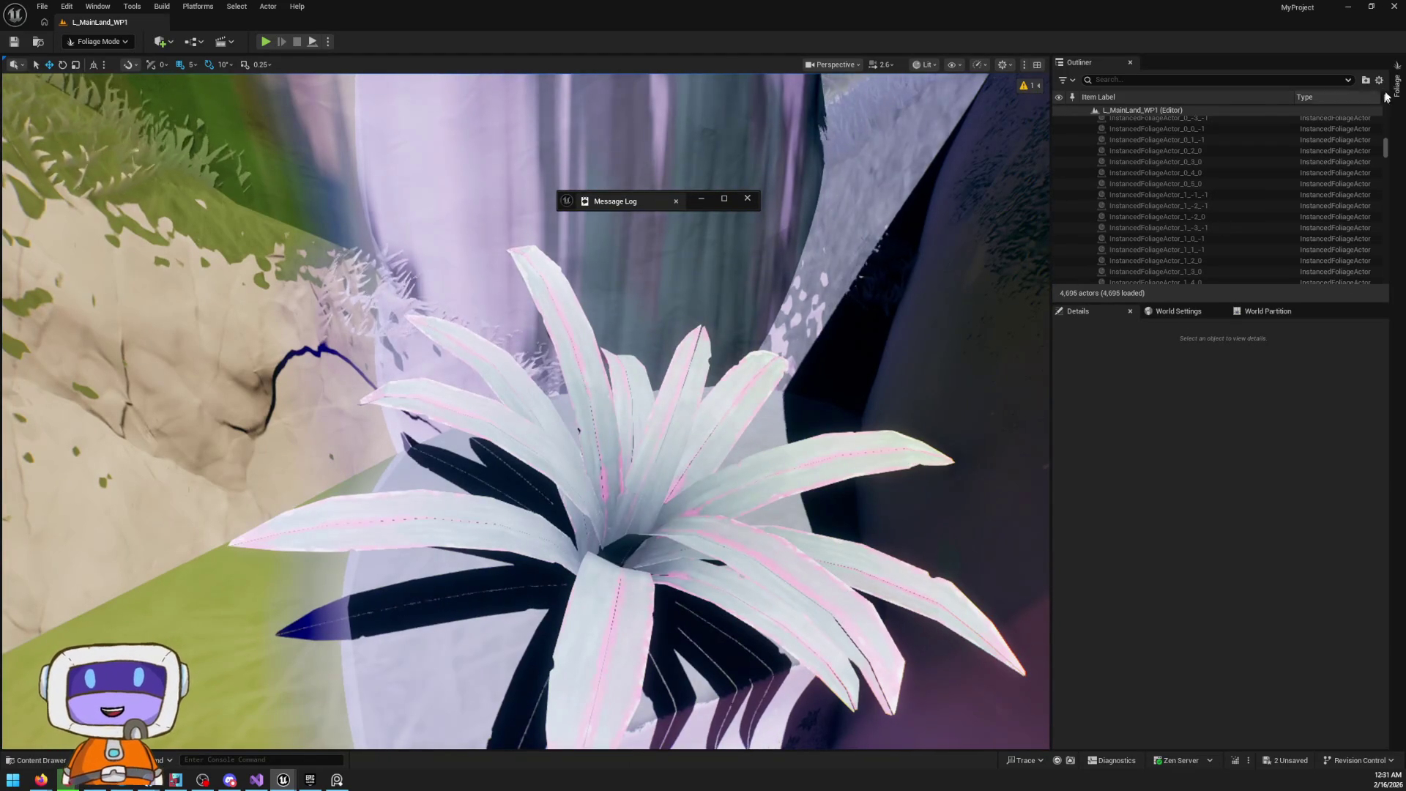
Select the F_LargeLeafFern foliage type and uncheck Cast Dynamic Shadow in its Instance Settings
click(1395, 88)
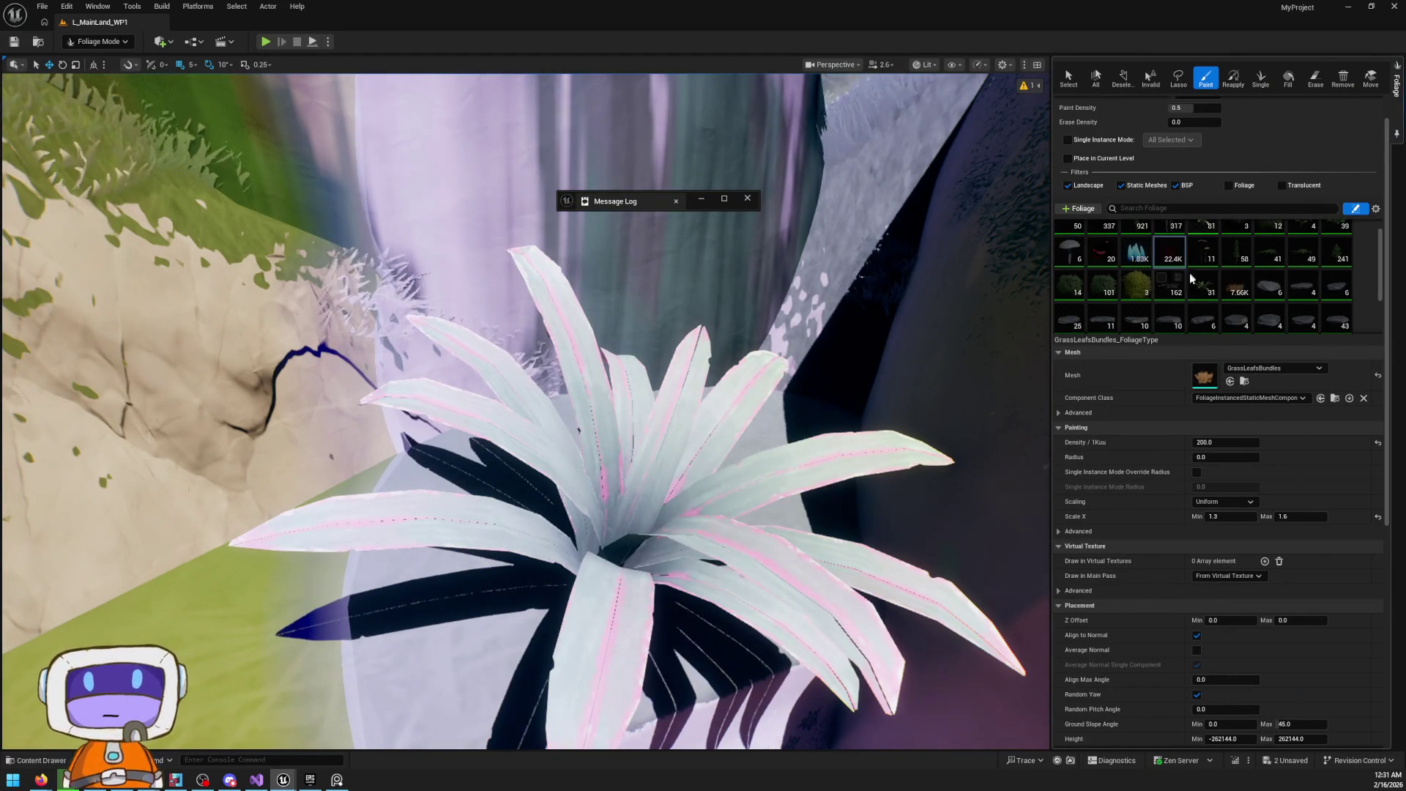
scroll(1279, 281, up, 1)
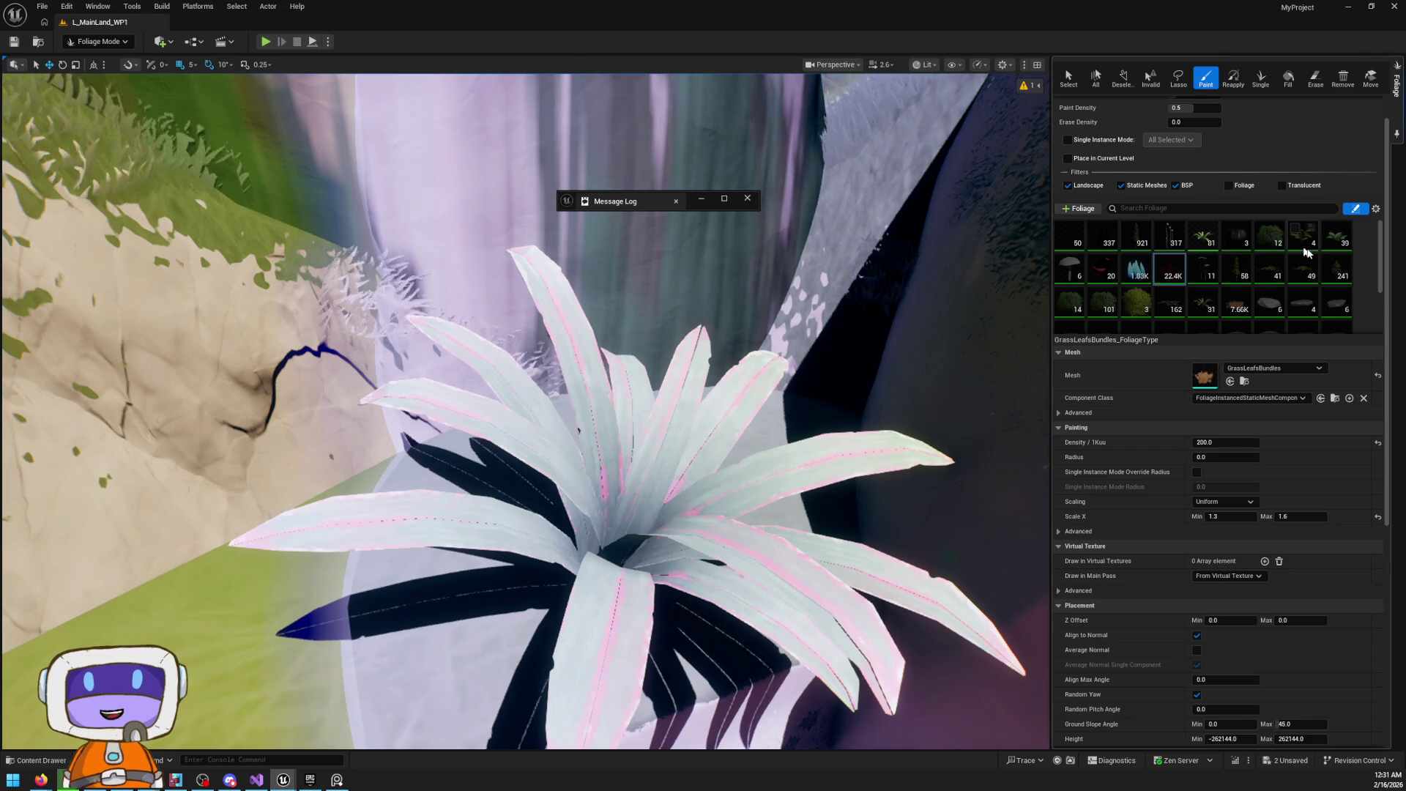
click(1208, 243)
scroll(1183, 433, down, 3)
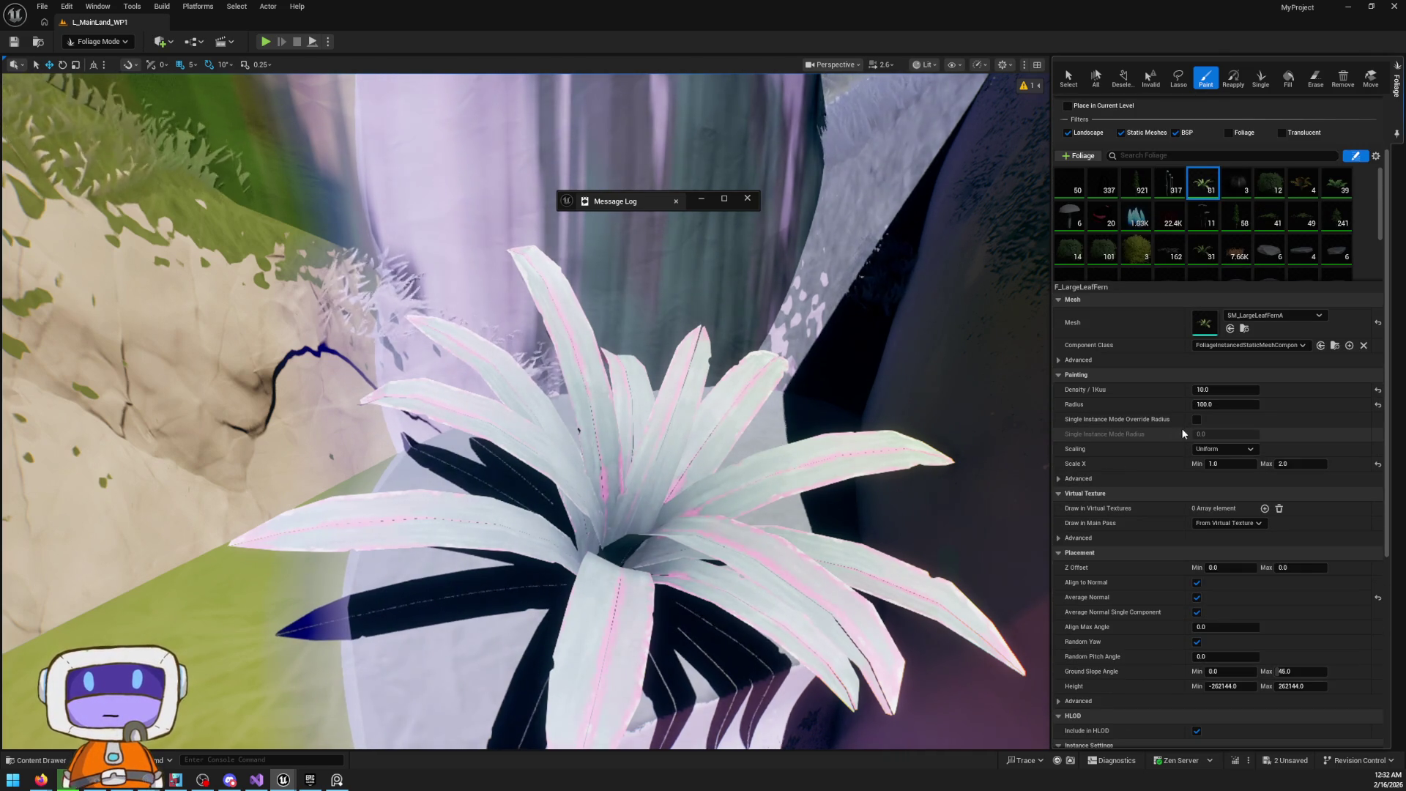
scroll(1192, 446, down, 5)
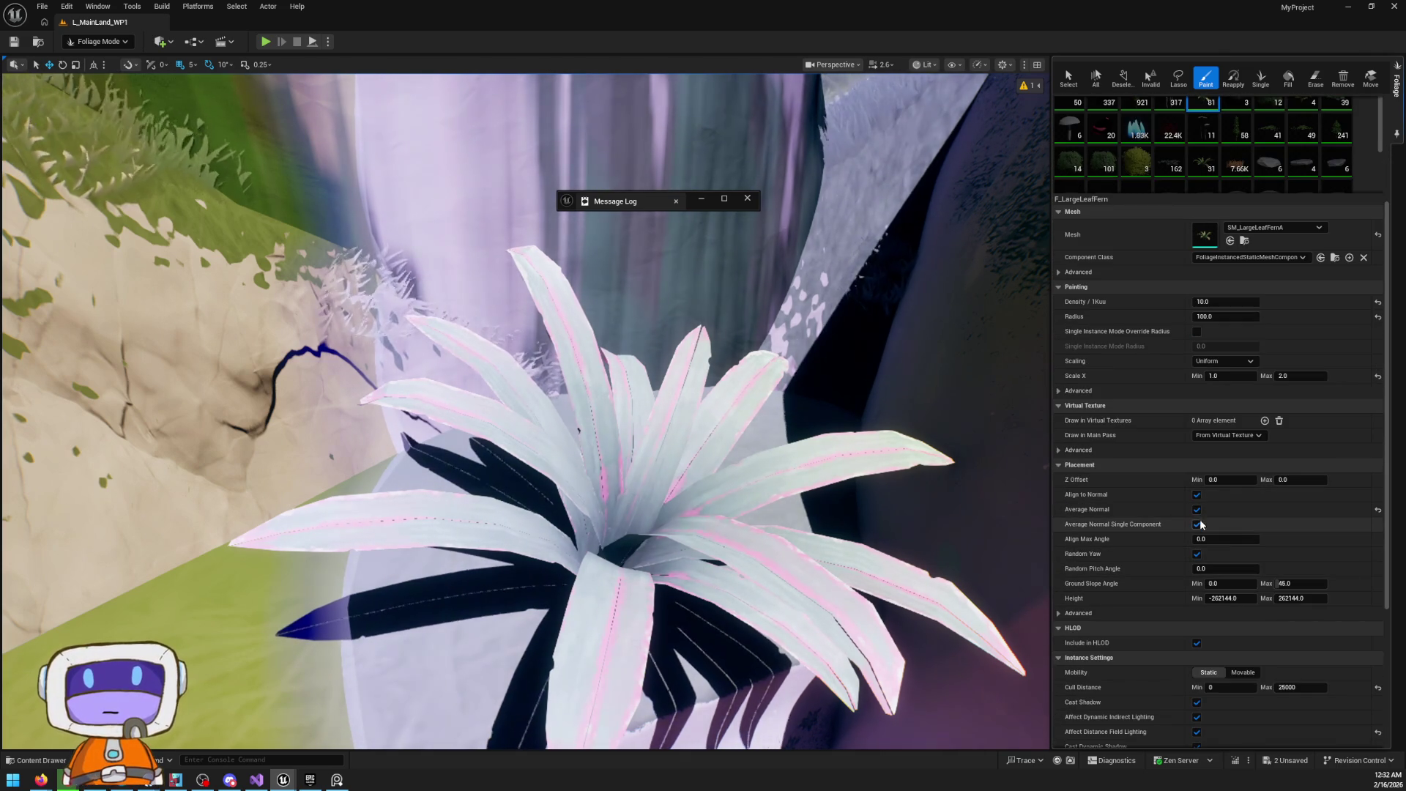
scroll(1200, 533, down, 5)
click(1196, 552)
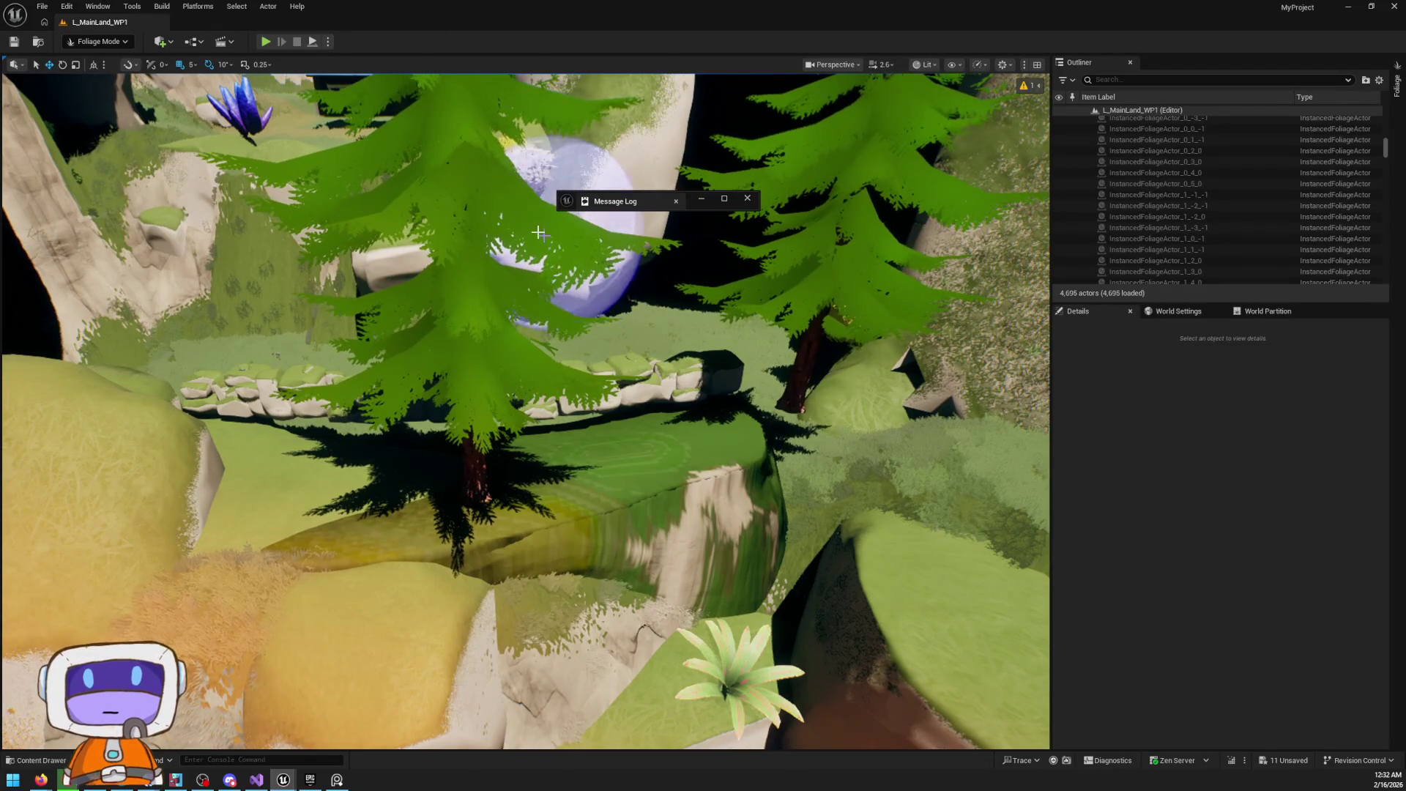
Switch to Landscape Mode and save all 11 unsaved level and foliage changes
key(shift+1)
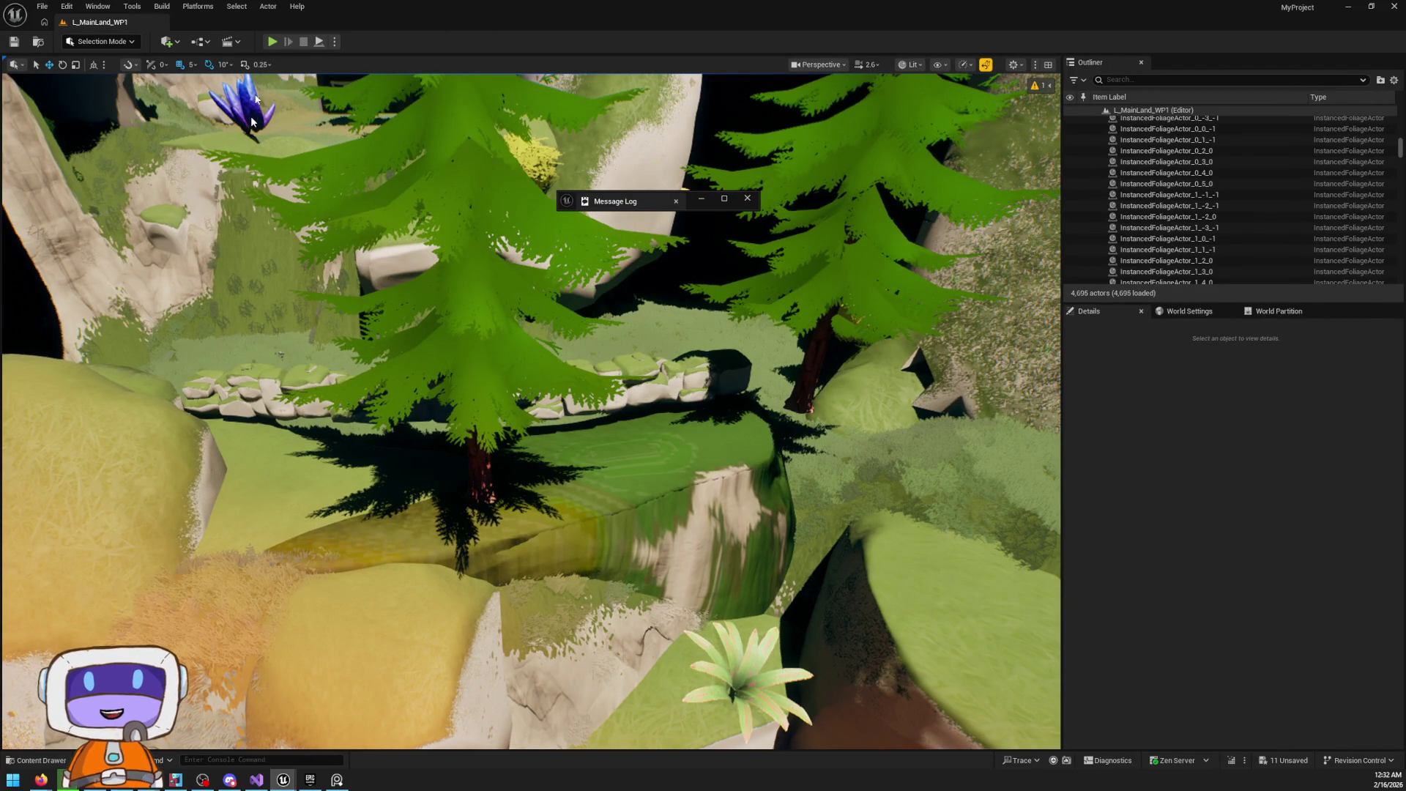
key(shift+2)
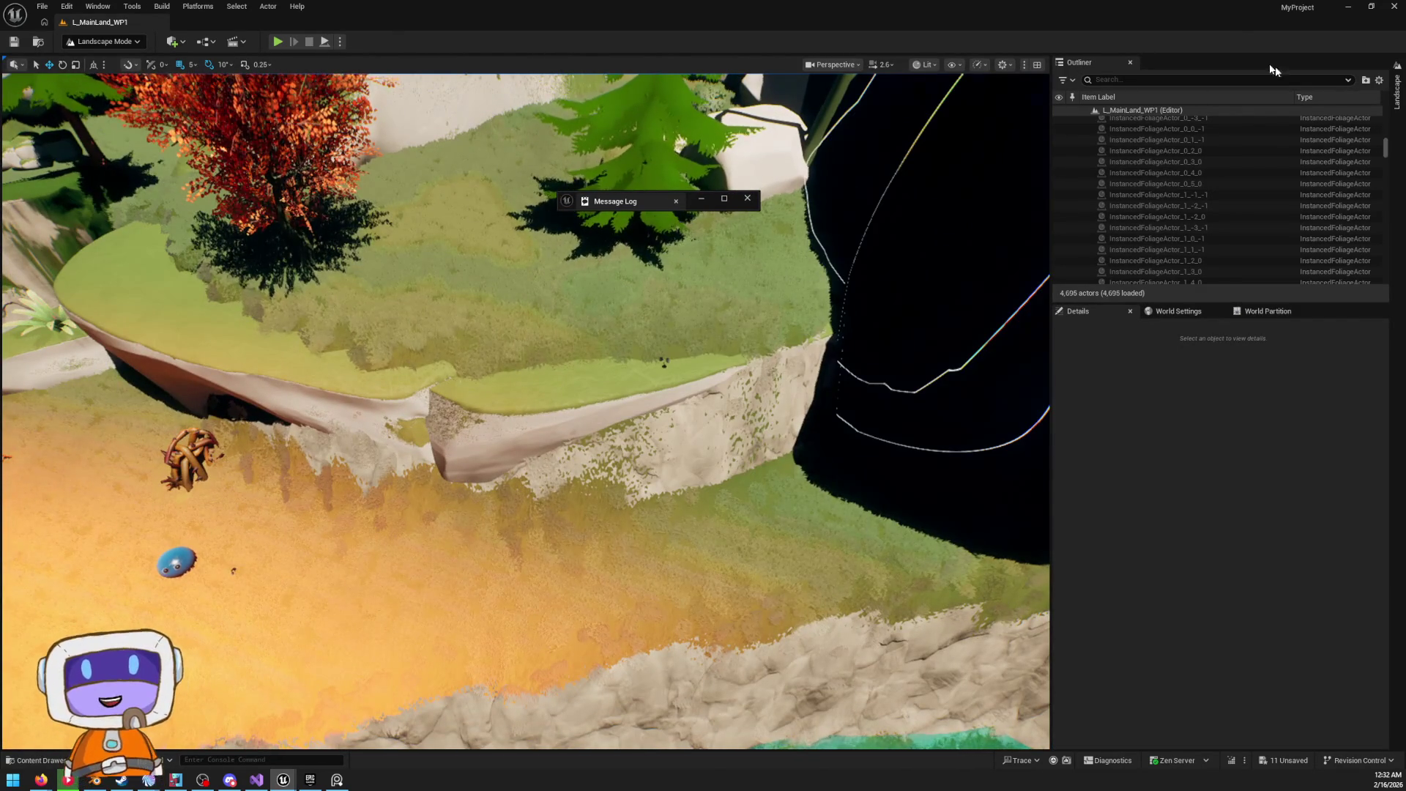
click(1396, 95)
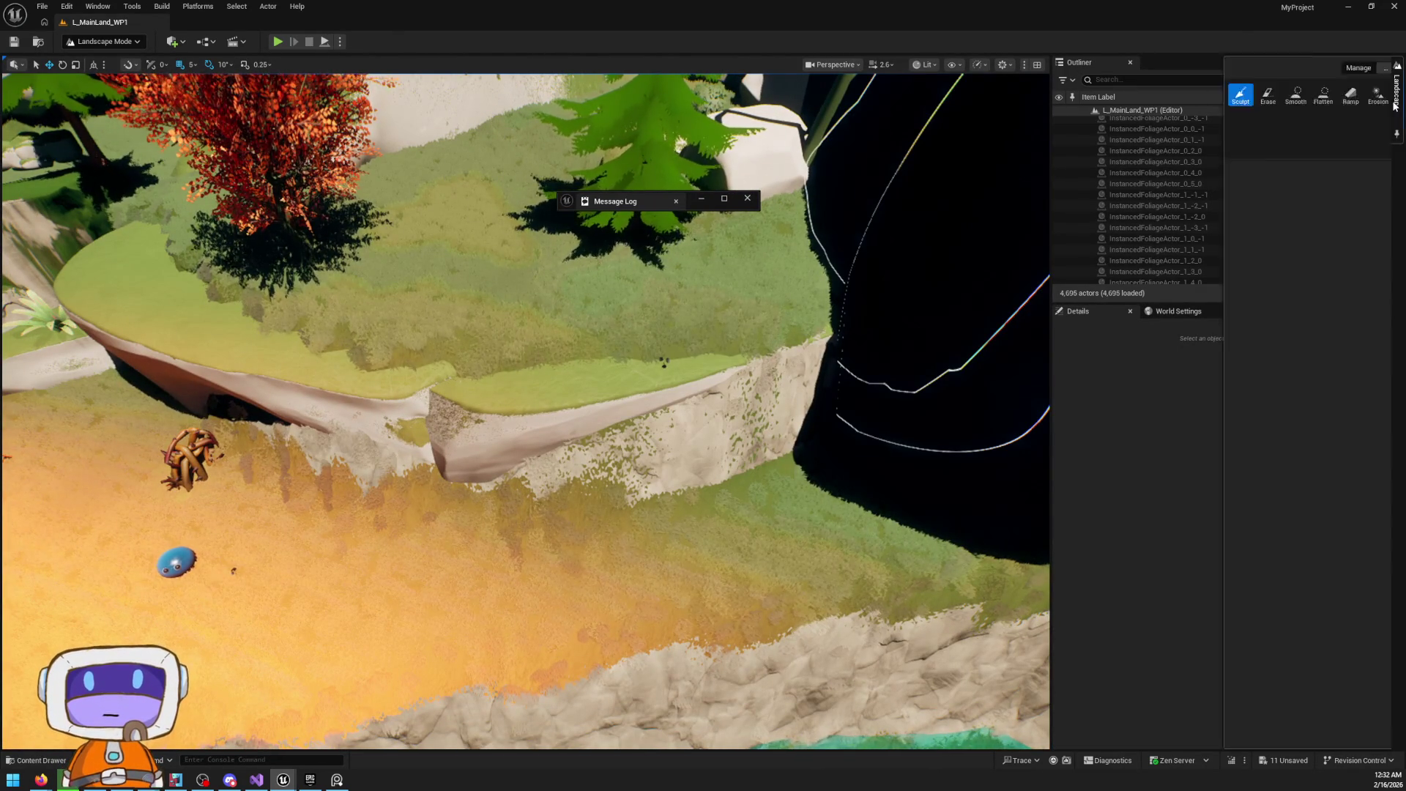
click(1277, 762)
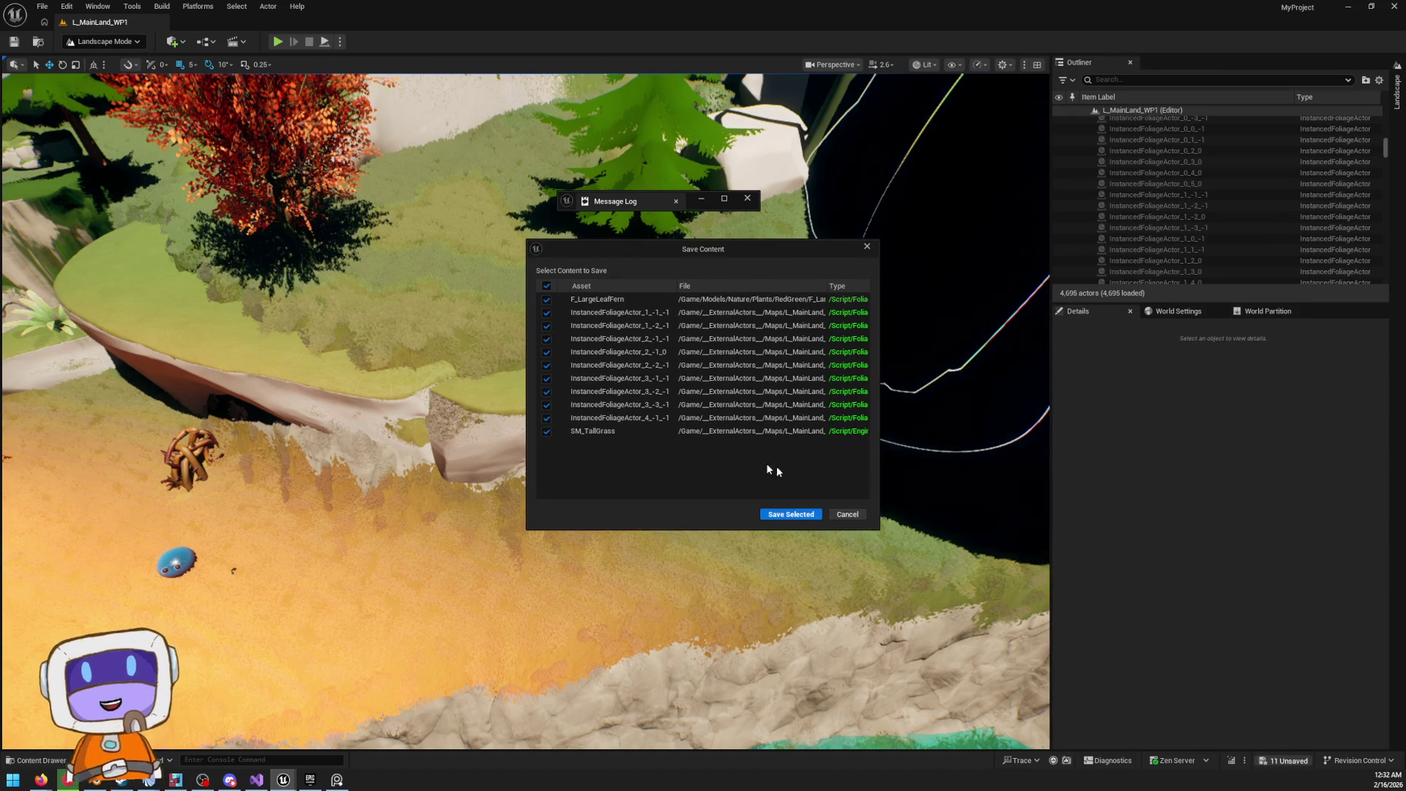
click(792, 515)
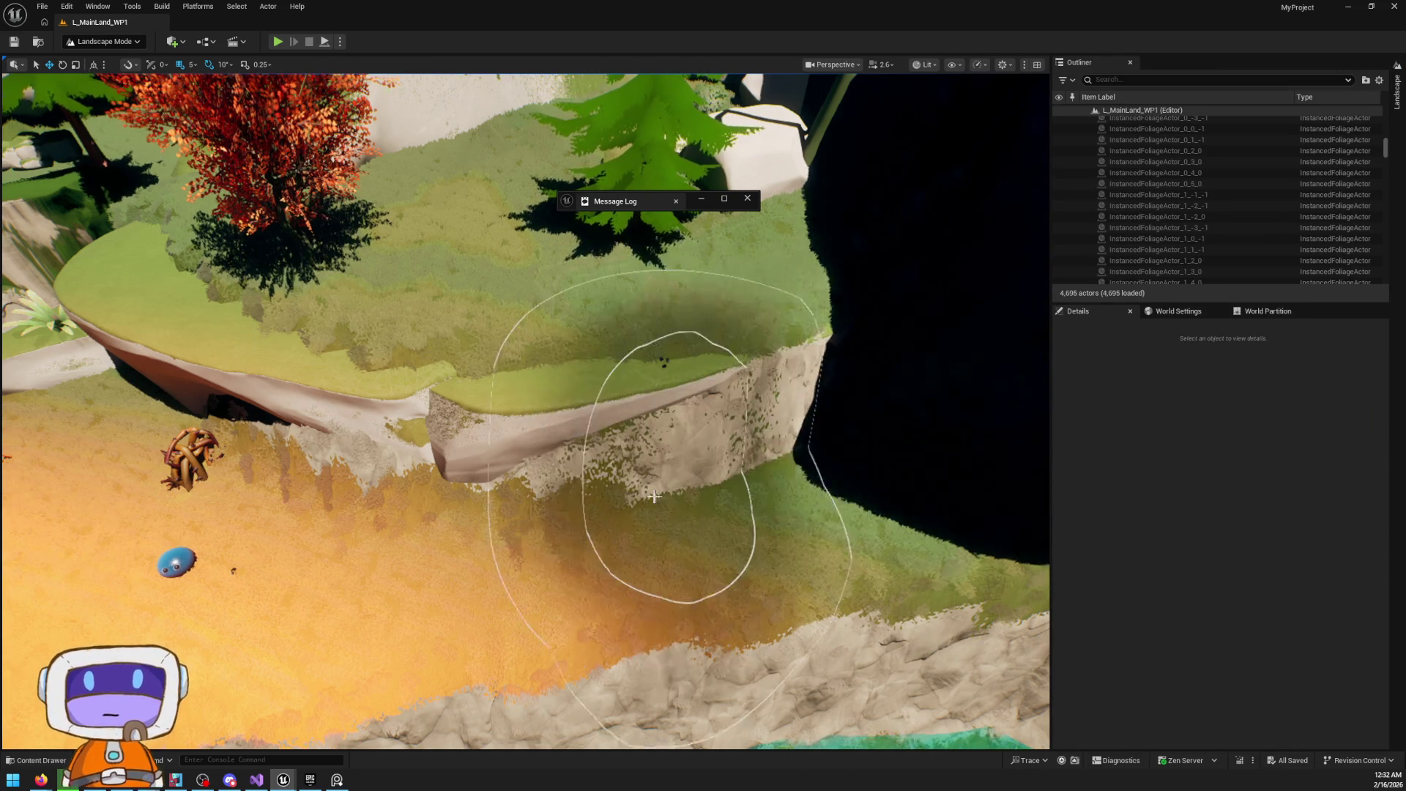
In the Sculpt tools, undo a trial stroke on the beach below the cliff and pick Flatten
scroll(659, 439, up, 3)
scroll(735, 540, down, 5)
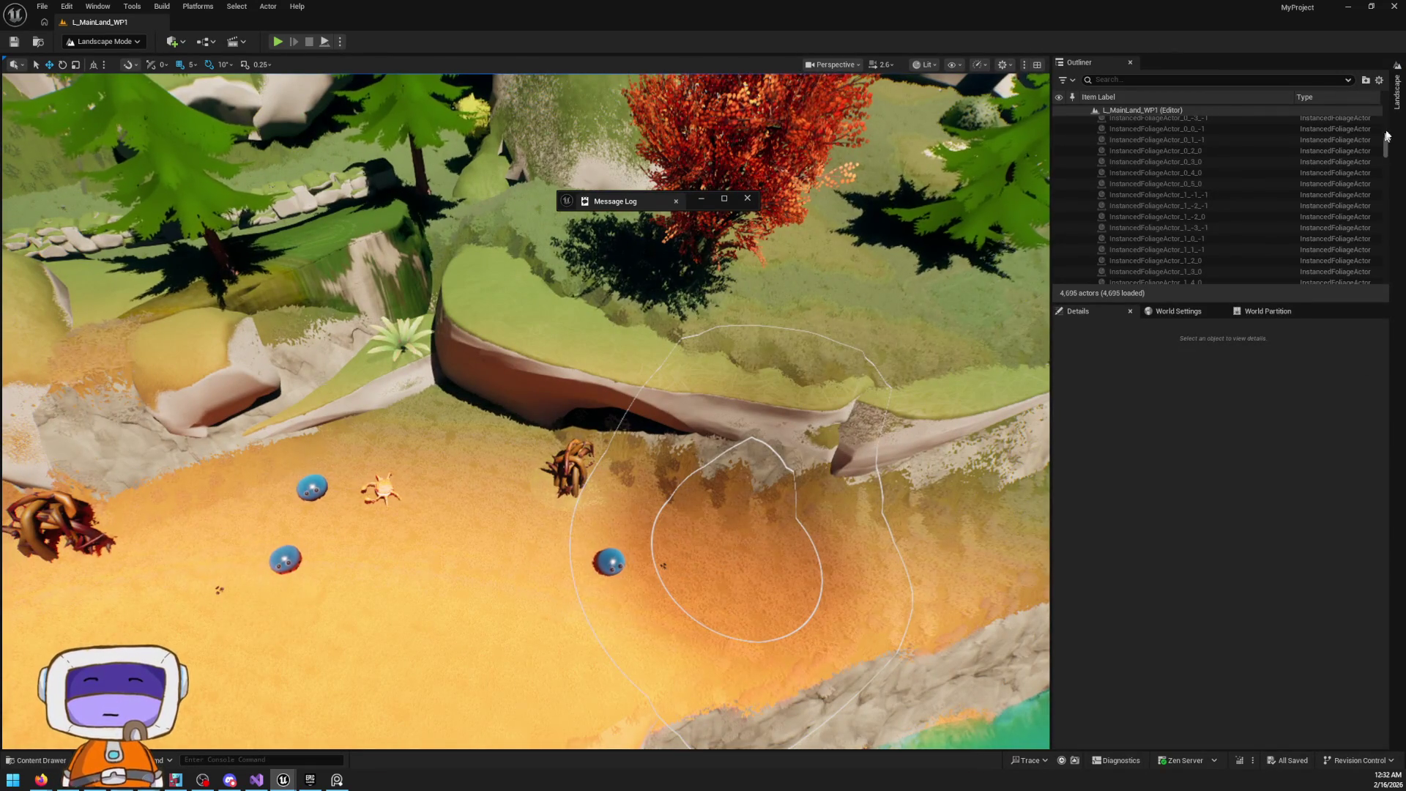
click(1398, 99)
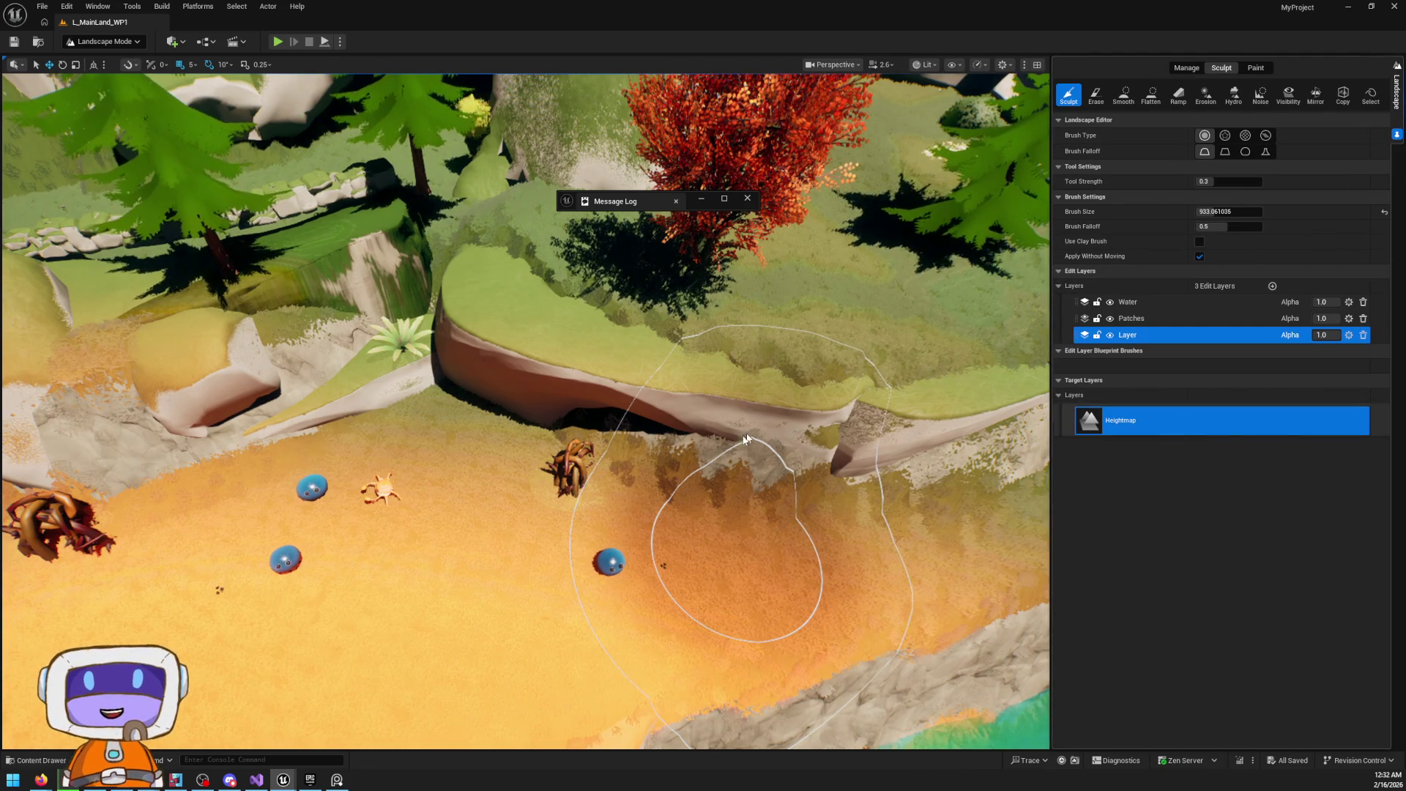
scroll(544, 481, up, 5)
mouse_move(502, 502)
mouse_down()
mouse_move(637, 496)
mouse_move(609, 496)
mouse_up()
key(ctrl+z)
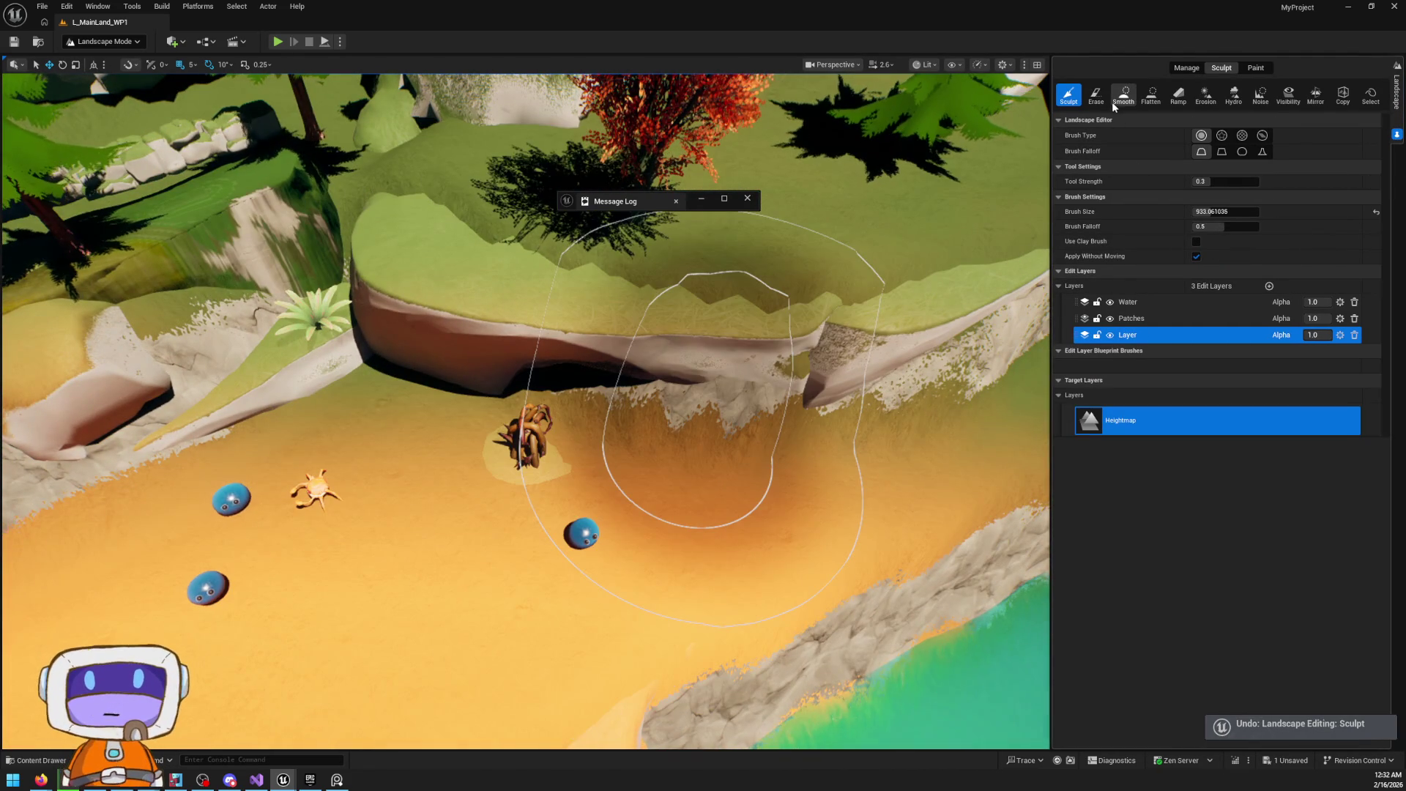
click(1151, 95)
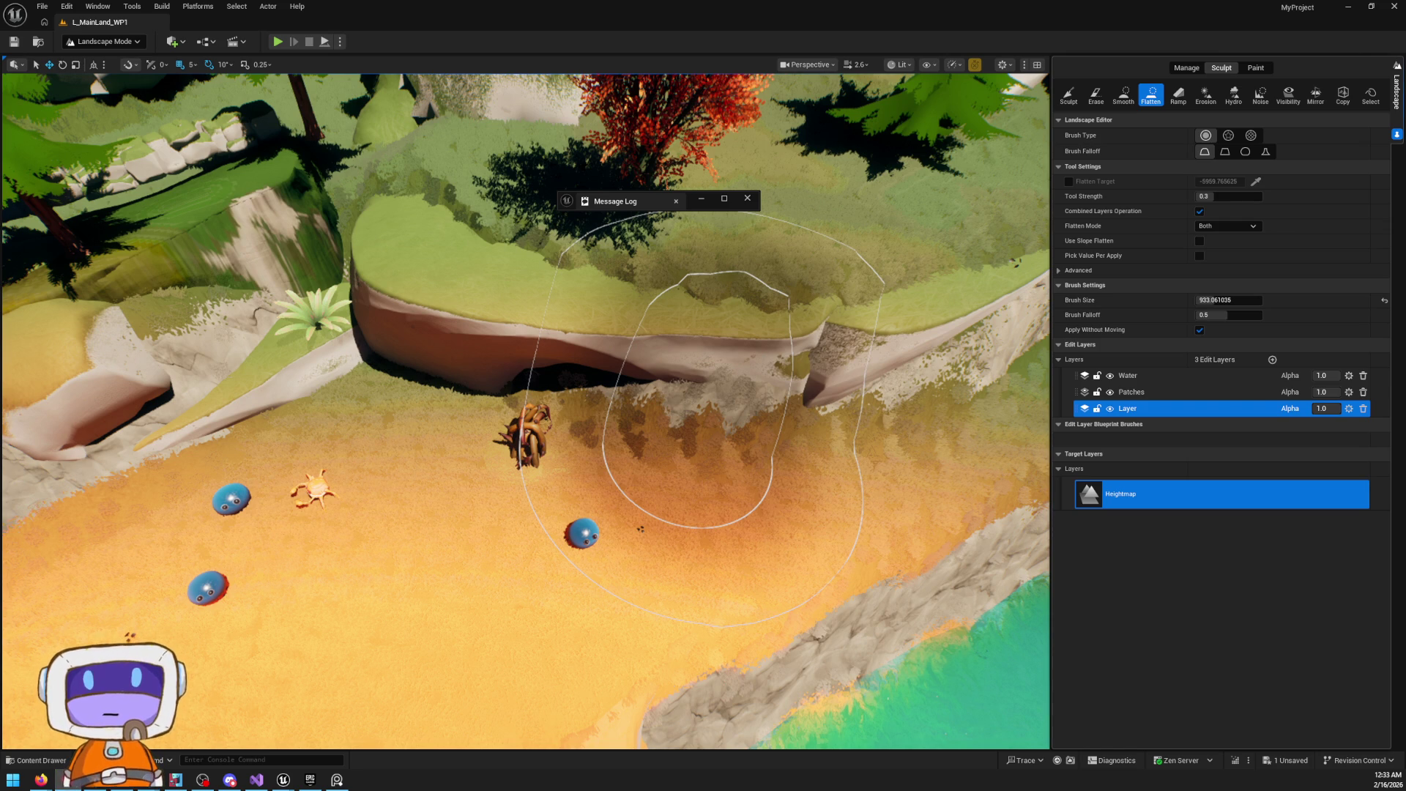
drag(680, 416, 722, 361)
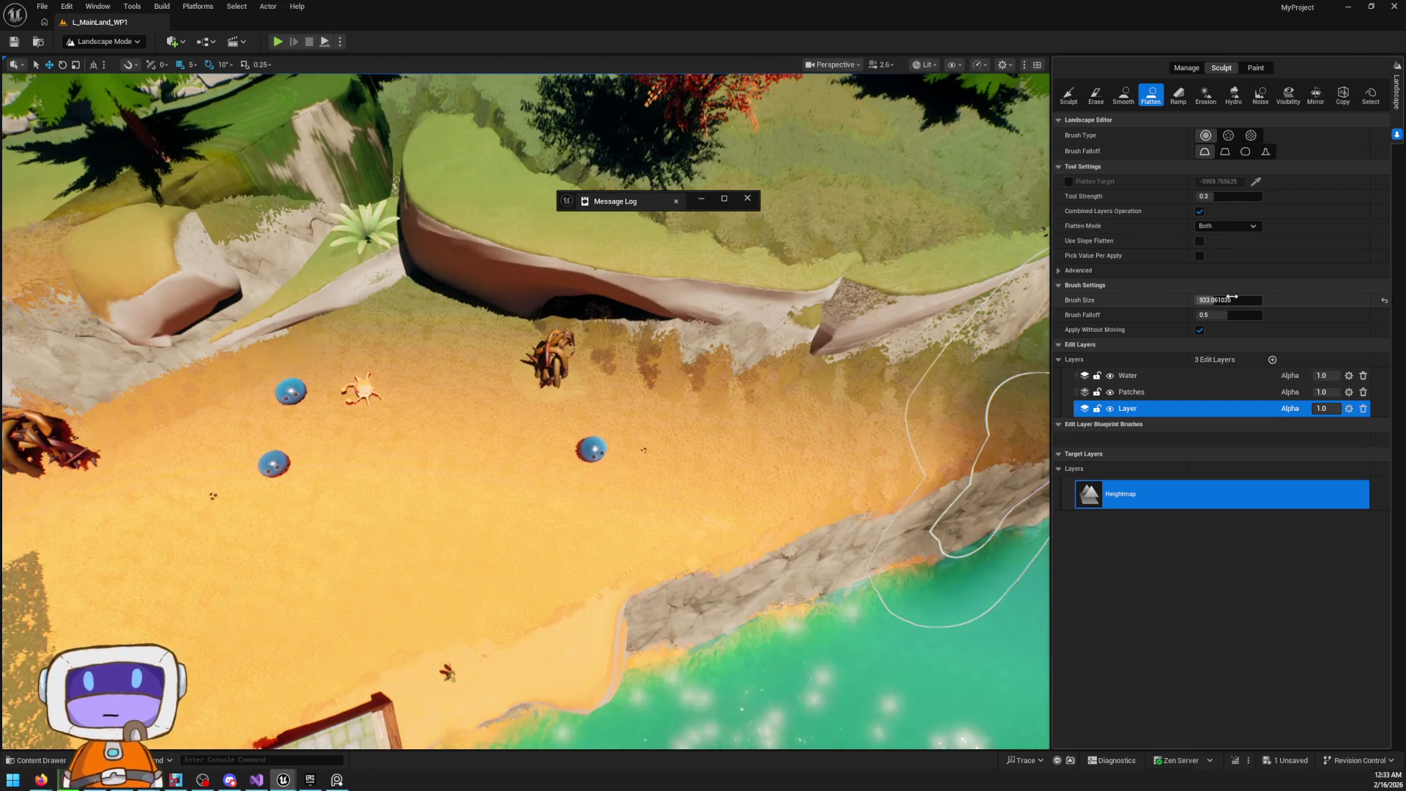
Shrink the Flatten brush to about 439 and level the beach ground along the cliff's base
drag(1232, 300, 1208, 300)
click(563, 395)
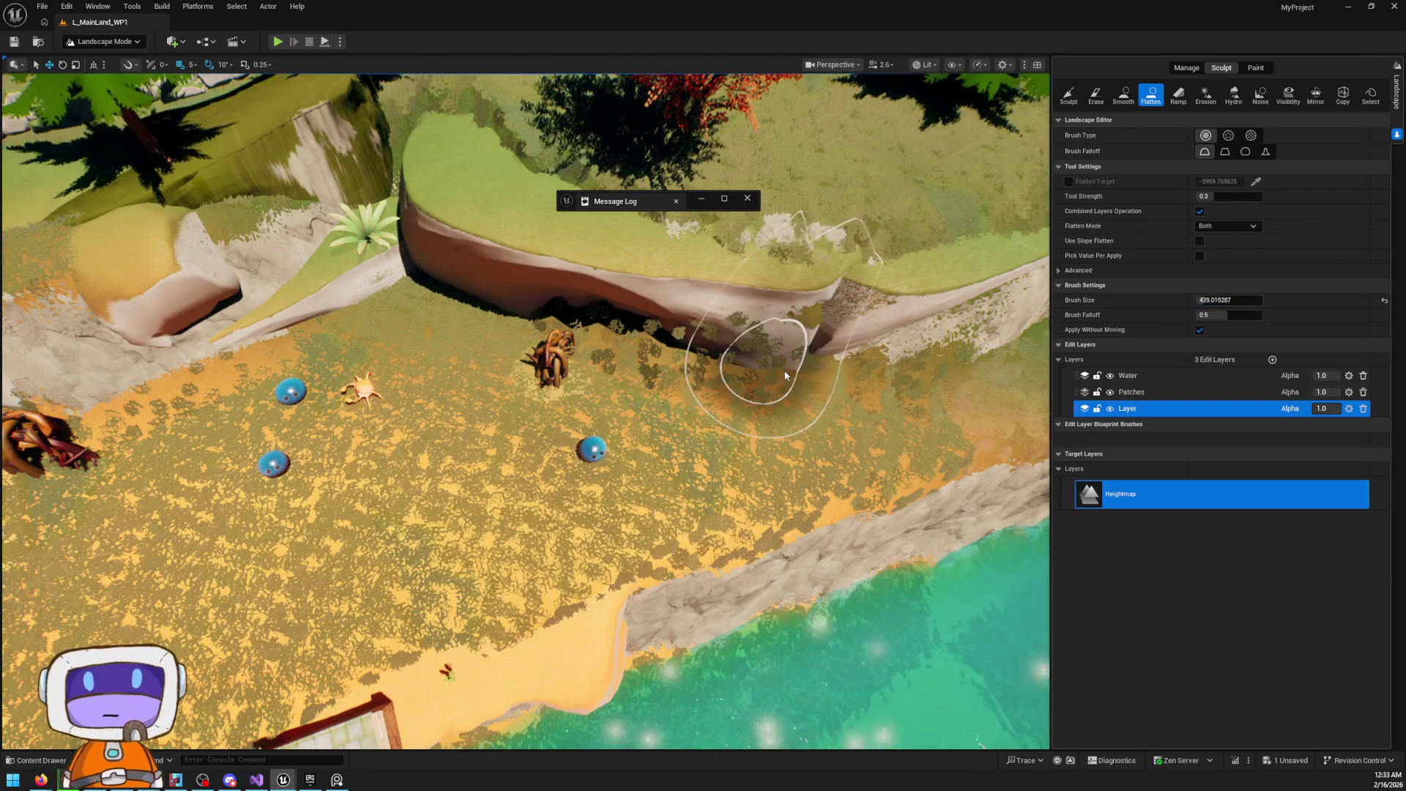
mouse_move(697, 356)
mouse_down()
mouse_move(379, 451)
mouse_move(282, 594)
mouse_move(657, 424)
mouse_up()
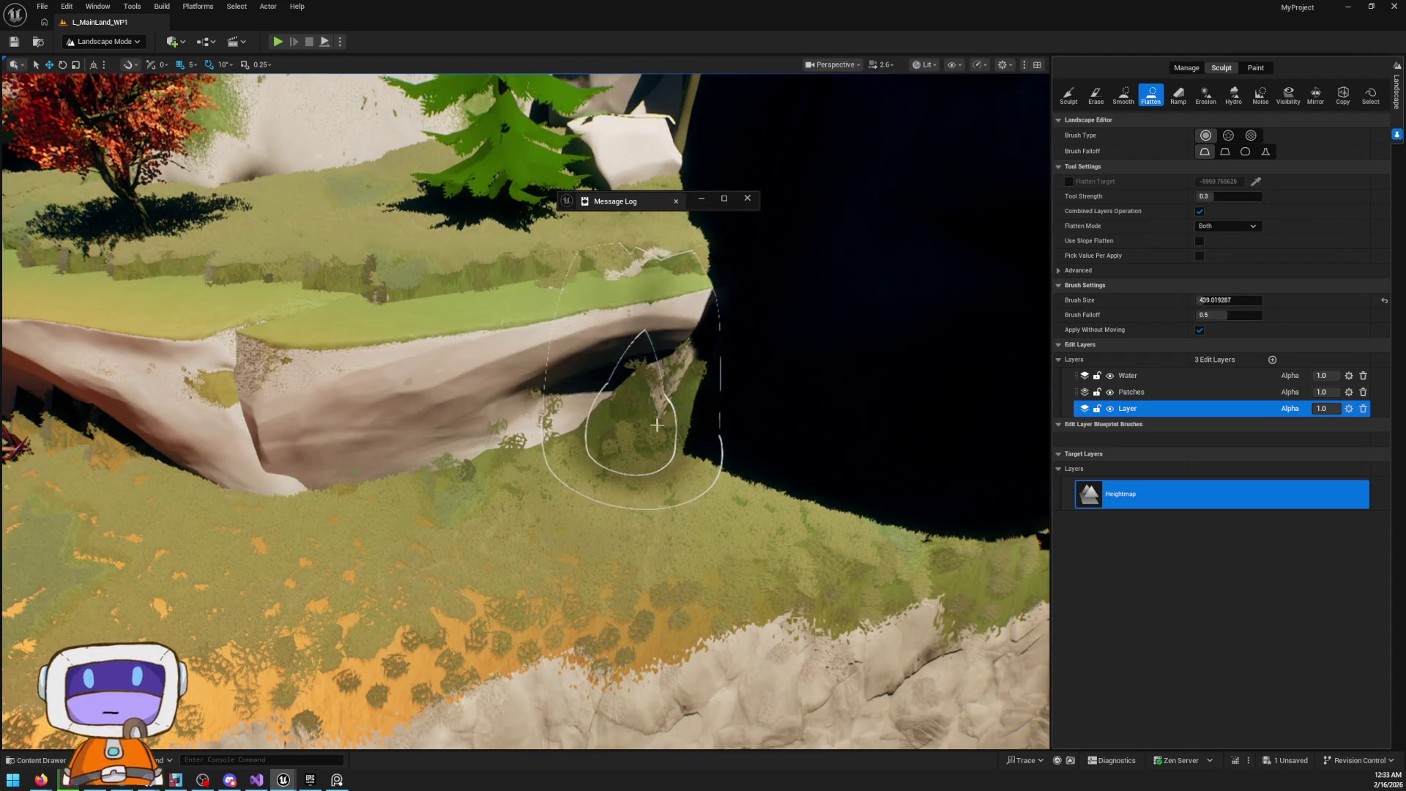
scroll(549, 439, up, 5)
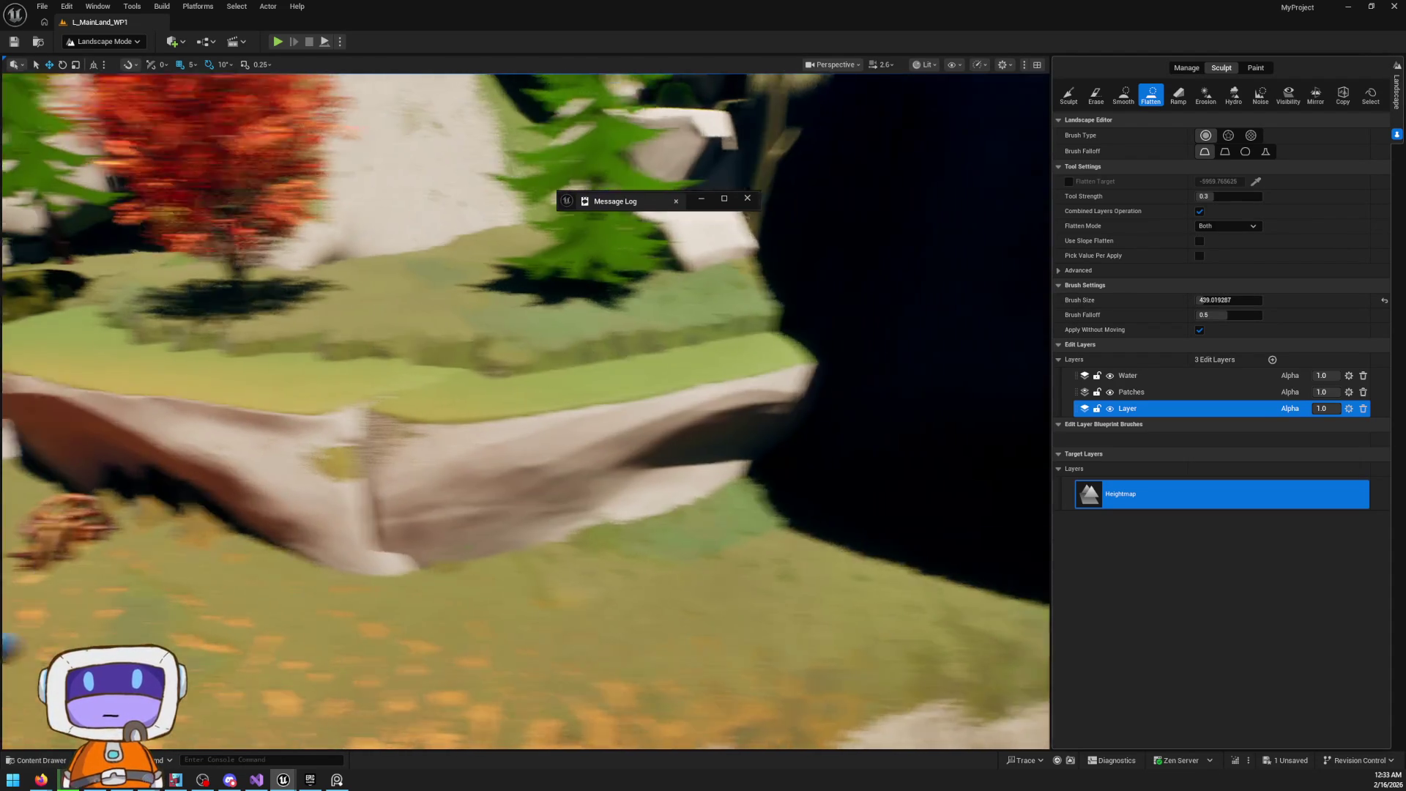
scroll(525, 410, down, 5)
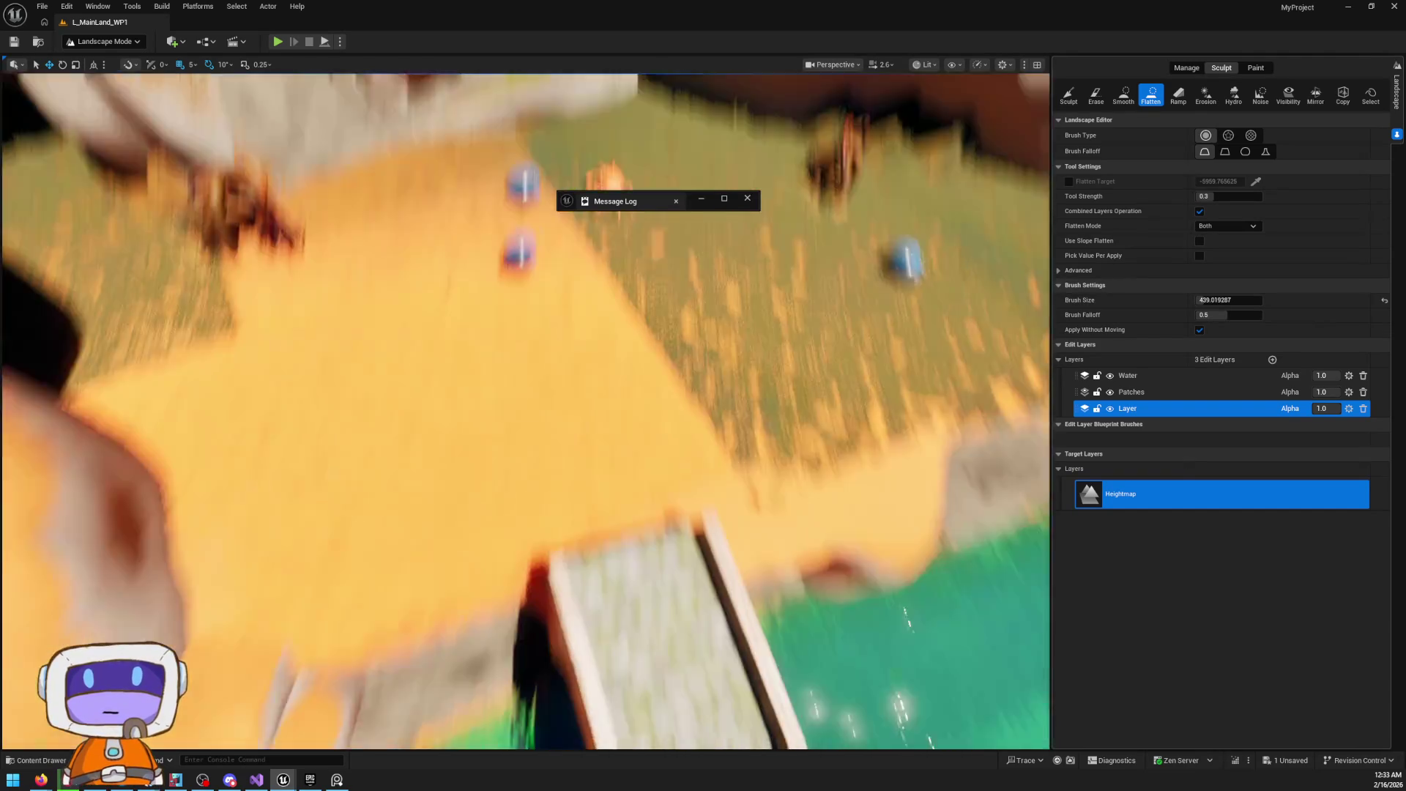
scroll(526, 410, up, 3)
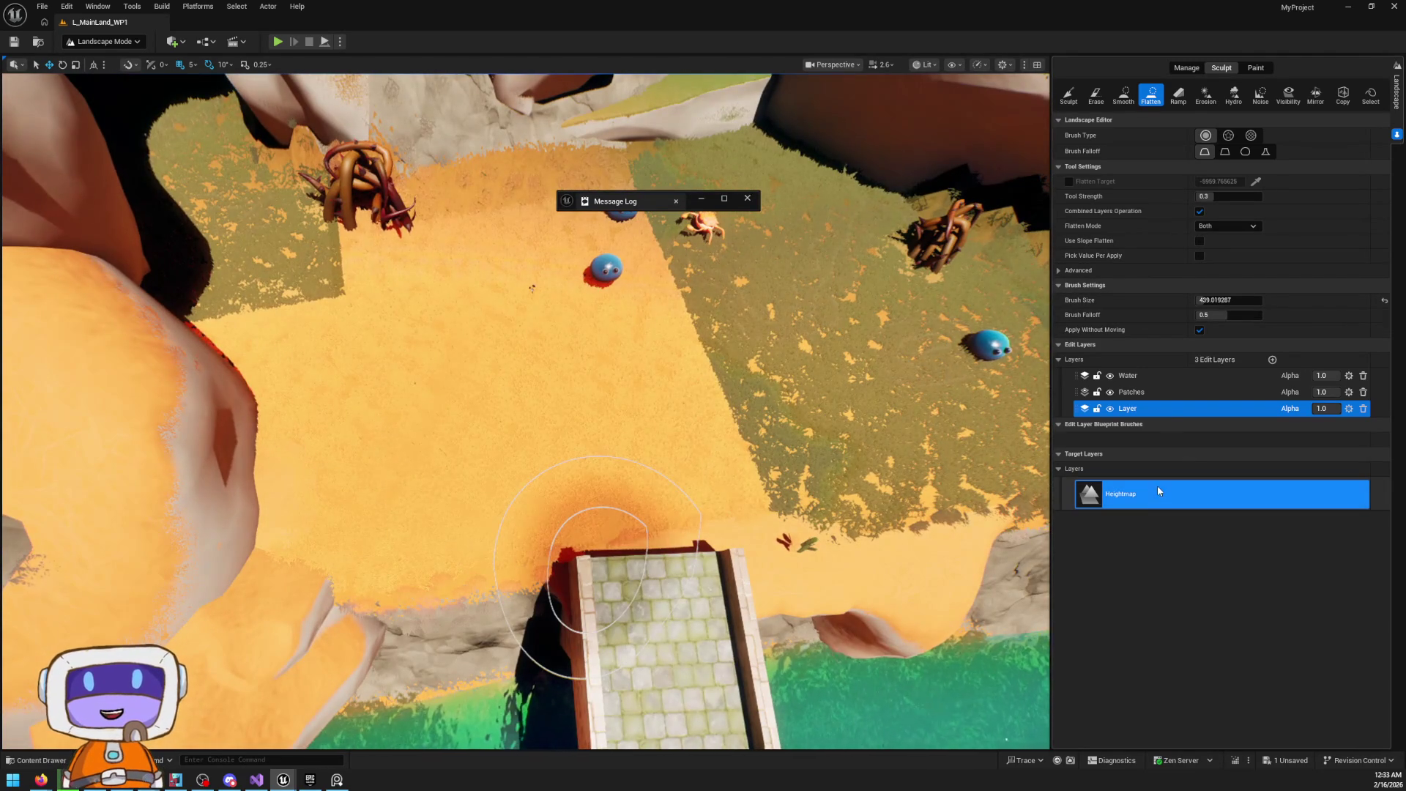
right_click(1144, 502)
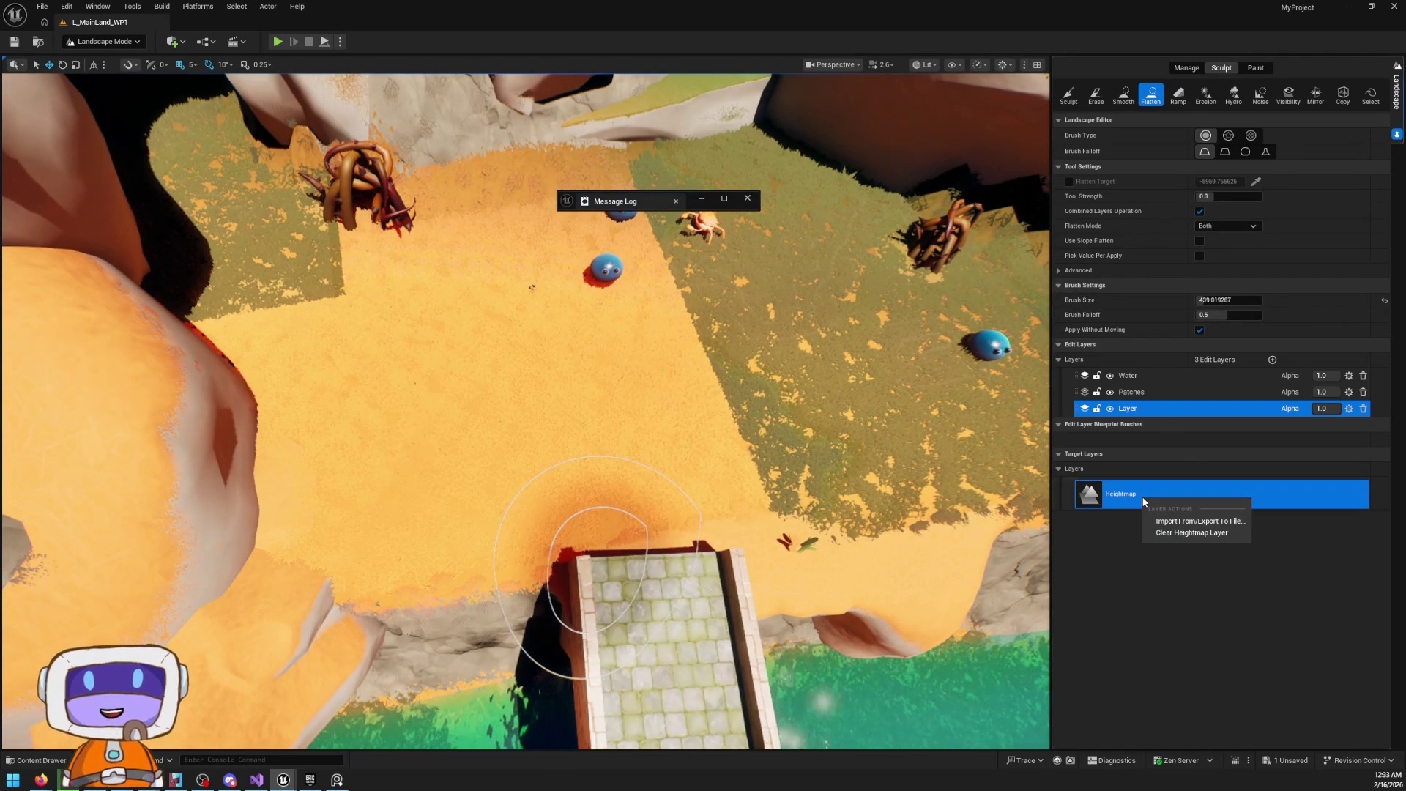
Dismiss the heightmap actions and switch the landscape tools to painting layers
click(1096, 563)
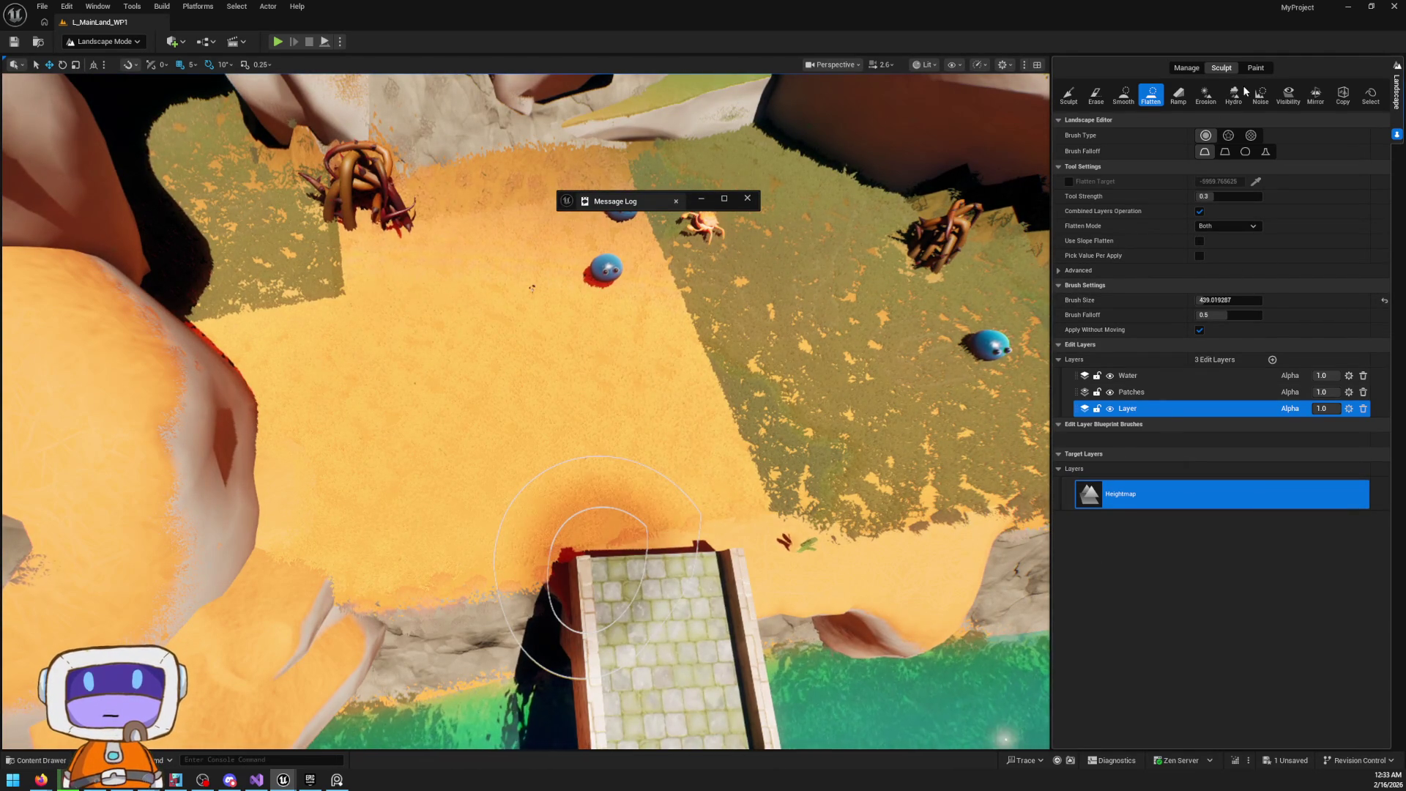
click(1247, 68)
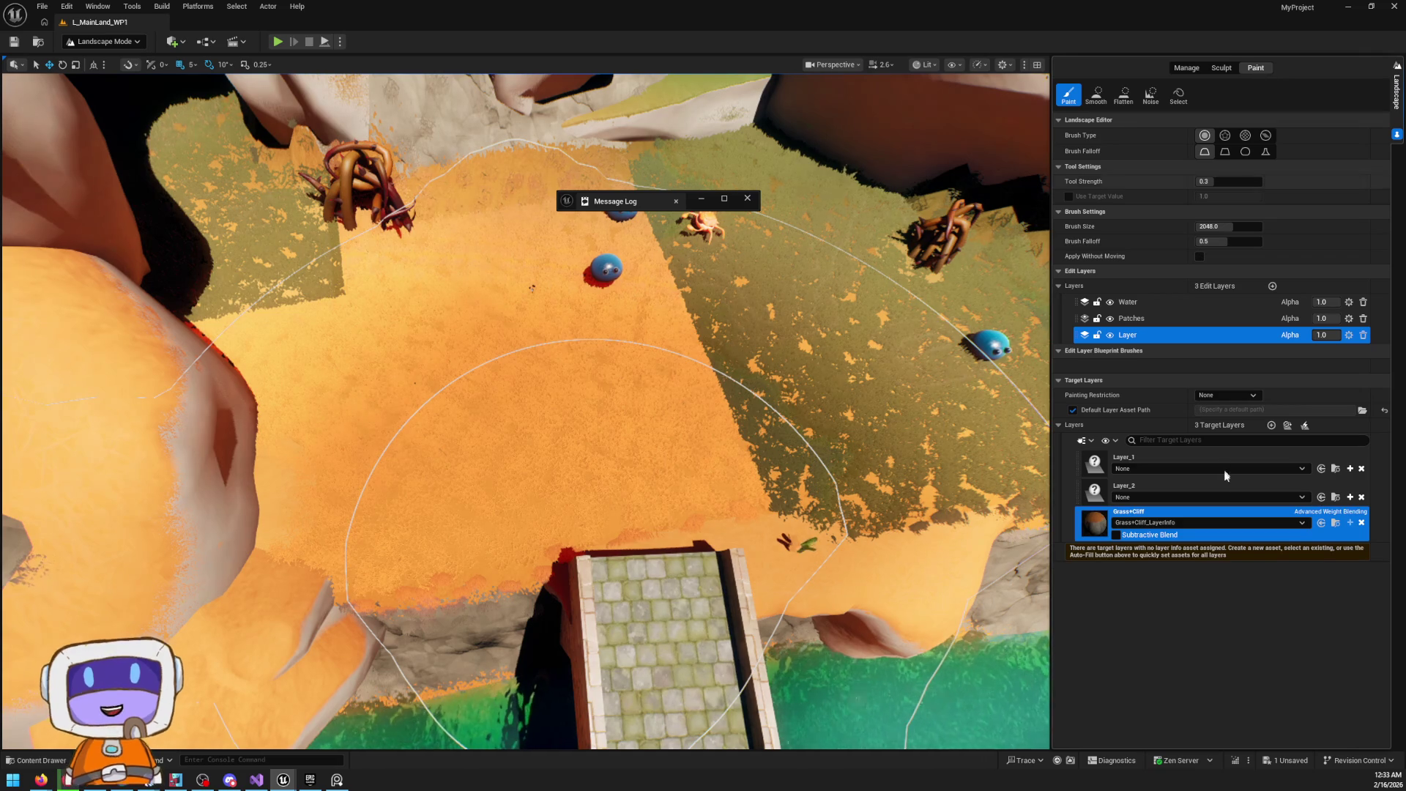
click(1152, 495)
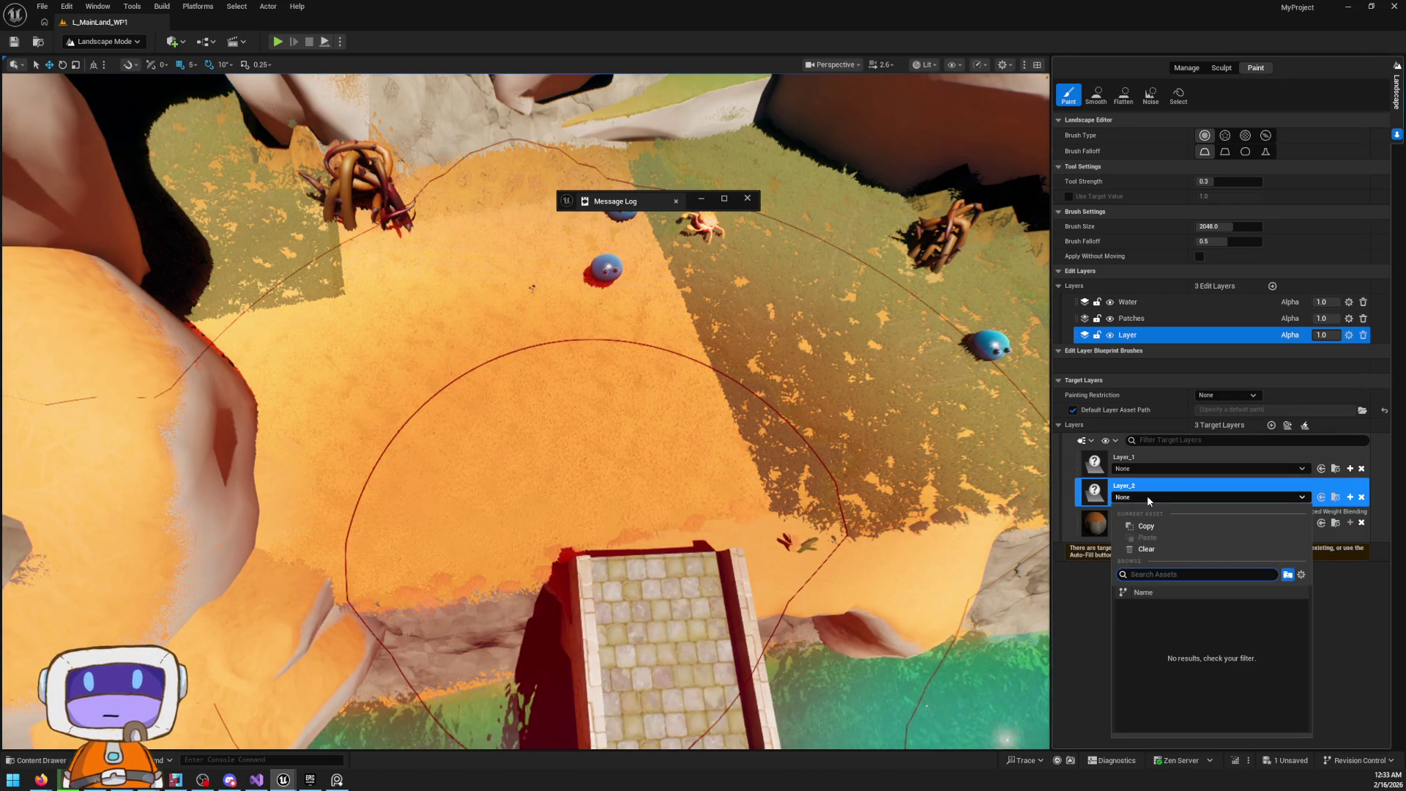
key(Escape)
Rename Layer_2 to Dirt and assign it Dirt_LayerInfo
right_click(1124, 489)
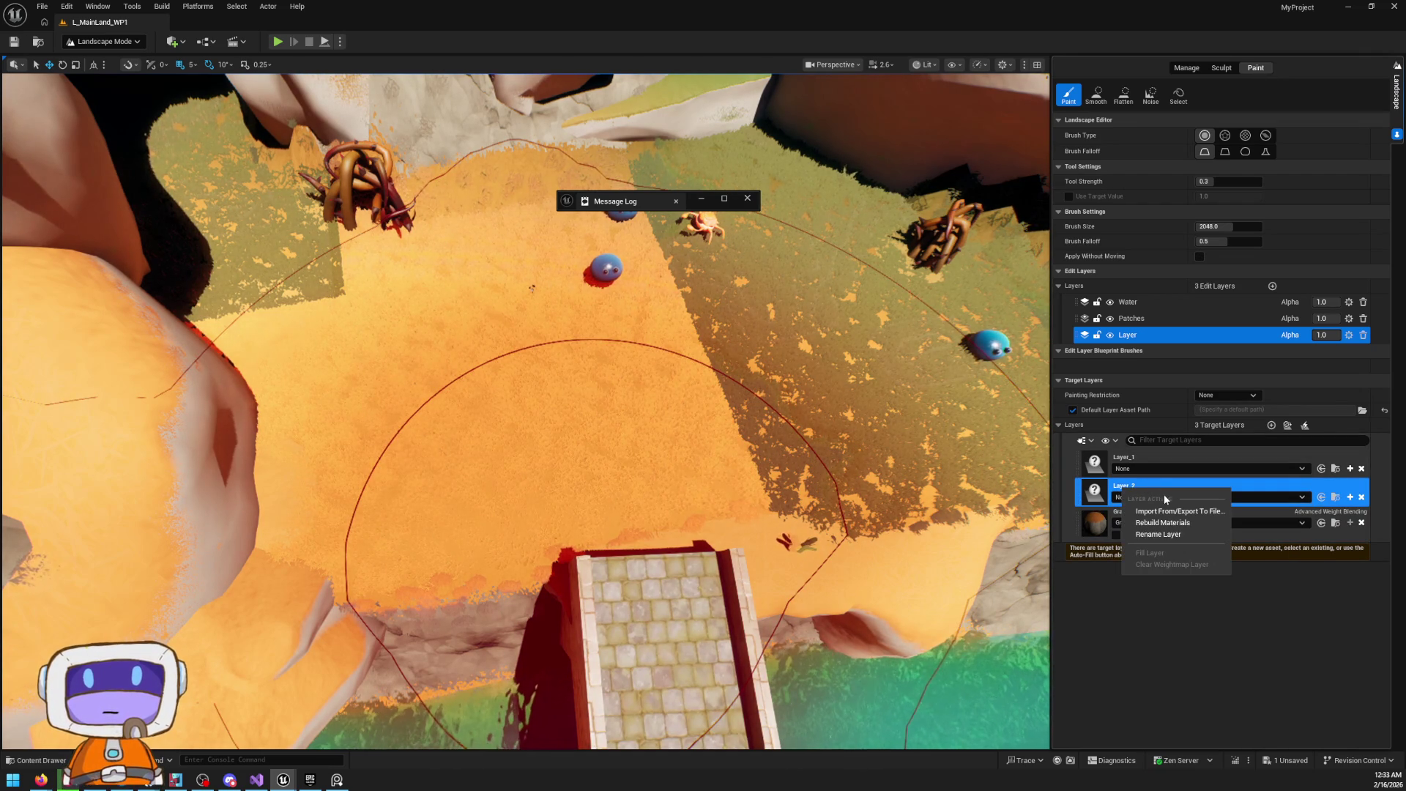
click(1177, 534)
text(Dirt)
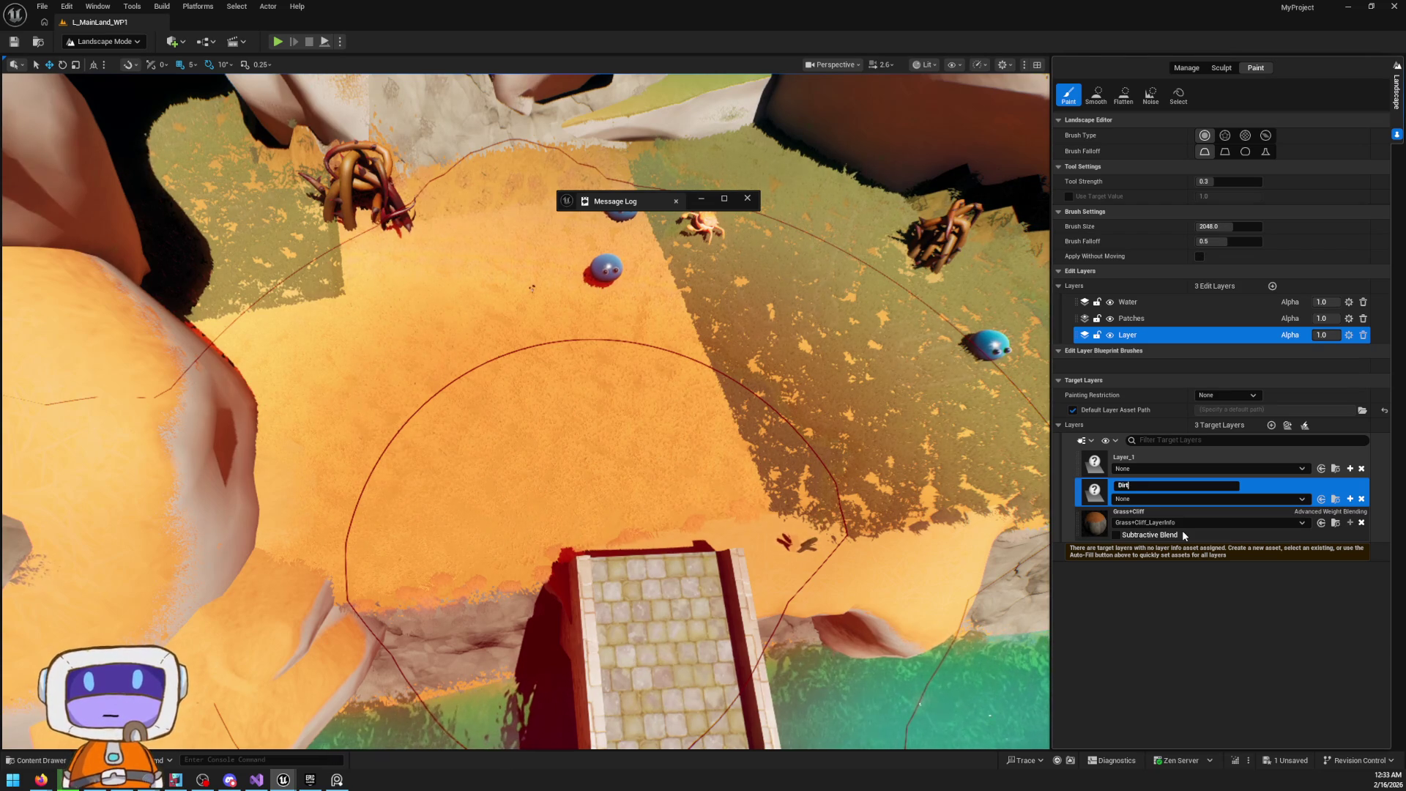
key(Return)
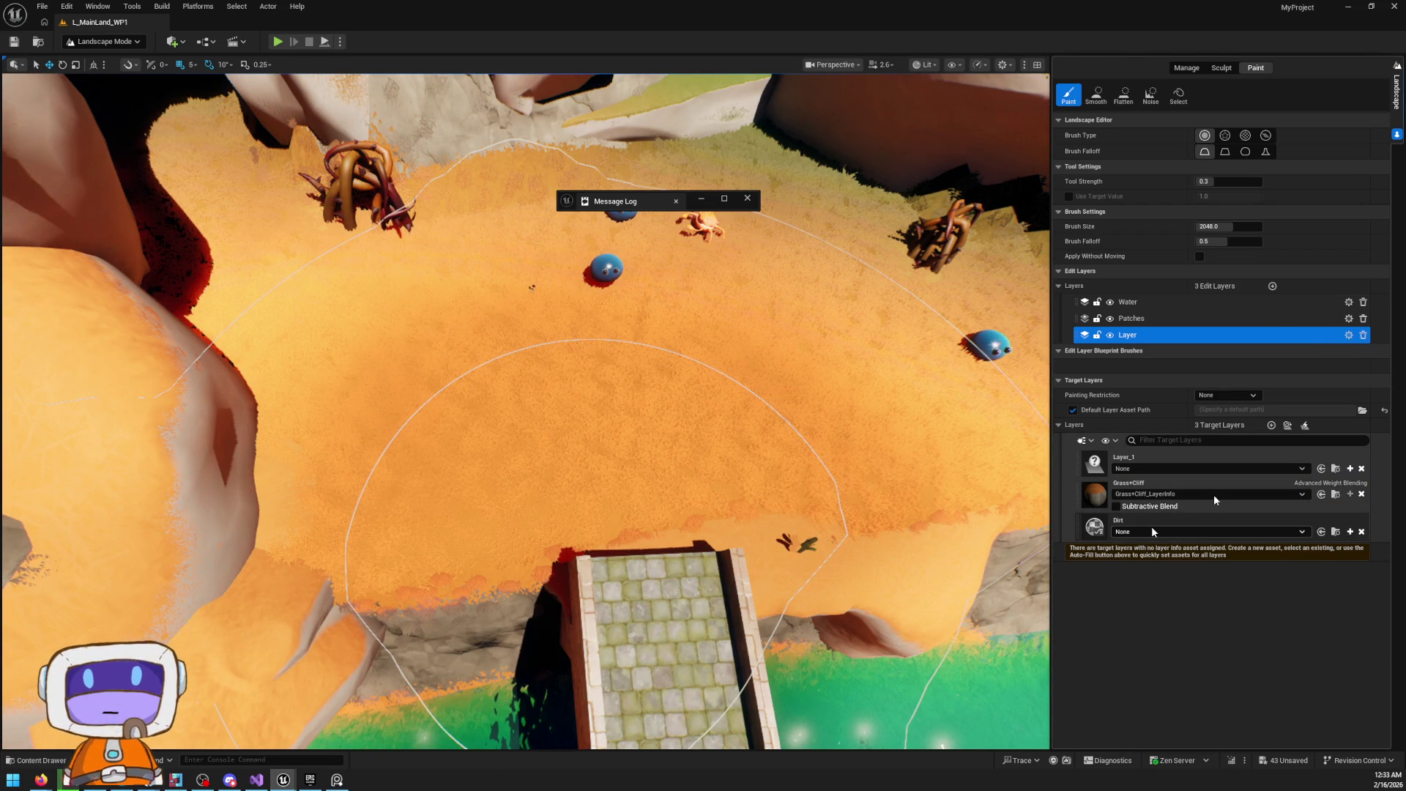
click(1201, 532)
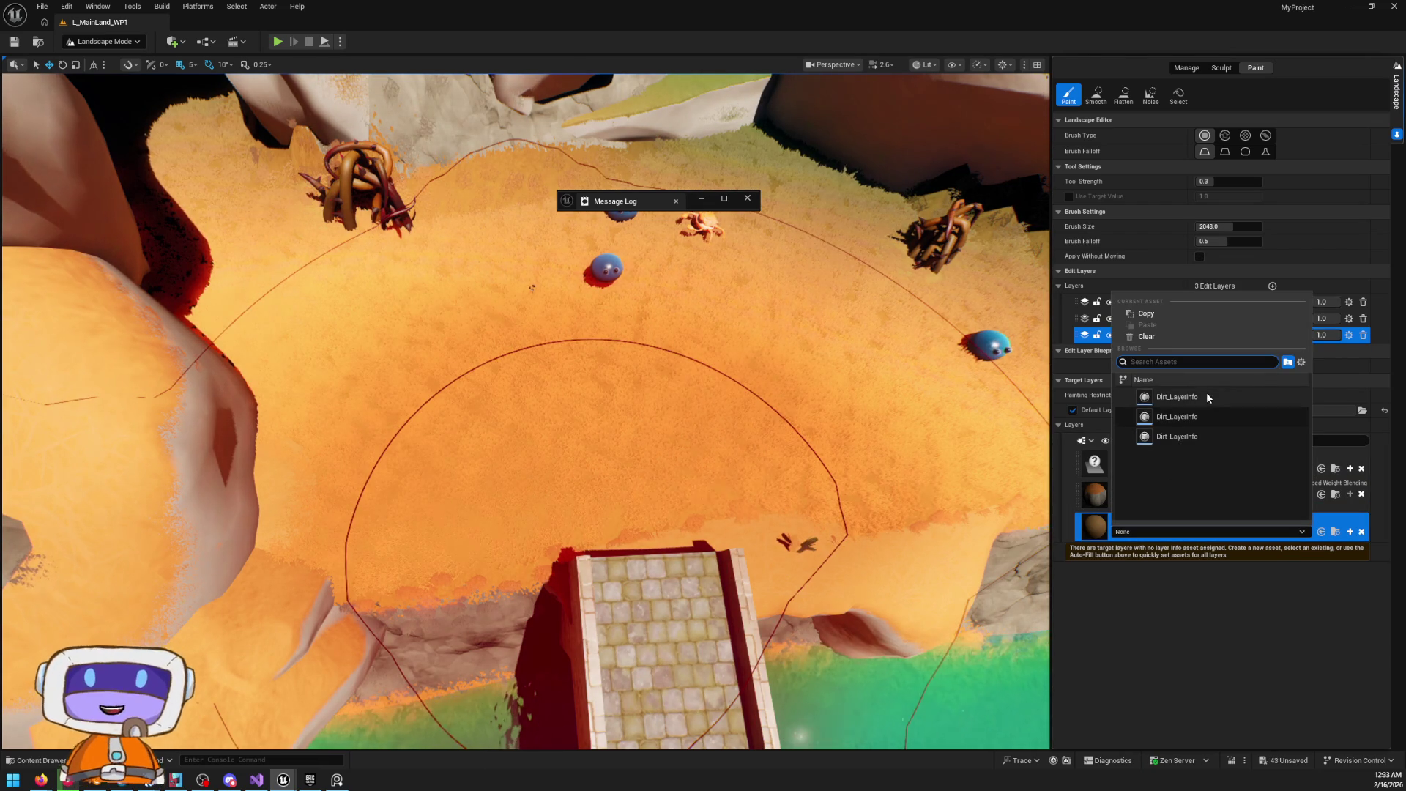
click(1212, 410)
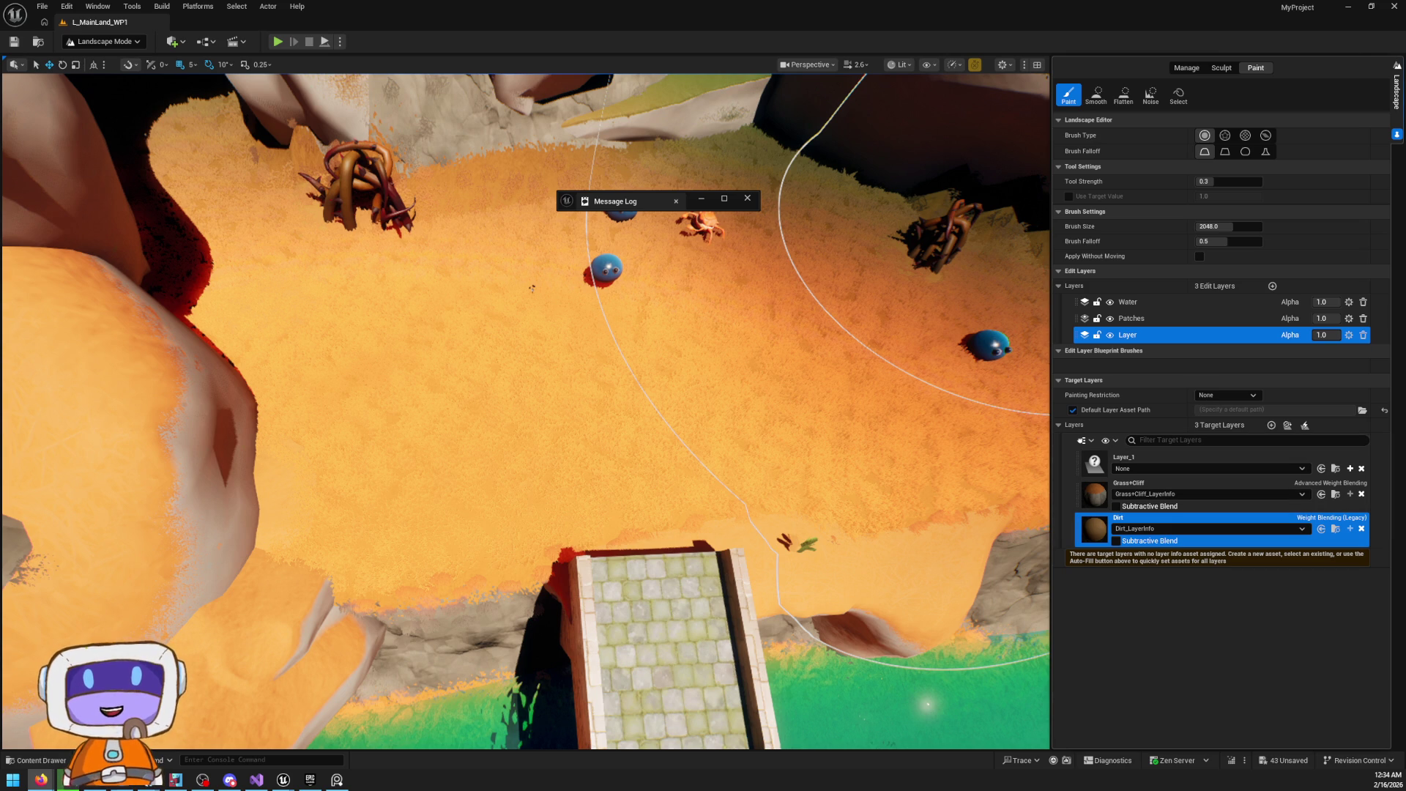
Shrink the brush, paint dirt onto the sandy ground, and move Dirt above Grass+Cliff
mouse_move(1220, 226)
mouse_down()
mouse_move(1200, 227)
mouse_move(1213, 227)
mouse_up()
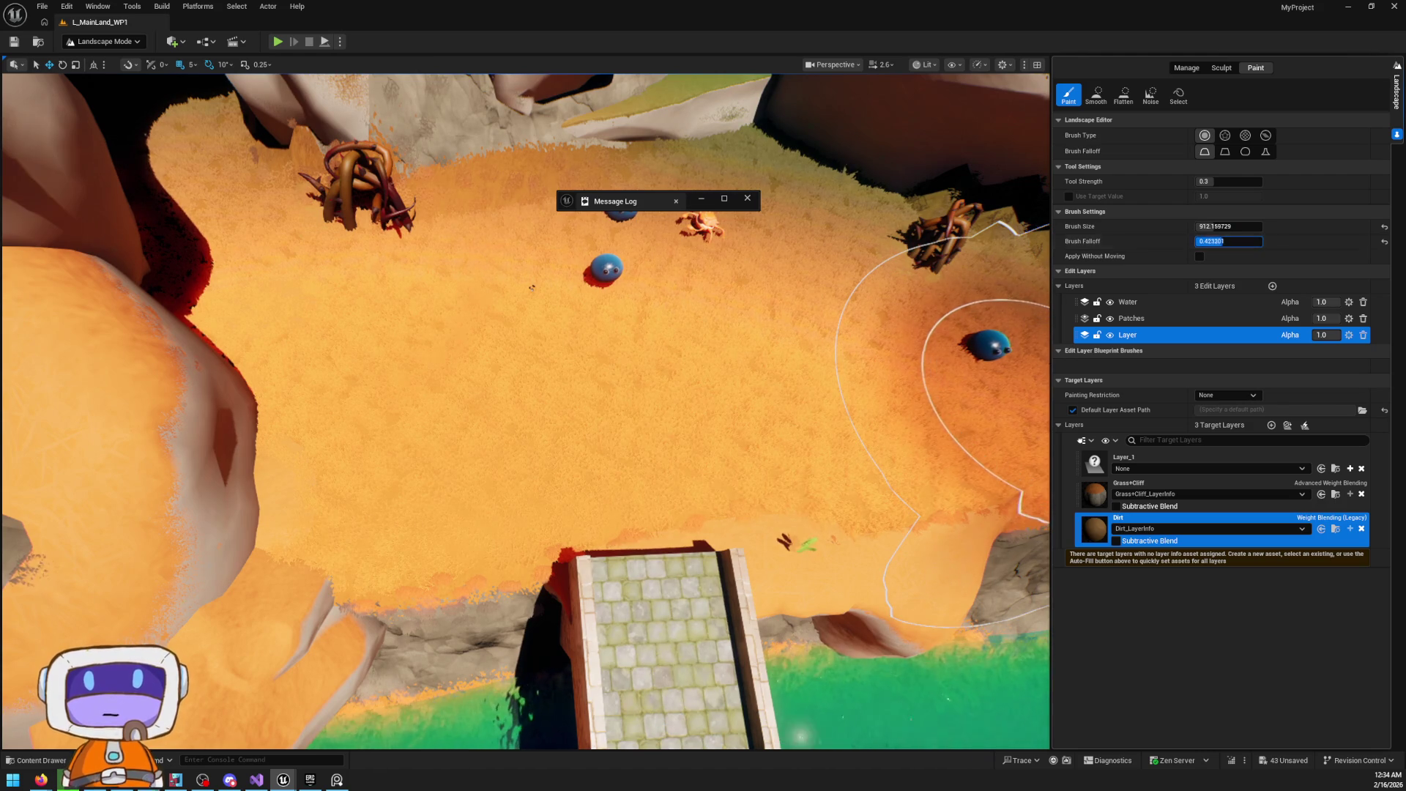
click(549, 329)
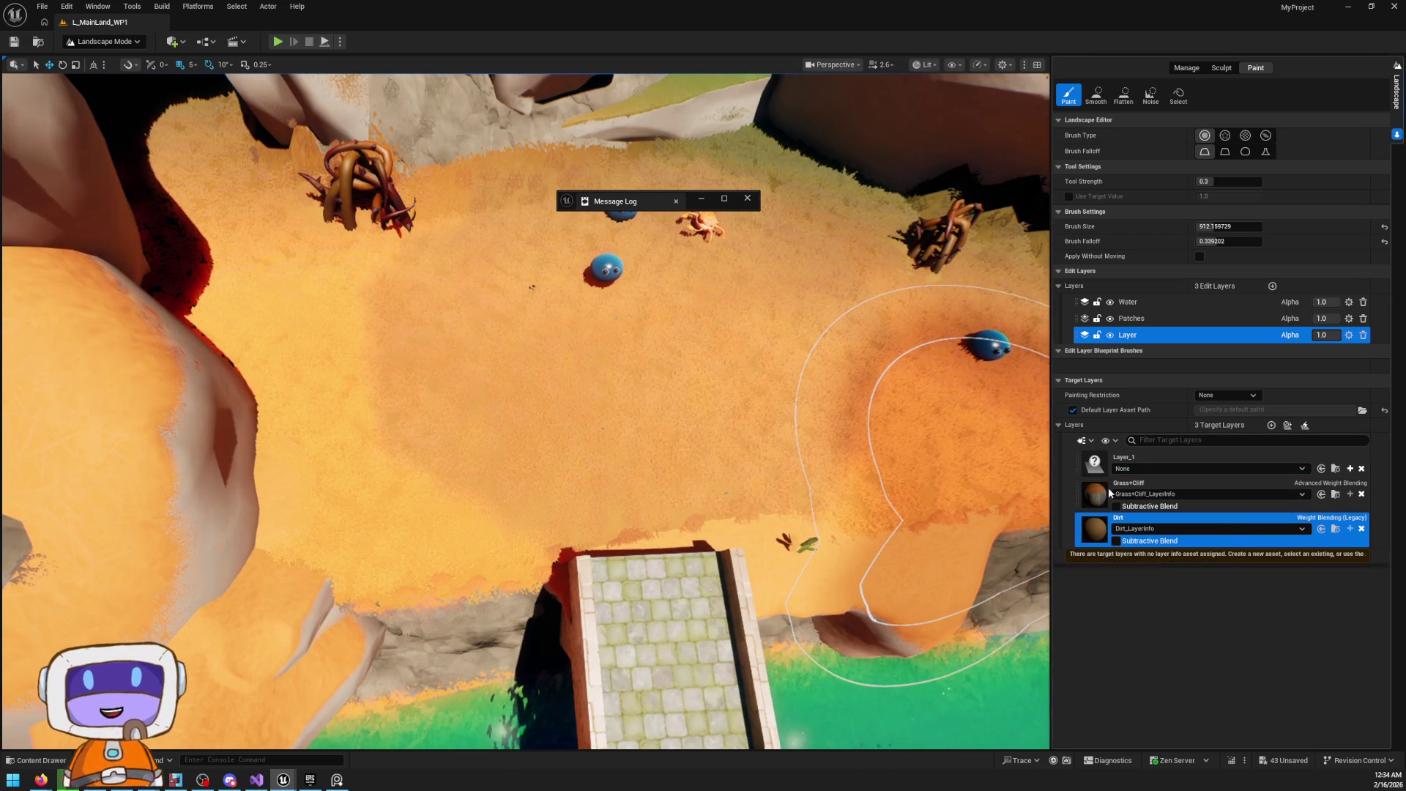
drag(1077, 531, 1080, 484)
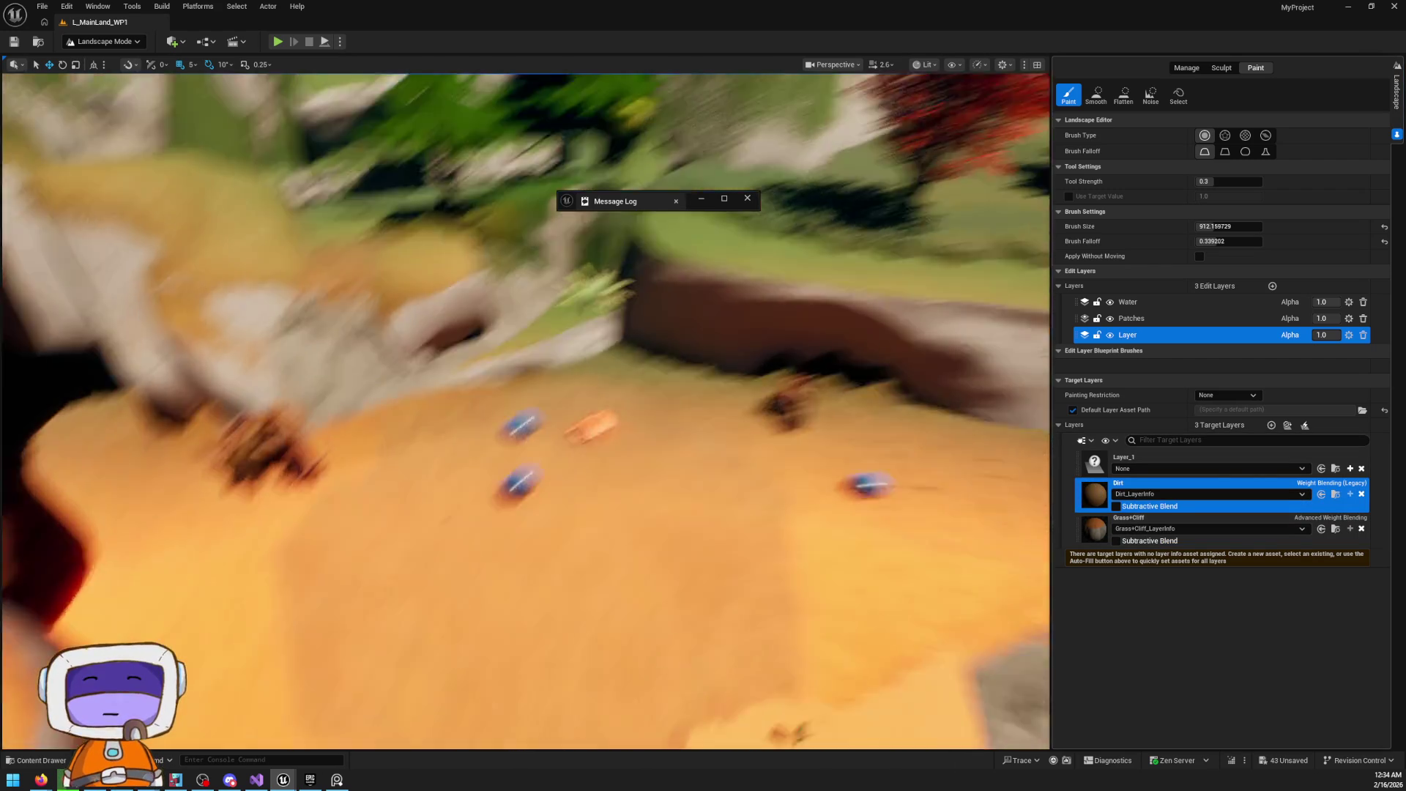
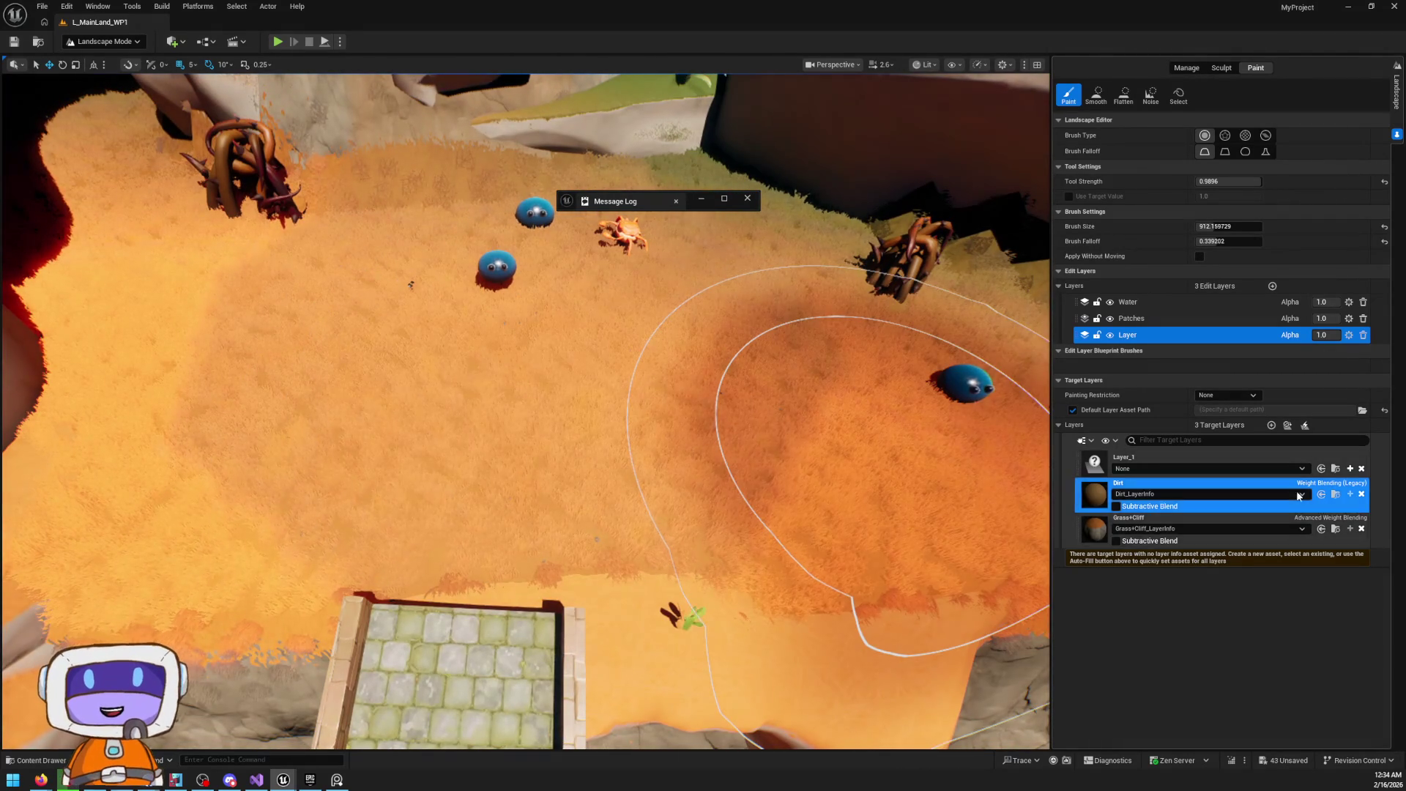
Open Dirt_LayerInfo and set its Blend Method to No Weight Blending
click(1335, 494)
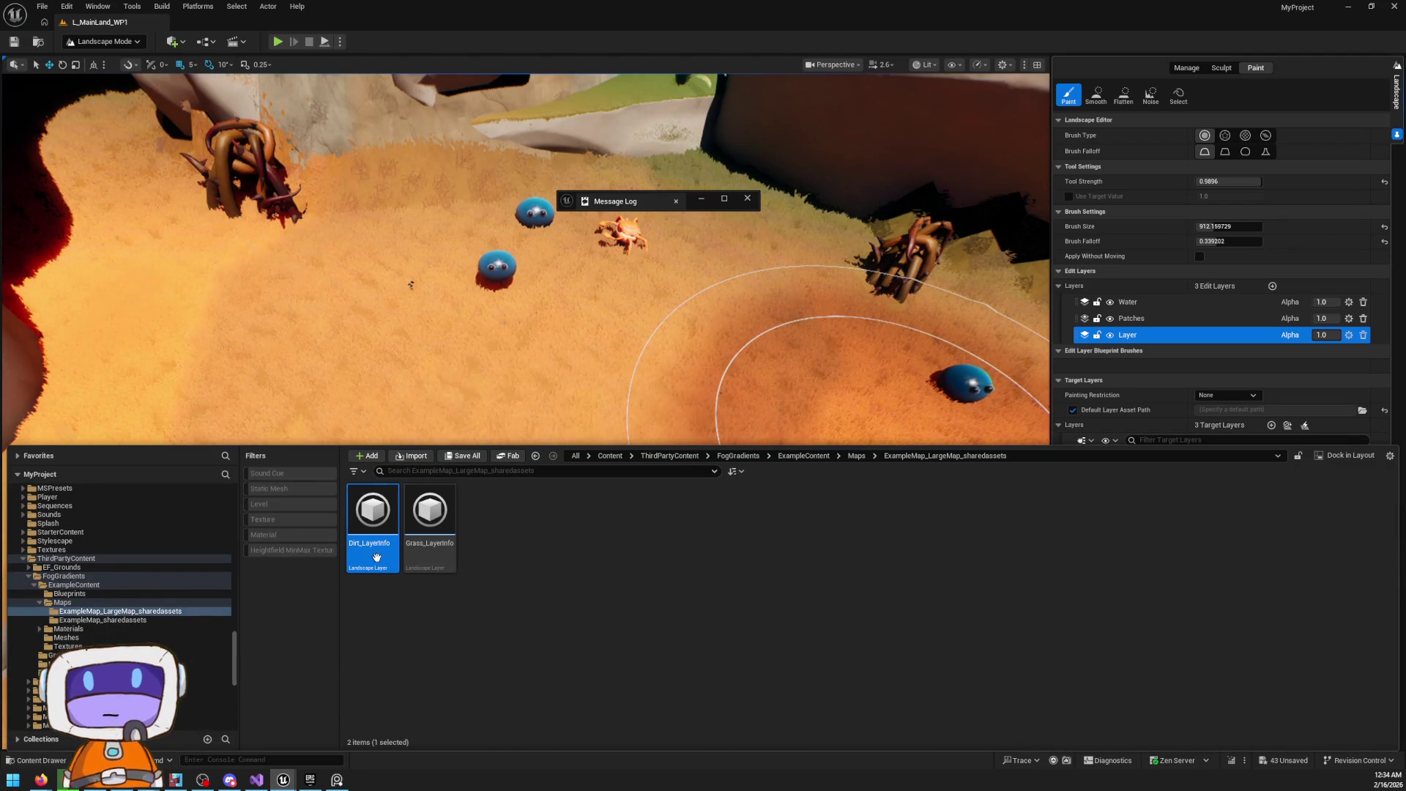
double_click(377, 558)
click(645, 199)
click(637, 214)
Float the layer info editor at lower right, paint a dirt patch, and save Dirt_LayerInfo
click(1371, 6)
drag(1244, 703, 1012, 578)
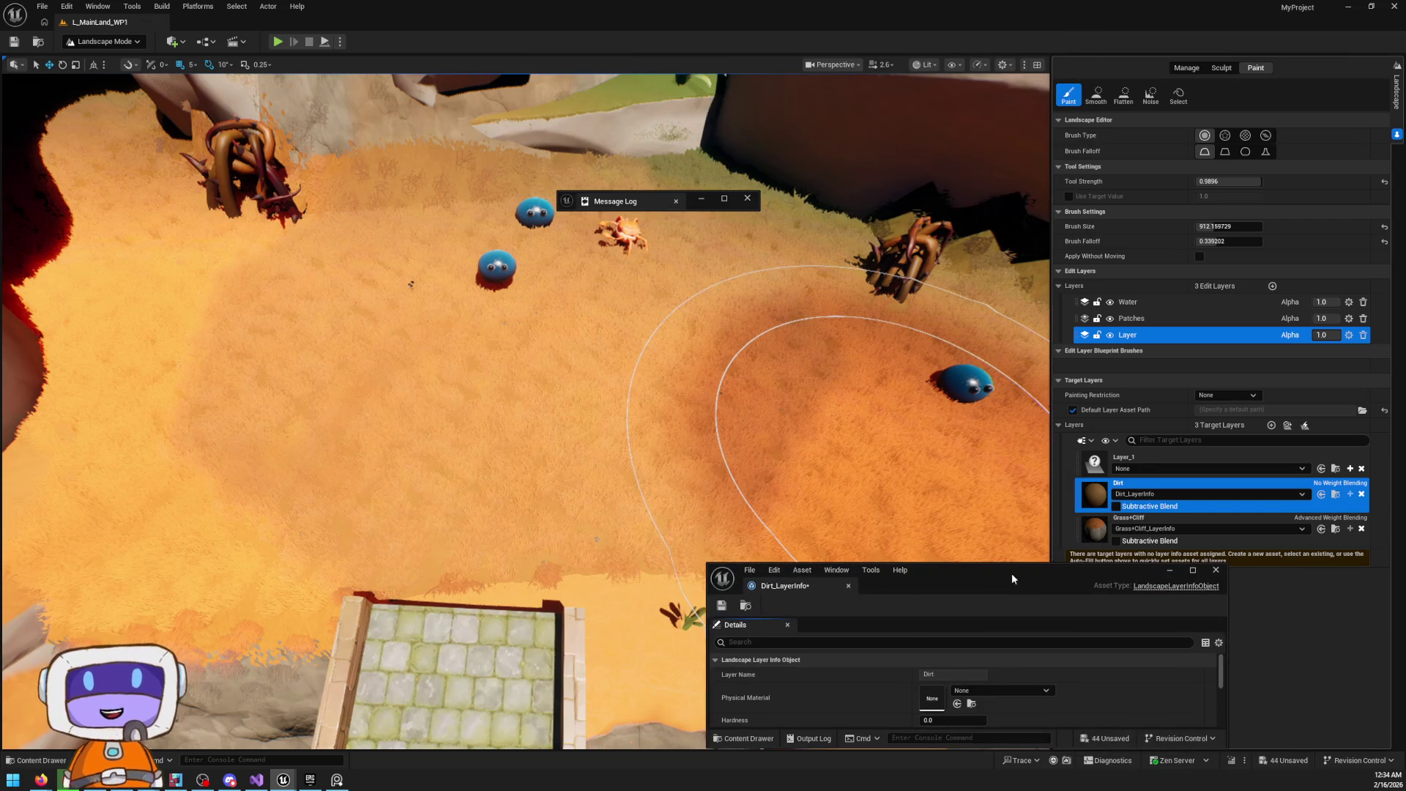
mouse_move(556, 410)
mouse_down()
mouse_move(580, 393)
mouse_move(533, 313)
mouse_move(547, 330)
mouse_up()
click(721, 605)
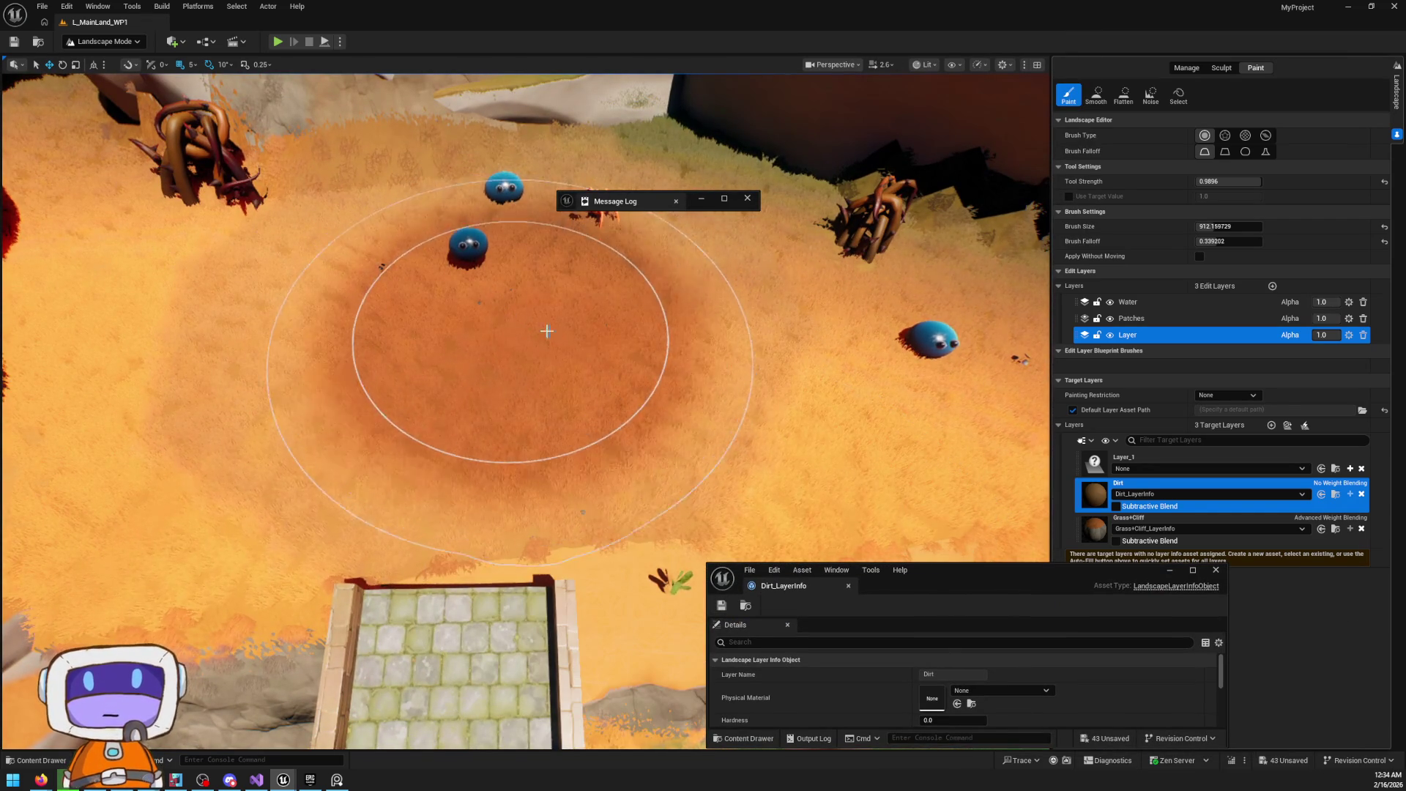
Fly back to an overhead view of the ground and locate Grass+Cliff_LayerInfo in the Content Browser
right_click(608, 497)
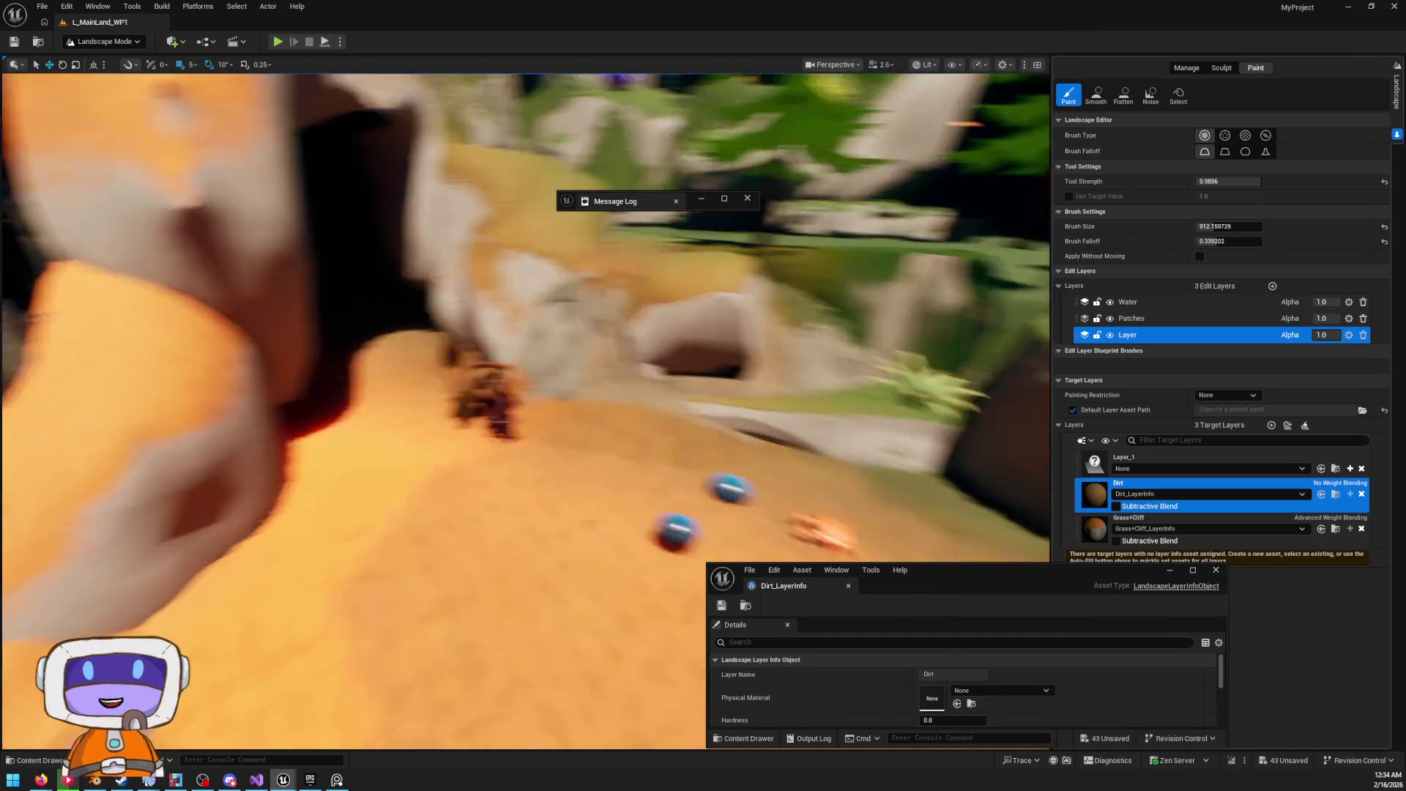
key(w)
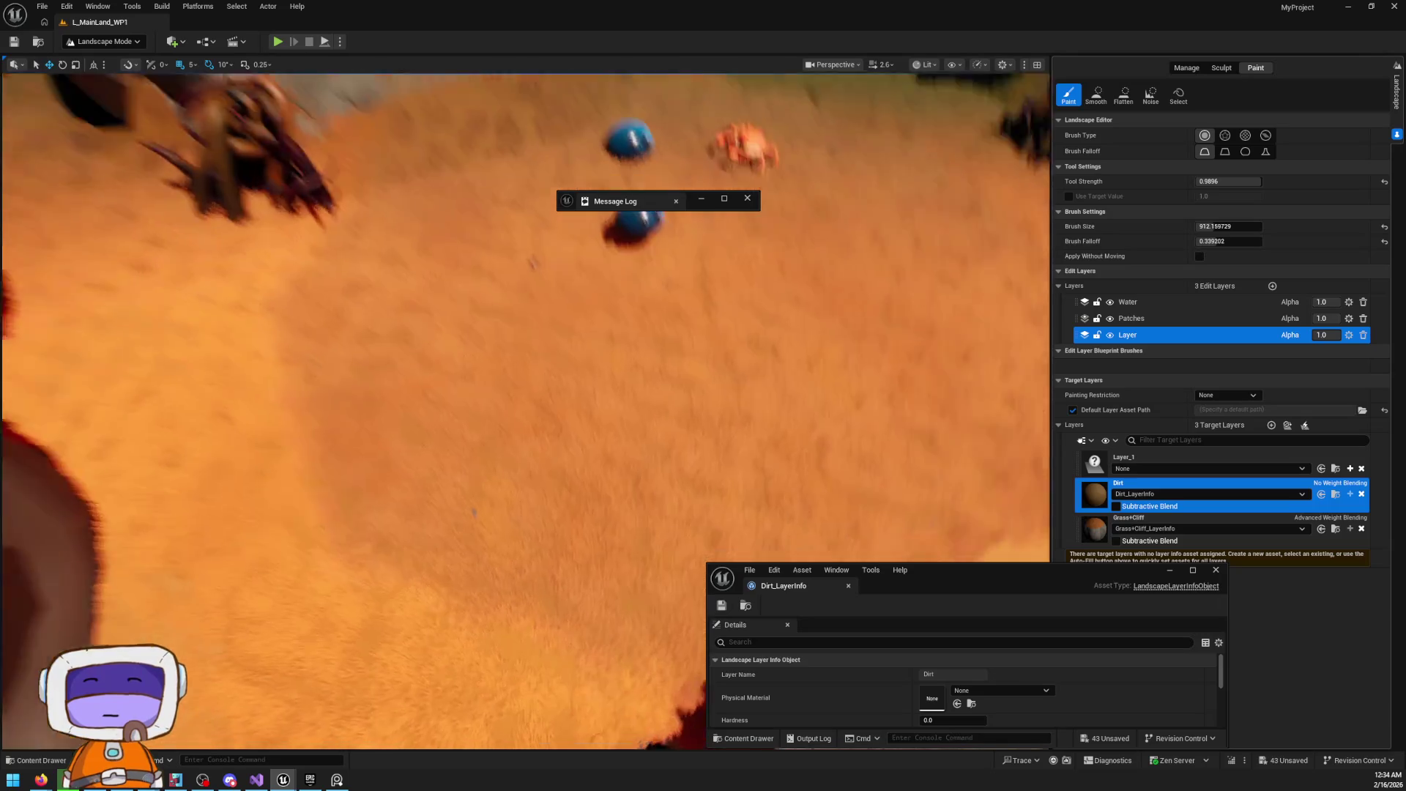
key(s)
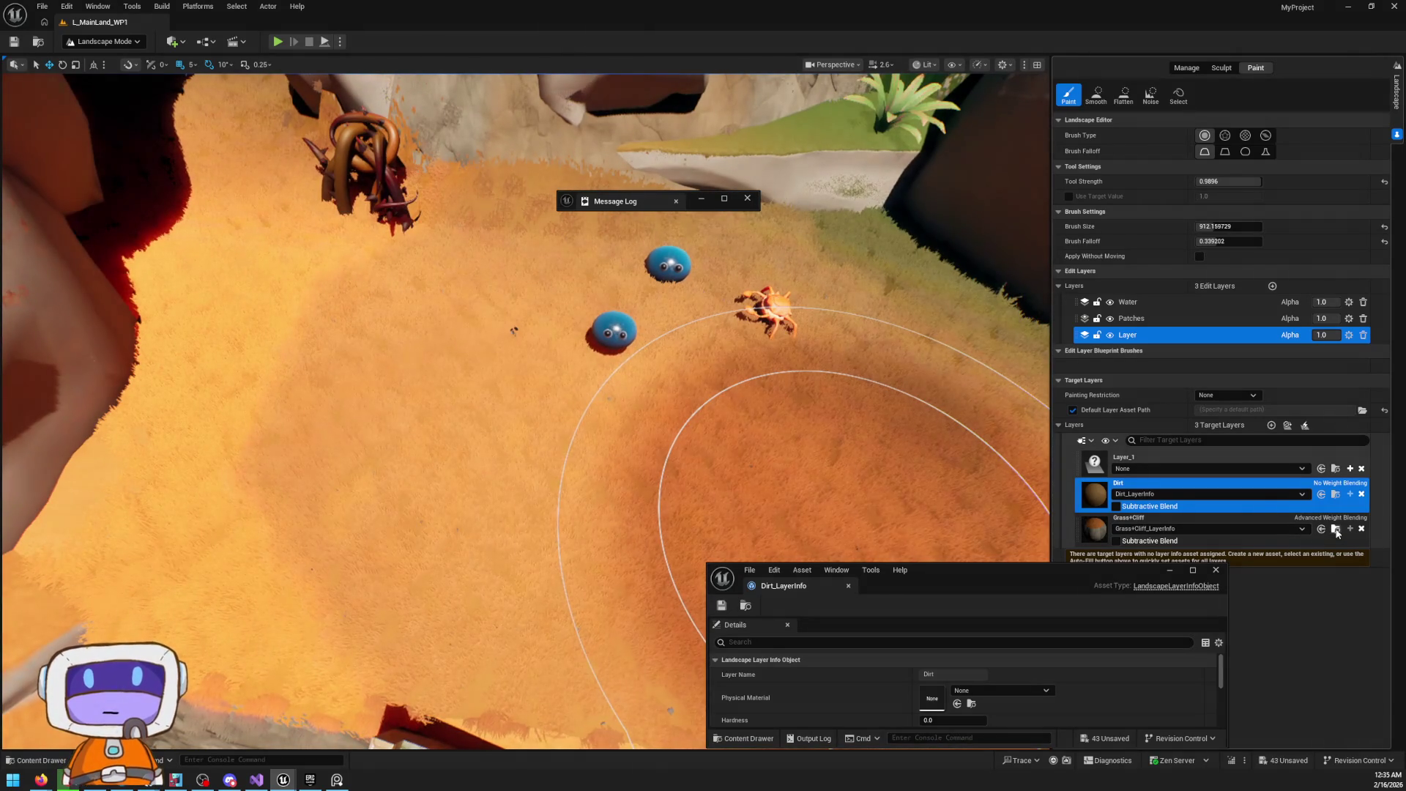
click(1336, 529)
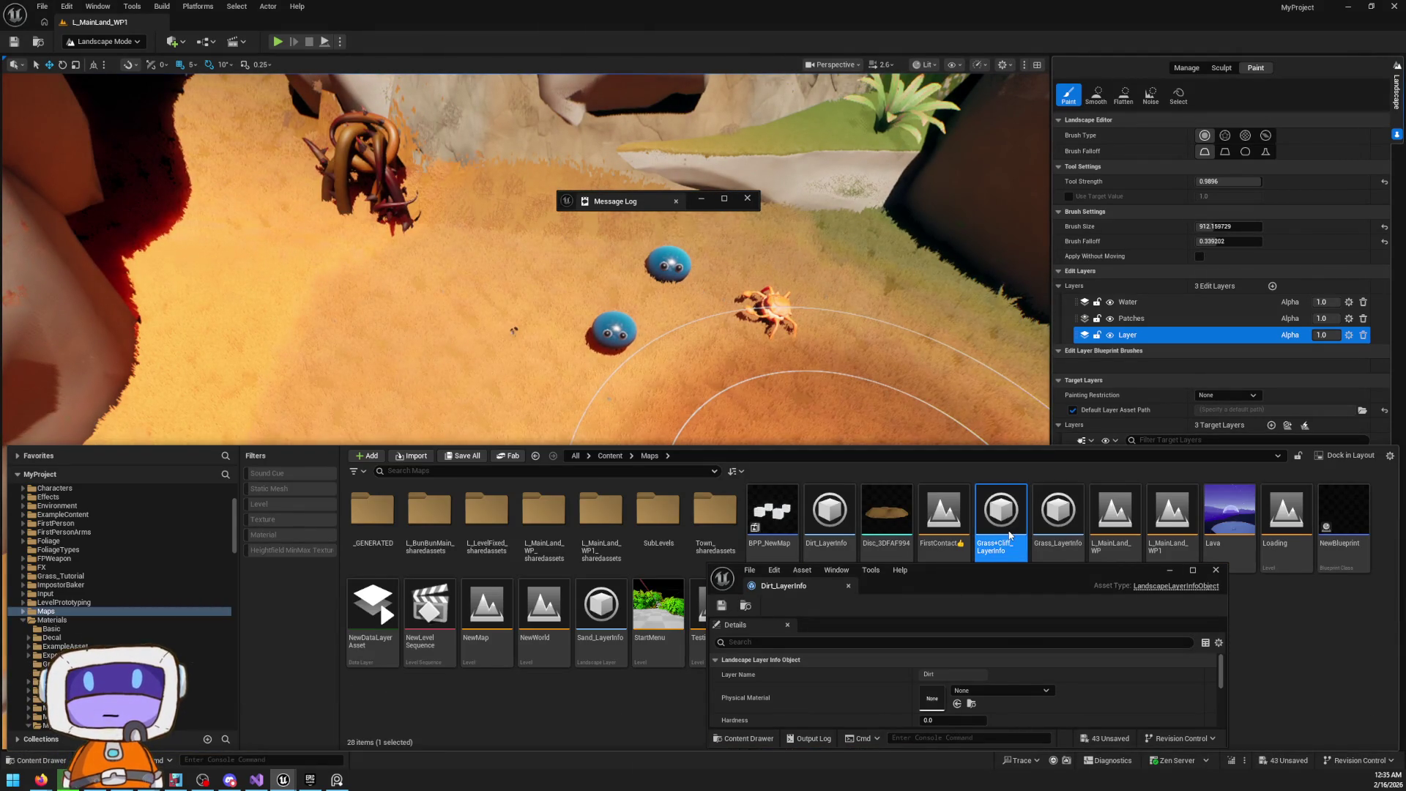
Open Grass+Cliff_LayerInfo, set No Weight Blending, and save it
double_click(1011, 535)
mouse_move(1066, 575)
mouse_down()
mouse_move(1033, 194)
mouse_move(1024, 209)
mouse_up()
scroll(941, 350, down, 2)
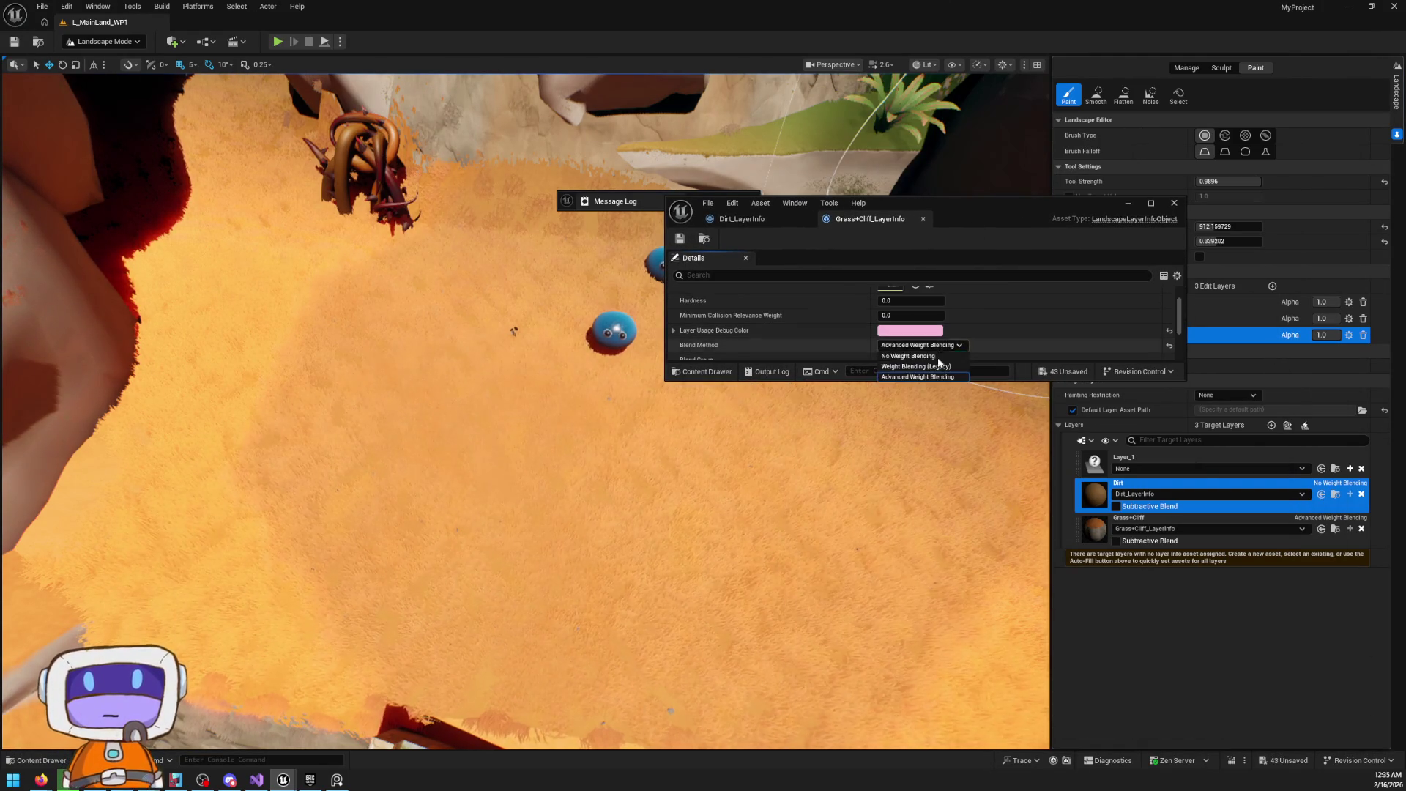
click(680, 239)
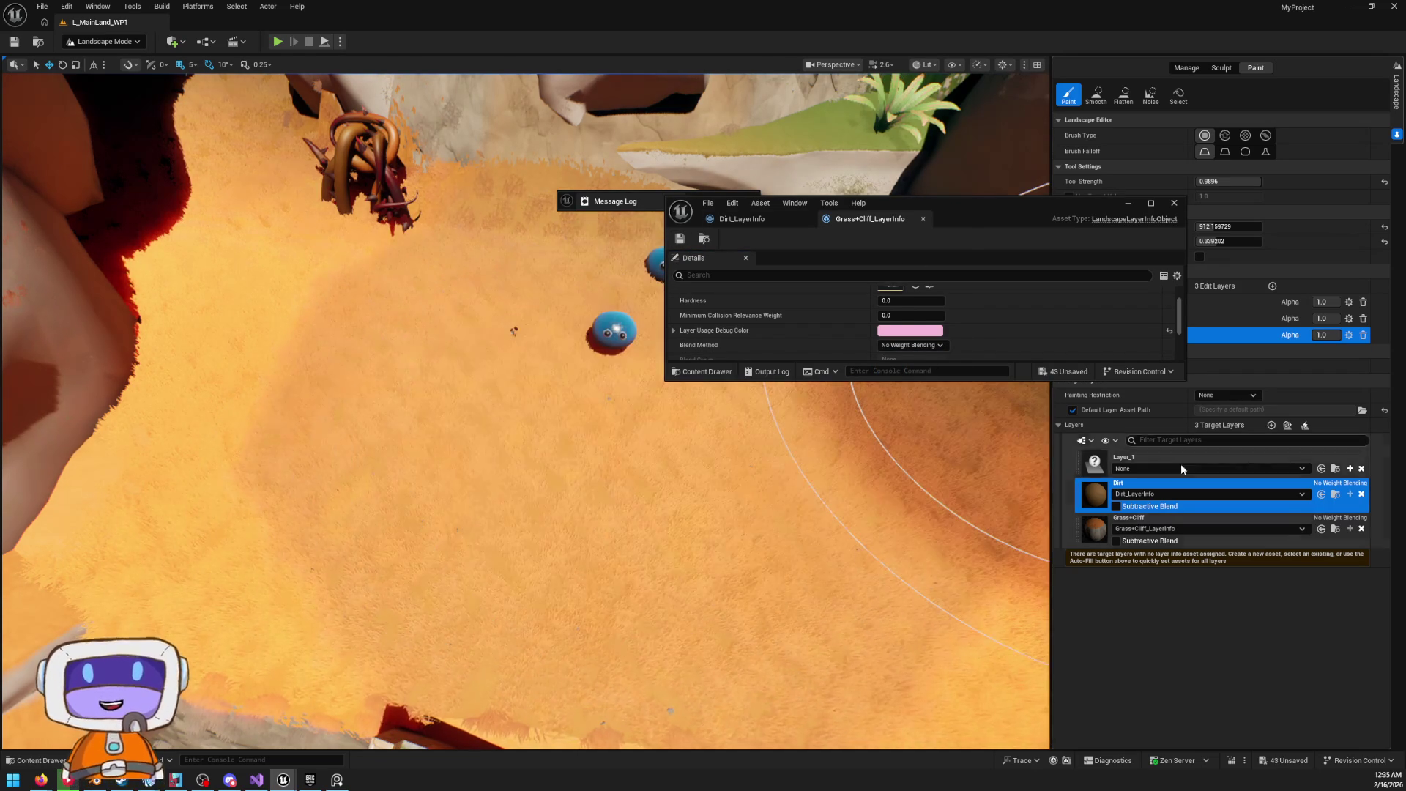
Rename the Layer_1 target layer to Path
click(1132, 459)
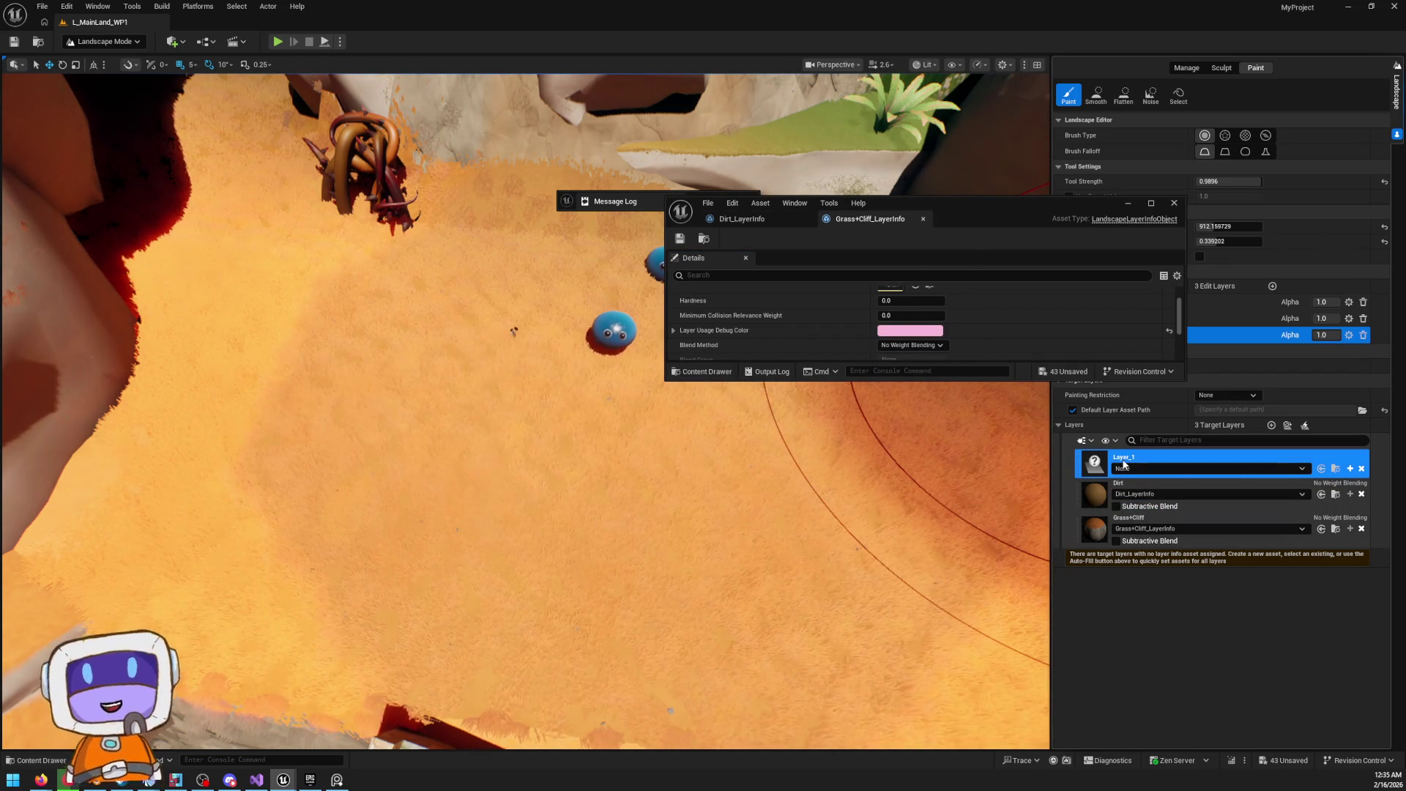
right_click(1126, 460)
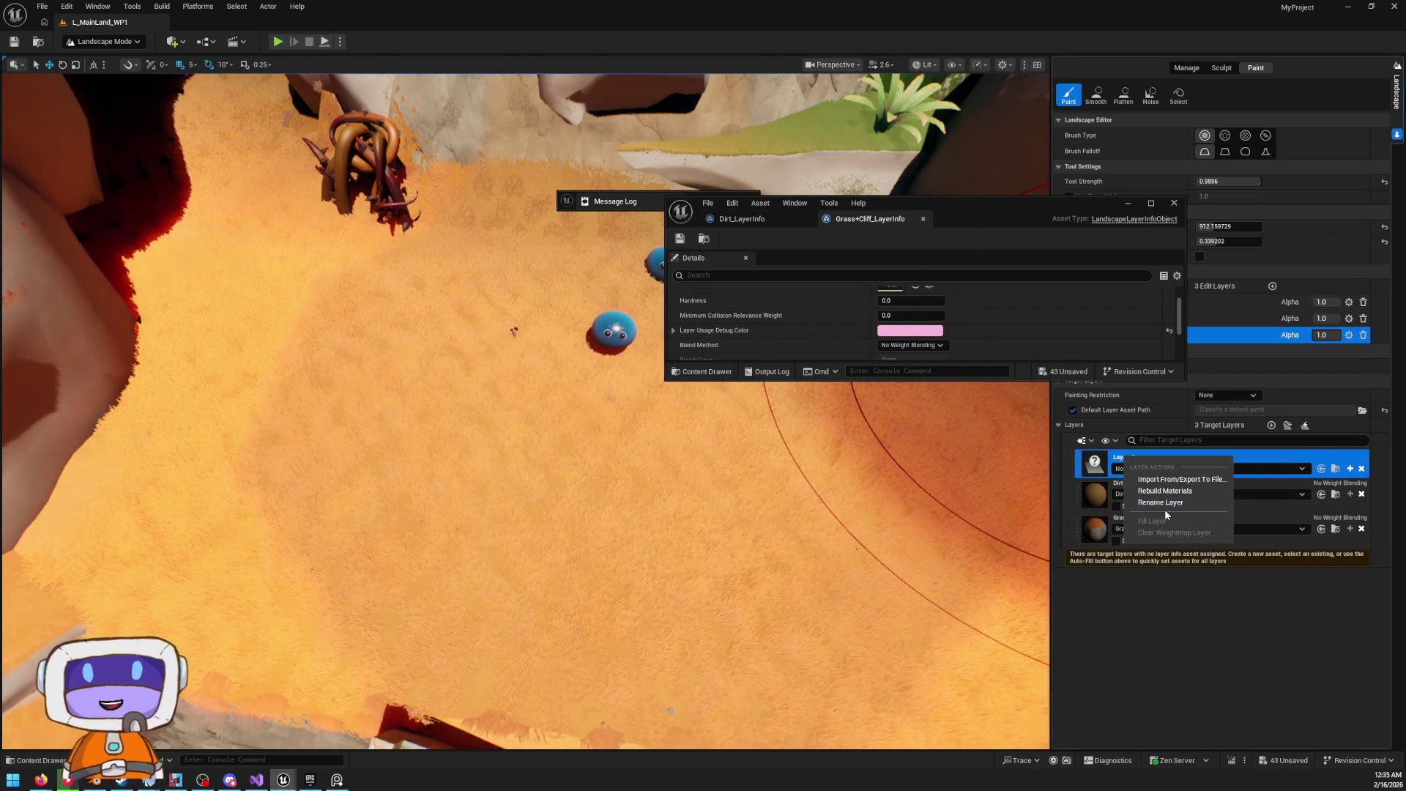
click(1168, 503)
text(Path)
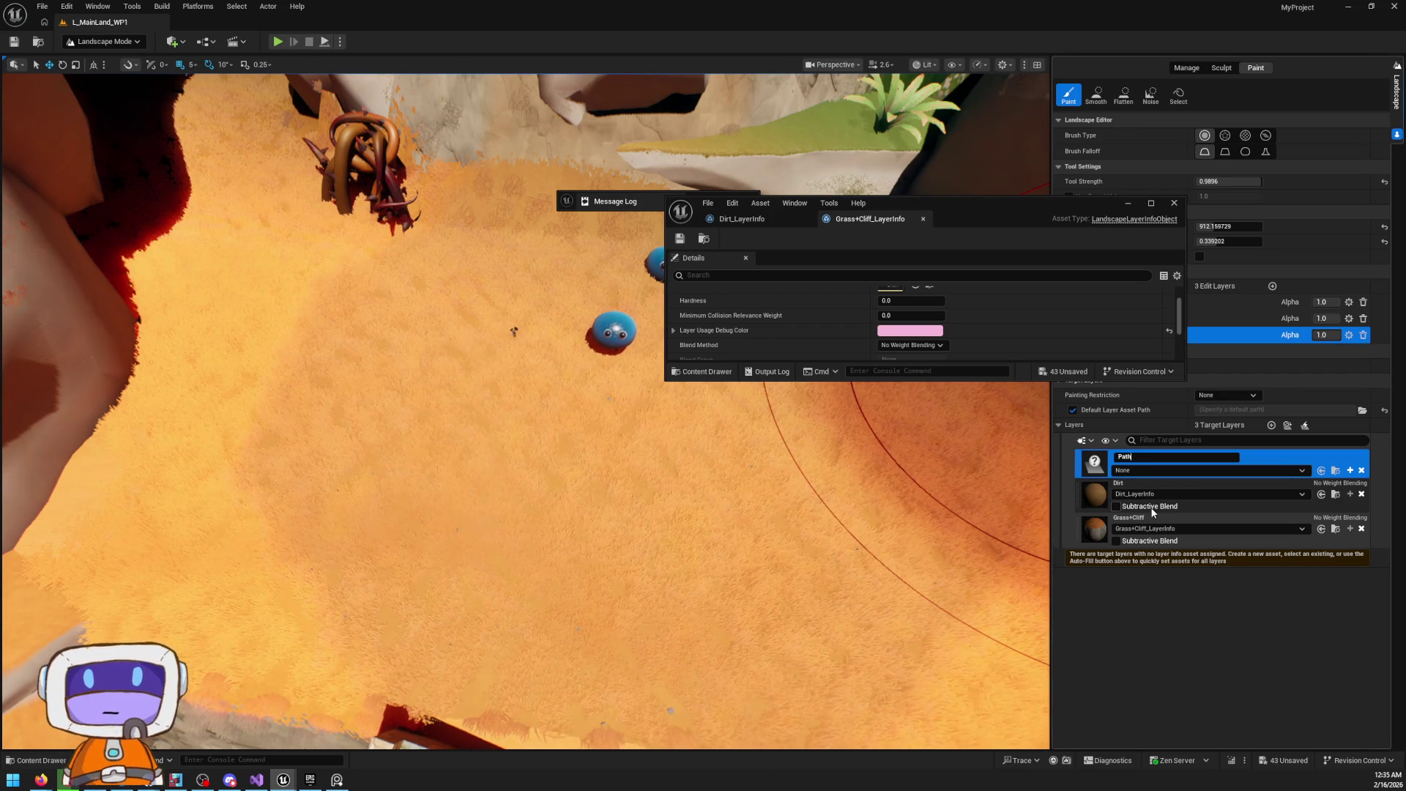
key(Return)
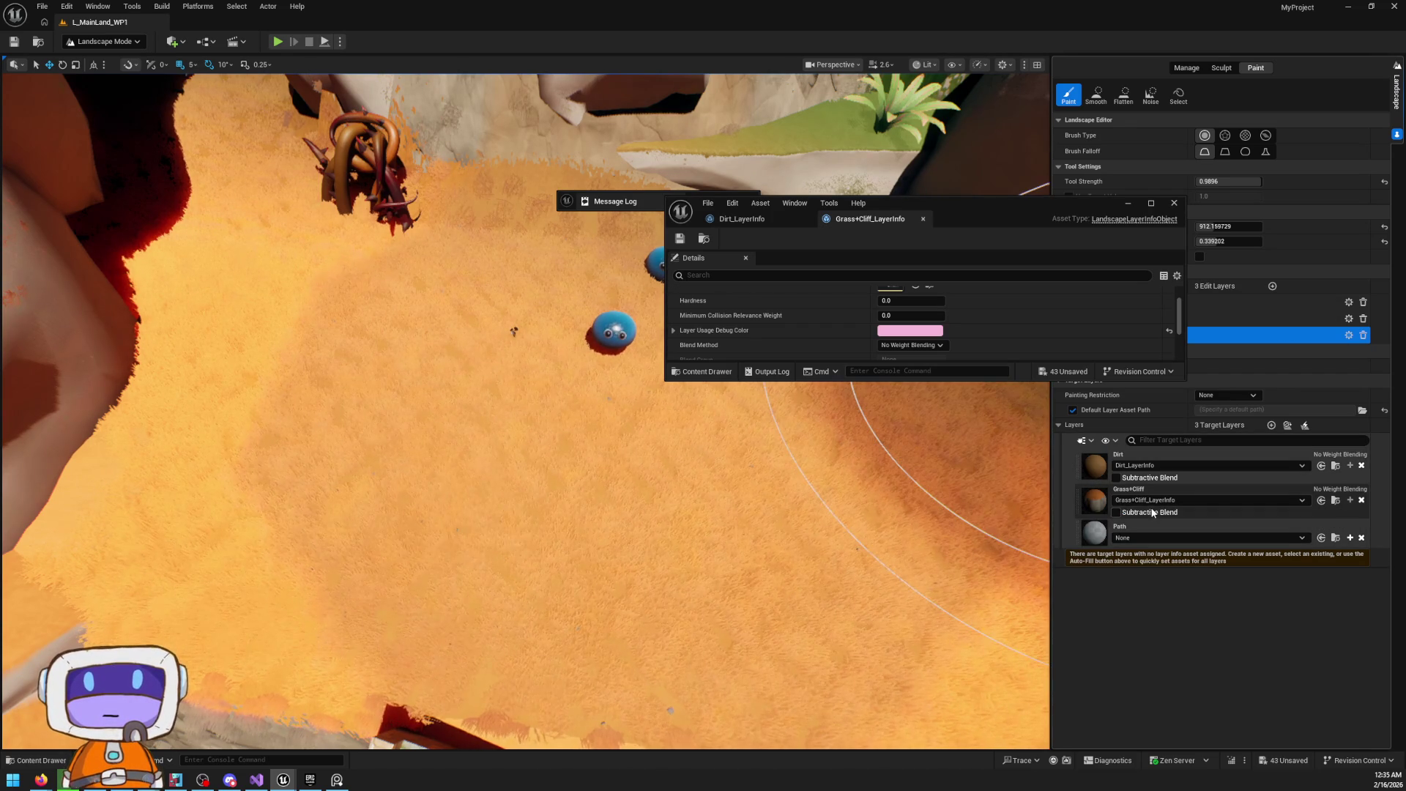
Move the Path layer to the top and assign it Path_LayerInfo
drag(1079, 534, 1081, 455)
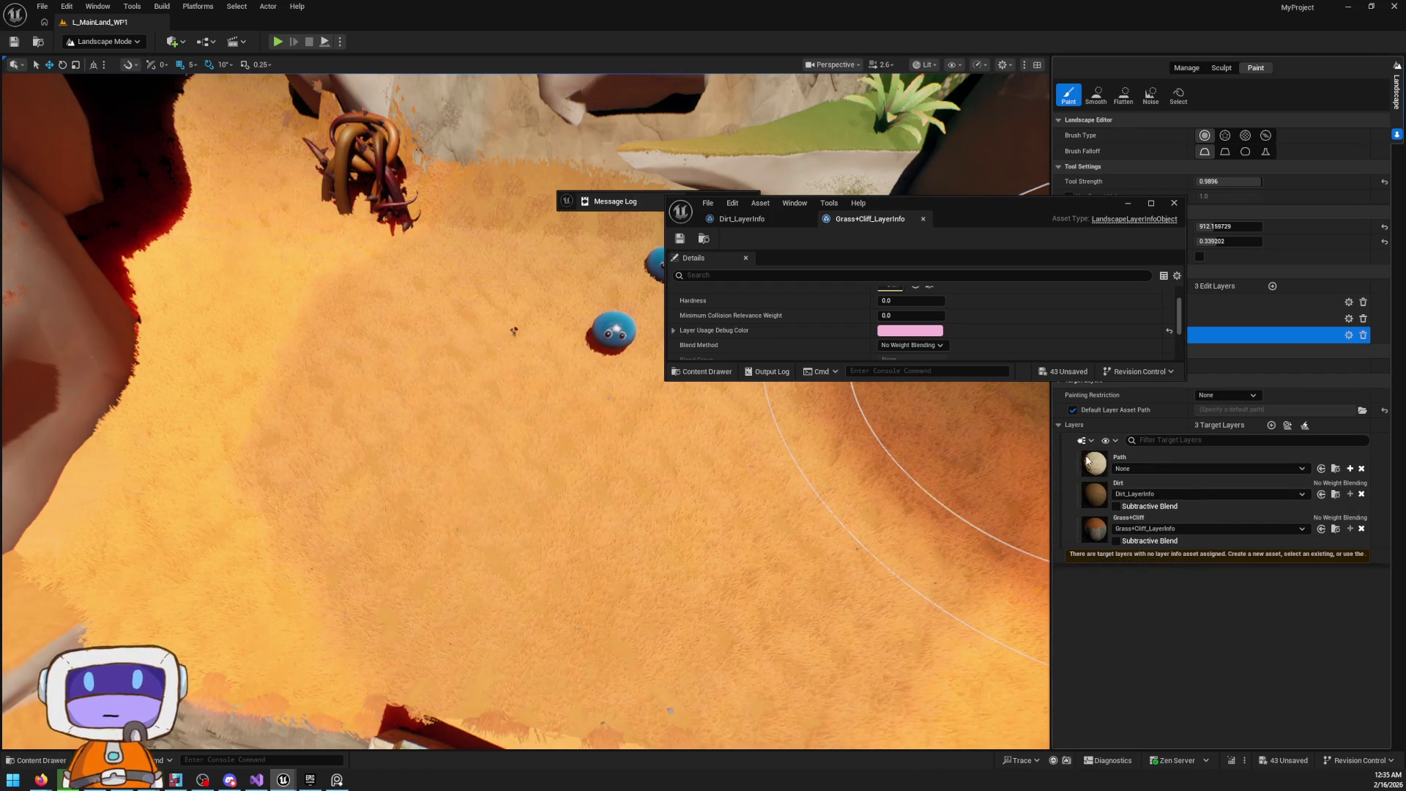
click(1171, 470)
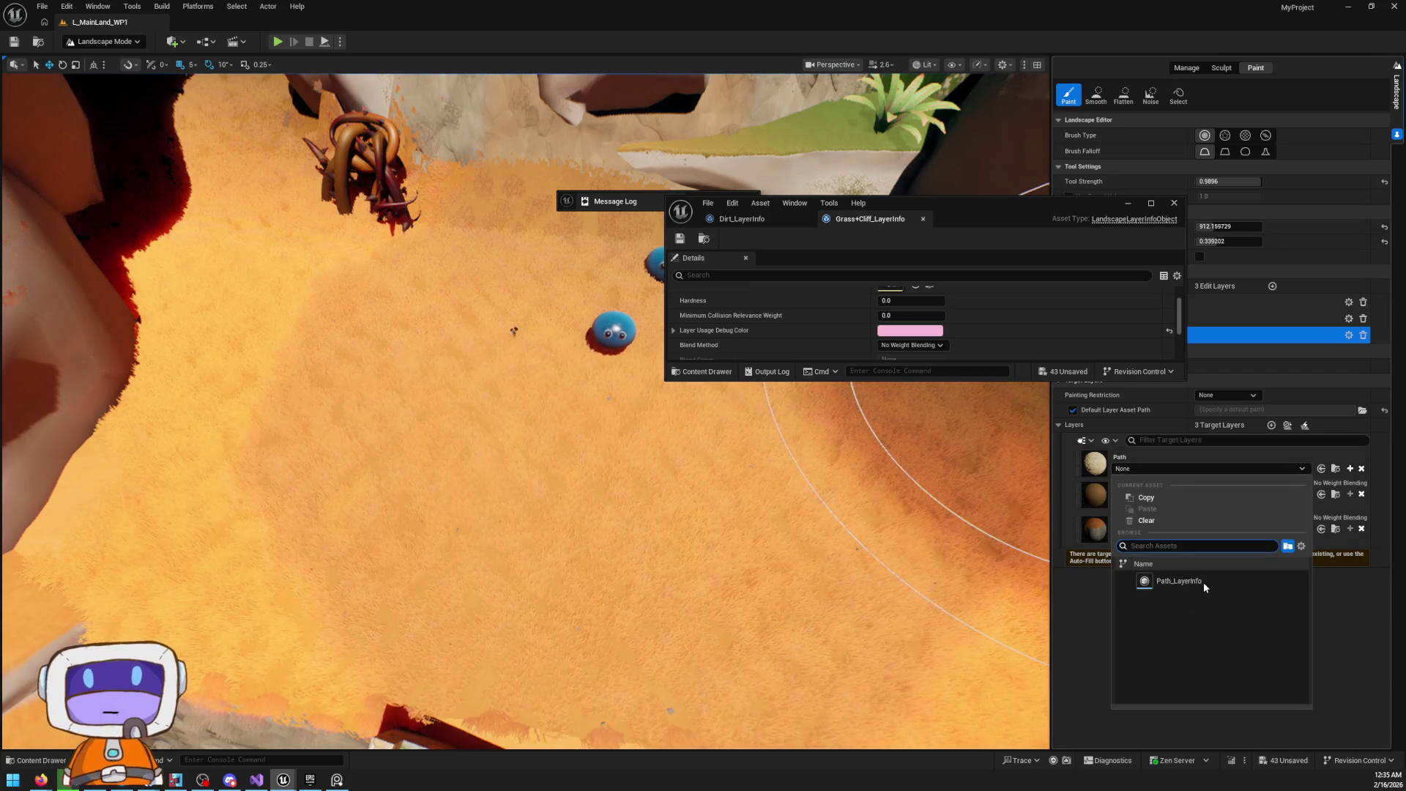
click(1203, 582)
click(1160, 475)
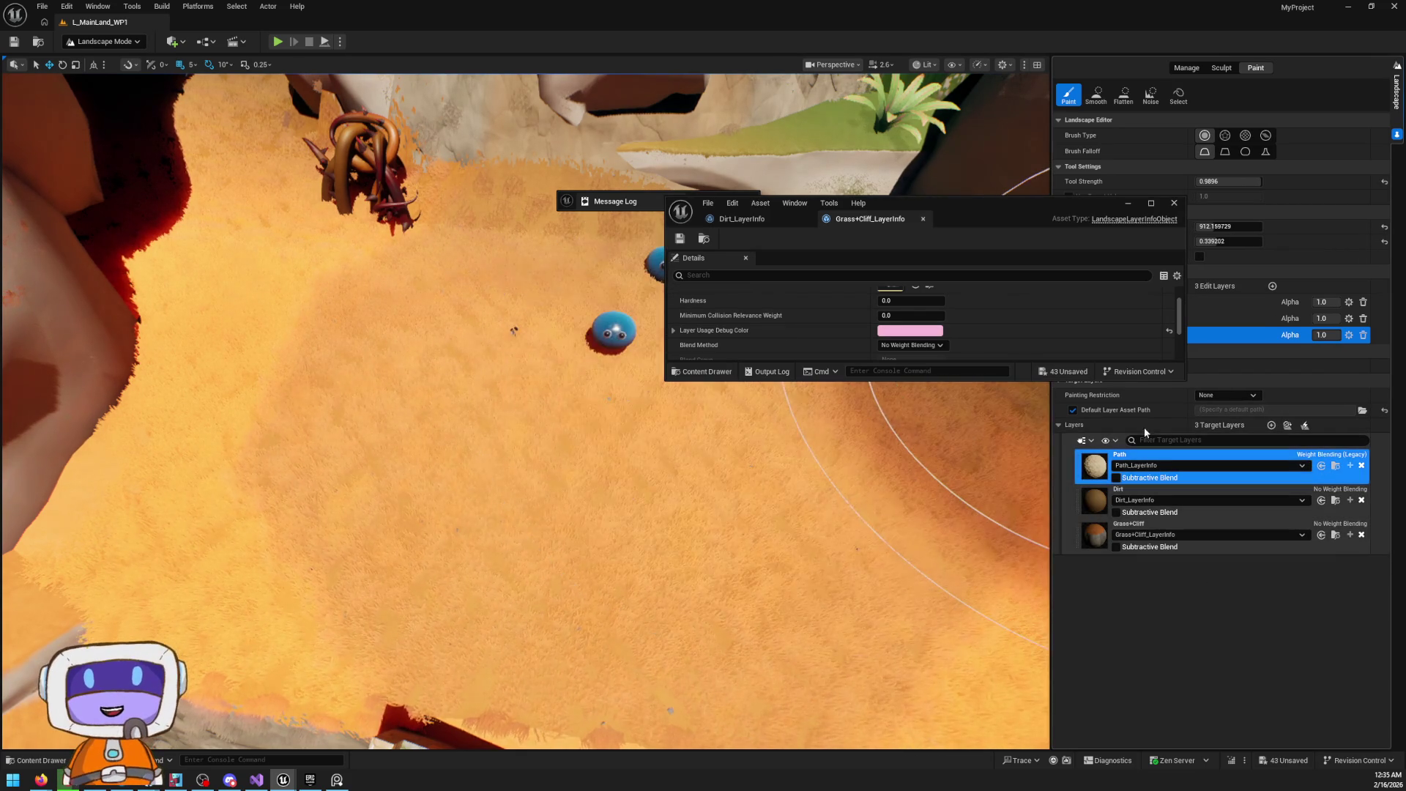
Paint Path across the central ground, then maximize, inspect and re-dock the Grass+Cliff layer info editor
click(553, 396)
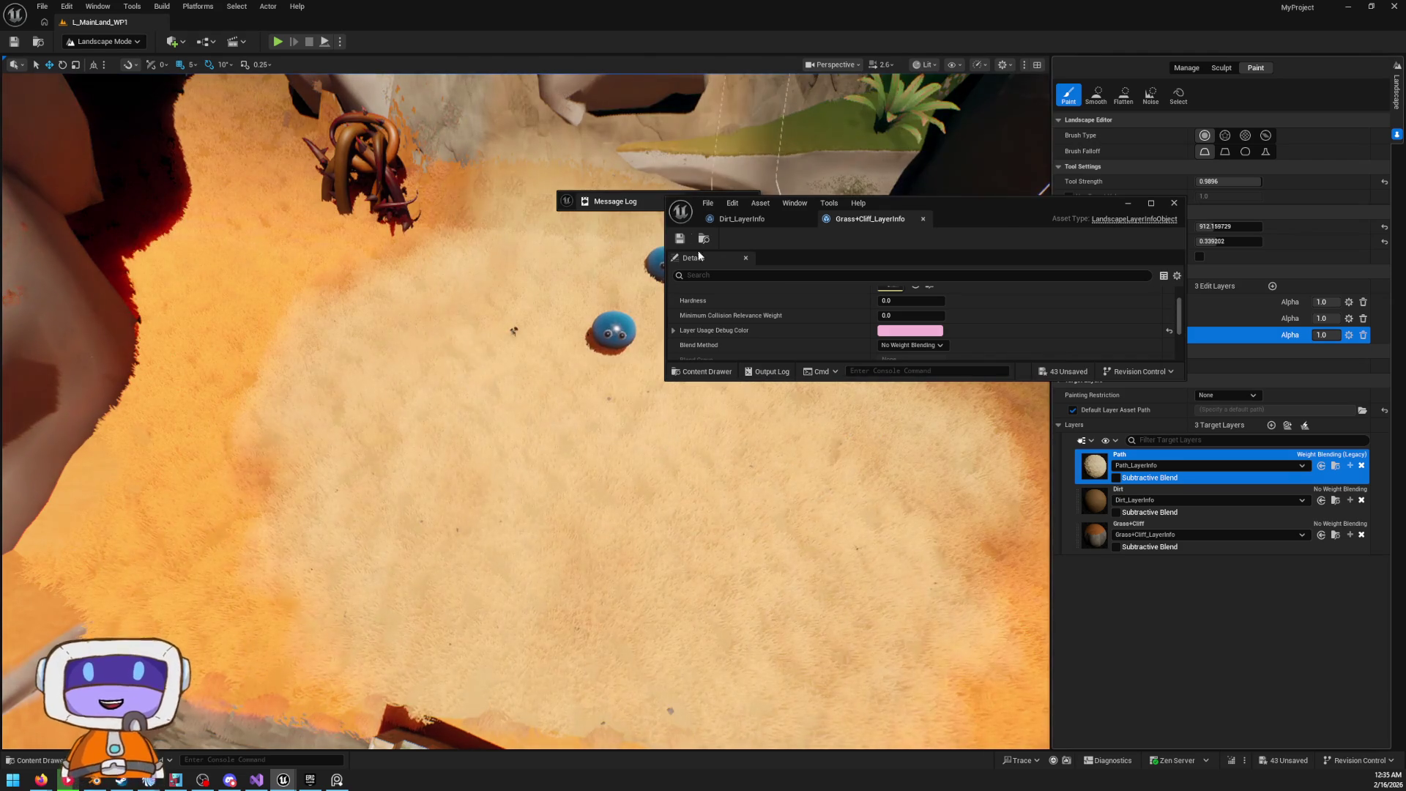
mouse_move(470, 439)
mouse_down()
mouse_move(565, 417)
mouse_move(475, 439)
mouse_move(314, 424)
mouse_move(517, 486)
mouse_move(706, 644)
mouse_move(1025, 513)
mouse_up()
mouse_move(1018, 210)
mouse_down()
mouse_move(1010, 230)
mouse_move(1066, 315)
mouse_up()
double_click(1066, 307)
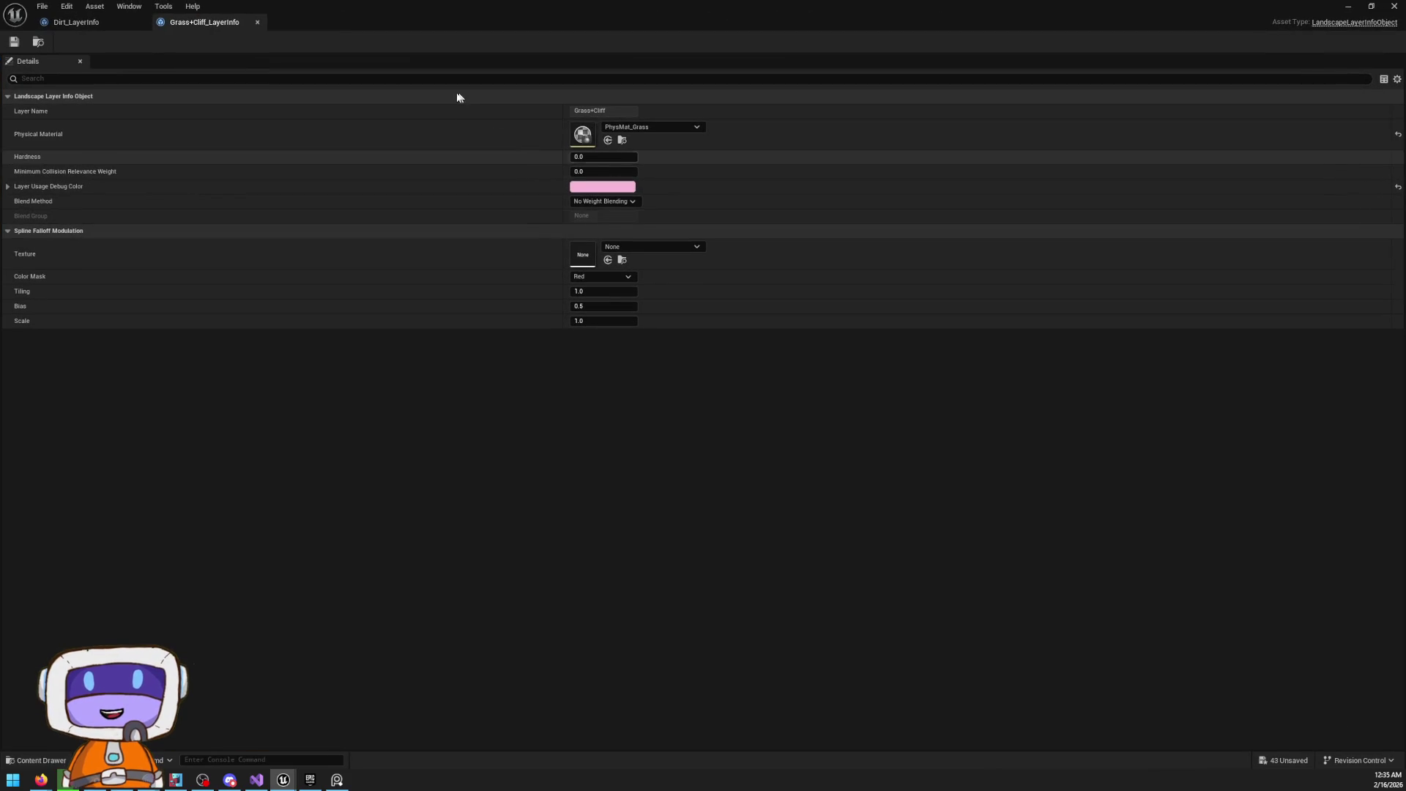
click(67, 6)
click(185, 19)
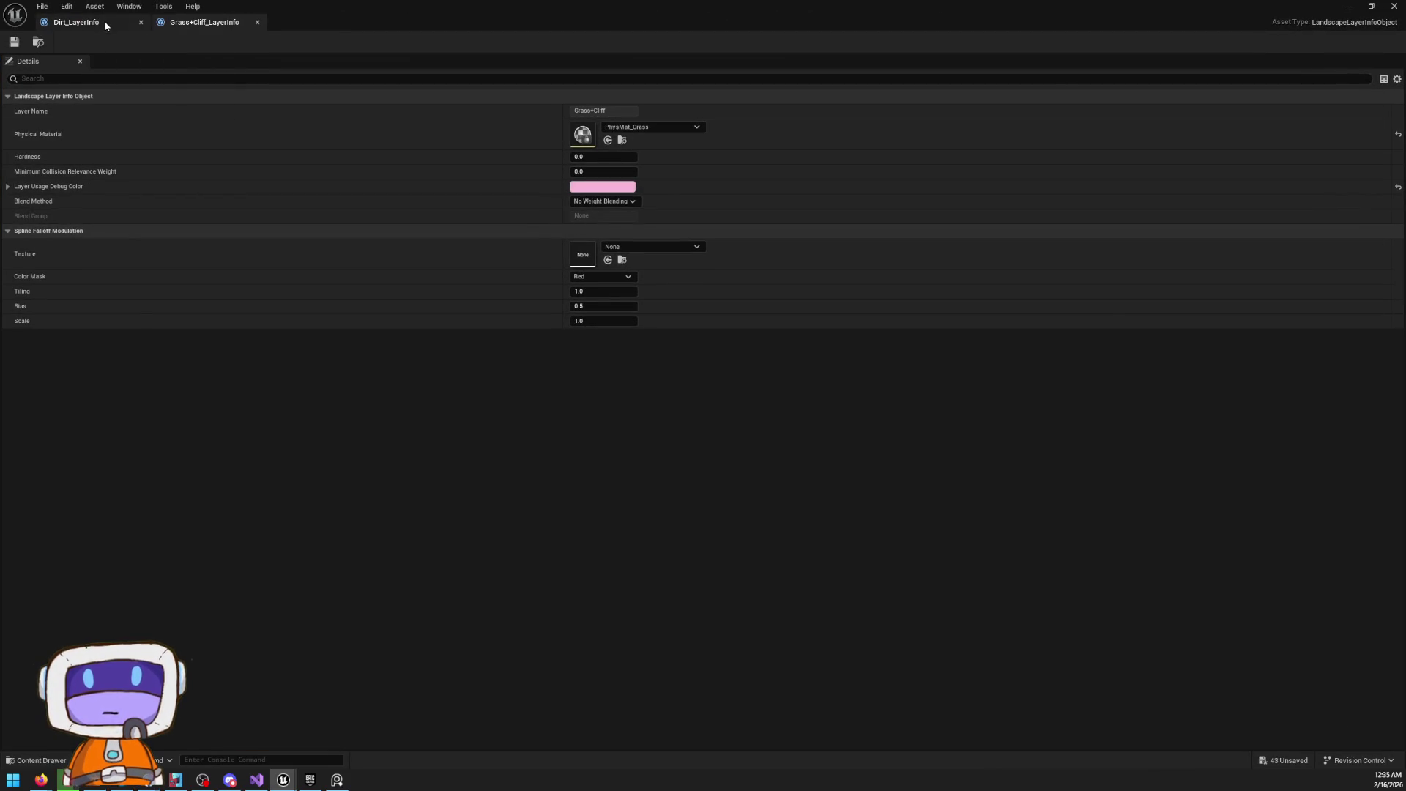
mouse_move(299, 22)
mouse_down()
mouse_move(733, 440)
mouse_move(1142, 677)
mouse_up()
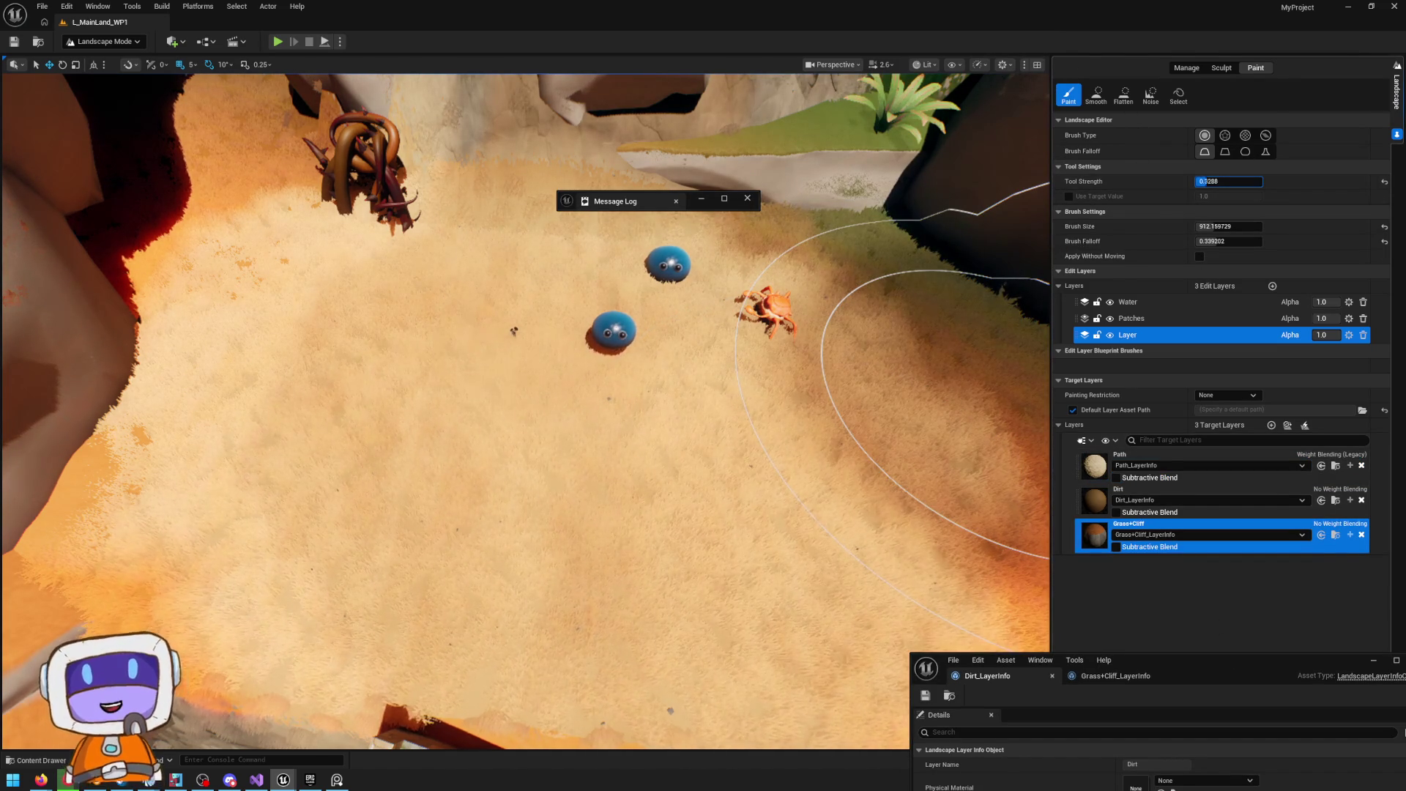
Set tool strength to 0 and enable Subtractive Blend on the Grass+Cliff layer
text(0)
key(Return)
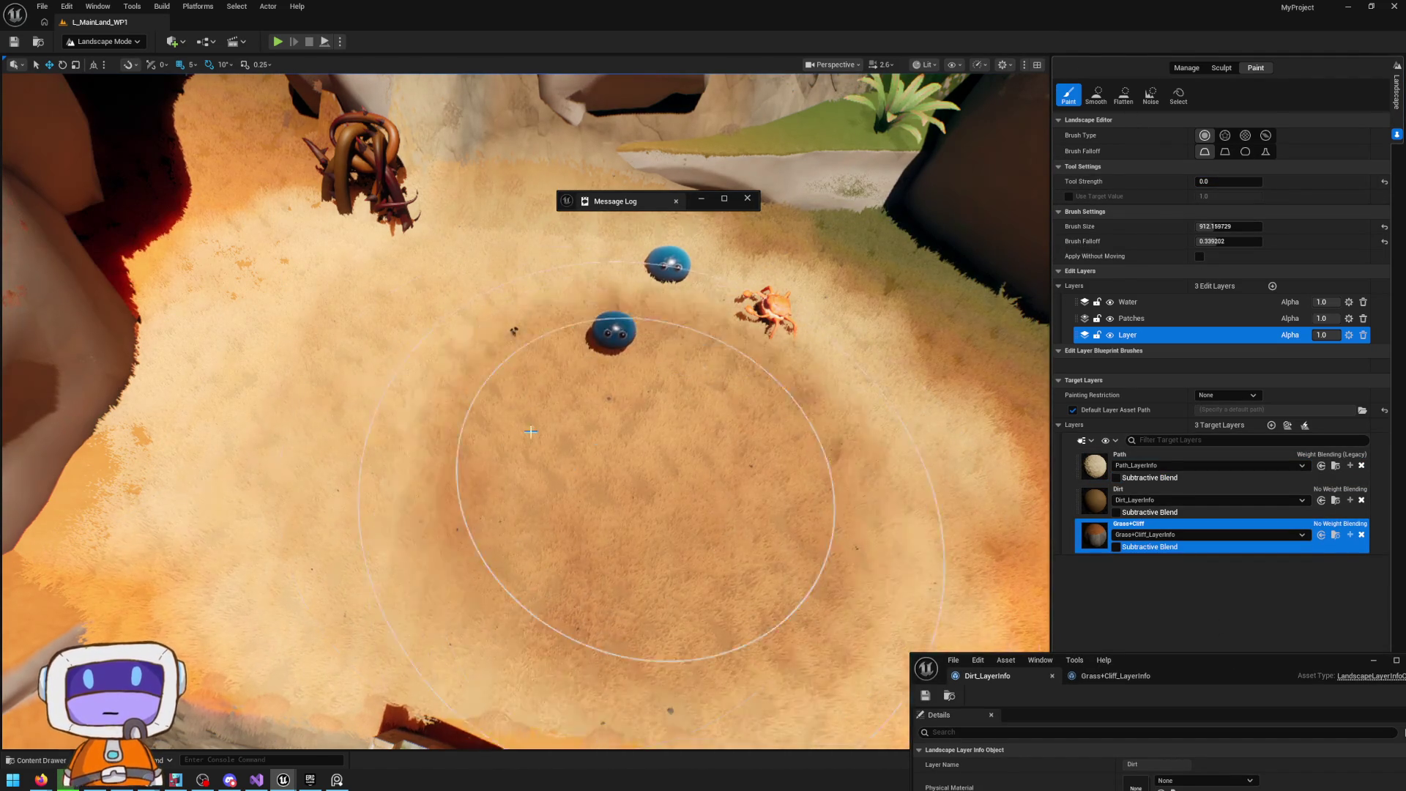
click(1135, 549)
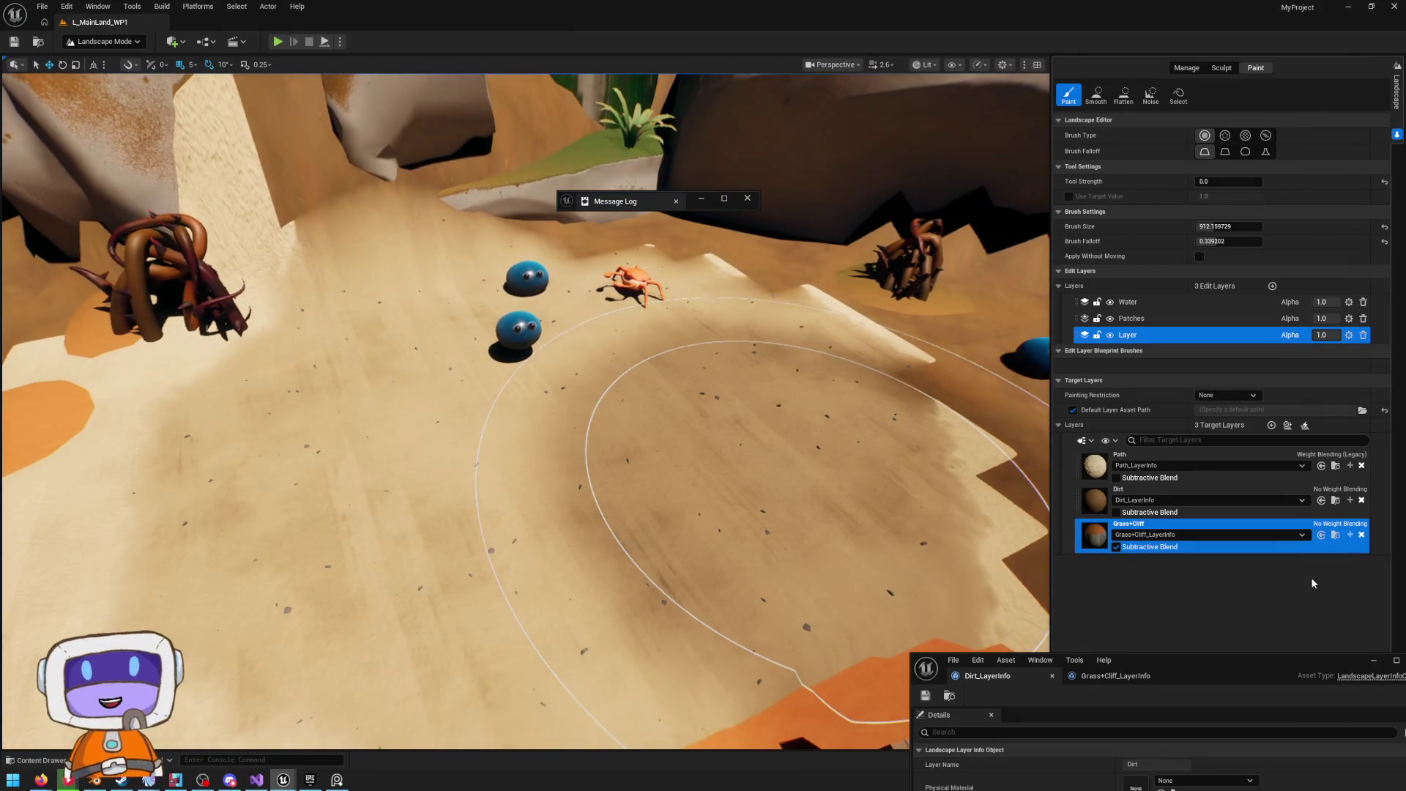
Paint the Dirt layer over the pebbly sand near the blue blobs, then switch to Selection Mode
click(1155, 499)
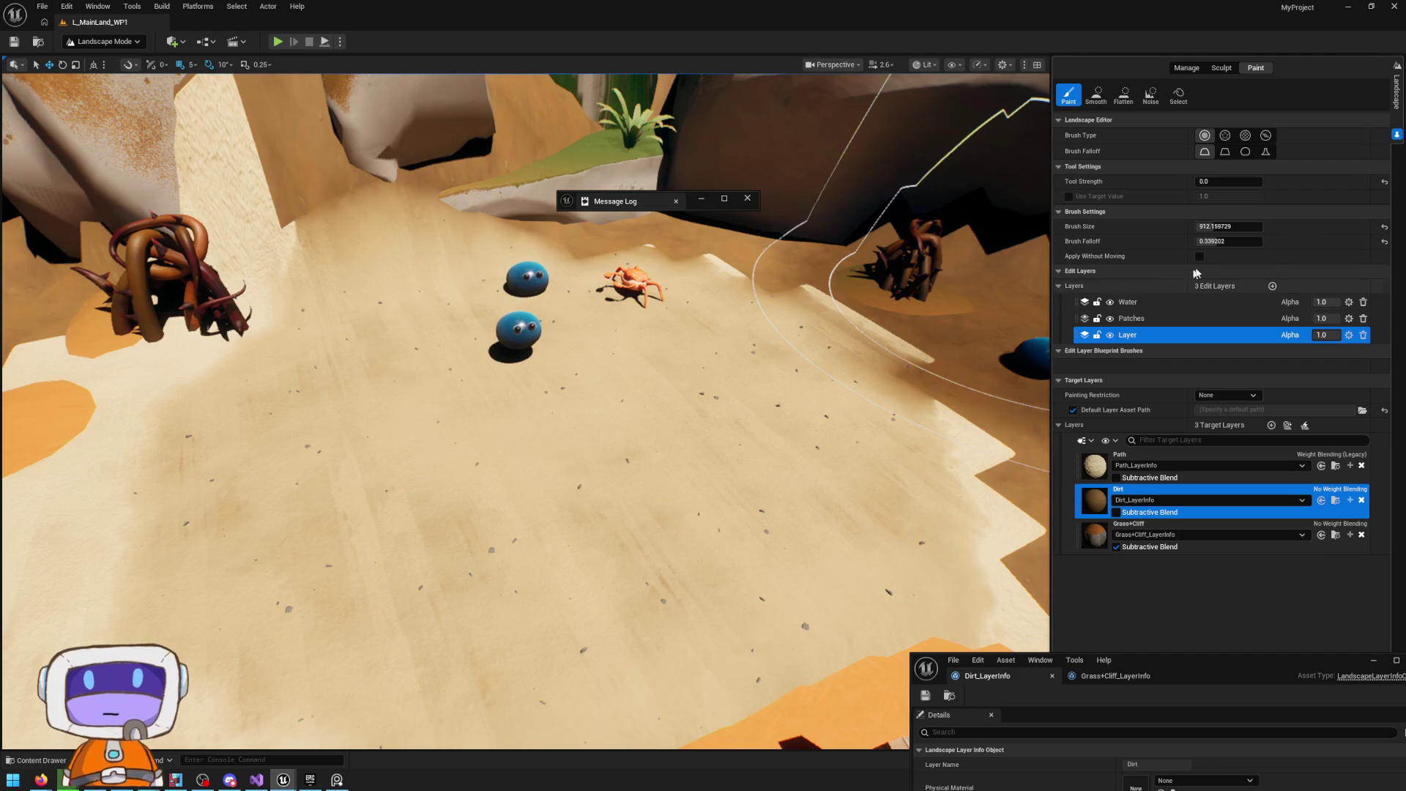
mouse_move(958, 299)
mouse_down()
mouse_move(784, 448)
mouse_move(470, 330)
mouse_move(674, 423)
mouse_move(842, 446)
mouse_up()
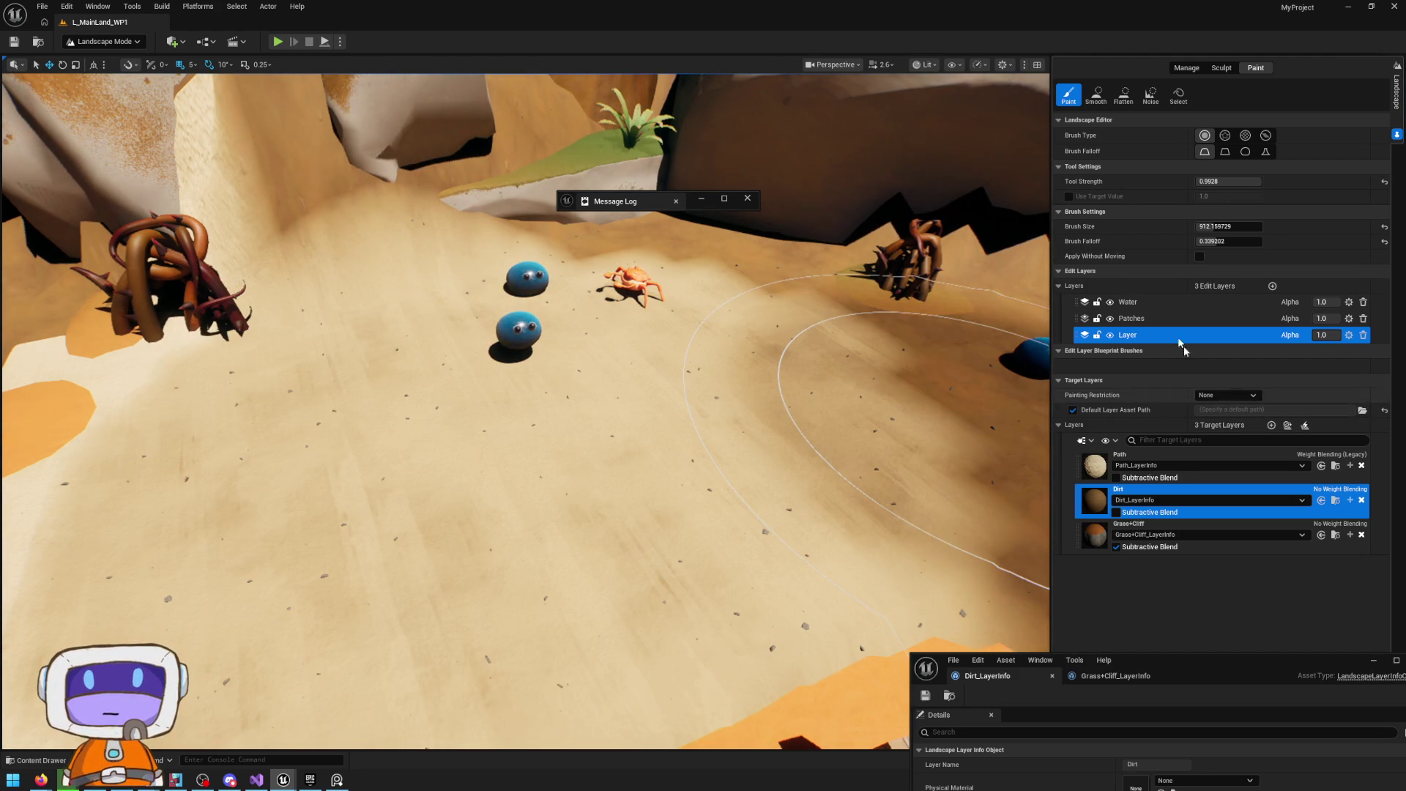
mouse_move(559, 512)
mouse_down()
mouse_move(276, 552)
mouse_move(669, 497)
mouse_up()
right_click(669, 497)
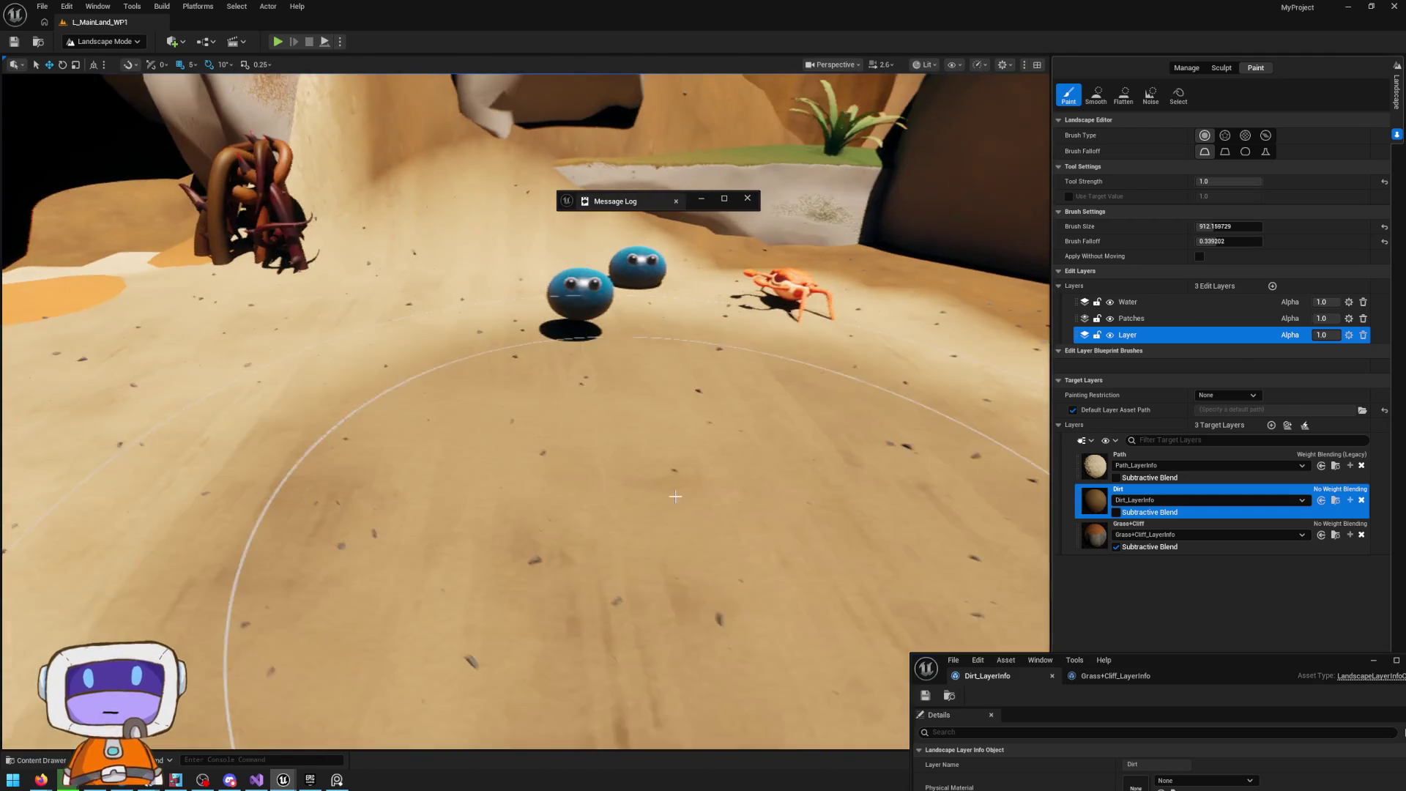
key(shift+1)
click(675, 497)
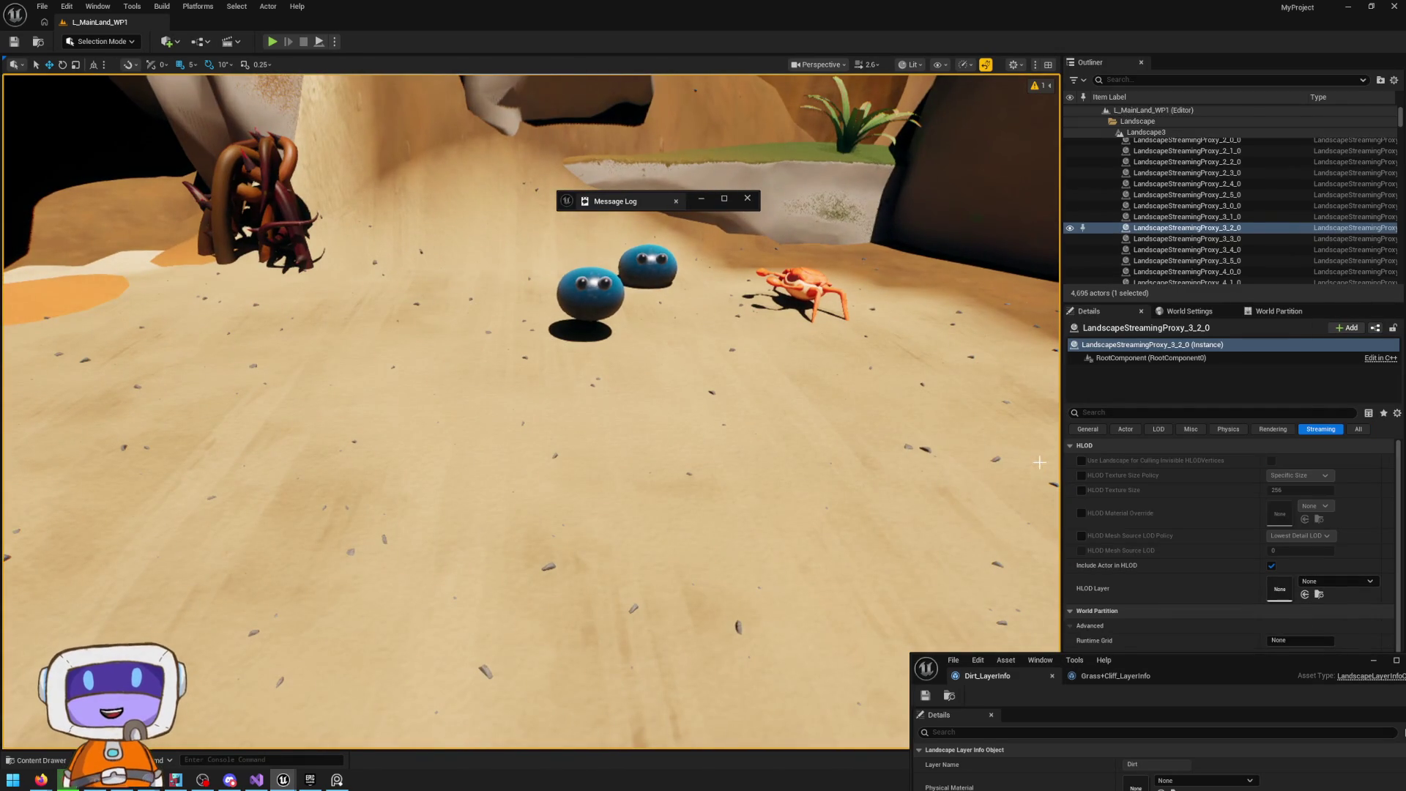
Select Landscape3, find its Landscape Material, and open M_Landscape_Inst1 maximized
click(1171, 132)
click(1359, 429)
scroll(1303, 513, down, 1)
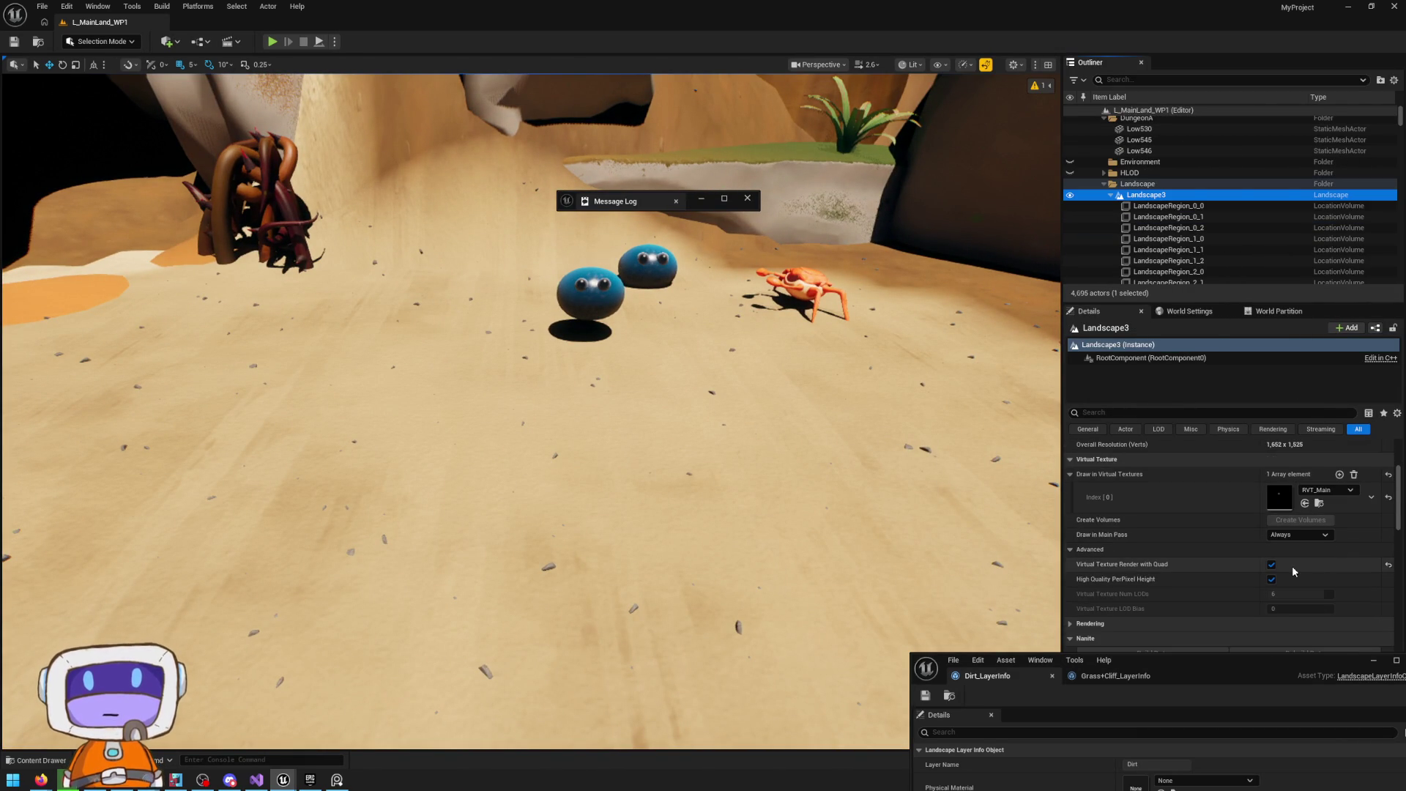
scroll(1292, 550, down, 2)
scroll(1292, 524, down, 3)
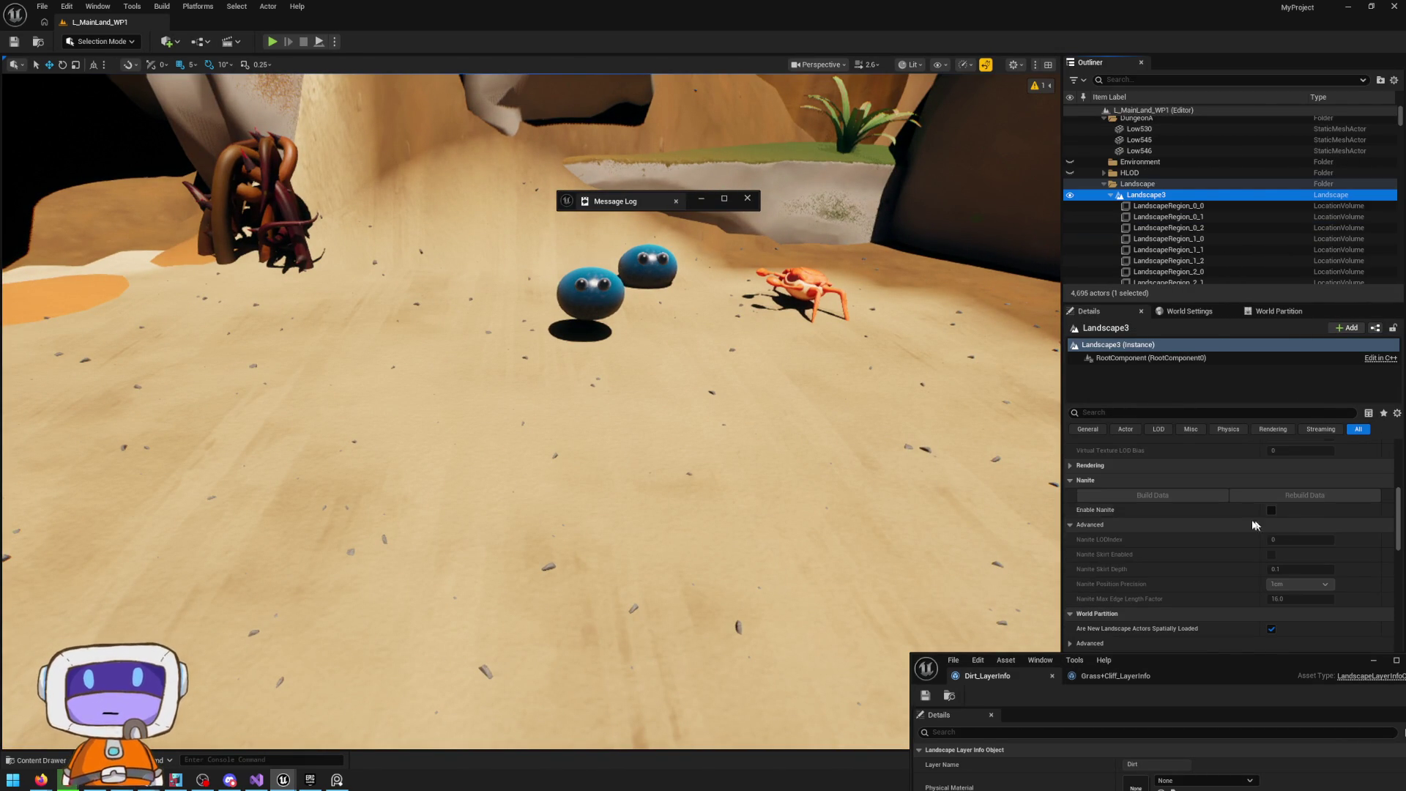
scroll(1154, 511, down, 2)
scroll(1157, 513, down, 2)
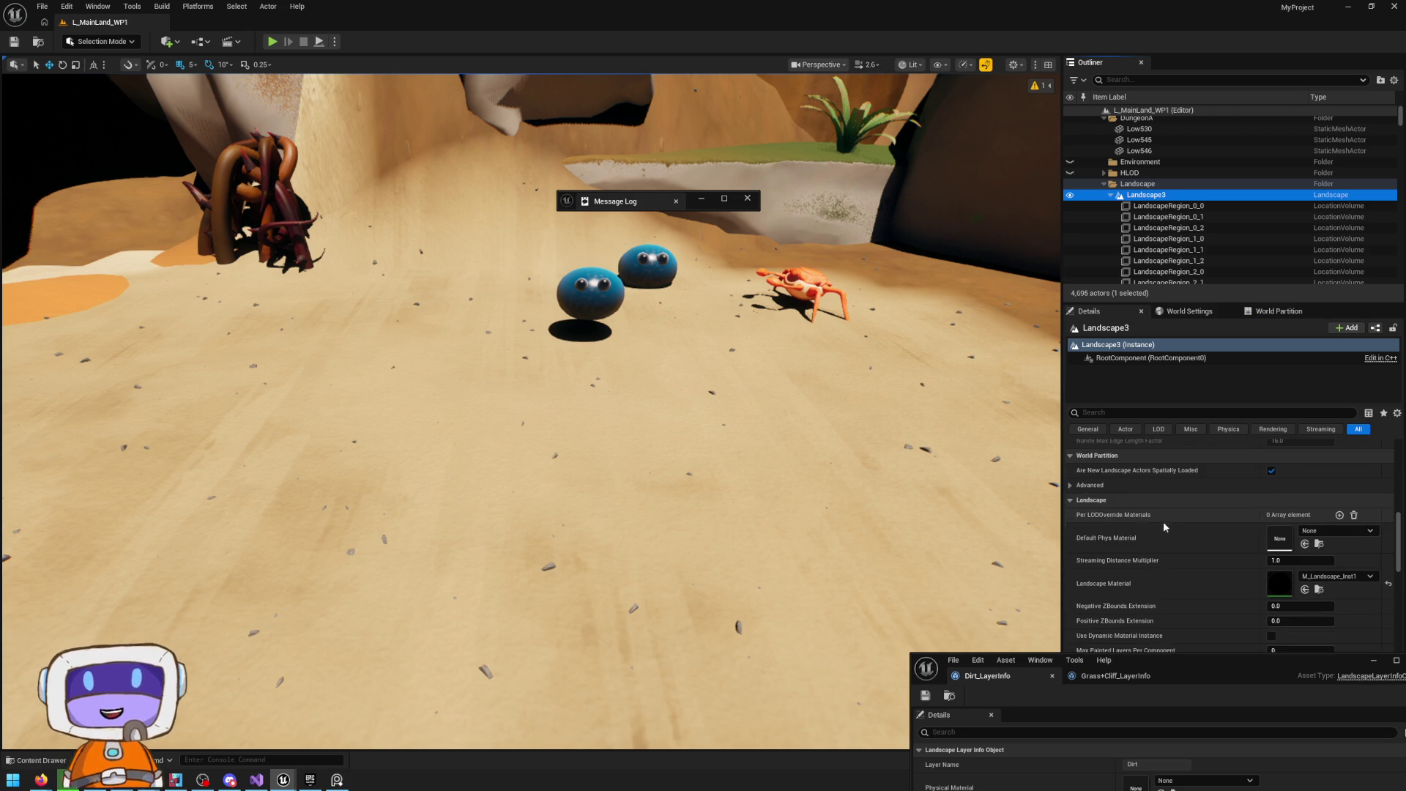
scroll(1147, 526, down, 5)
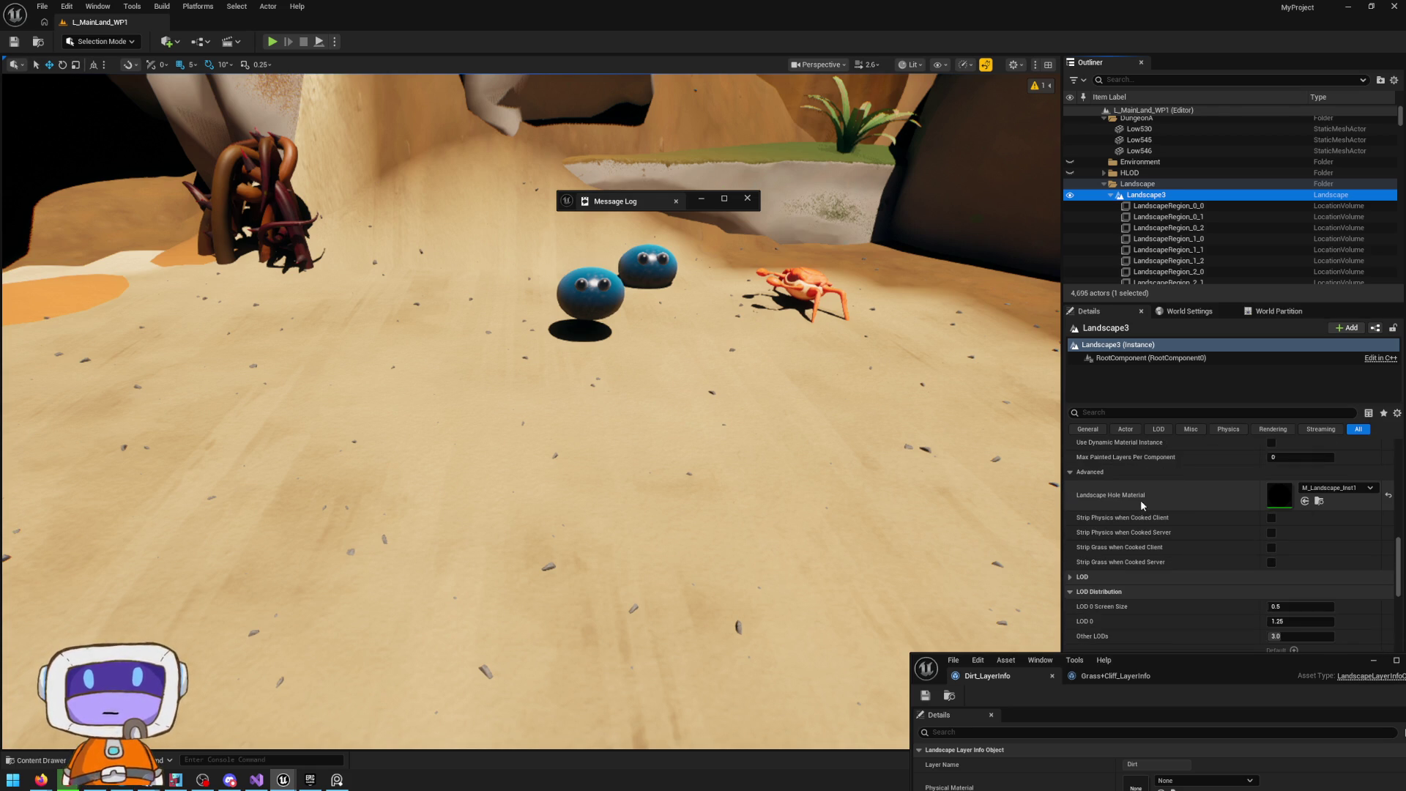
scroll(1258, 517, up, 4)
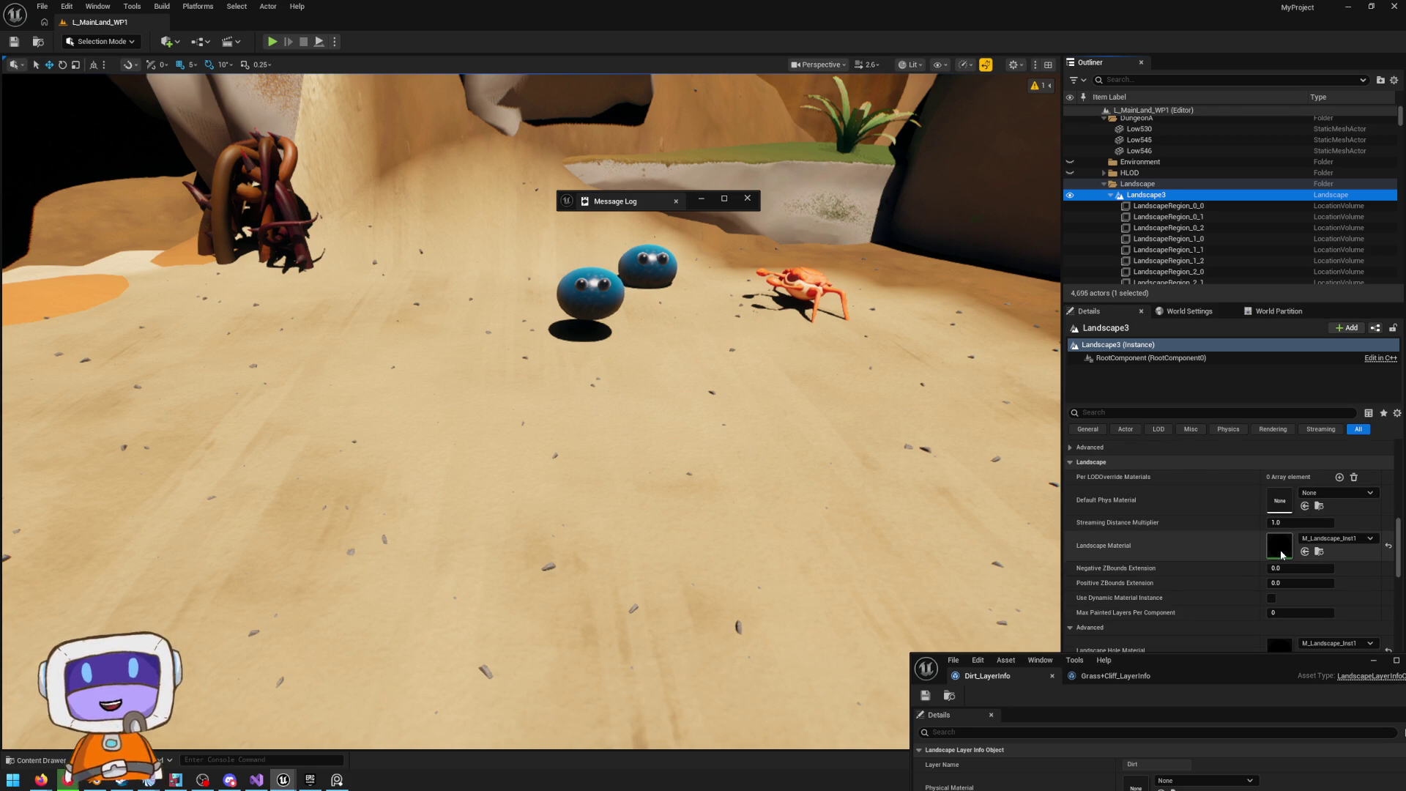
double_click(1281, 554)
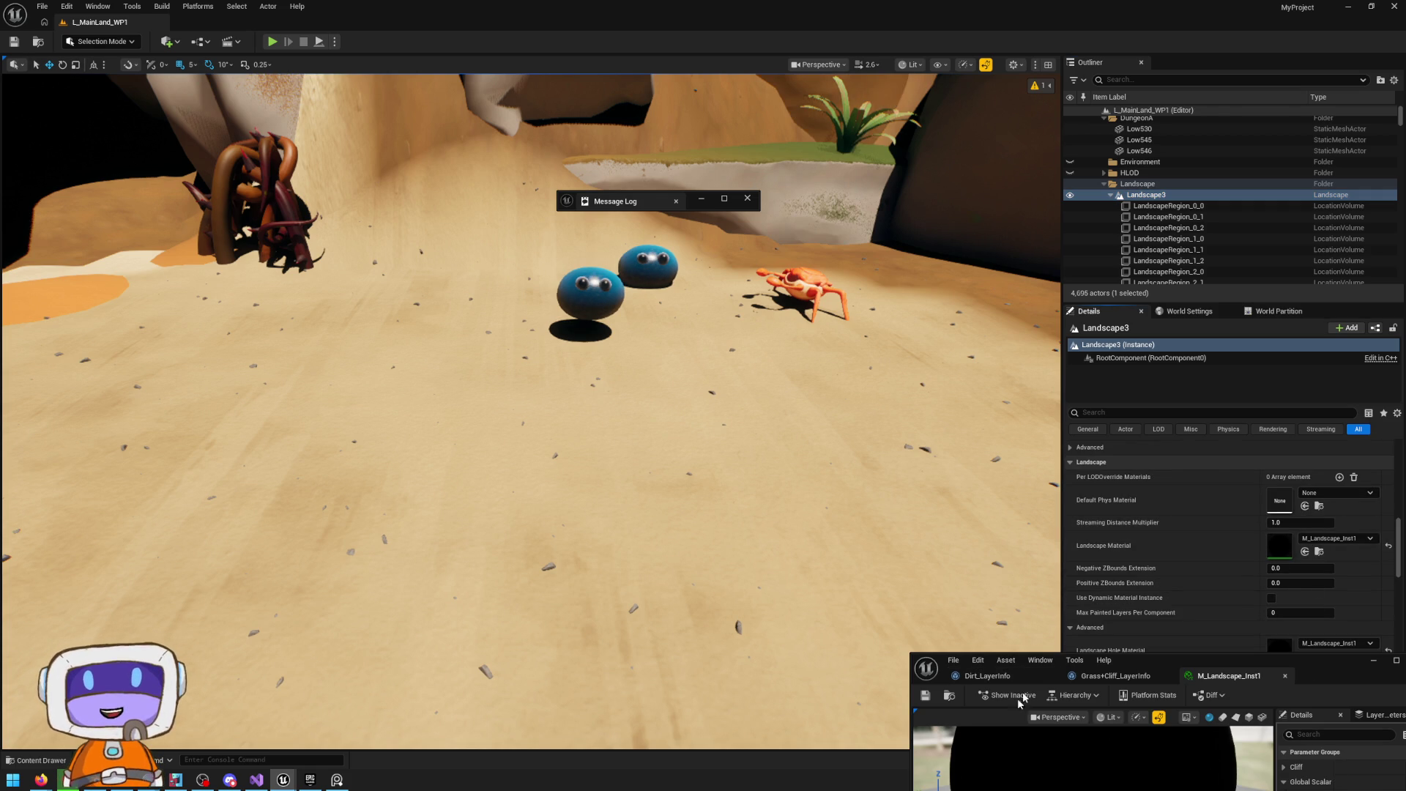
mouse_move(1252, 672)
mouse_down()
mouse_move(1193, 624)
mouse_move(769, 4)
mouse_up()
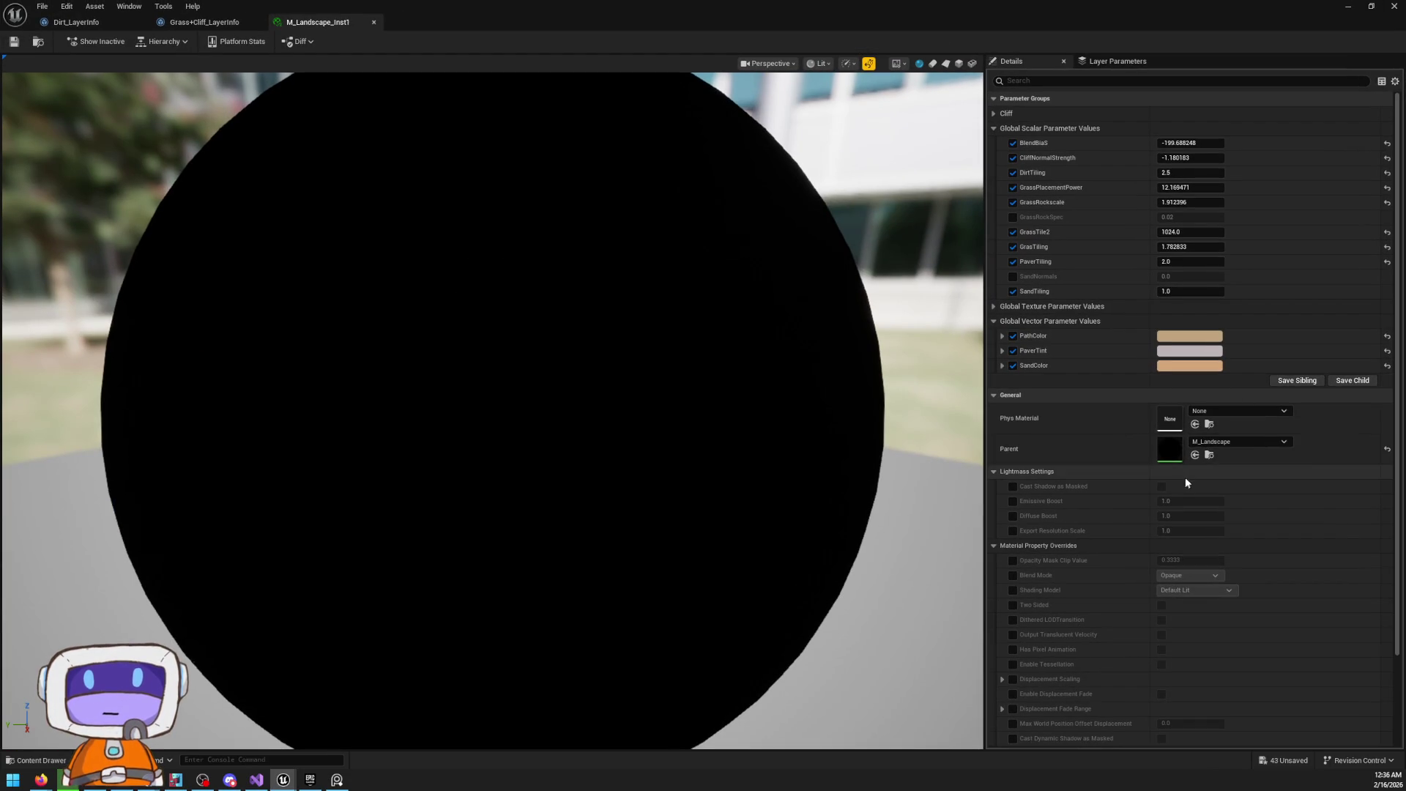
Open parent M_Landscape, inspect its Physical Material and Grass outputs and GrassAlpha, then open MF_LGrass
double_click(1164, 445)
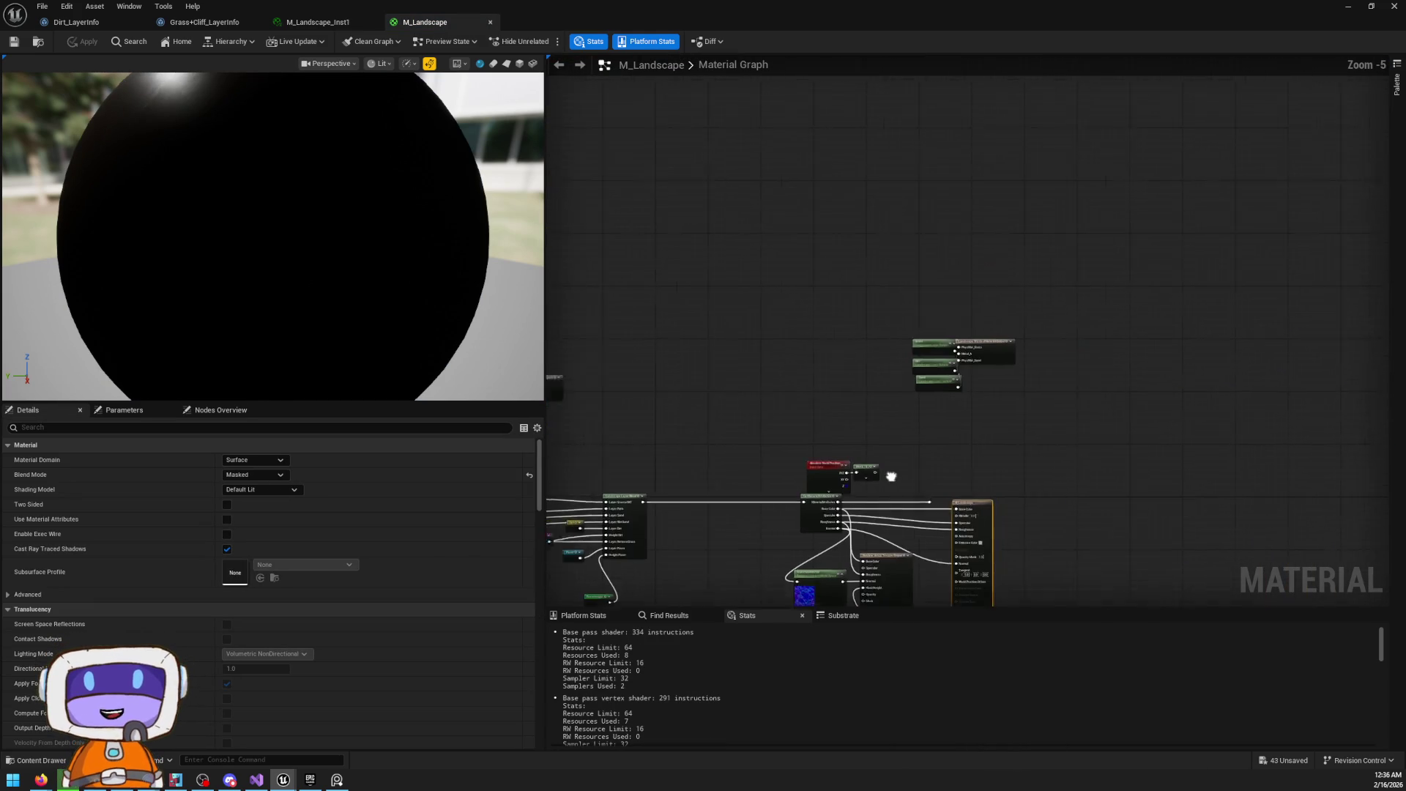
click(974, 399)
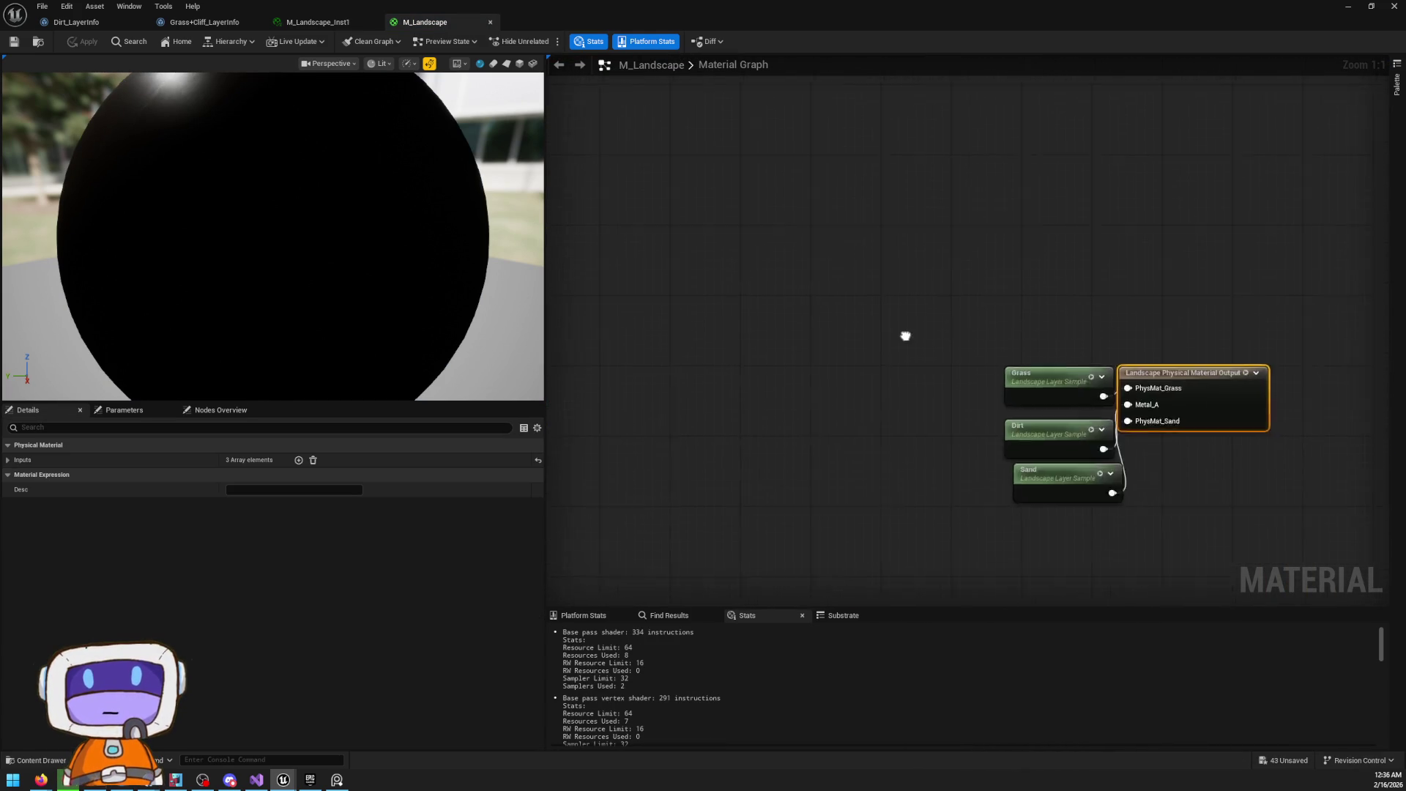
scroll(903, 336, down, 2)
scroll(961, 301, up, 2)
click(1260, 329)
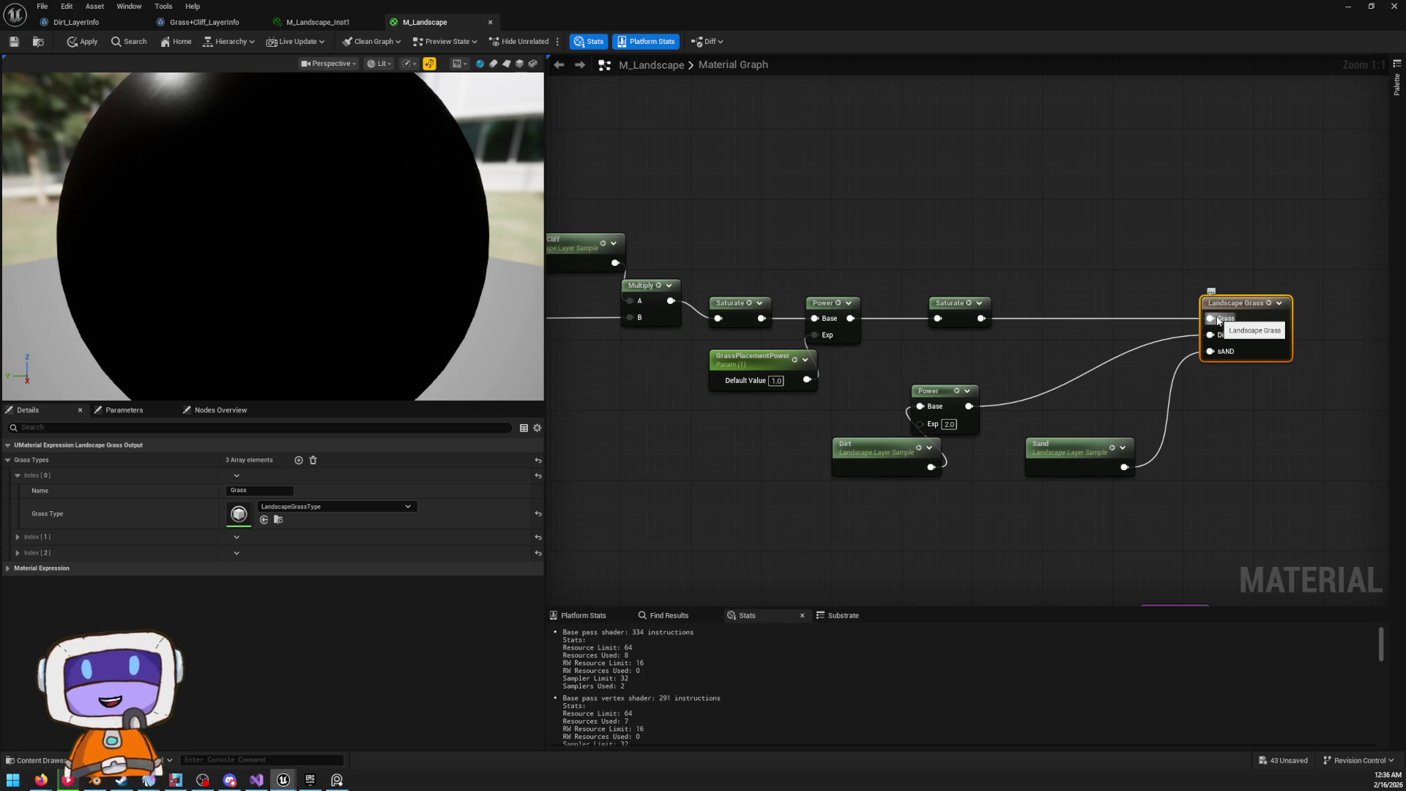
drag(1219, 320, 1202, 300)
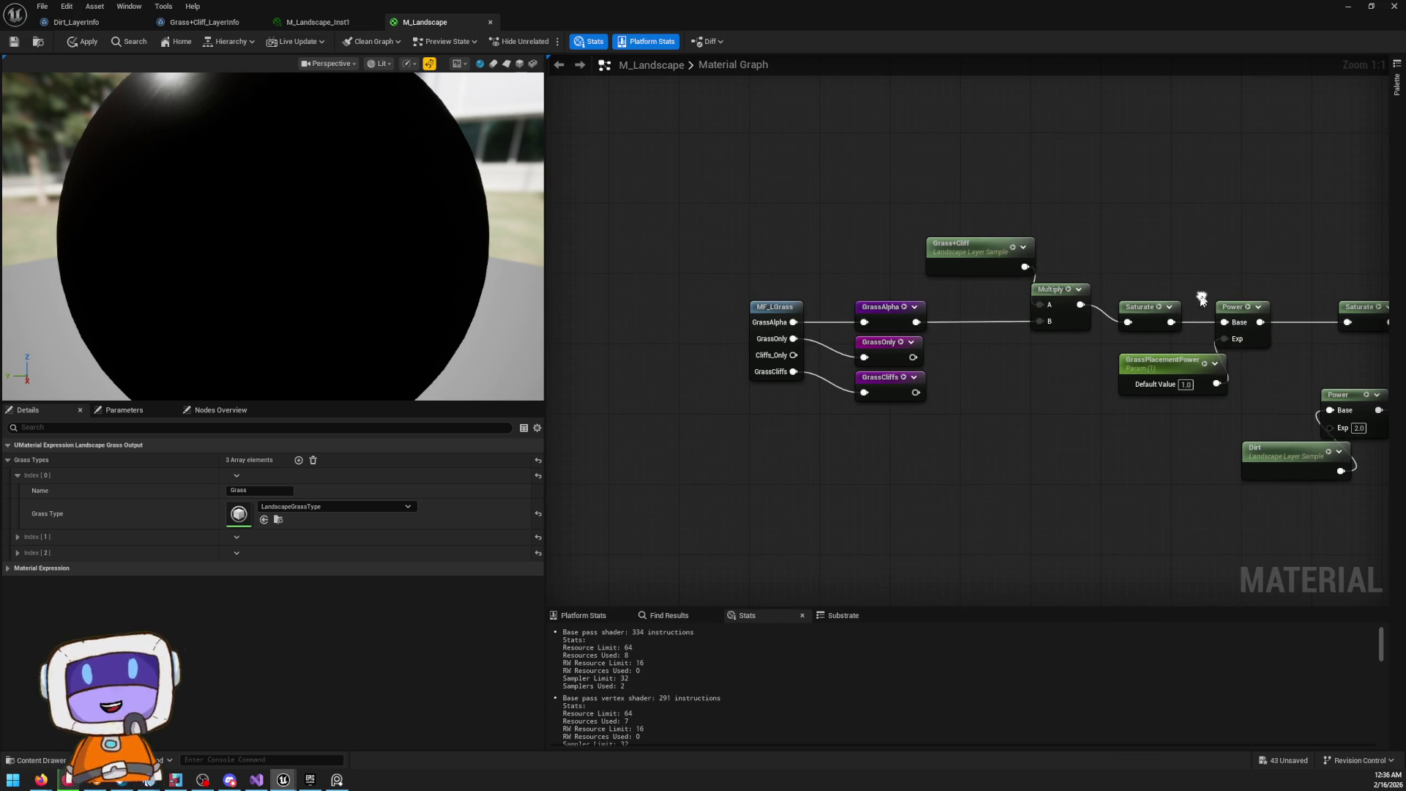
click(886, 309)
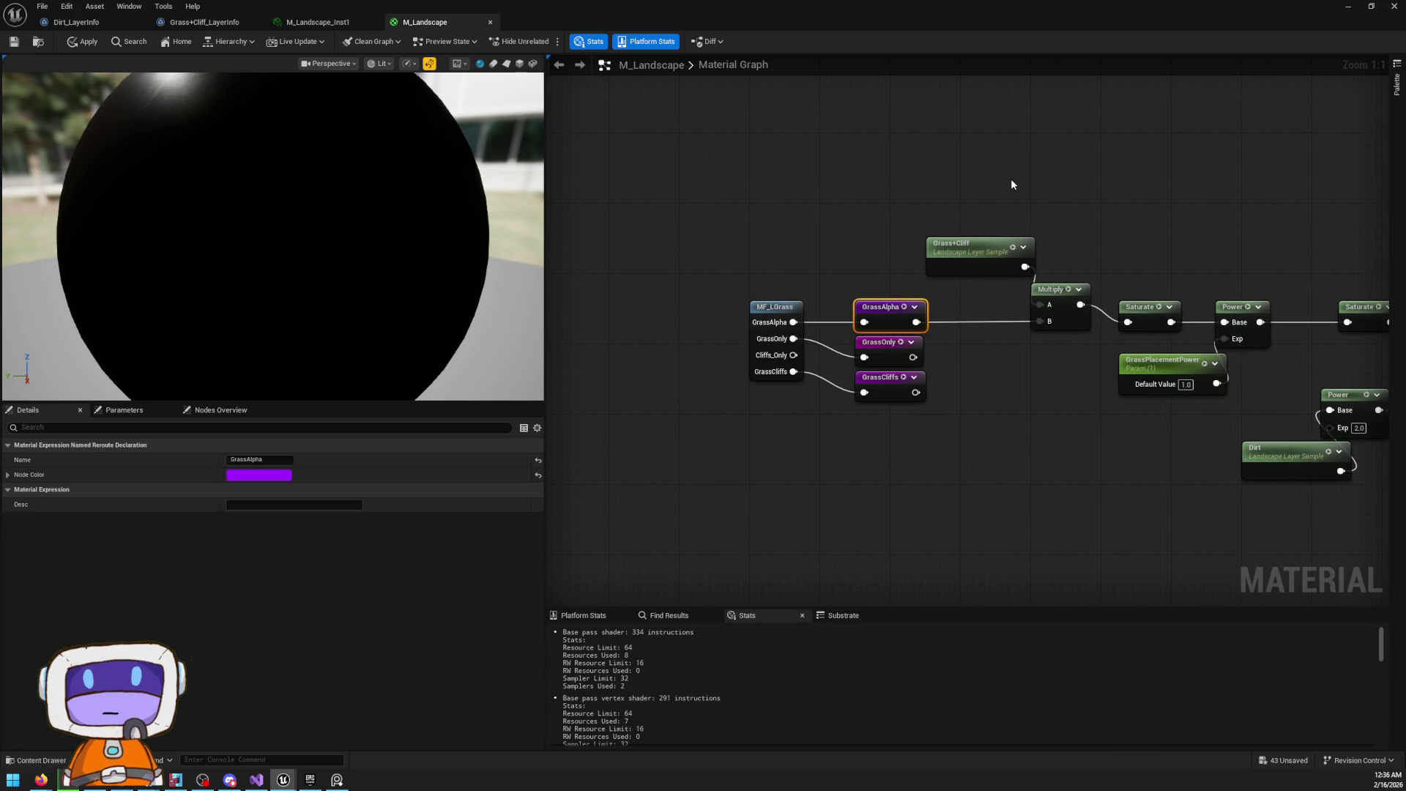
double_click(776, 306)
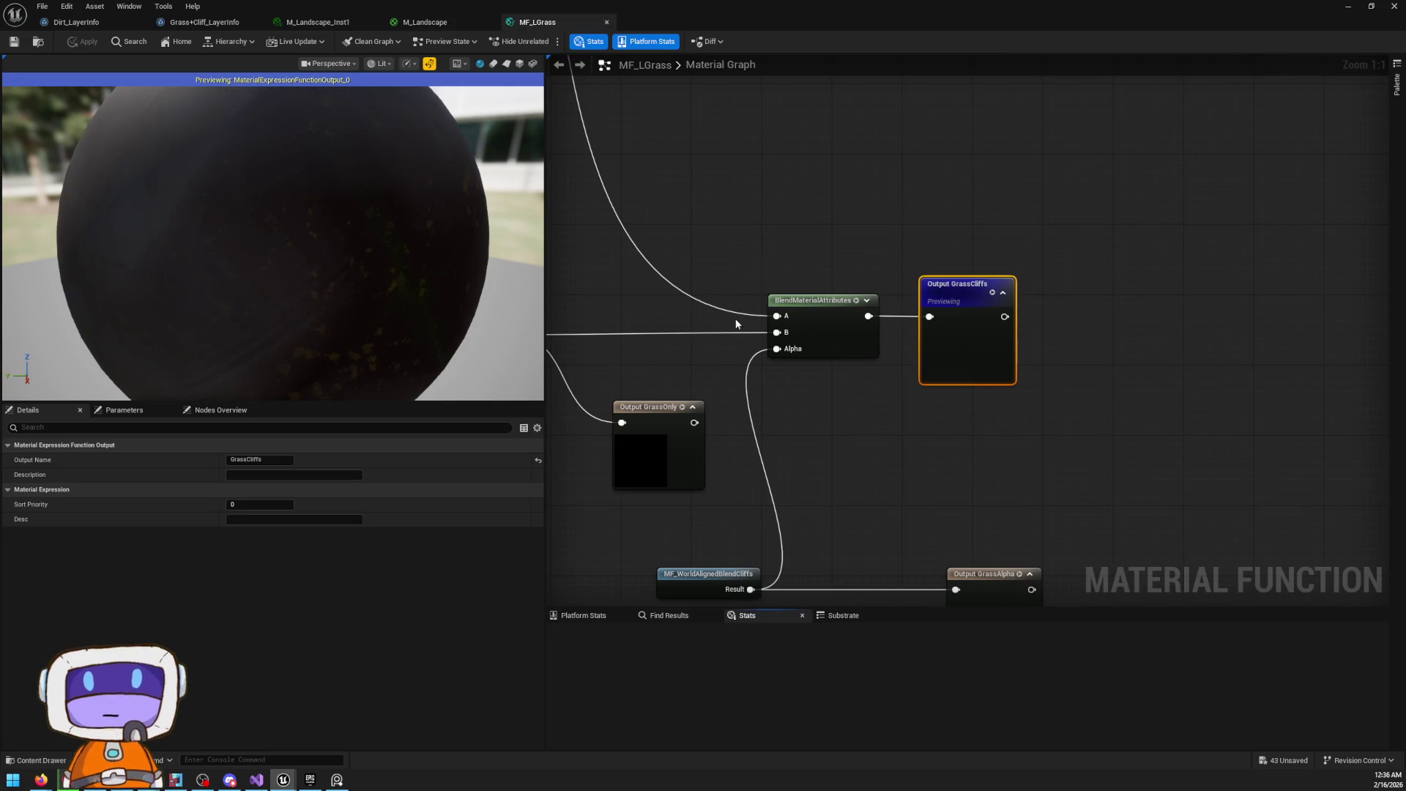
Pan and zoom around the MF_LGrass graph, inspecting the COLOR comment box and texture sample nodes
scroll(881, 380, down, 1)
scroll(789, 346, down, 8)
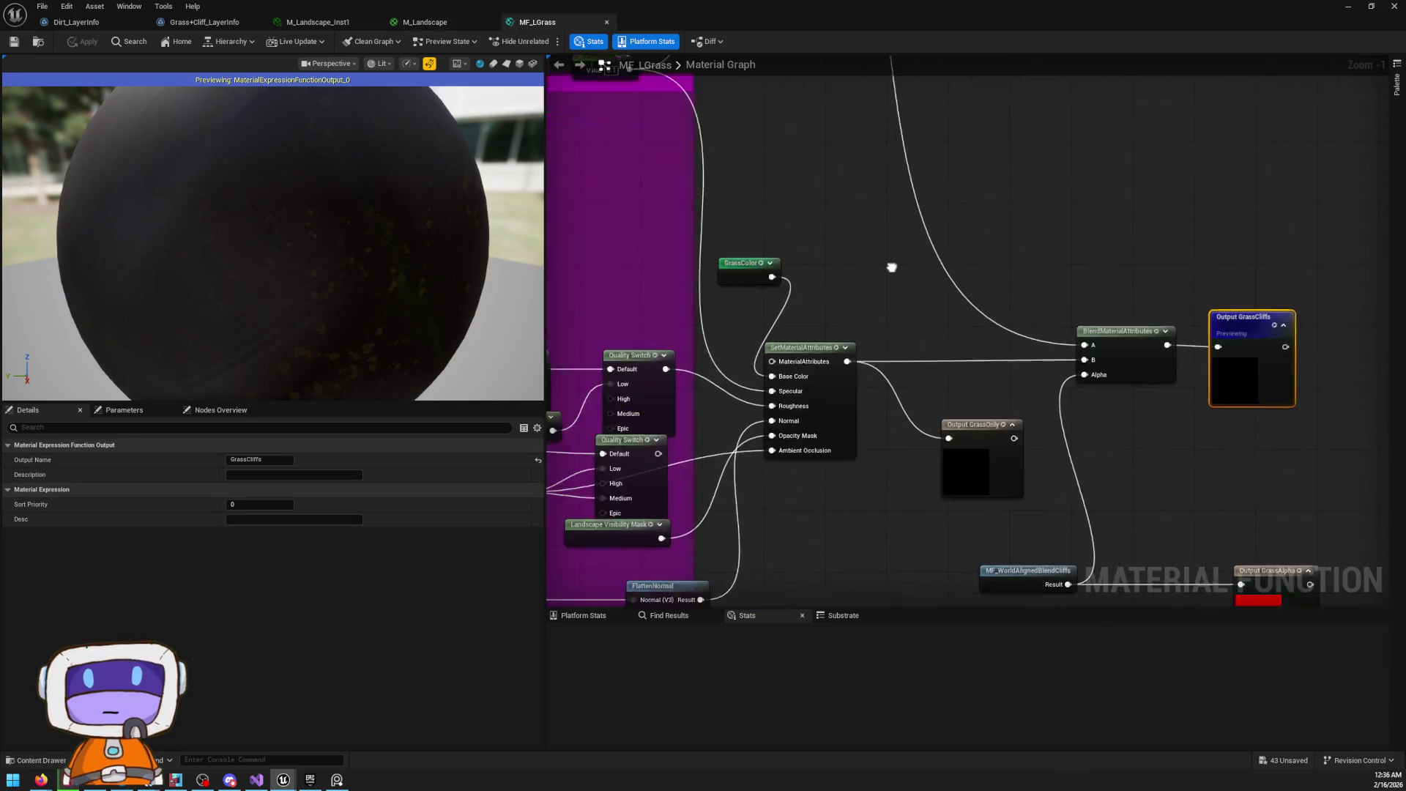
scroll(1108, 364, up, 3)
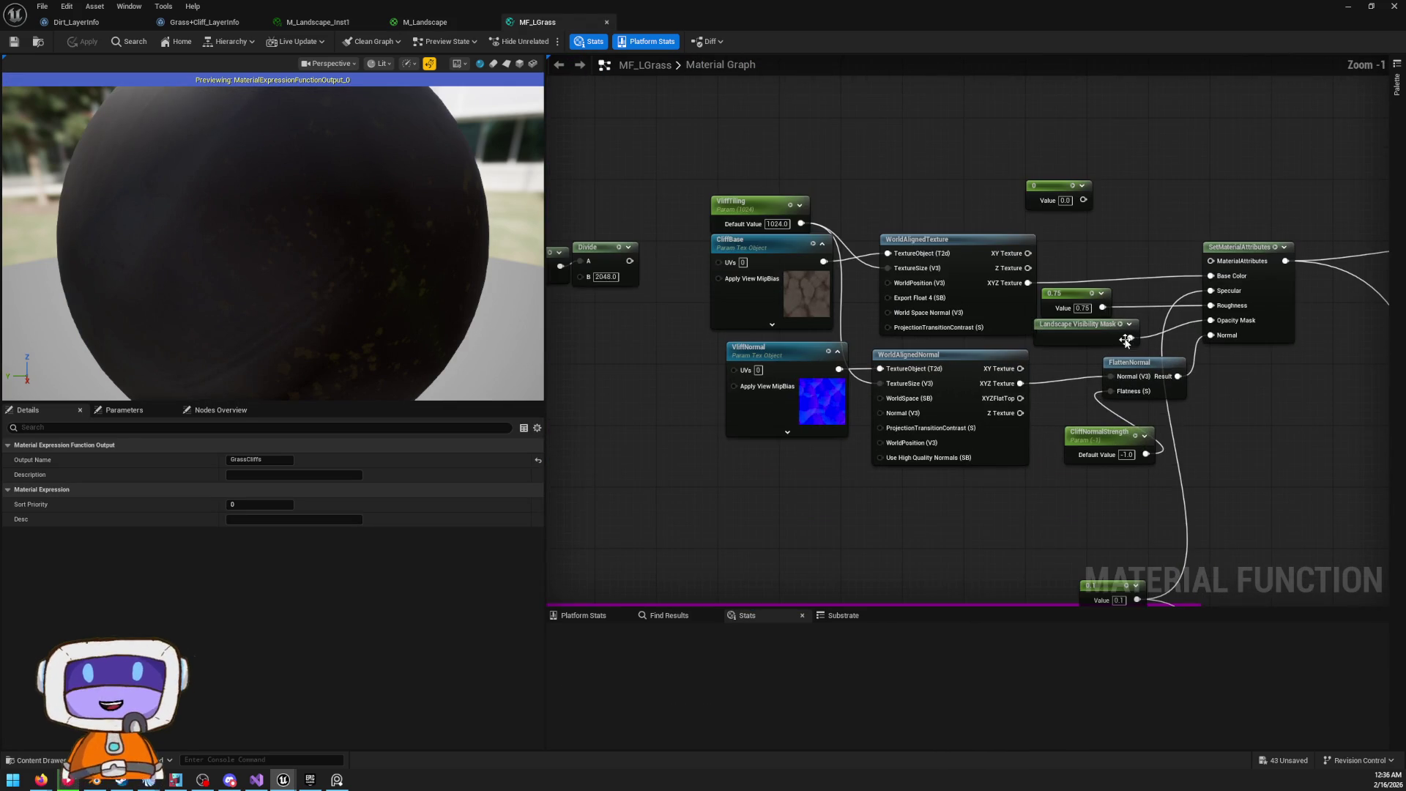
scroll(1018, 351, down, 3)
mouse_move(771, 350)
mouse_down()
mouse_move(996, 329)
mouse_move(1340, 227)
mouse_move(1293, 179)
mouse_up()
scroll(996, 329, up, 3)
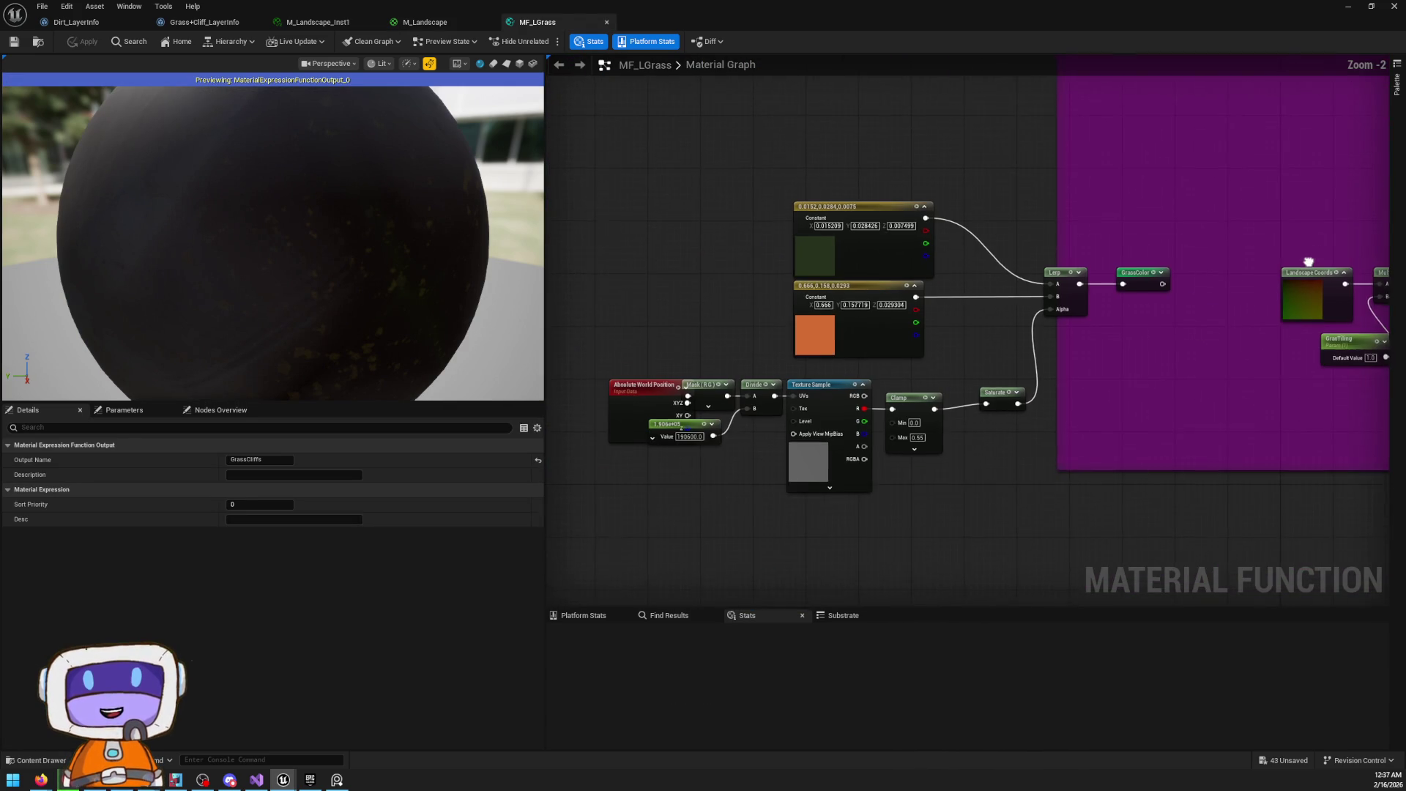
click(633, 405)
drag(1071, 249, 919, 284)
scroll(920, 285, down, 3)
mouse_move(1156, 342)
mouse_down()
mouse_move(1117, 375)
mouse_move(1034, 288)
mouse_move(1315, 284)
mouse_move(893, 270)
mouse_move(1384, 317)
mouse_up()
scroll(1034, 288, up, 3)
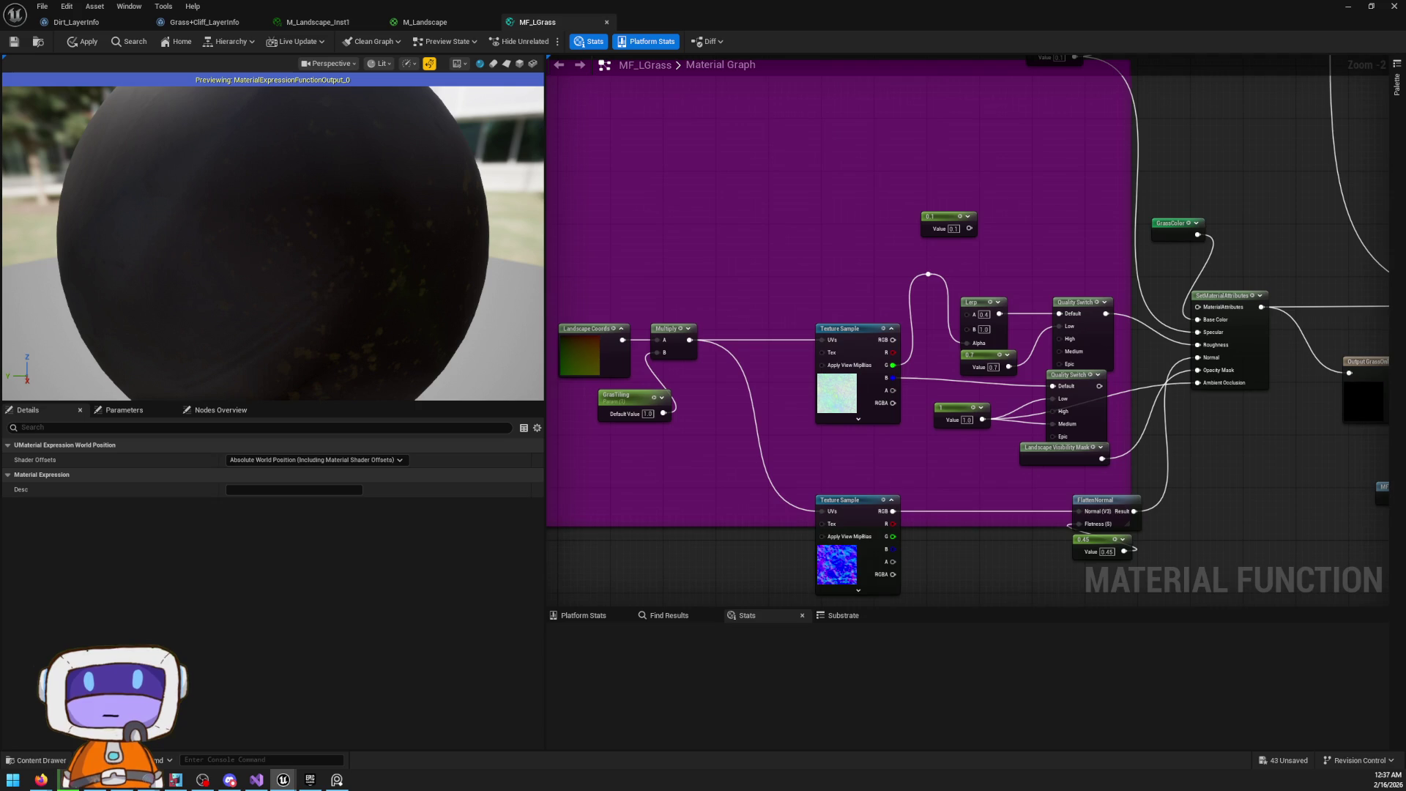
mouse_move(798, 387)
mouse_down()
mouse_move(876, 298)
mouse_move(876, 330)
mouse_move(680, 398)
mouse_up()
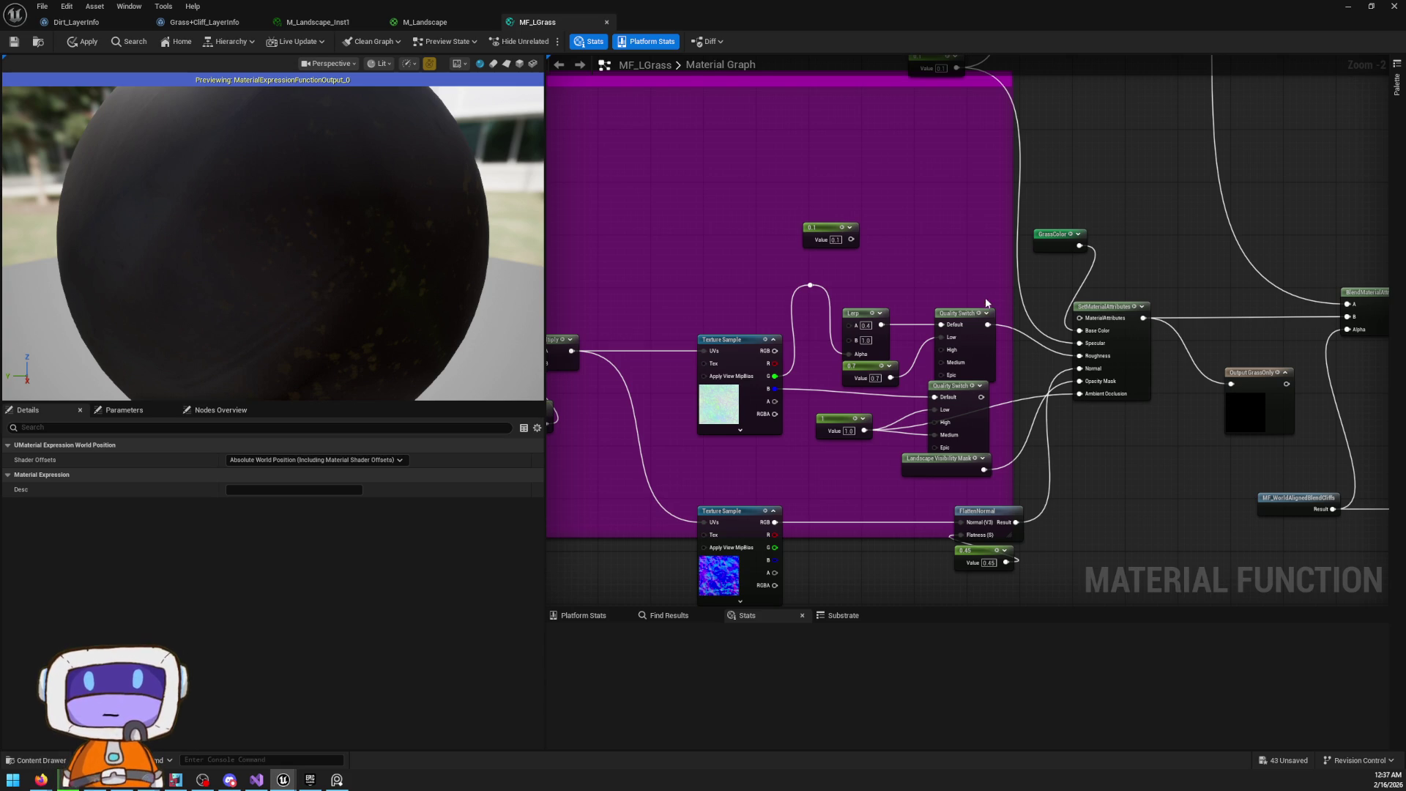
Nudge the Output GrassOnly node down-right and float the material editor over the level
drag(986, 303, 769, 323)
drag(1048, 424, 1055, 444)
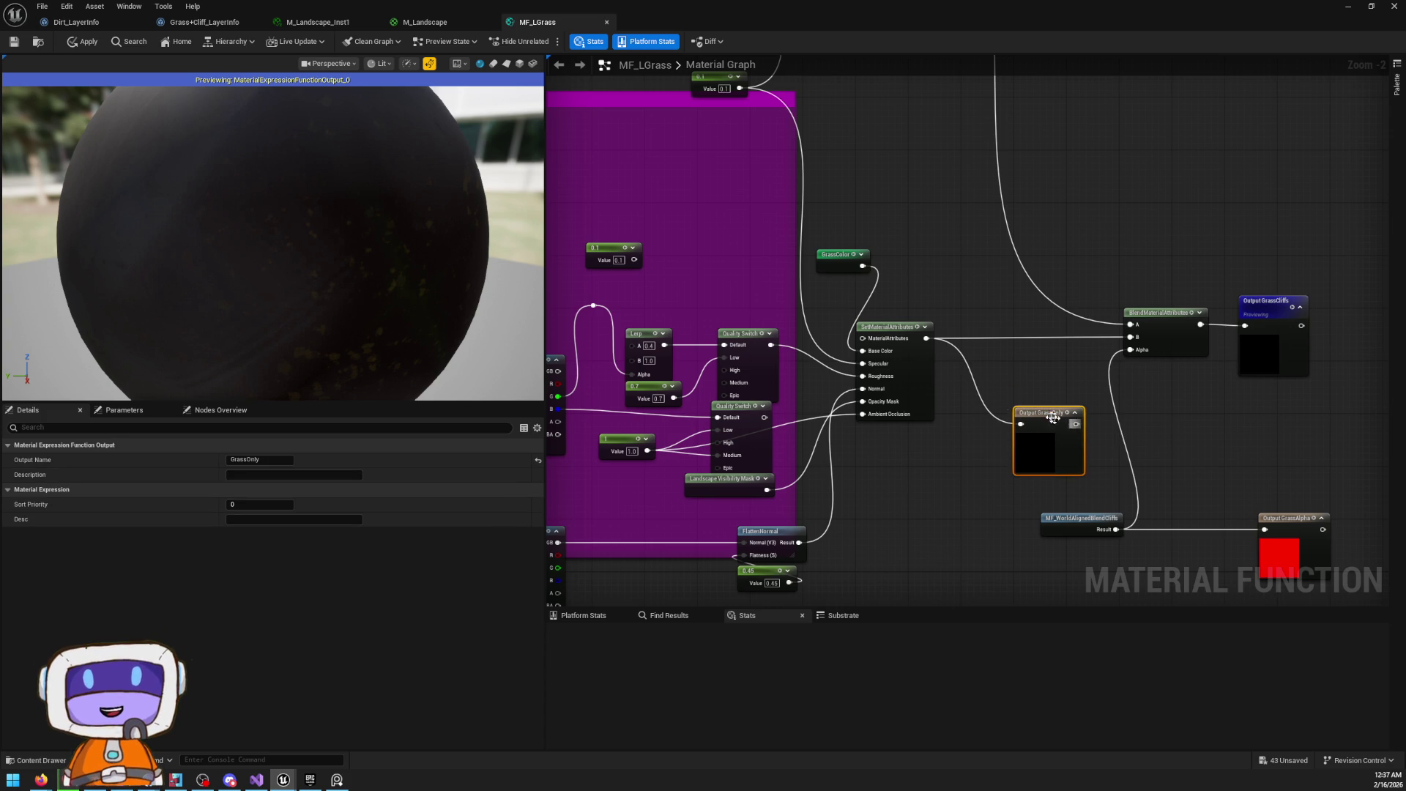
mouse_move(1023, 5)
mouse_down()
mouse_move(911, 302)
mouse_move(855, 273)
mouse_move(853, 288)
mouse_up()
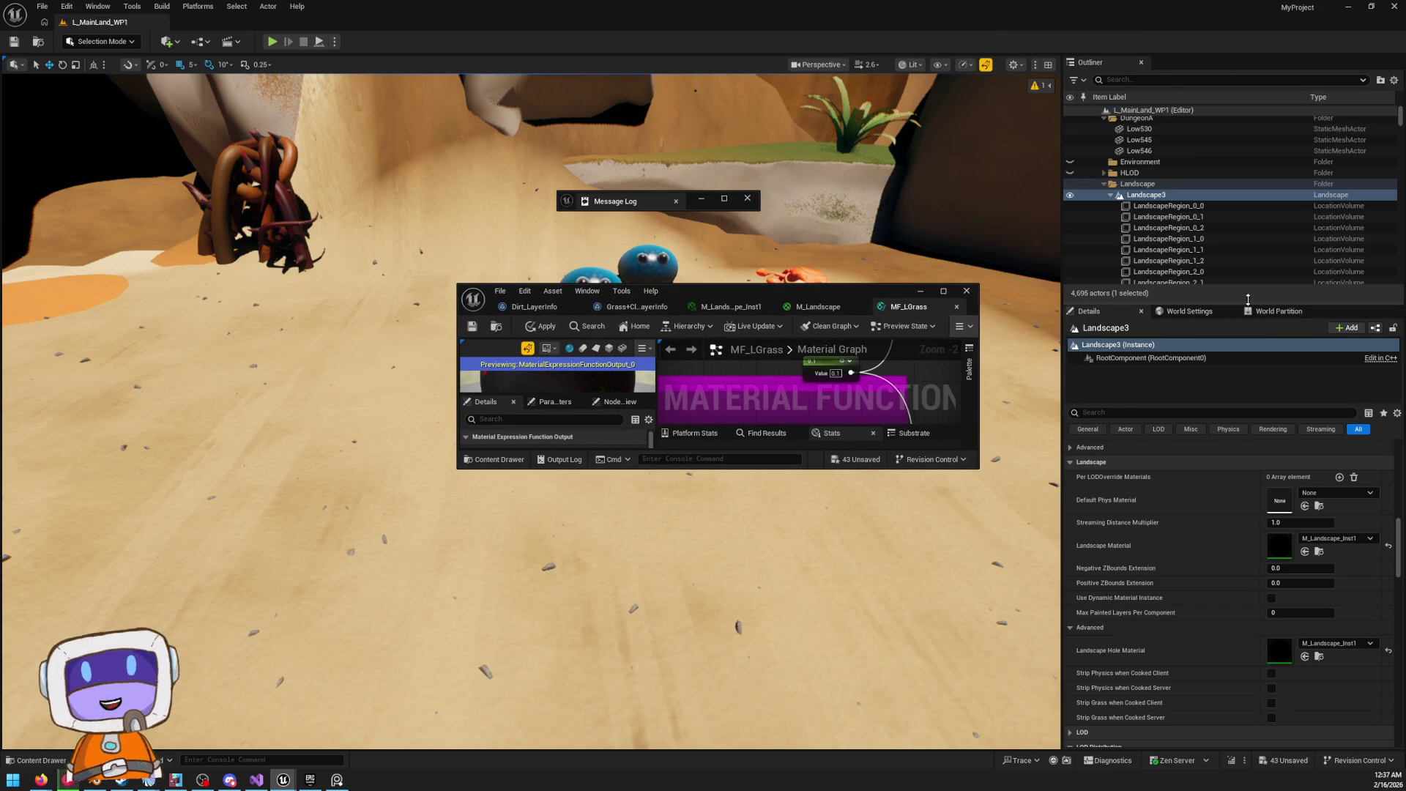
Switch to Foliage Mode, then over to Landscape Mode
click(101, 41)
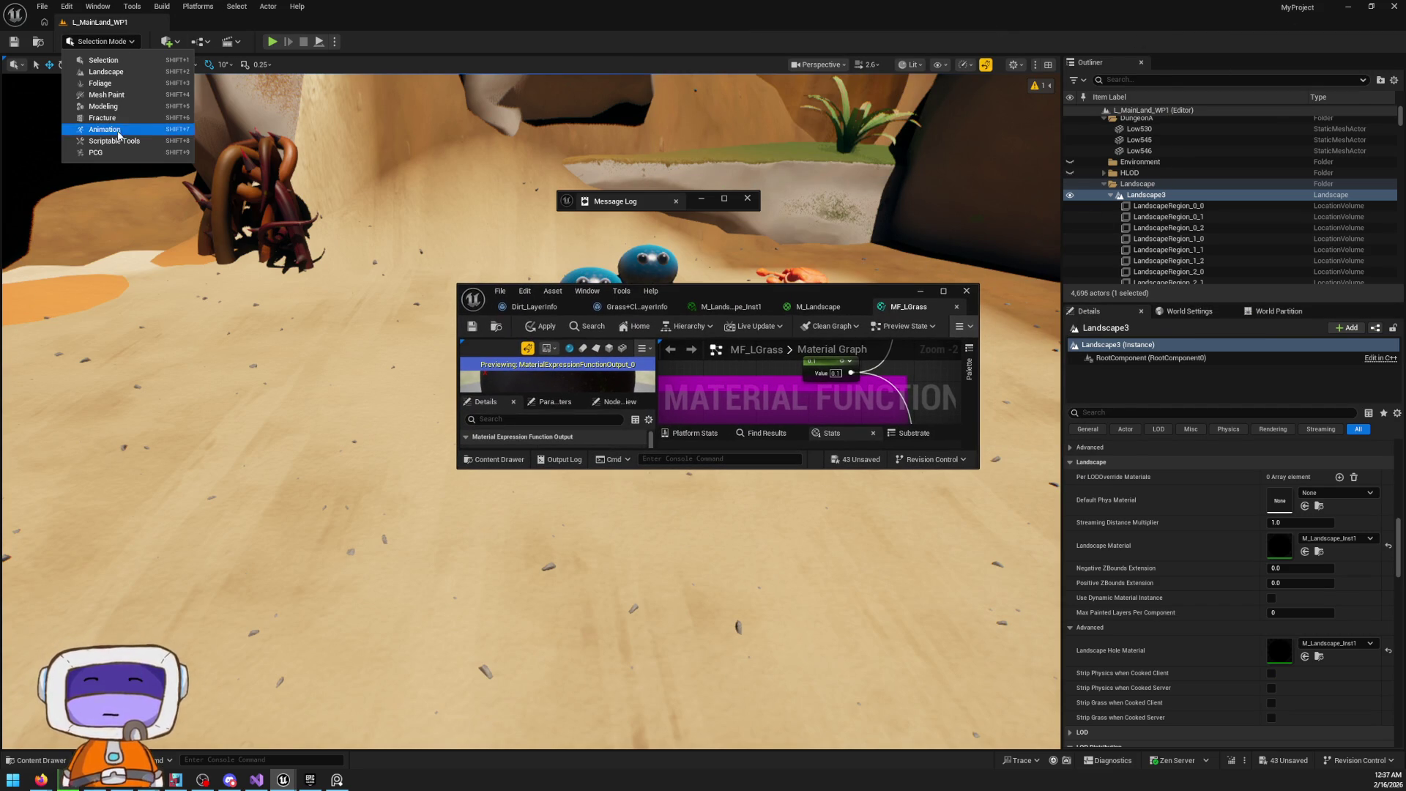
click(121, 87)
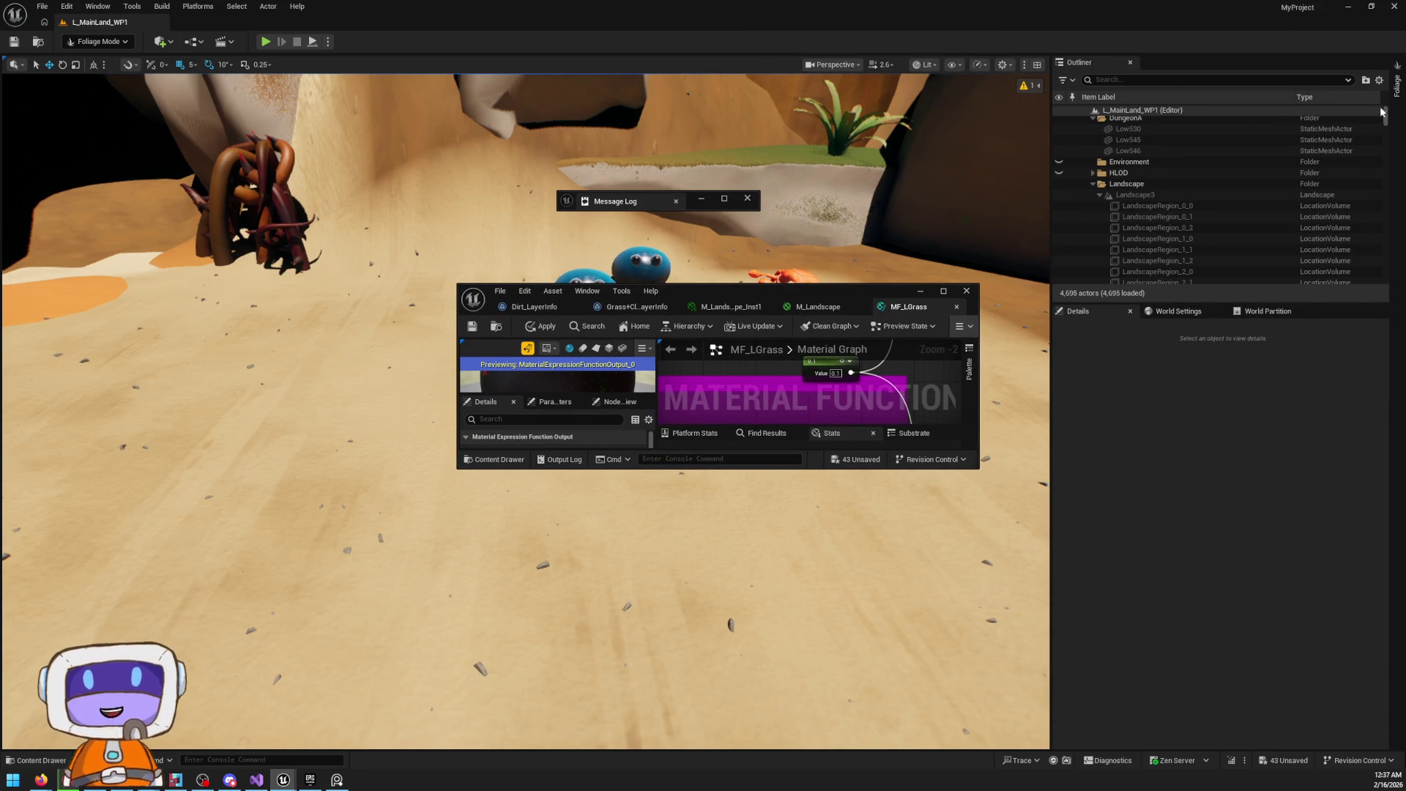
click(1399, 87)
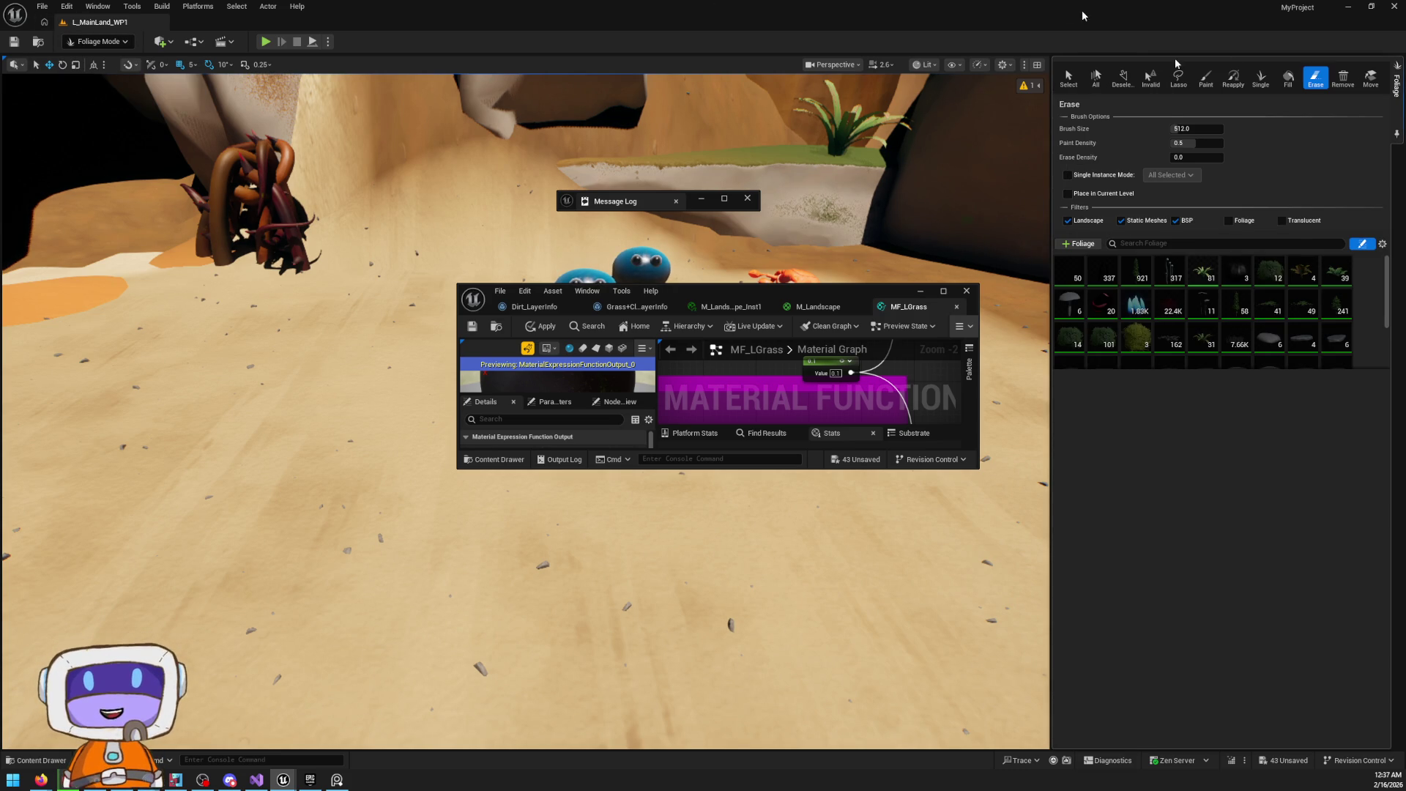
key(shift+2)
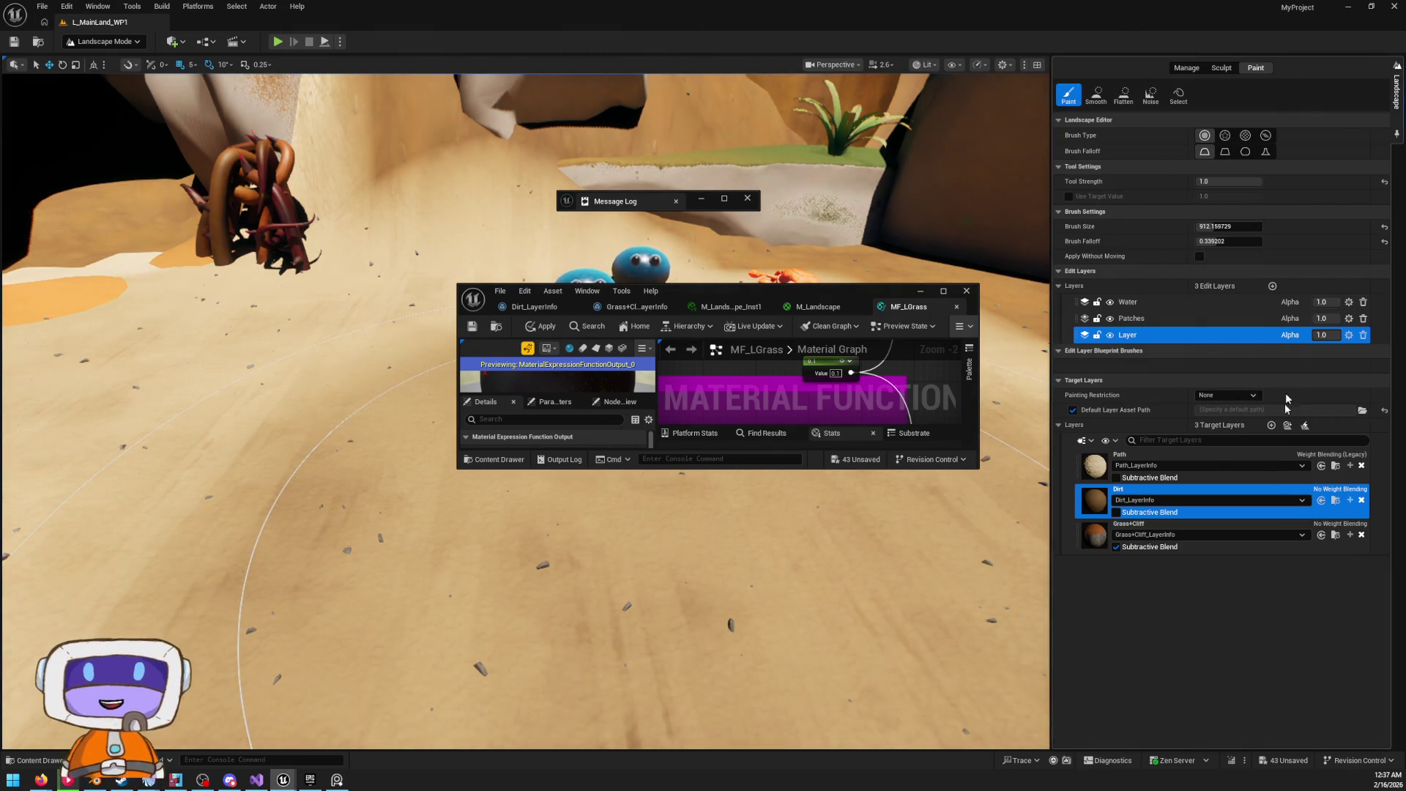
Try the target layer sort and visibility options, keeping all layers shown, then Rebuild Materials
click(1090, 441)
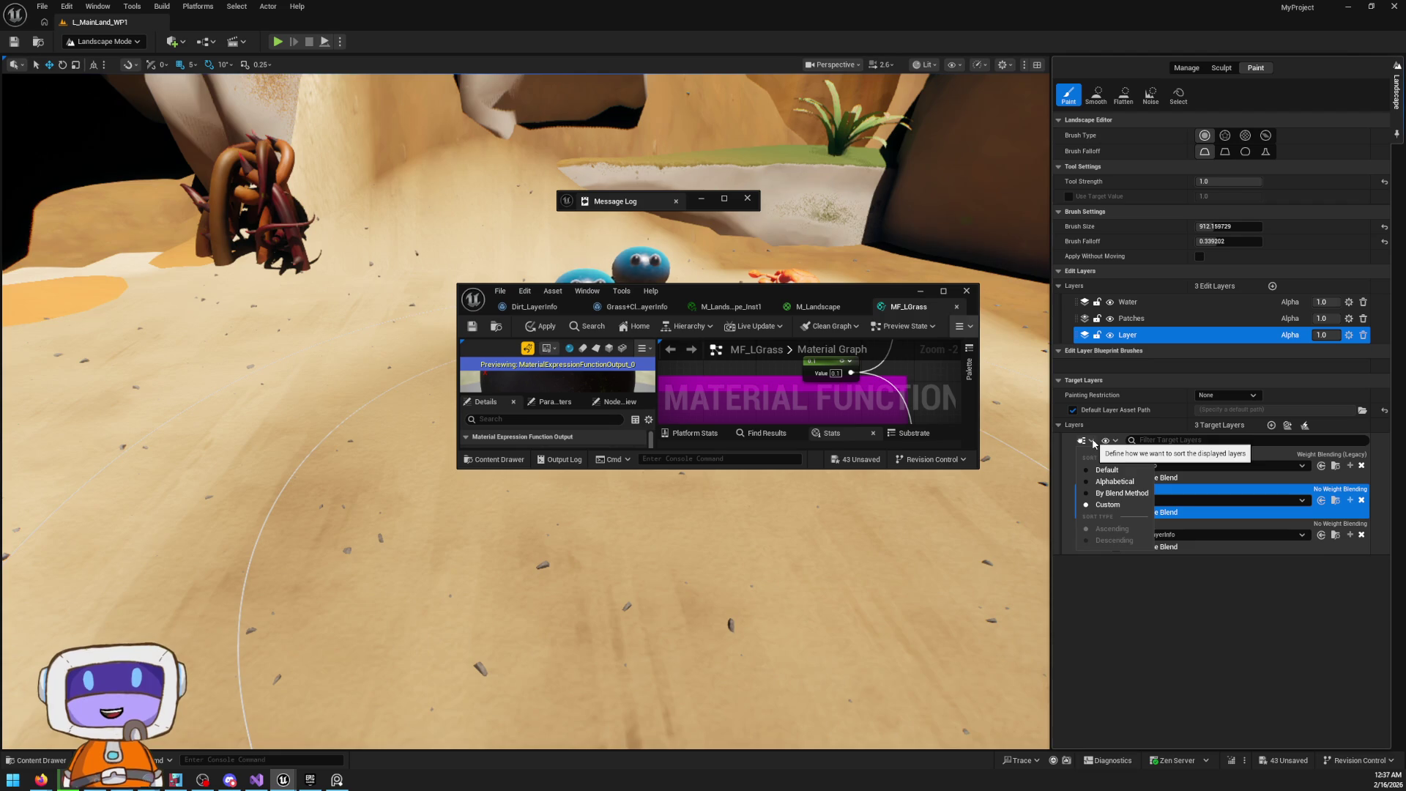
click(1139, 476)
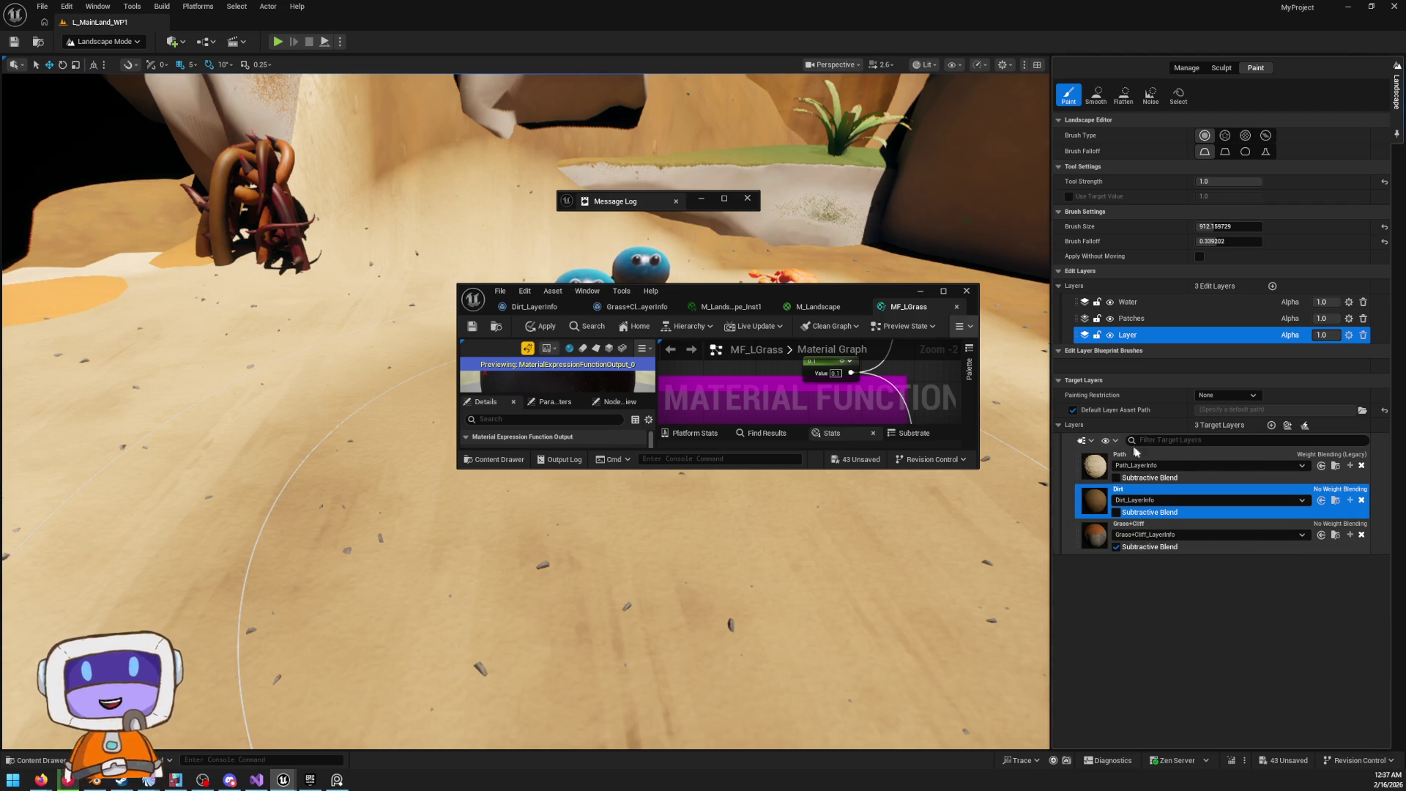
click(1108, 440)
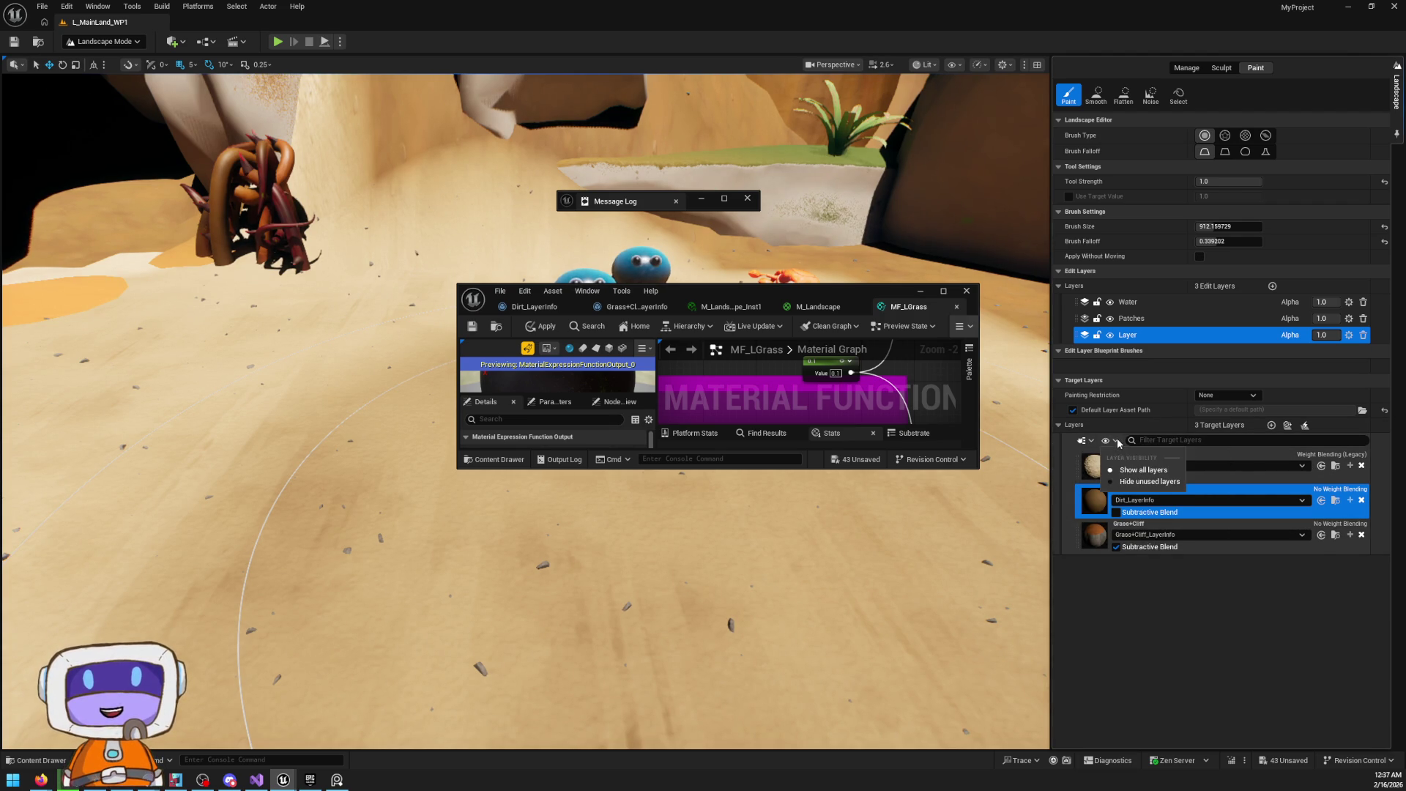
click(1149, 482)
click(1116, 440)
click(1143, 469)
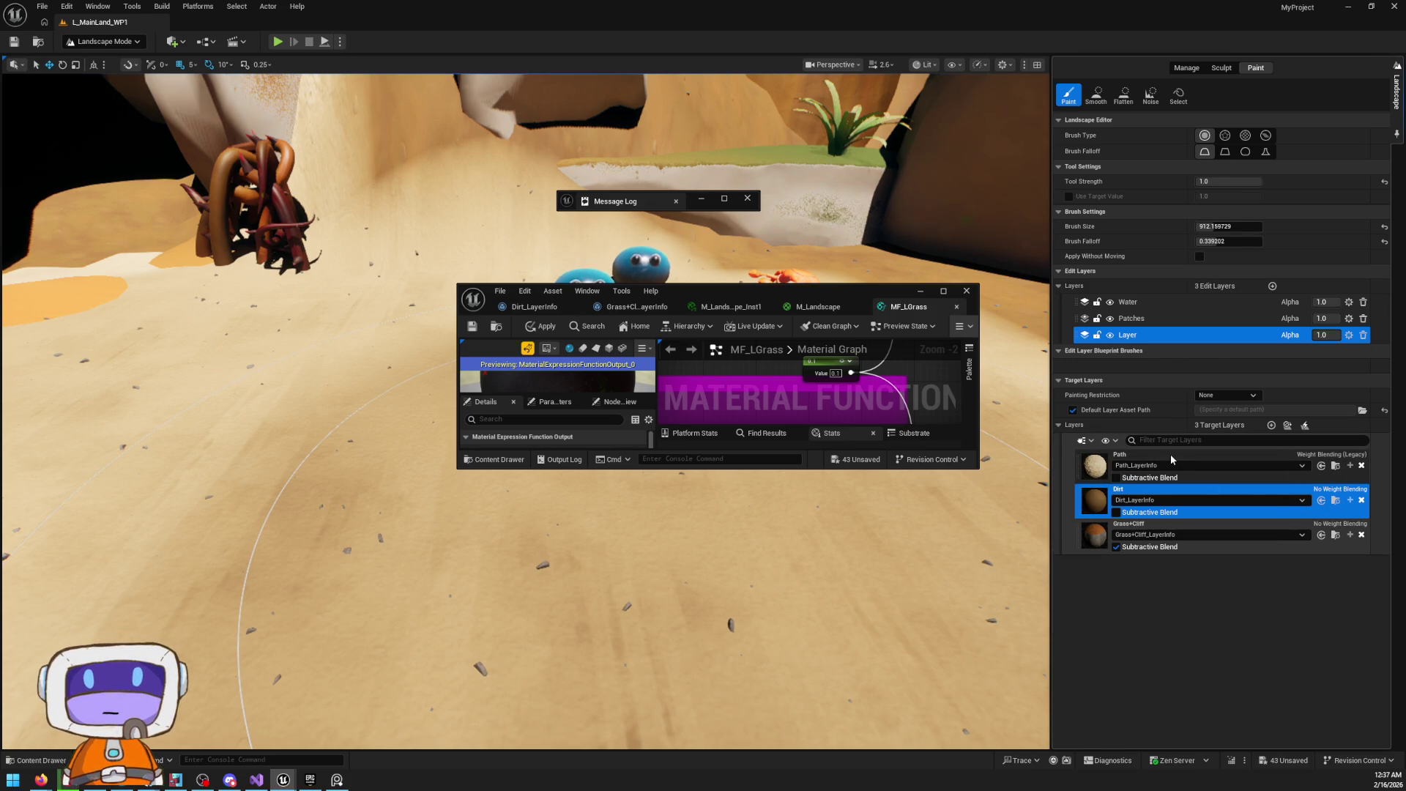
right_click(1171, 459)
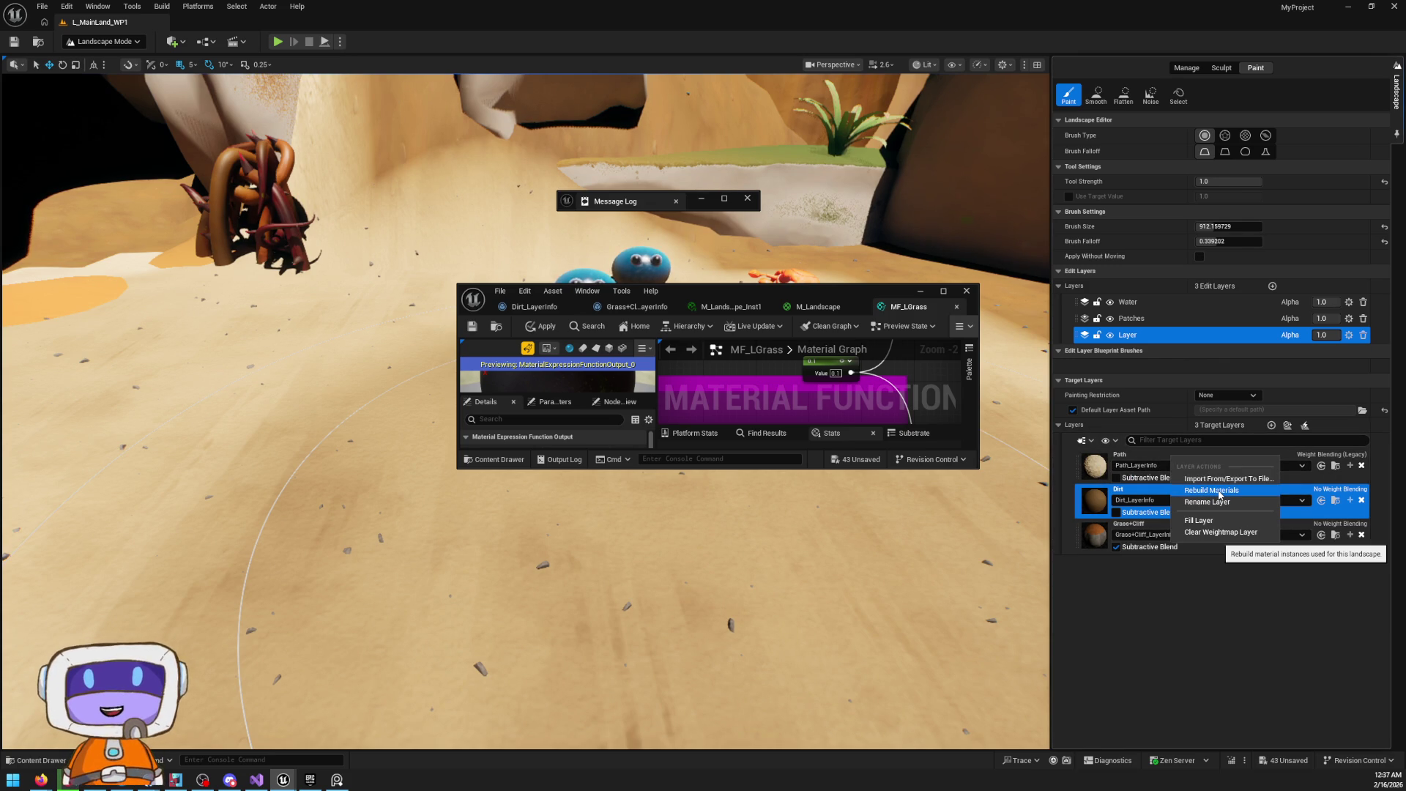
click(1219, 492)
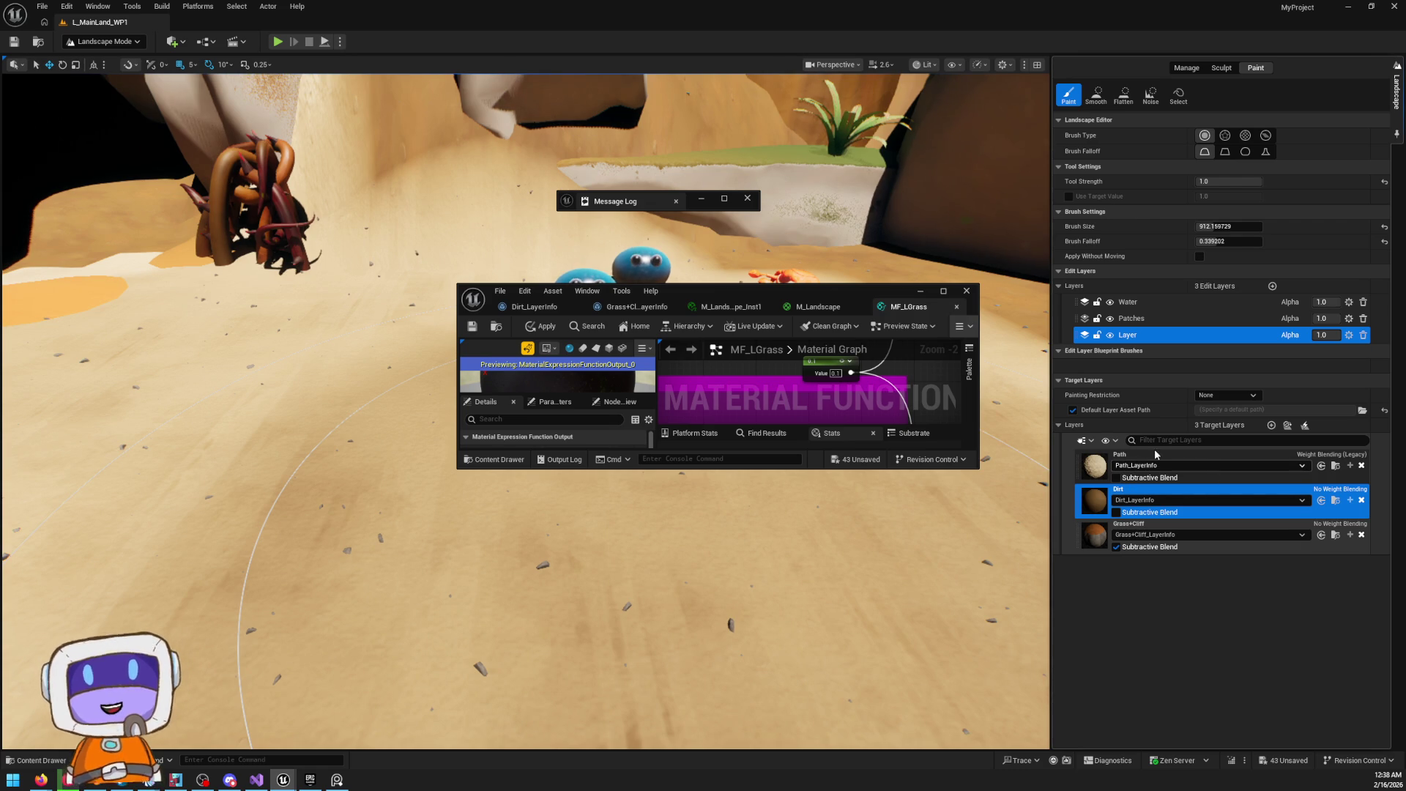
Set Default Layer Asset Path to /Game/Maps/L_MainLand_WP1_sharedassets, keeping painting restriction None
click(1072, 410)
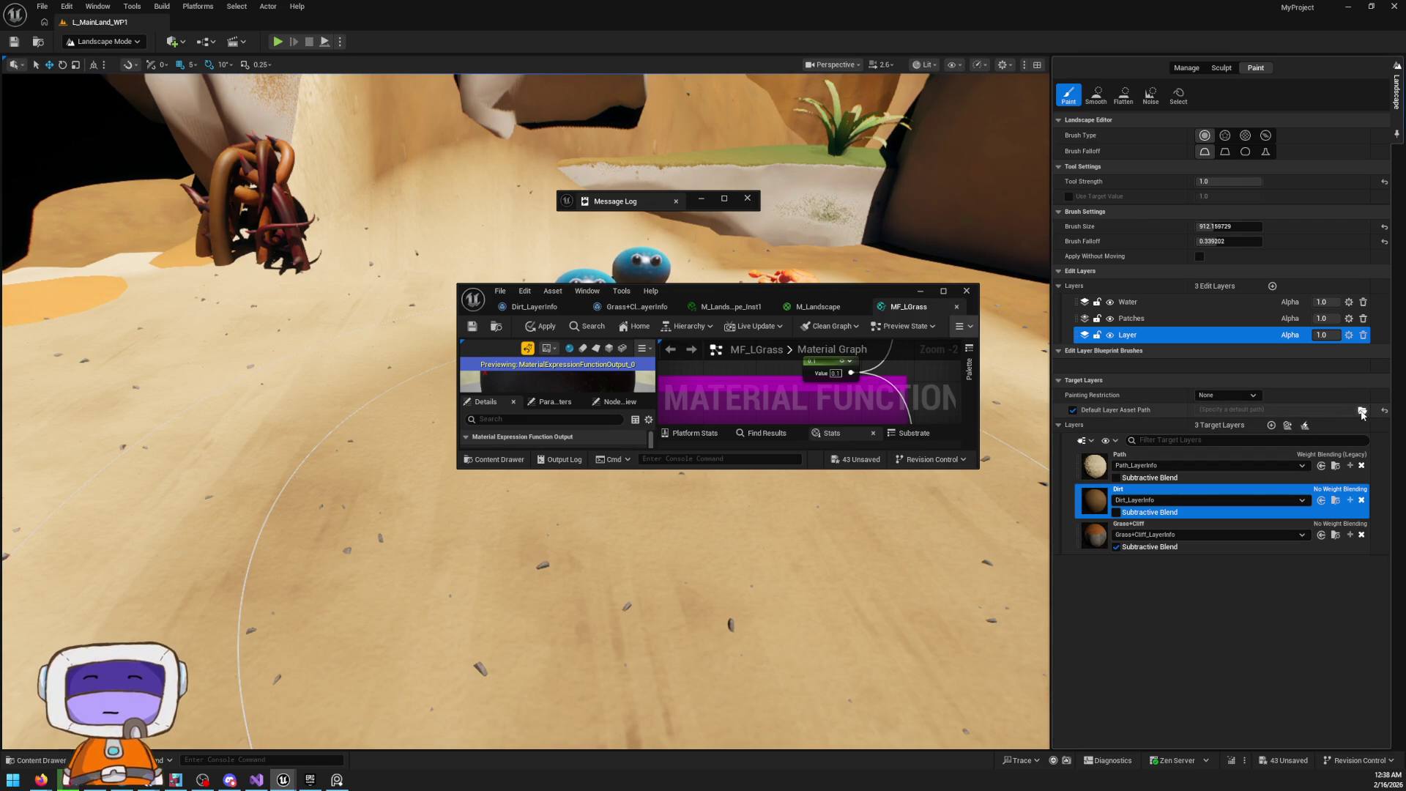
click(1361, 411)
mouse_move(724, 260)
mouse_down()
mouse_move(1329, 300)
mouse_move(1147, 242)
mouse_up()
click(1164, 492)
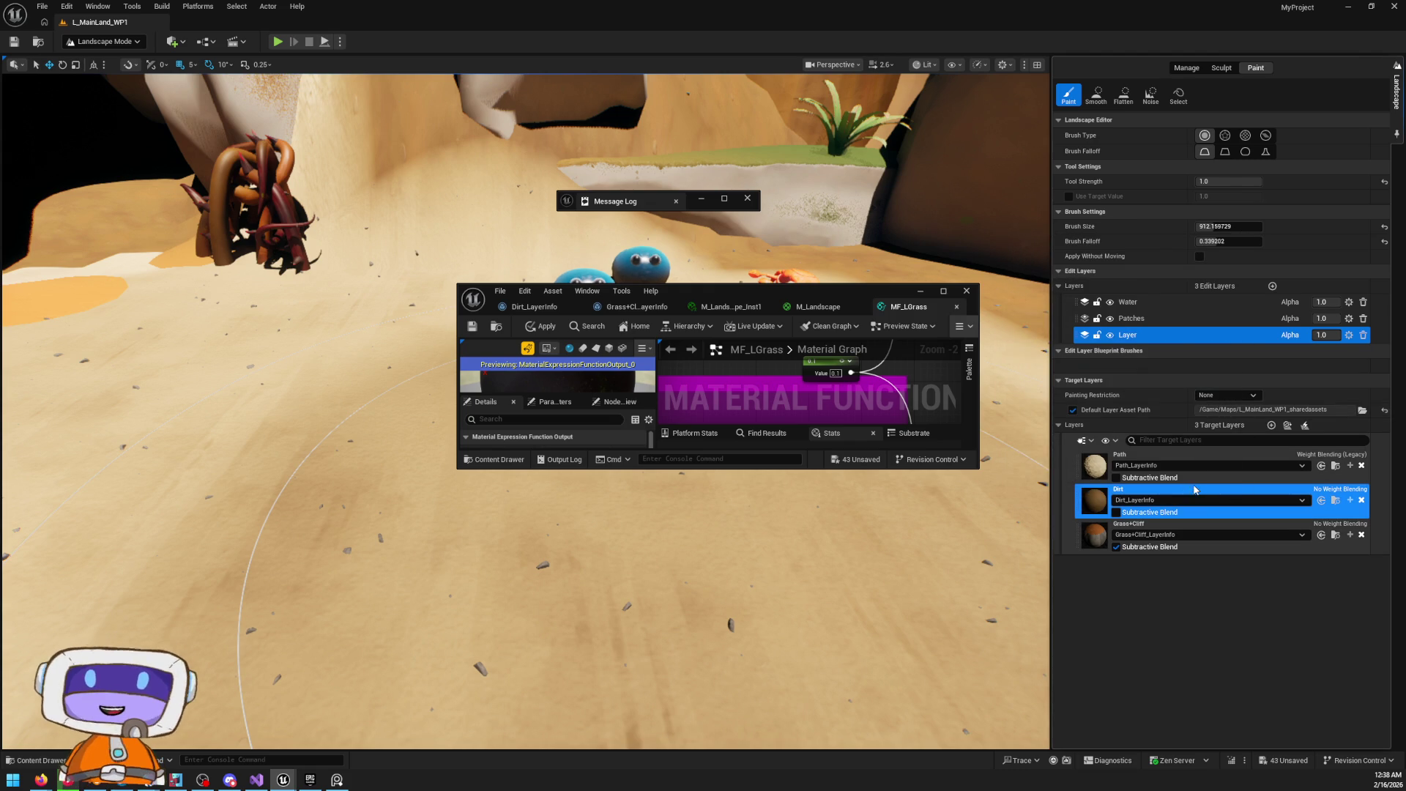
click(1236, 396)
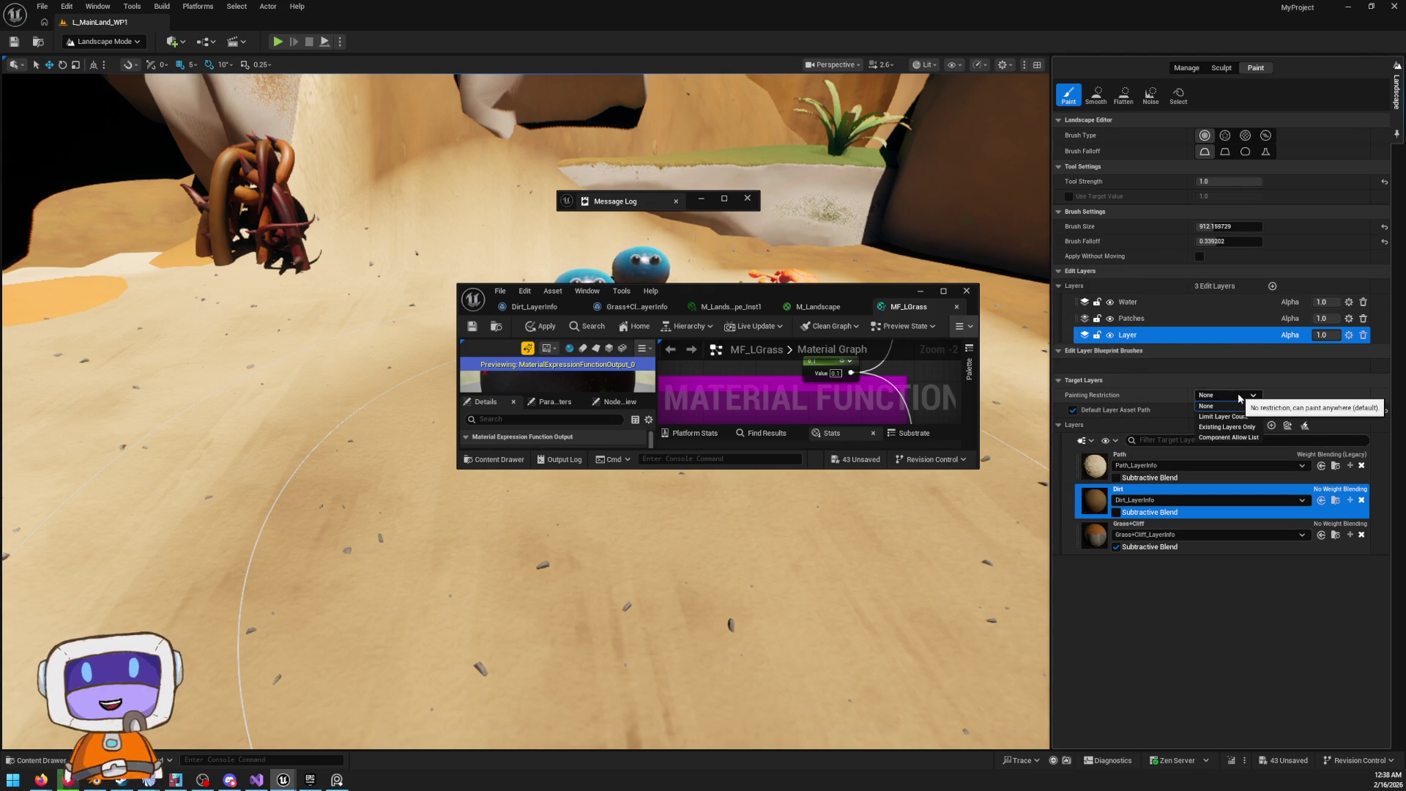
click(1225, 406)
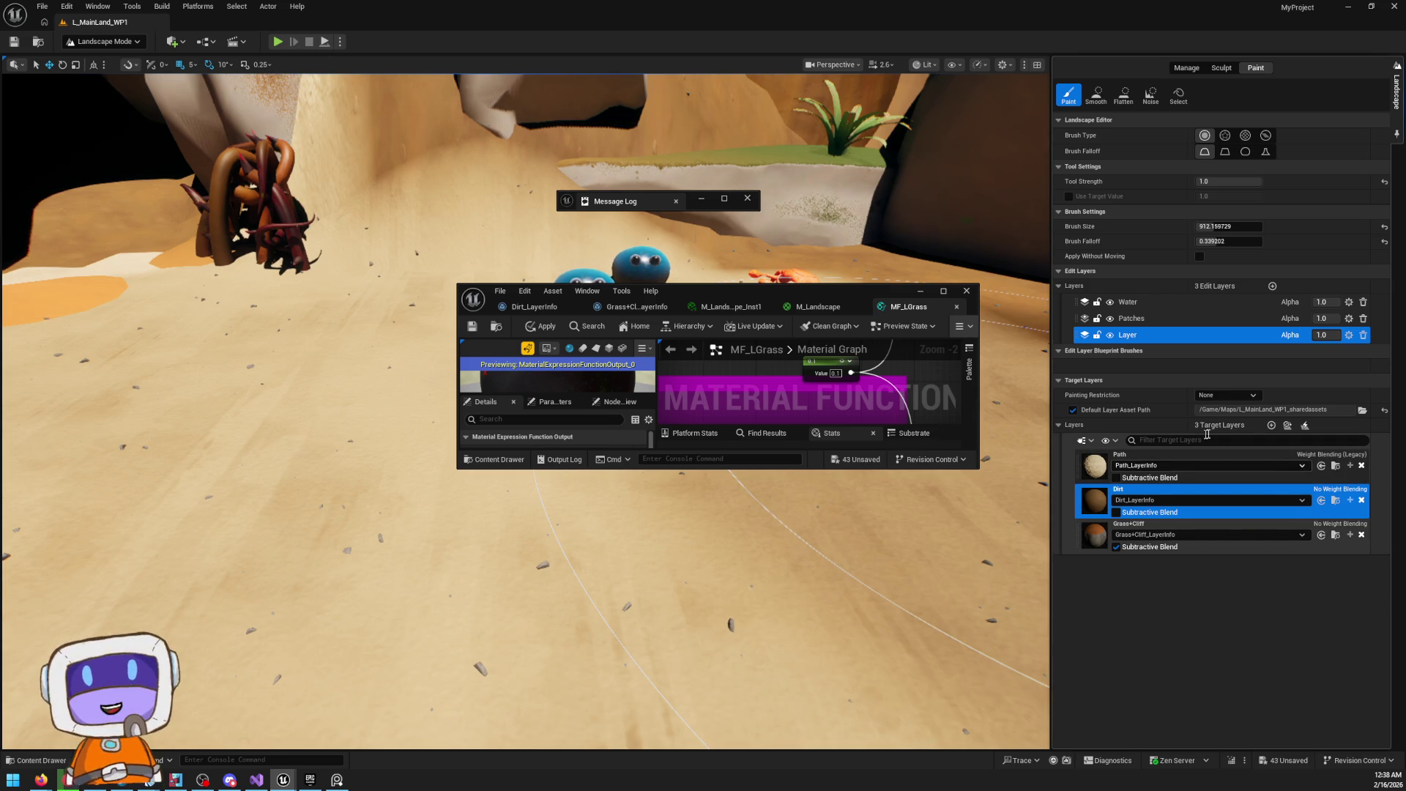
Reopen the landscape paint tools and assign Sand_LayerInfo and WetSand_LayerInfo to their layers
click(1290, 427)
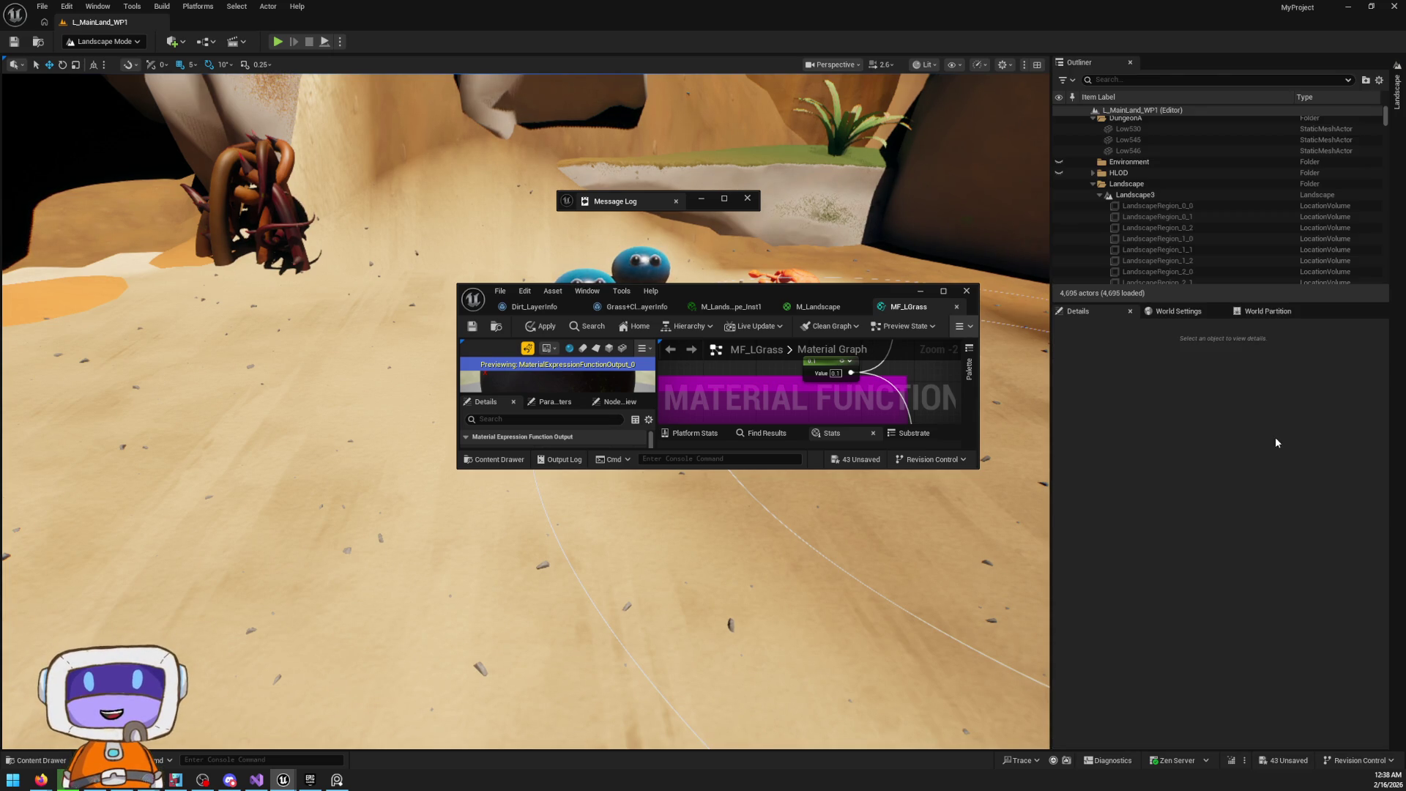
click(1396, 88)
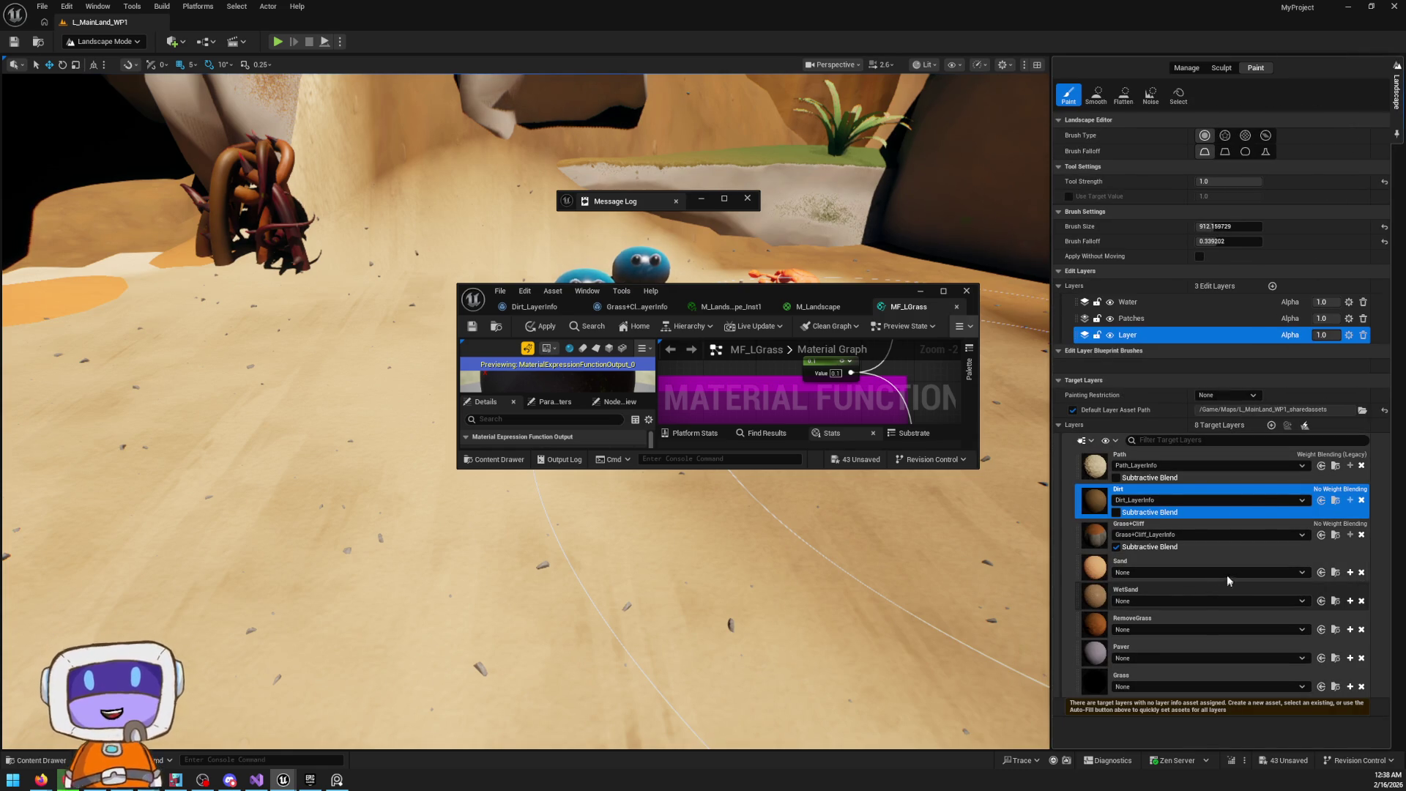
click(1158, 573)
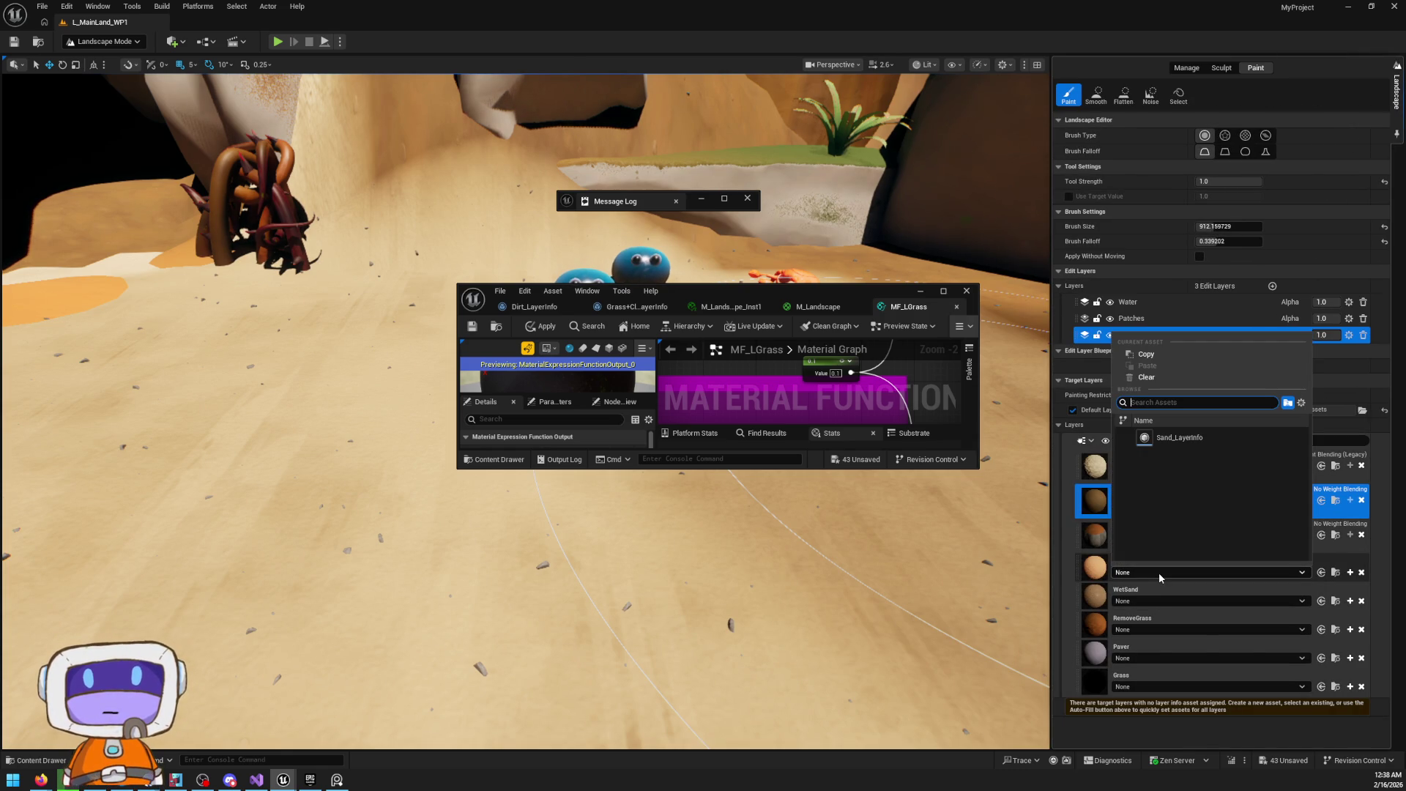
click(1198, 437)
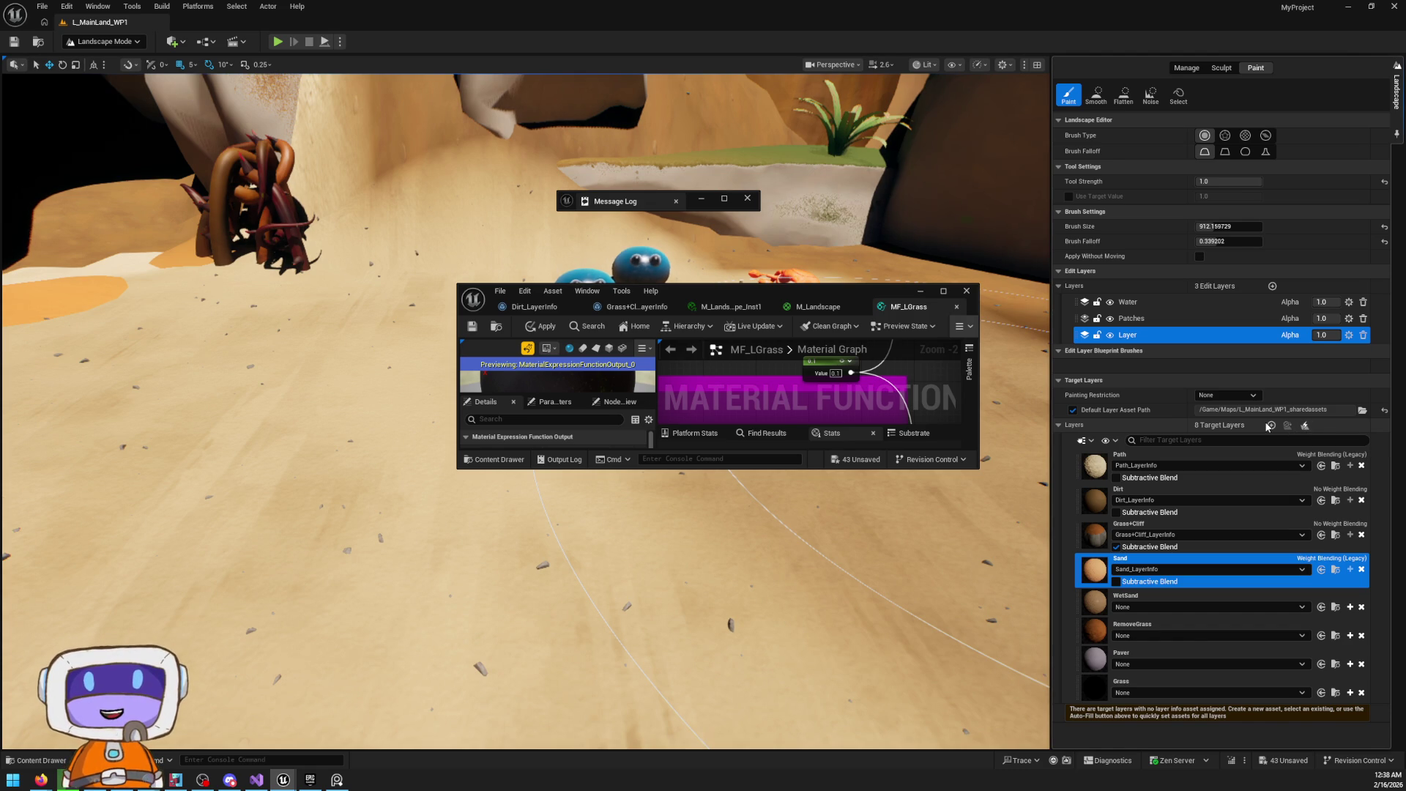
click(1139, 606)
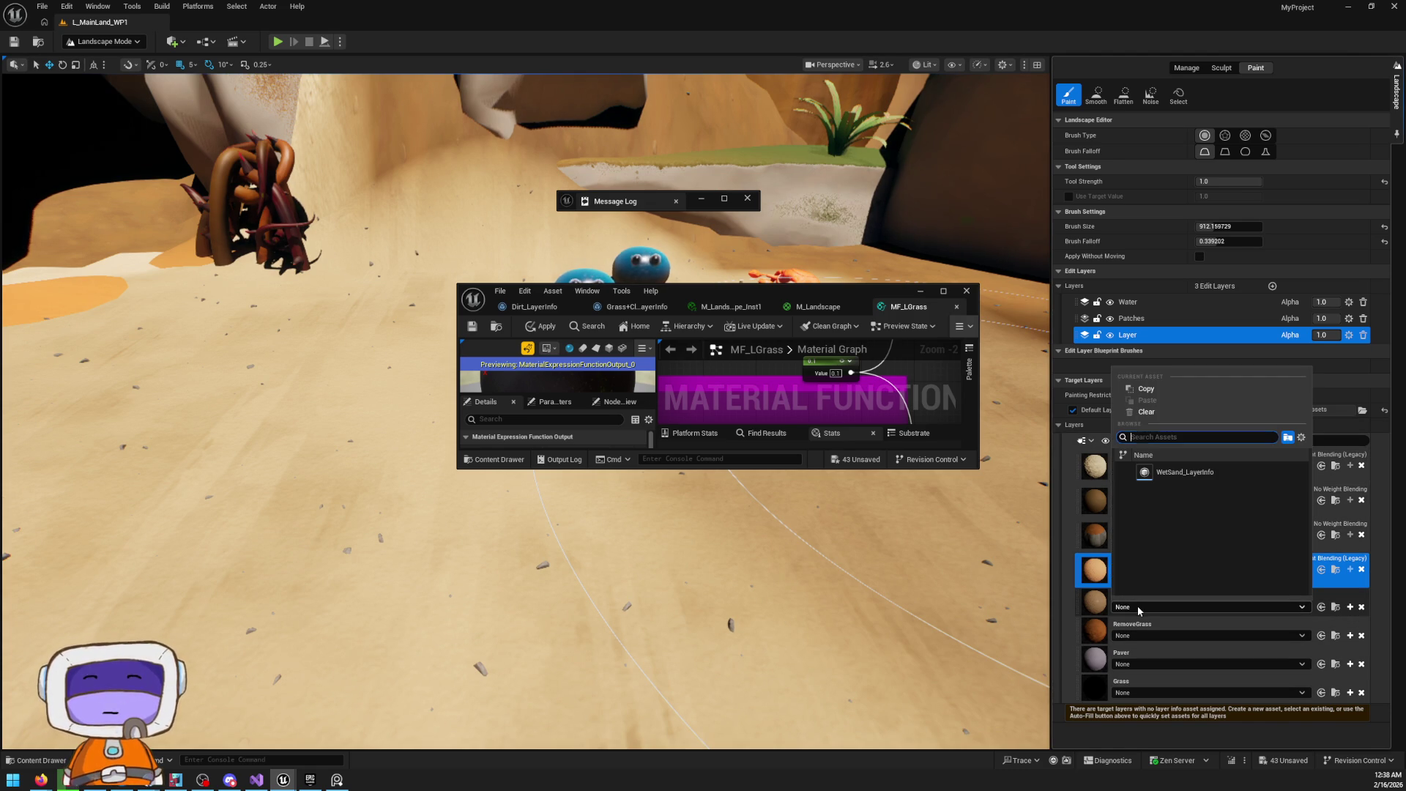
click(1168, 474)
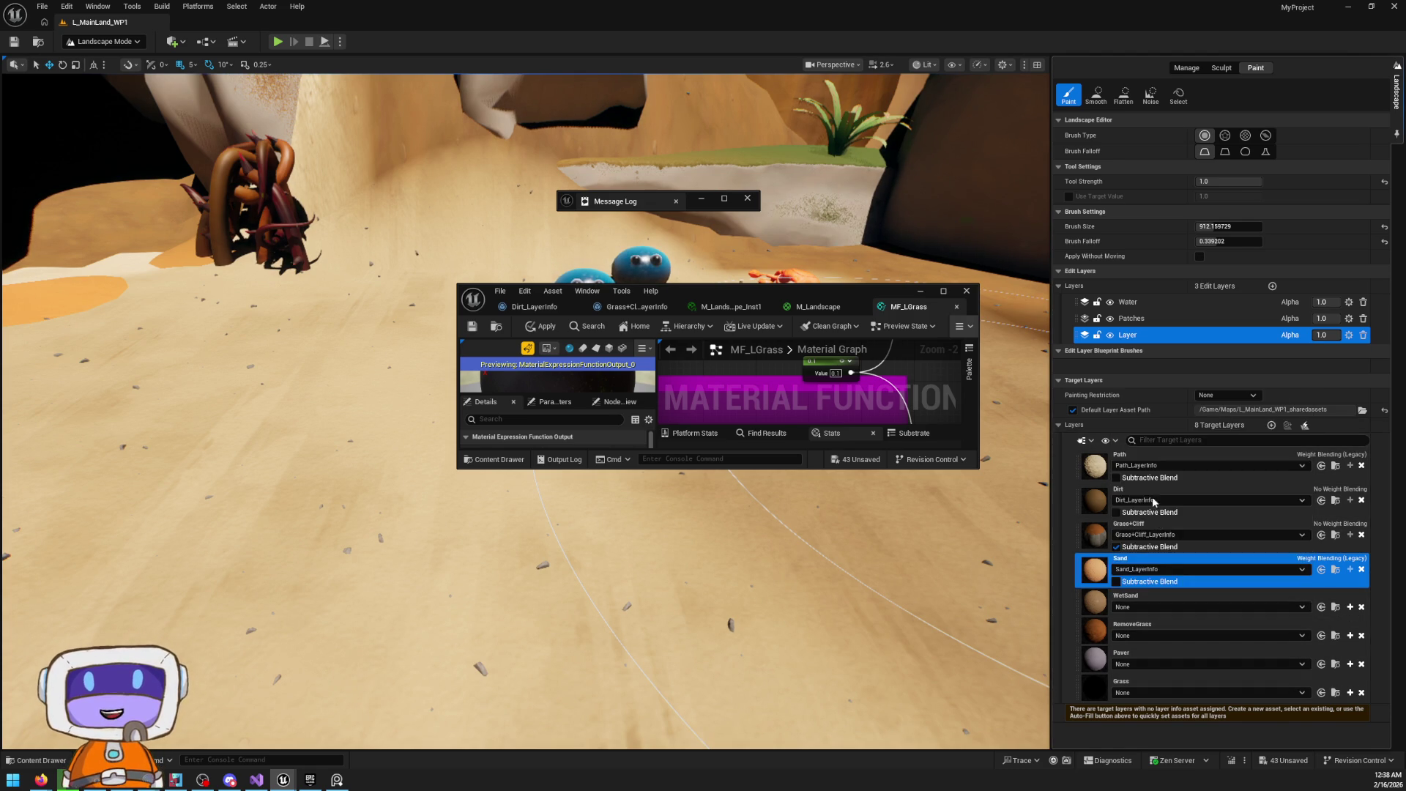
Assign RemoveGrass_LayerInfo, Paver_LayerInfo and Grass_LayerInfo, then locate Dirt_LayerInfo in the library
click(1131, 643)
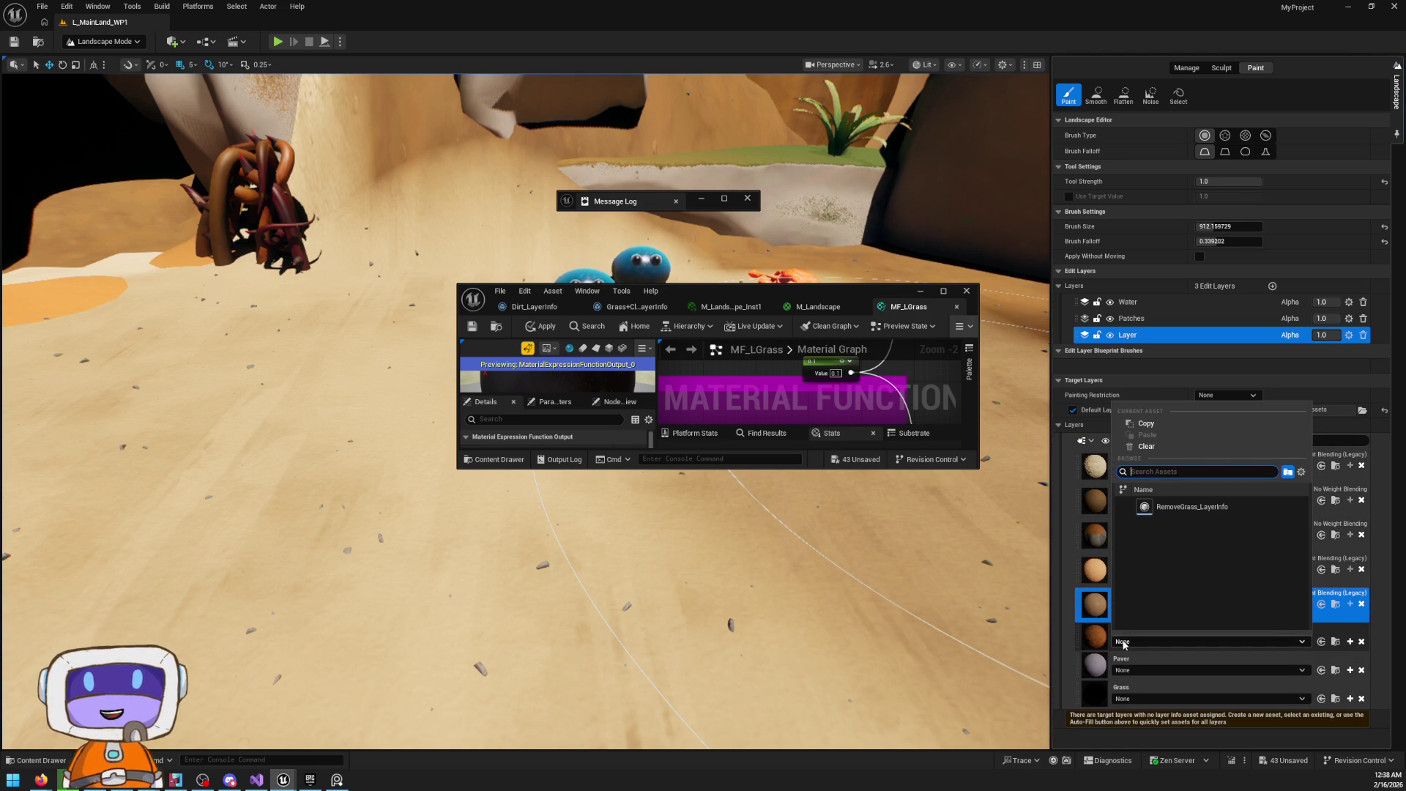
click(1190, 507)
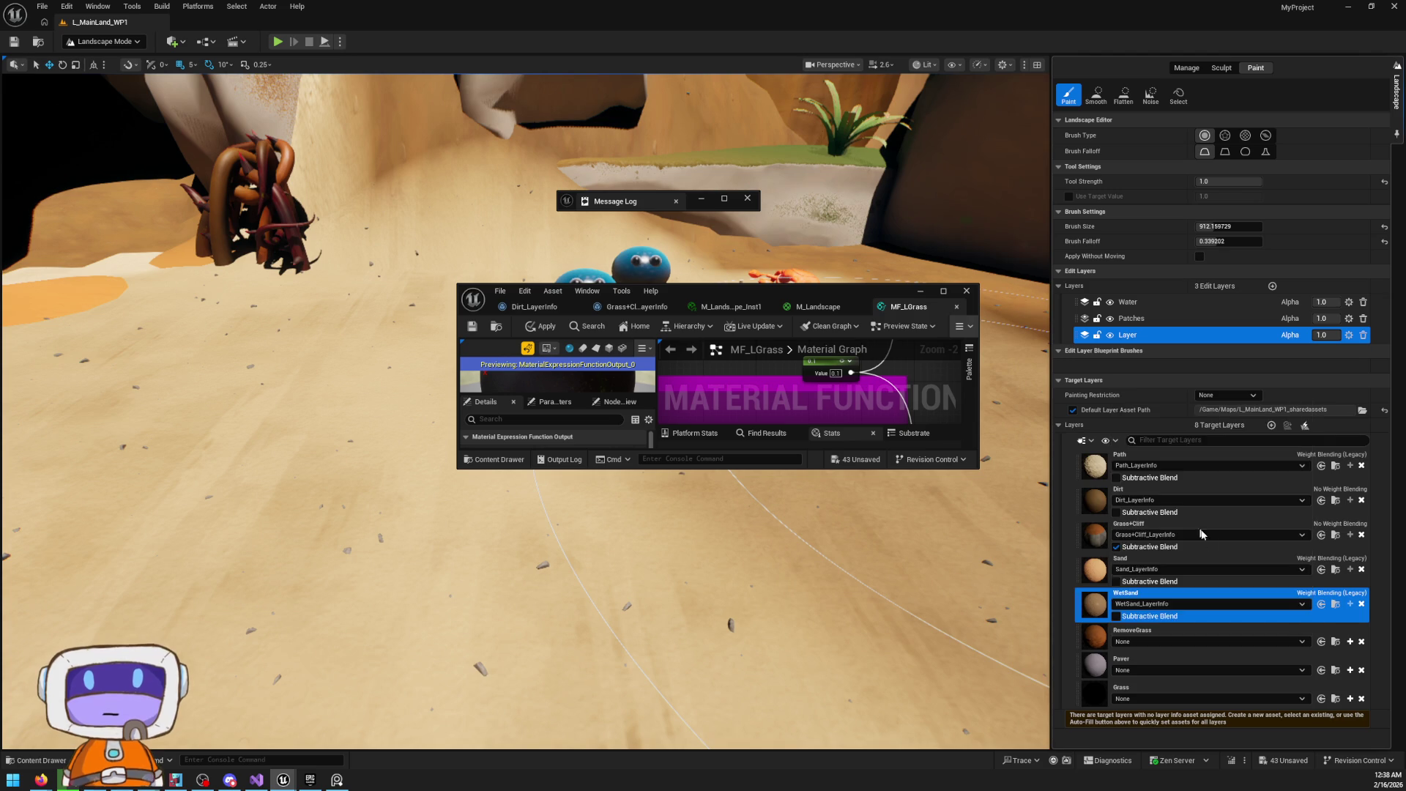
click(1141, 672)
click(1155, 540)
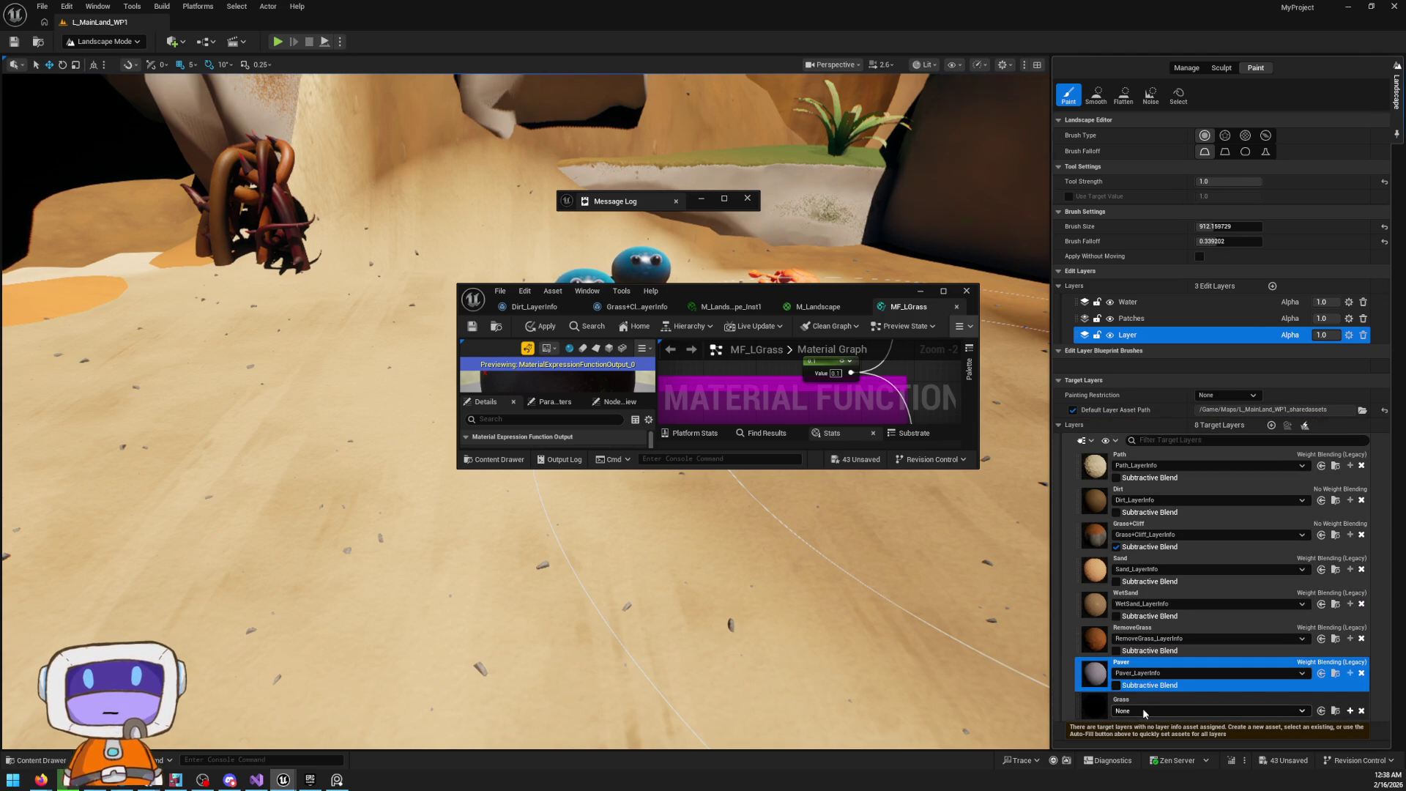
click(1142, 708)
click(1202, 576)
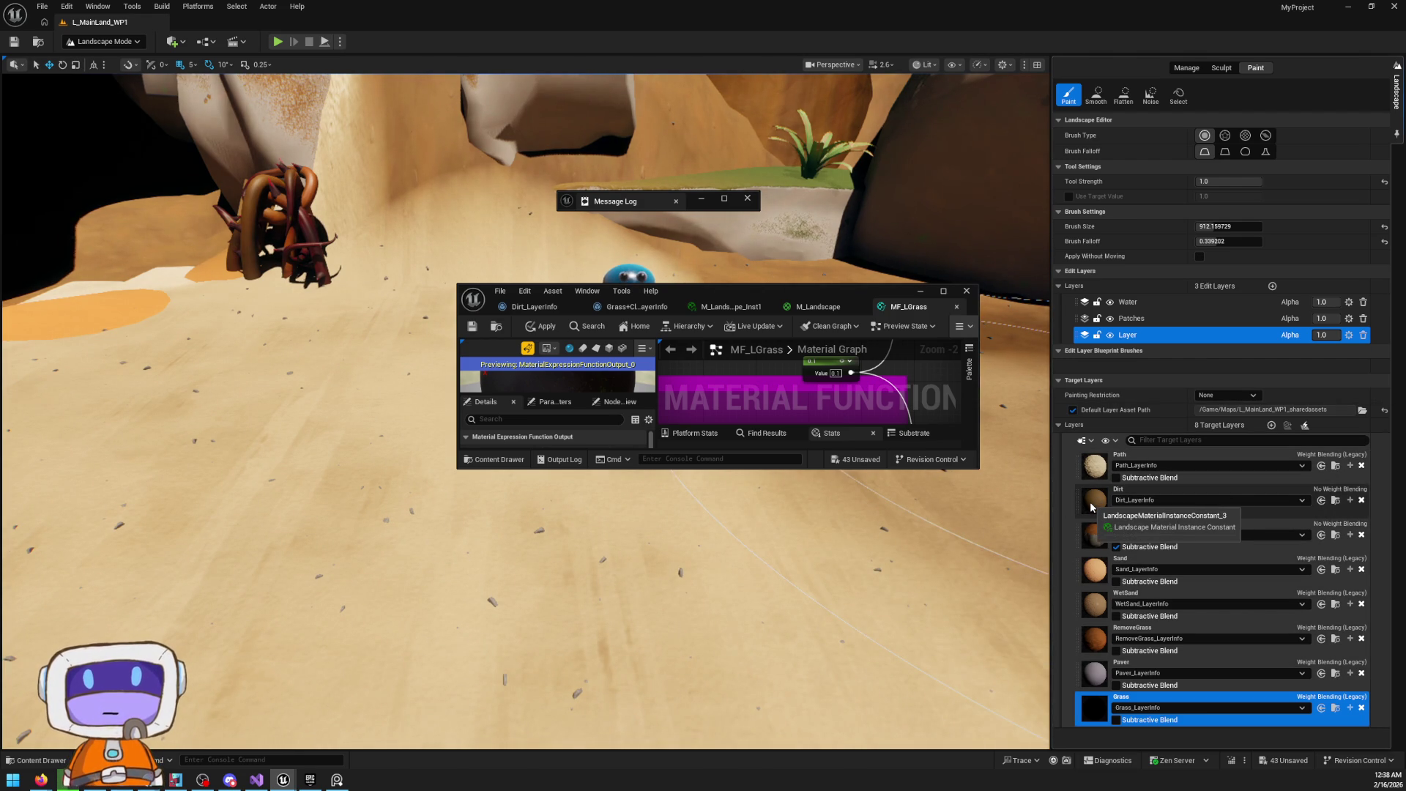
click(1336, 499)
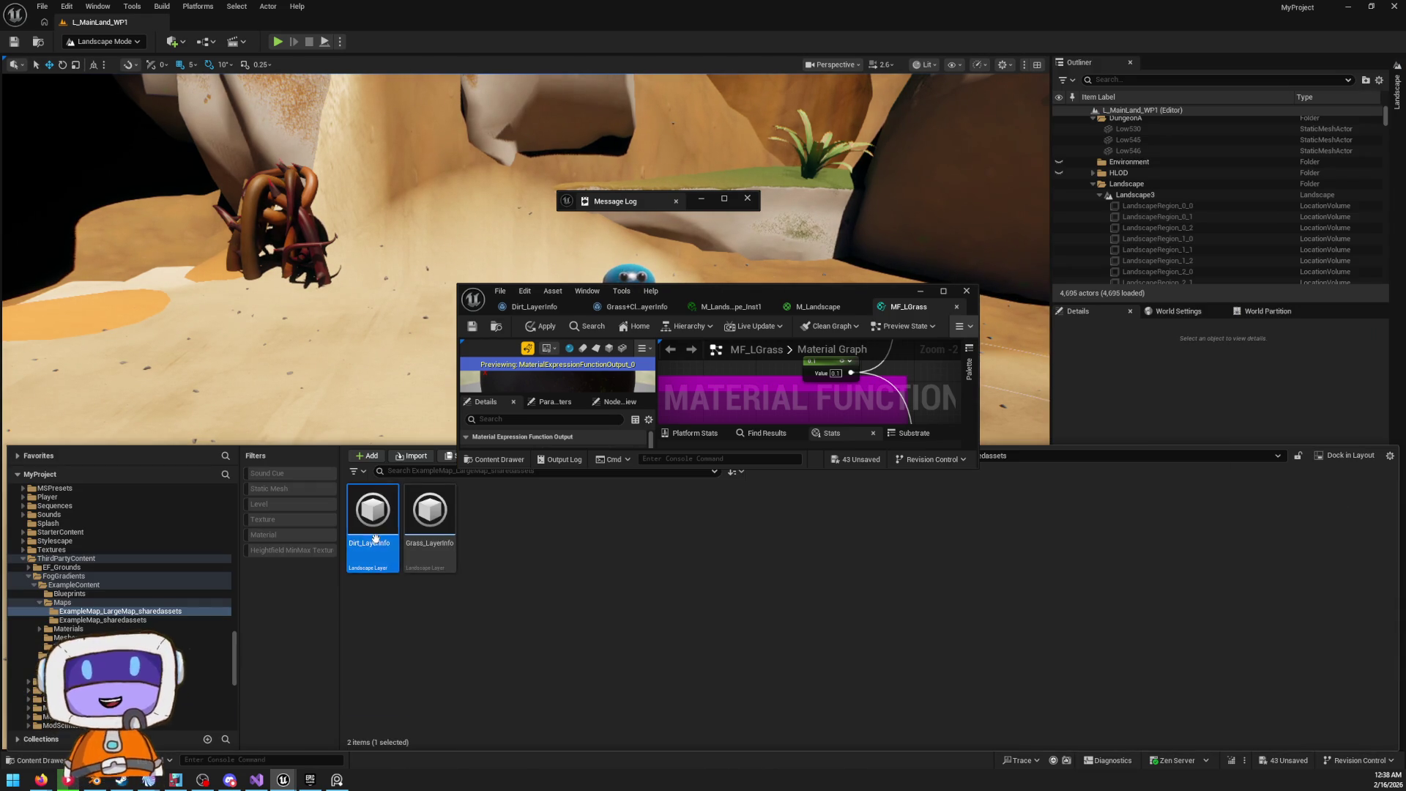
Open Dirt_LayerInfo and set its Blend Method to Advanced Weight Blending
double_click(399, 561)
scroll(682, 421, down, 2)
scroll(683, 420, down, 1)
click(702, 414)
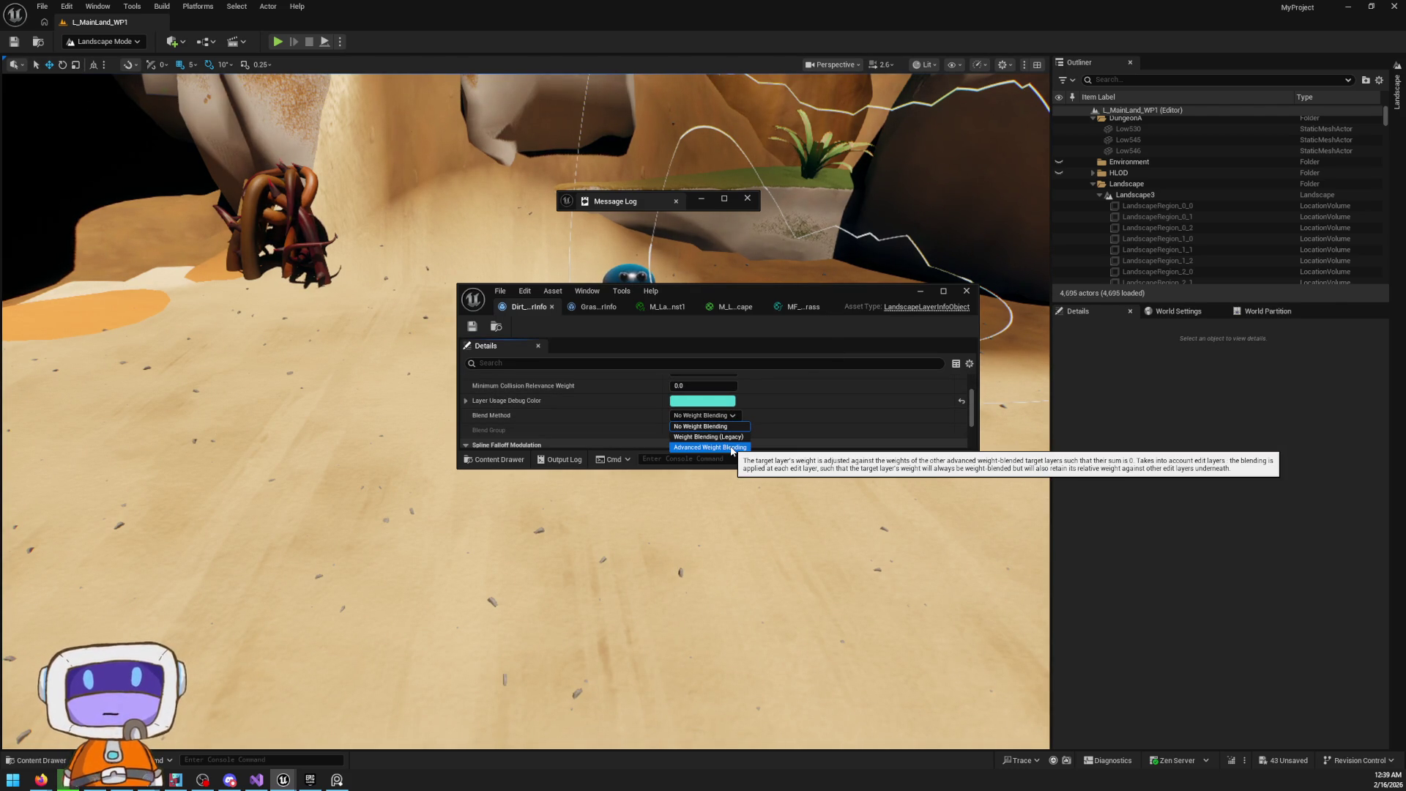
key(Up)
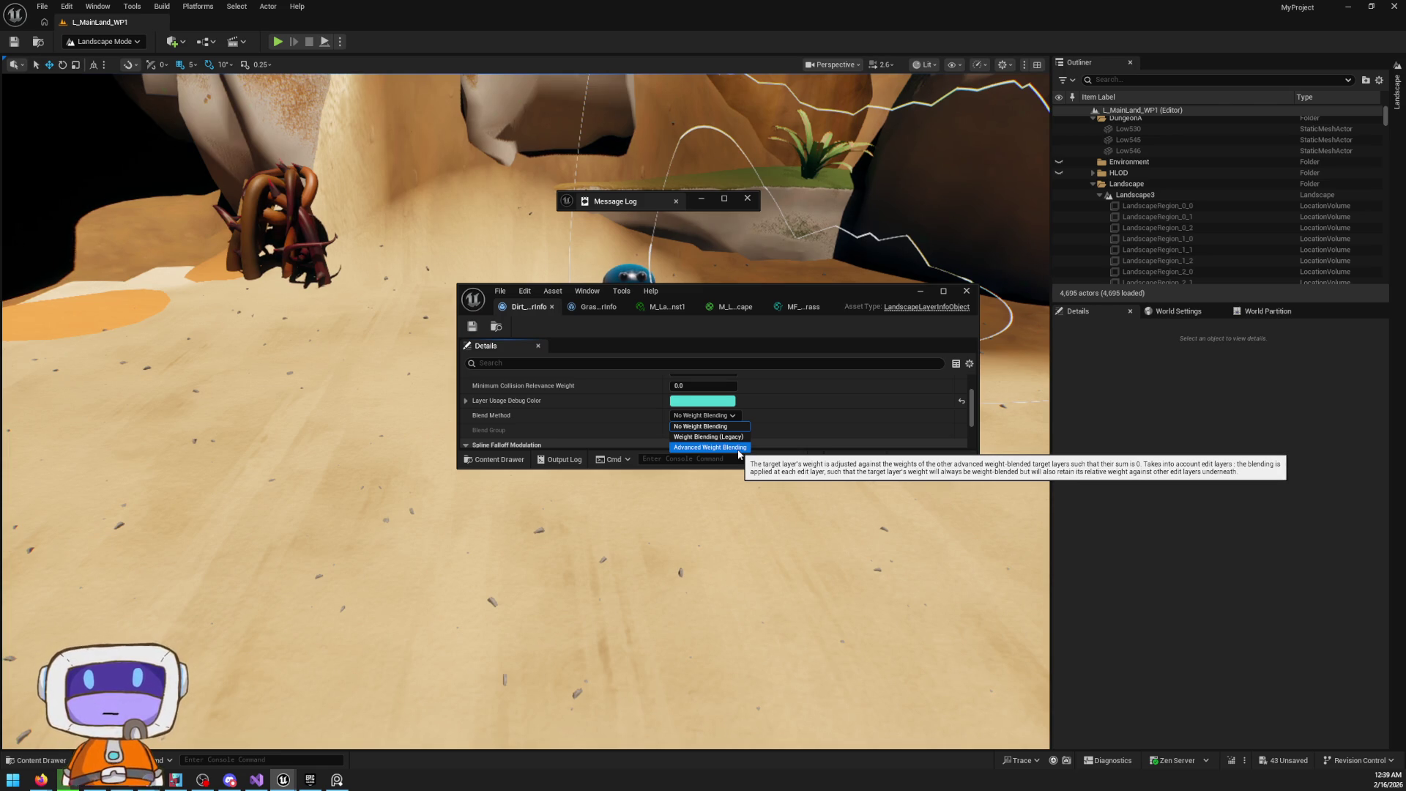
click(738, 448)
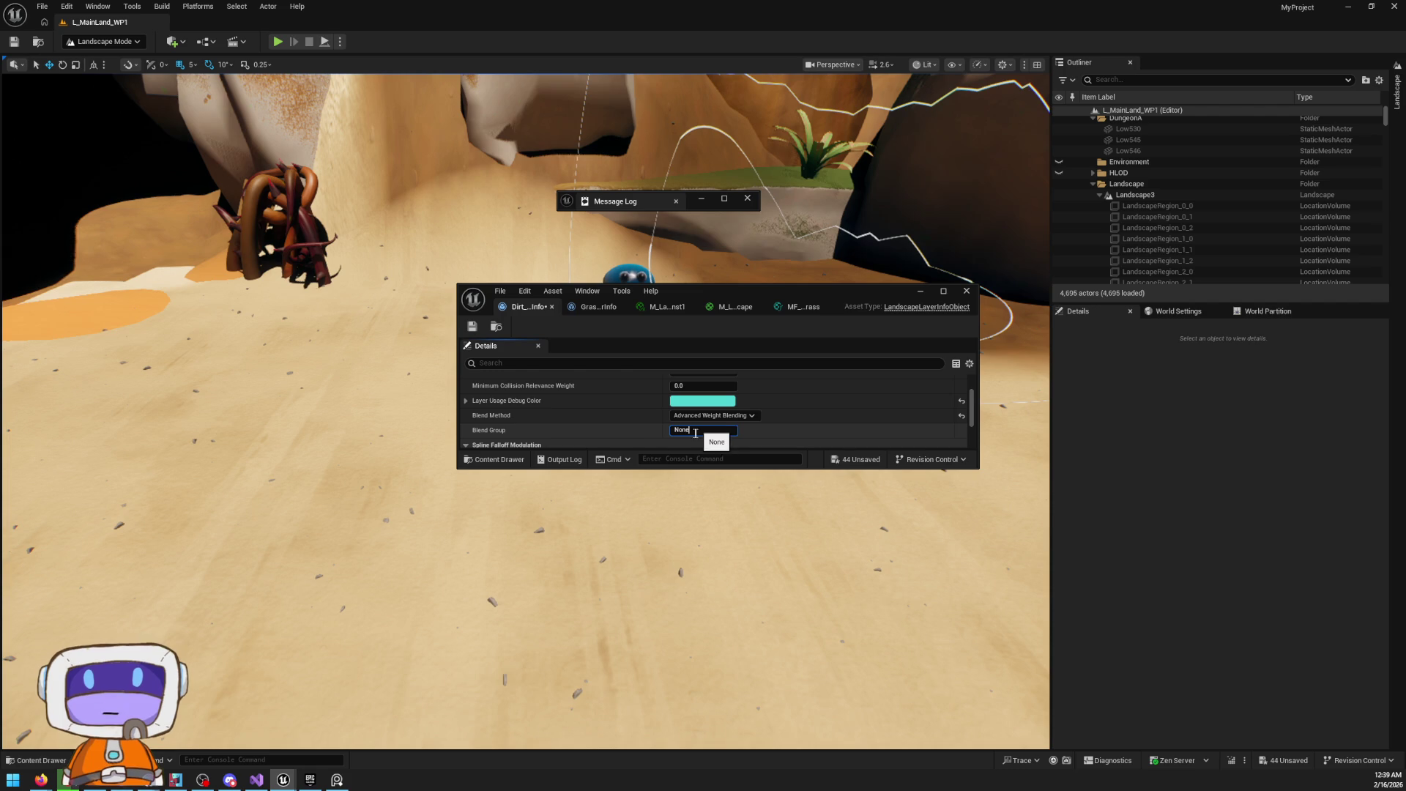
scroll(695, 432, down, 1)
click(708, 397)
click(707, 430)
Reposition the editor, leave the spline falloff texture unset, and apply the changes to M_Landscape
mouse_move(794, 290)
mouse_down()
mouse_move(879, 448)
mouse_move(949, 673)
mouse_move(788, 425)
mouse_move(858, 268)
mouse_up()
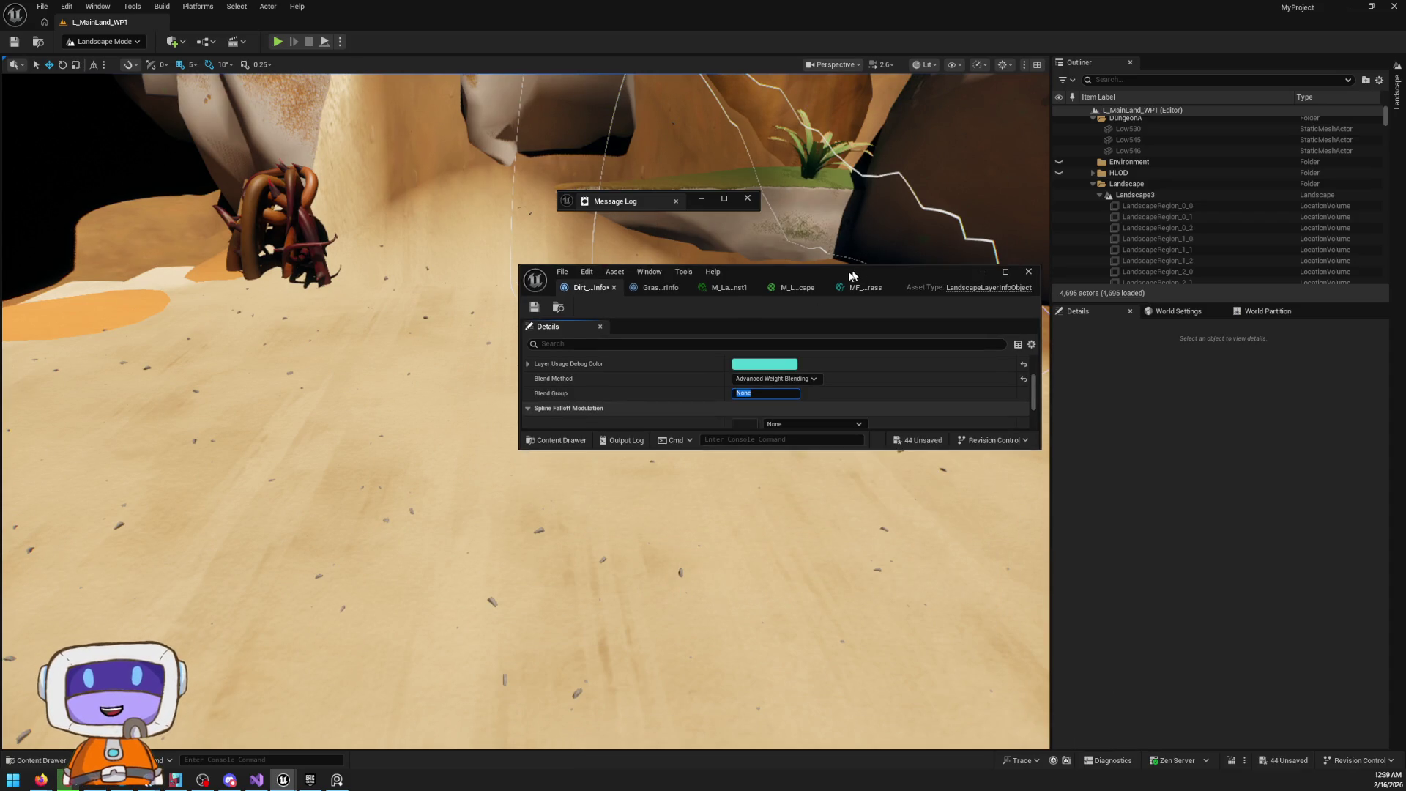
scroll(688, 373, down, 2)
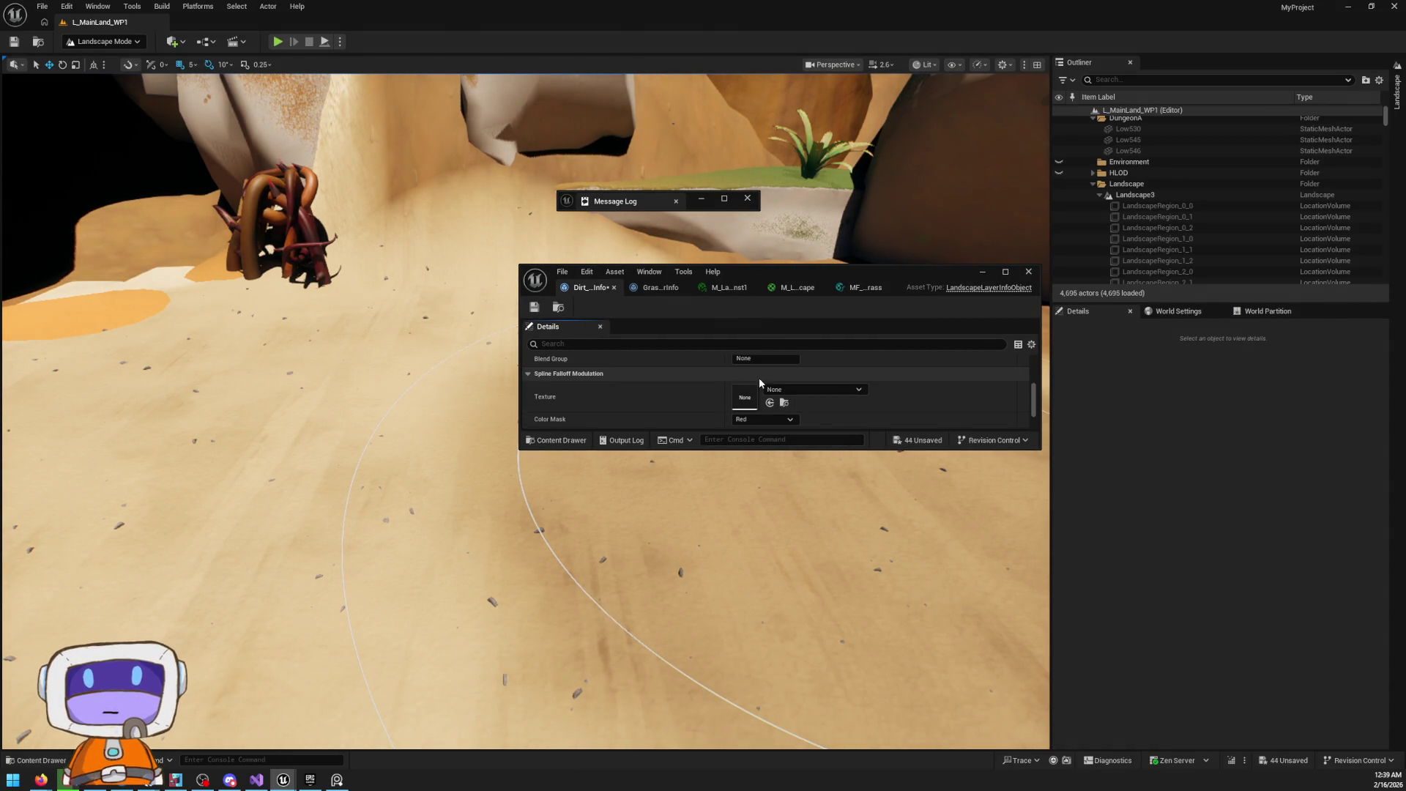
click(810, 389)
click(810, 387)
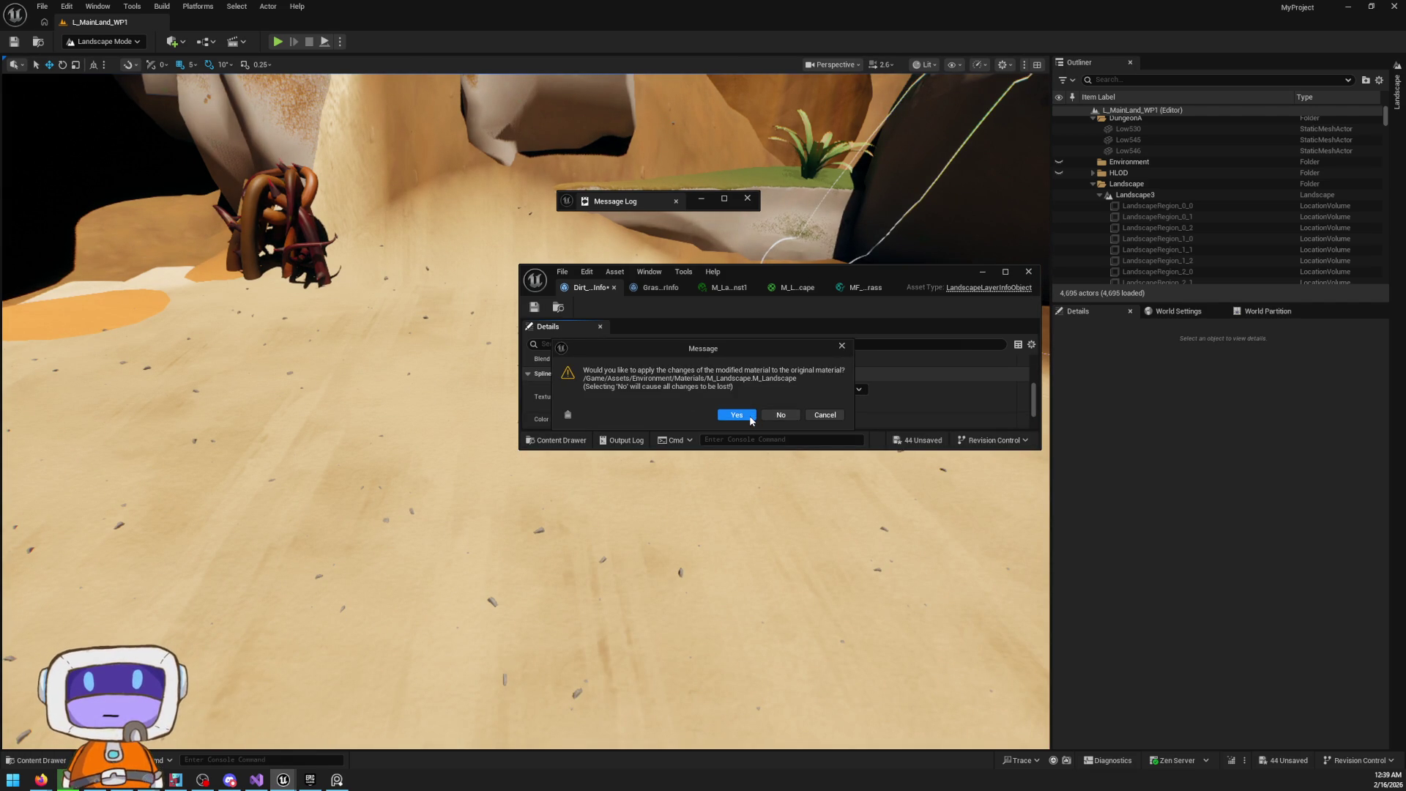
click(736, 416)
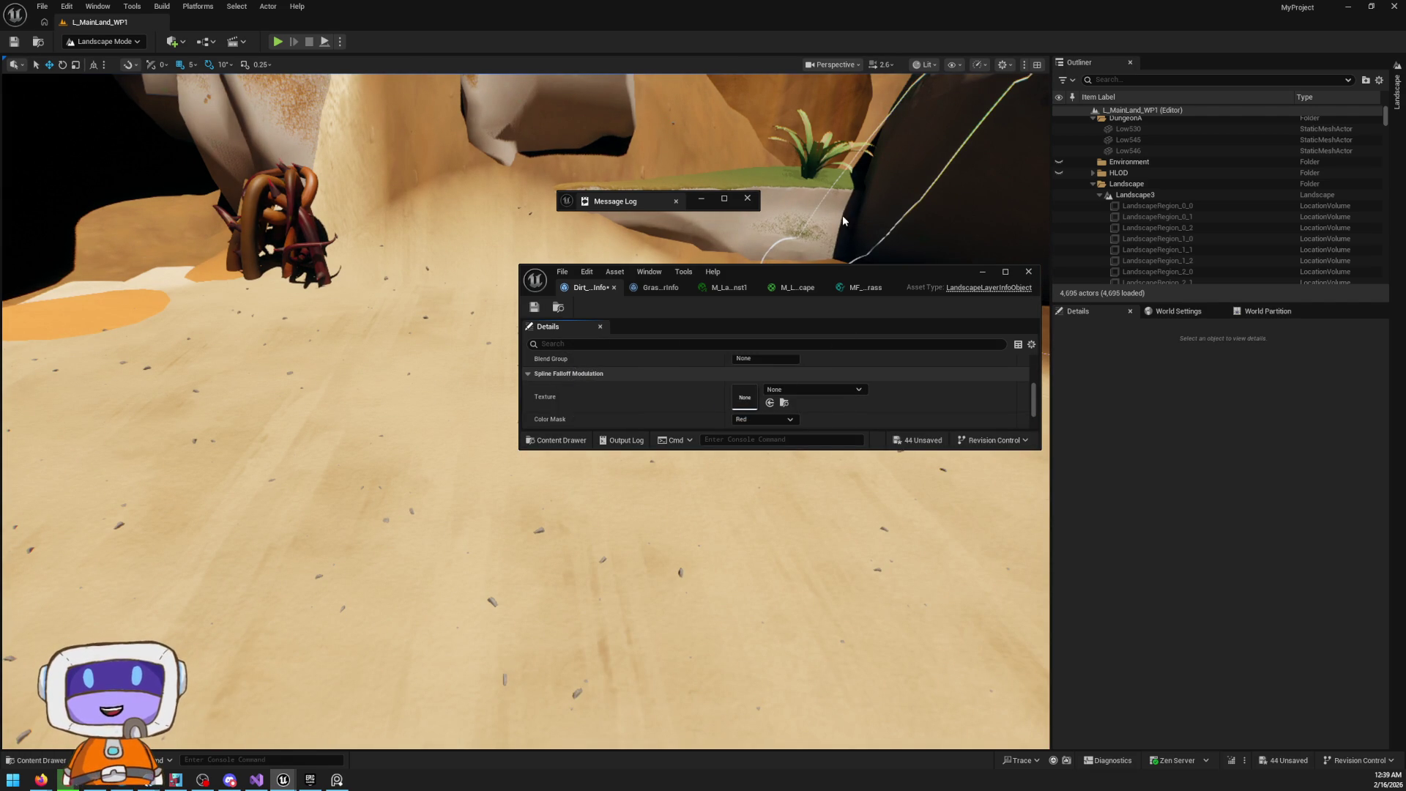
Apply the MF_LGrass material function changes and close its editor
click(744, 414)
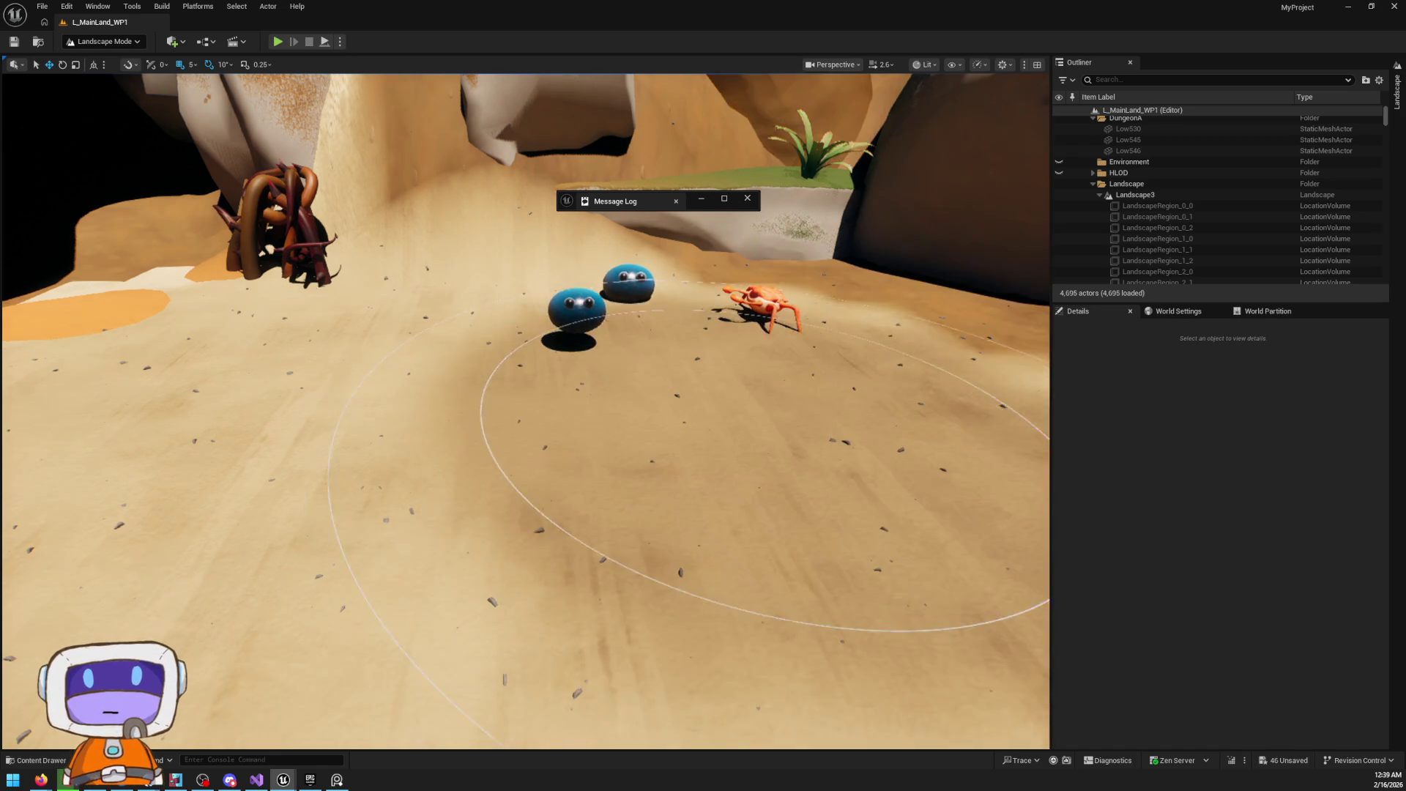
scroll(525, 411, down, 5)
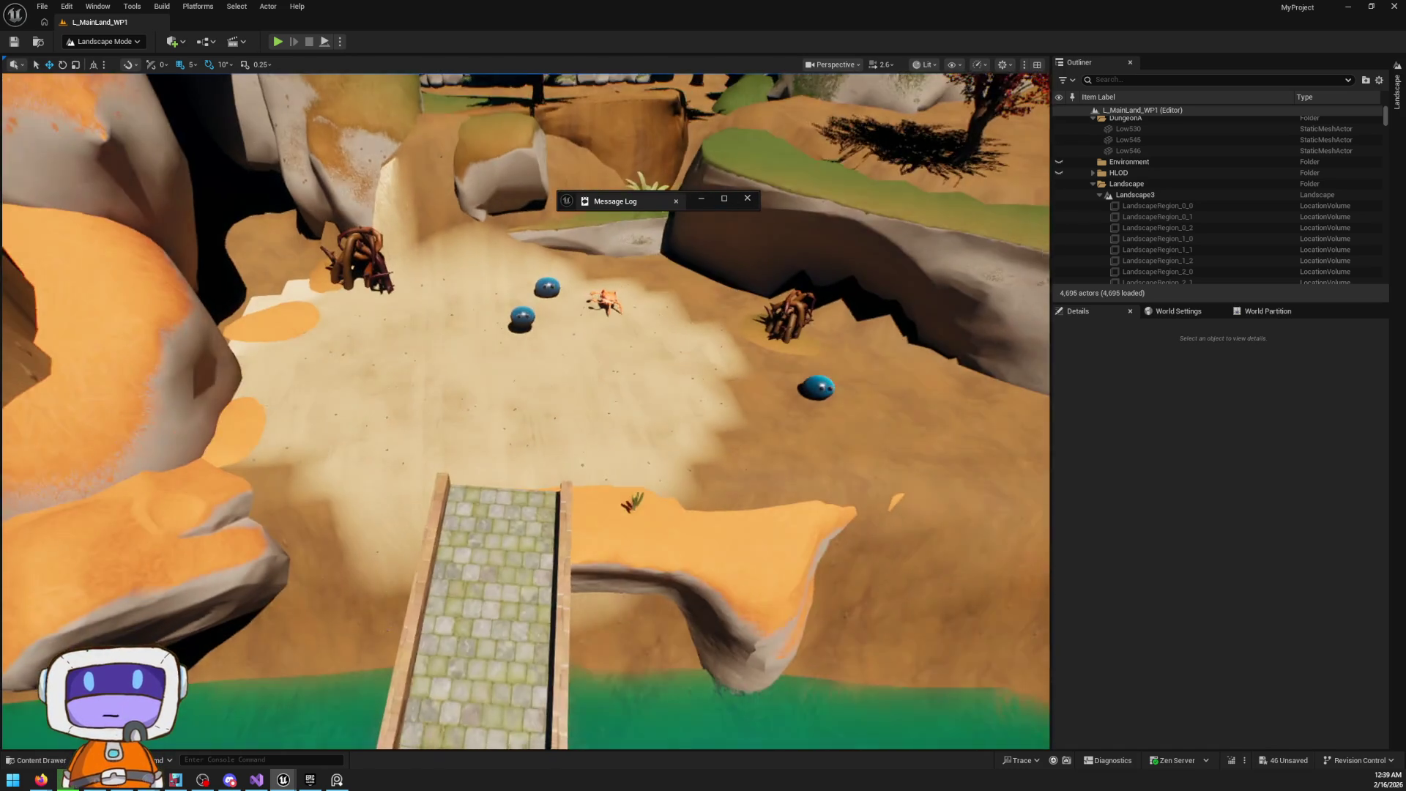
scroll(754, 393, up, 2)
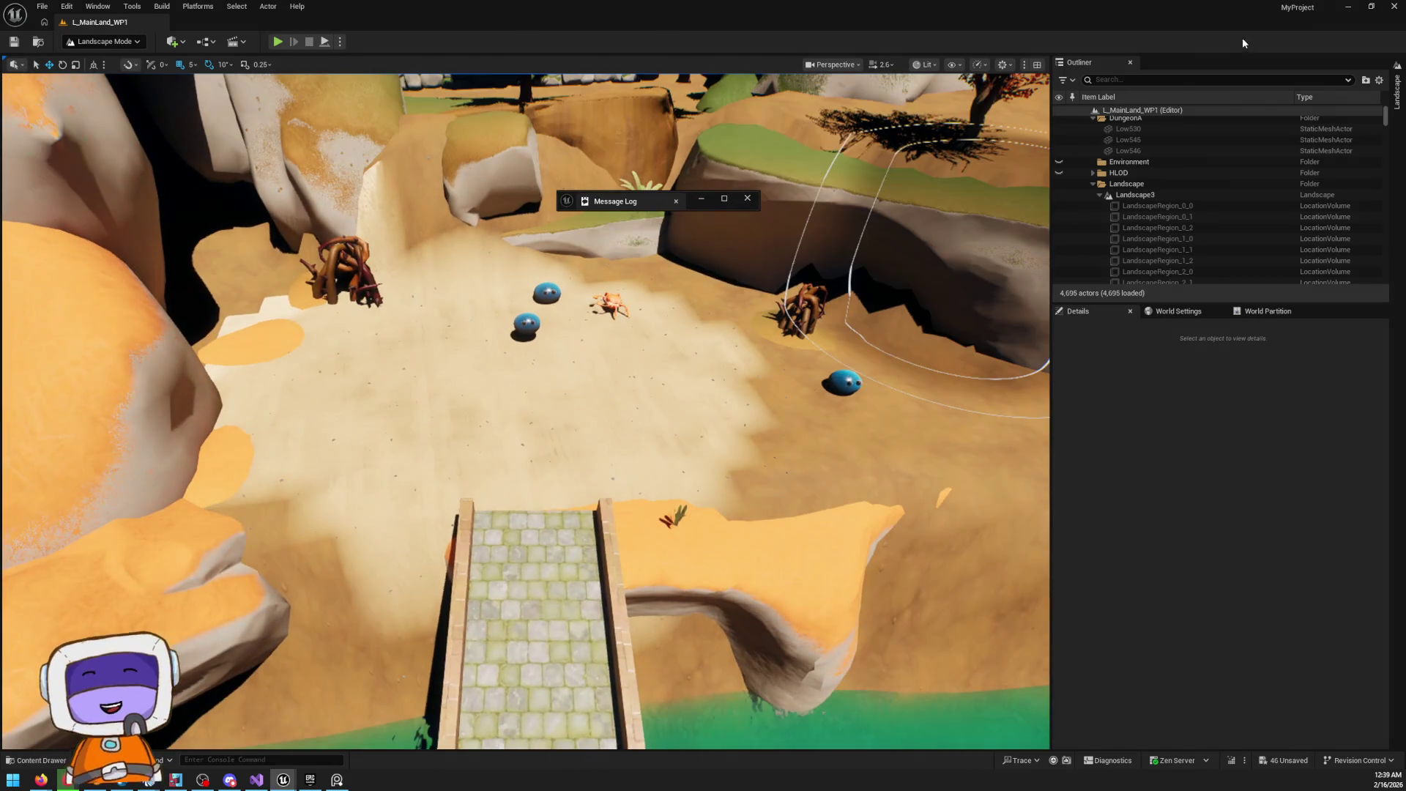
Paint the Dirt layer onto the centre of the clearing by the river canyon
click(1393, 106)
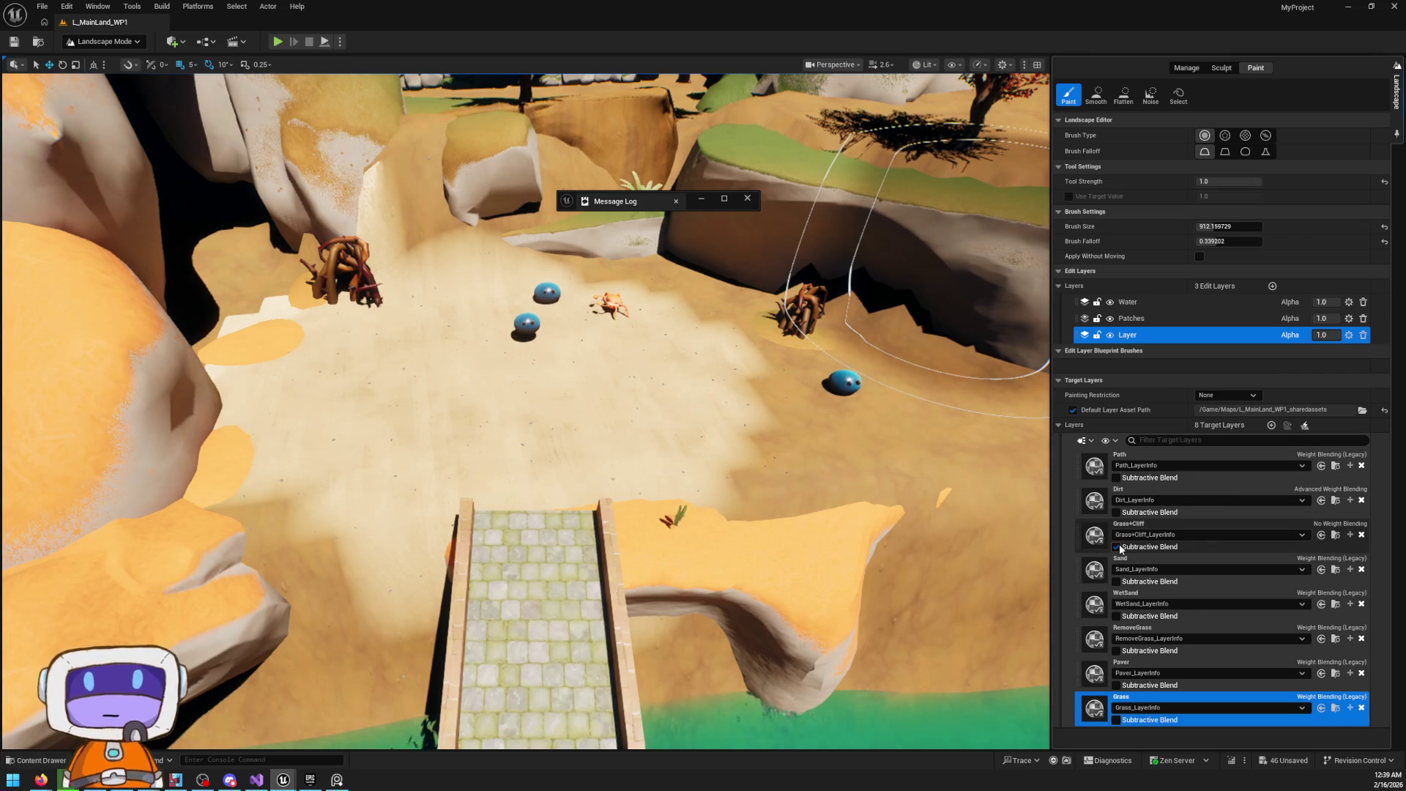
mouse_move(806, 586)
mouse_down()
mouse_move(747, 672)
mouse_move(728, 626)
mouse_move(736, 680)
mouse_up()
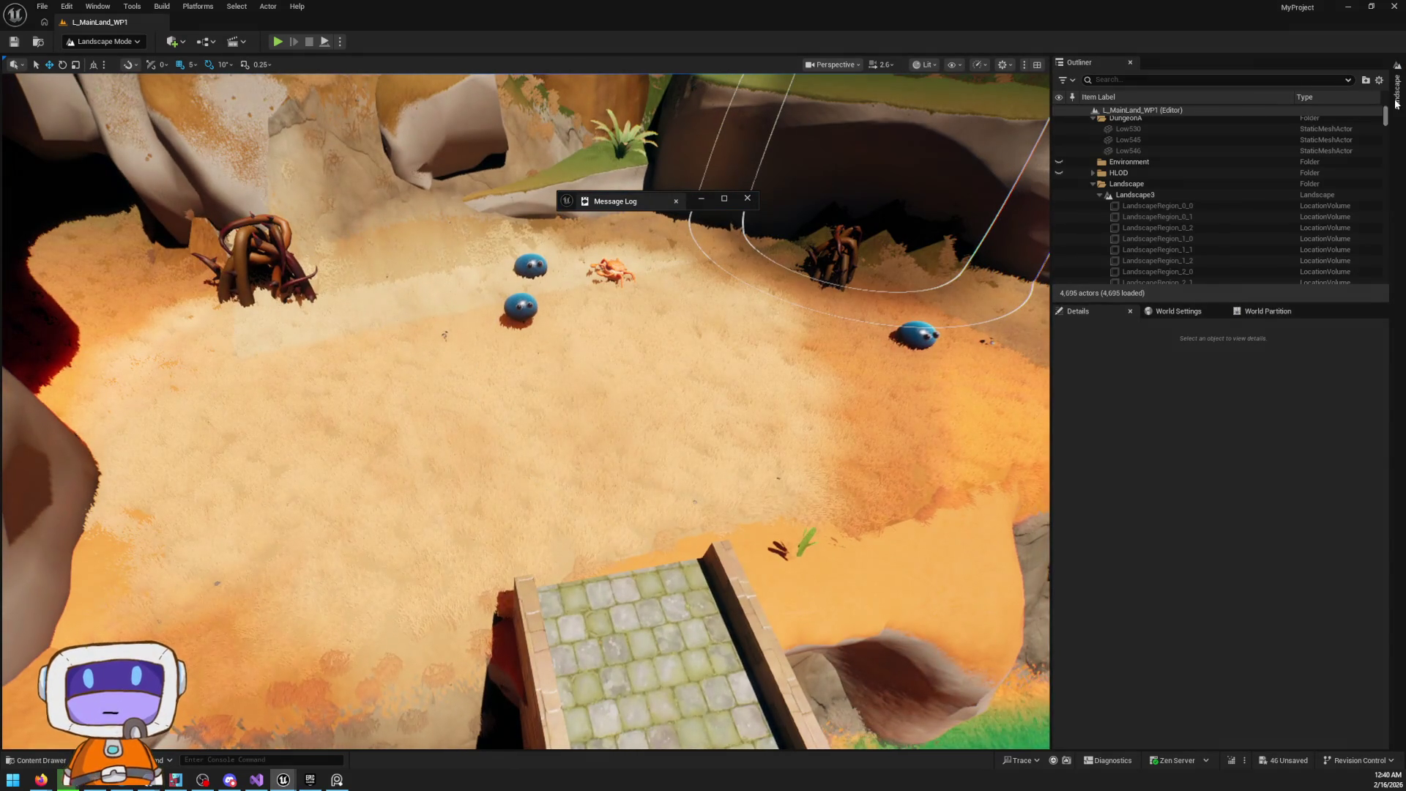
click(1396, 104)
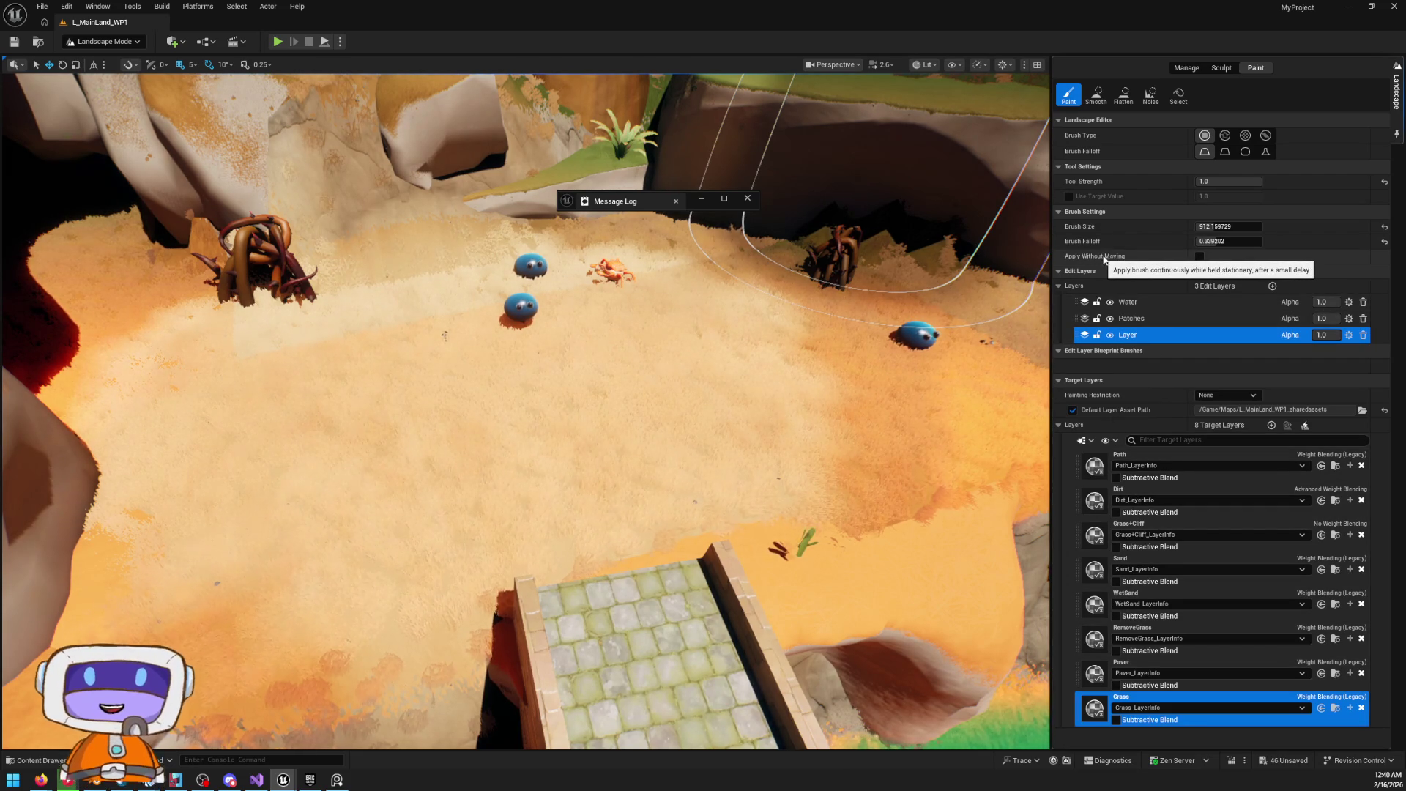
click(1158, 489)
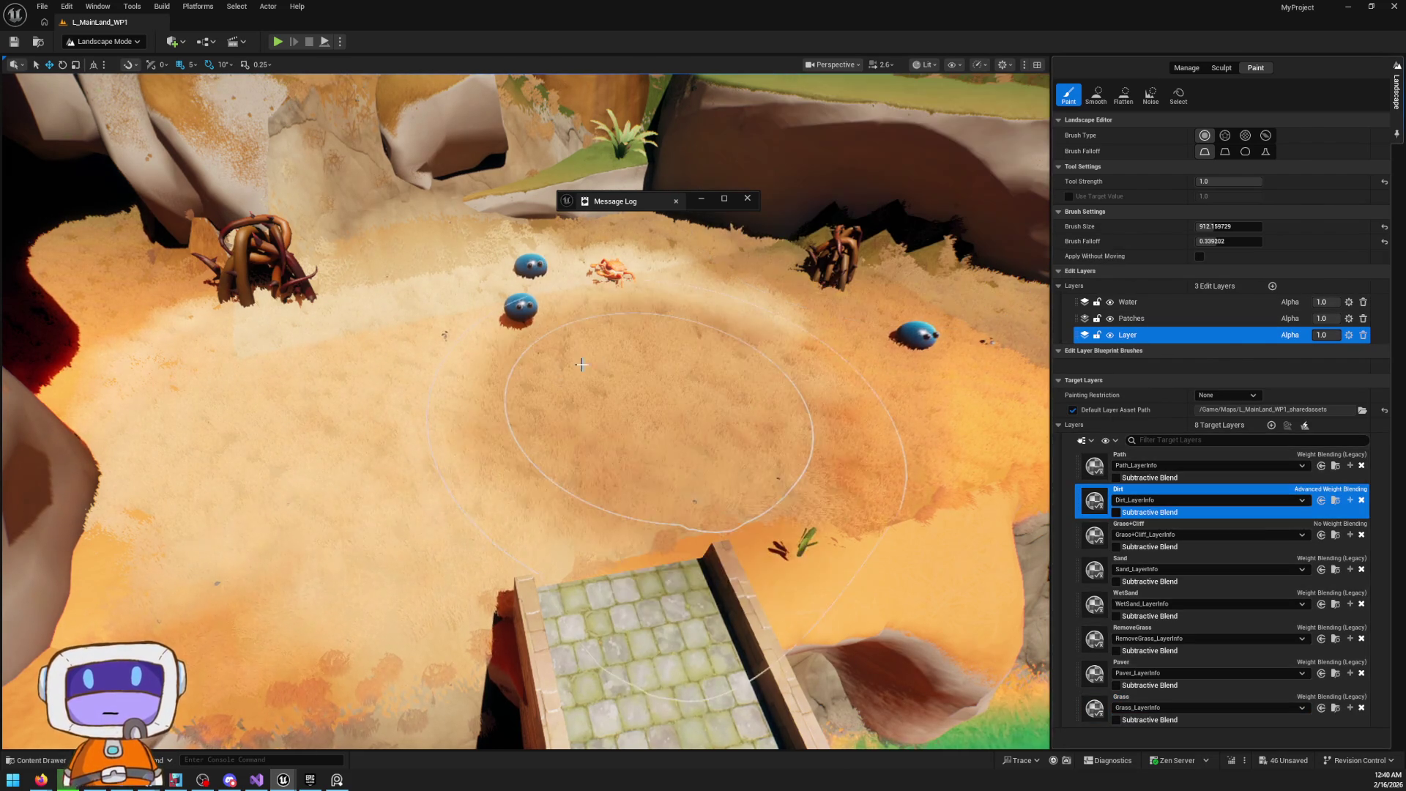
click(554, 371)
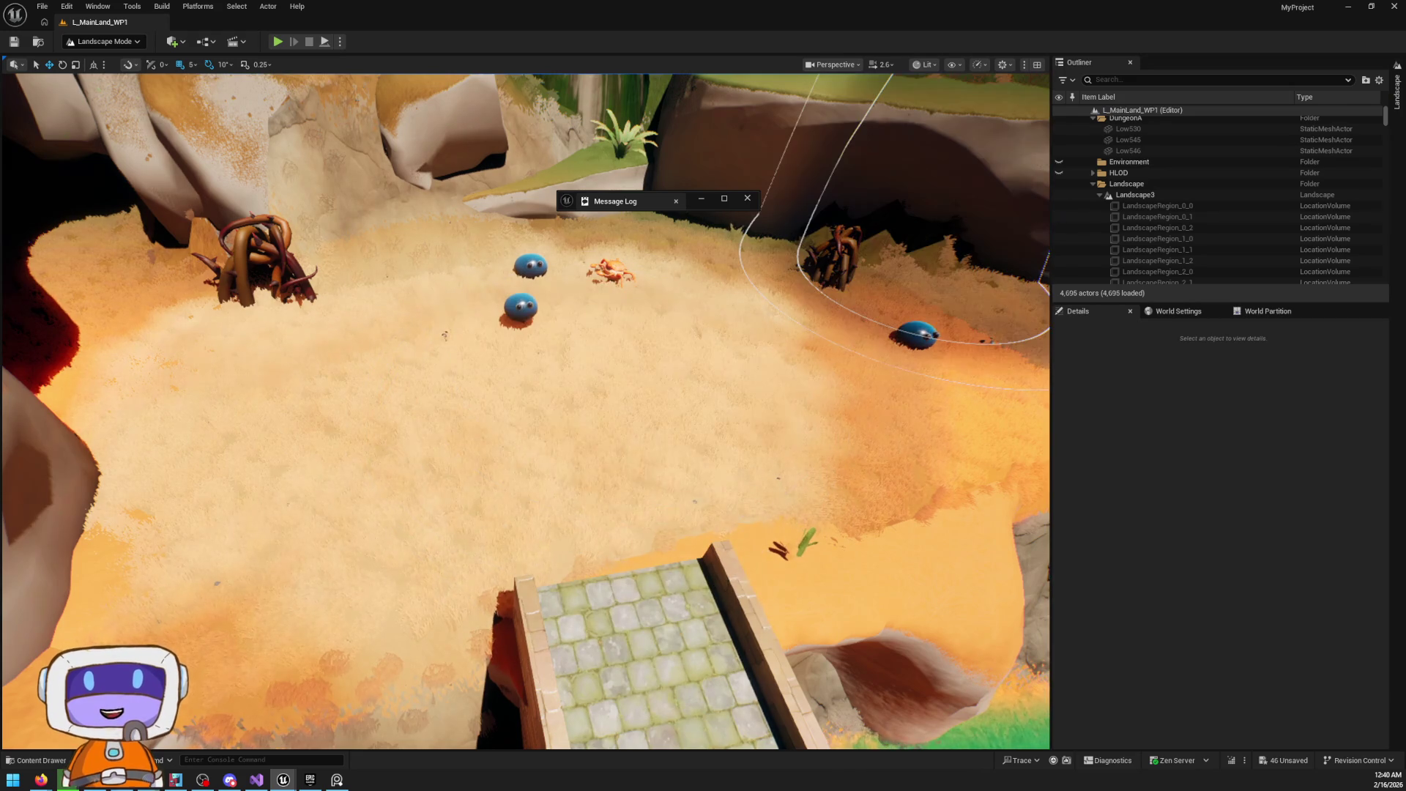
Paint RemoveGrass across the clearing from the right creature toward the centre
click(1396, 91)
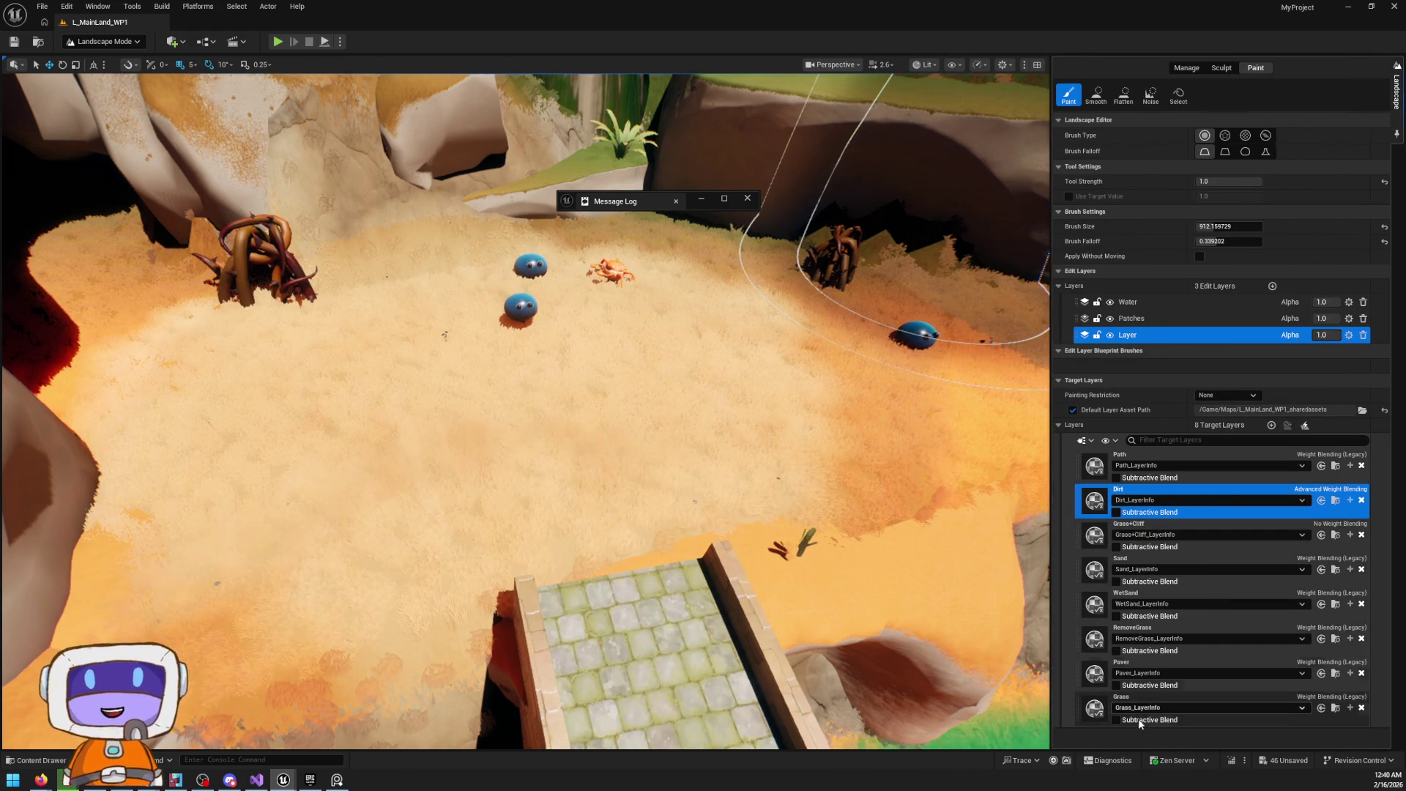
click(1148, 634)
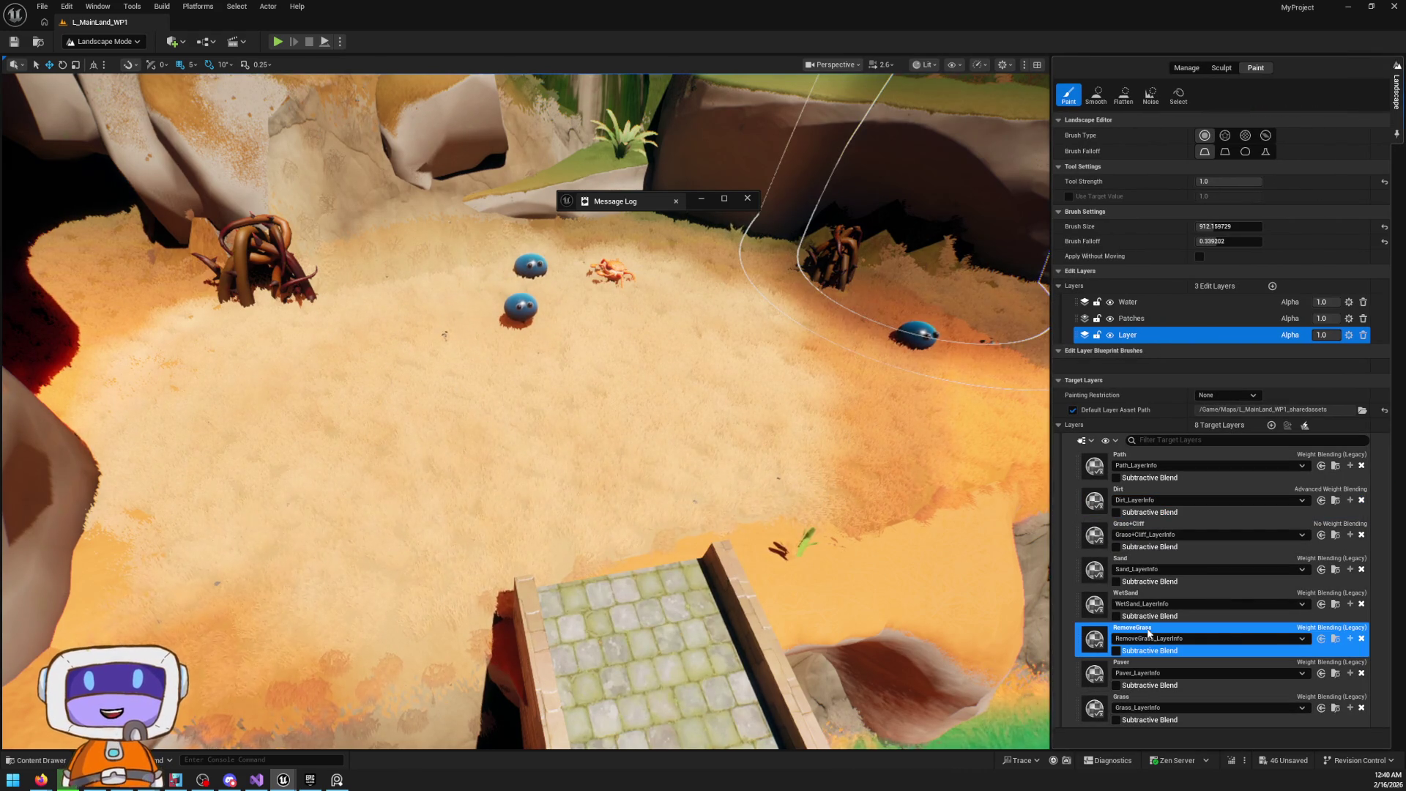
click(643, 408)
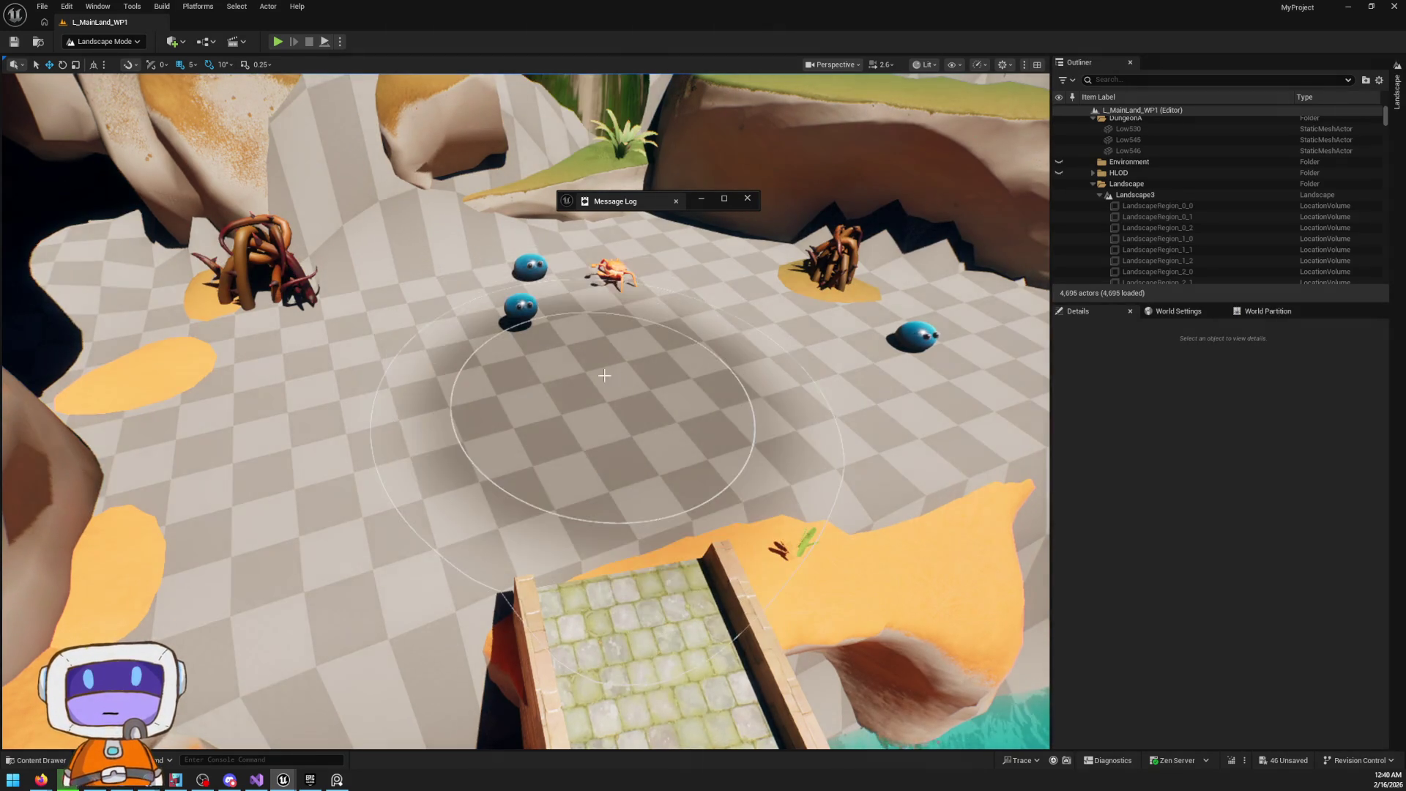
mouse_move(789, 234)
mouse_down()
mouse_move(580, 418)
mouse_move(653, 375)
mouse_up()
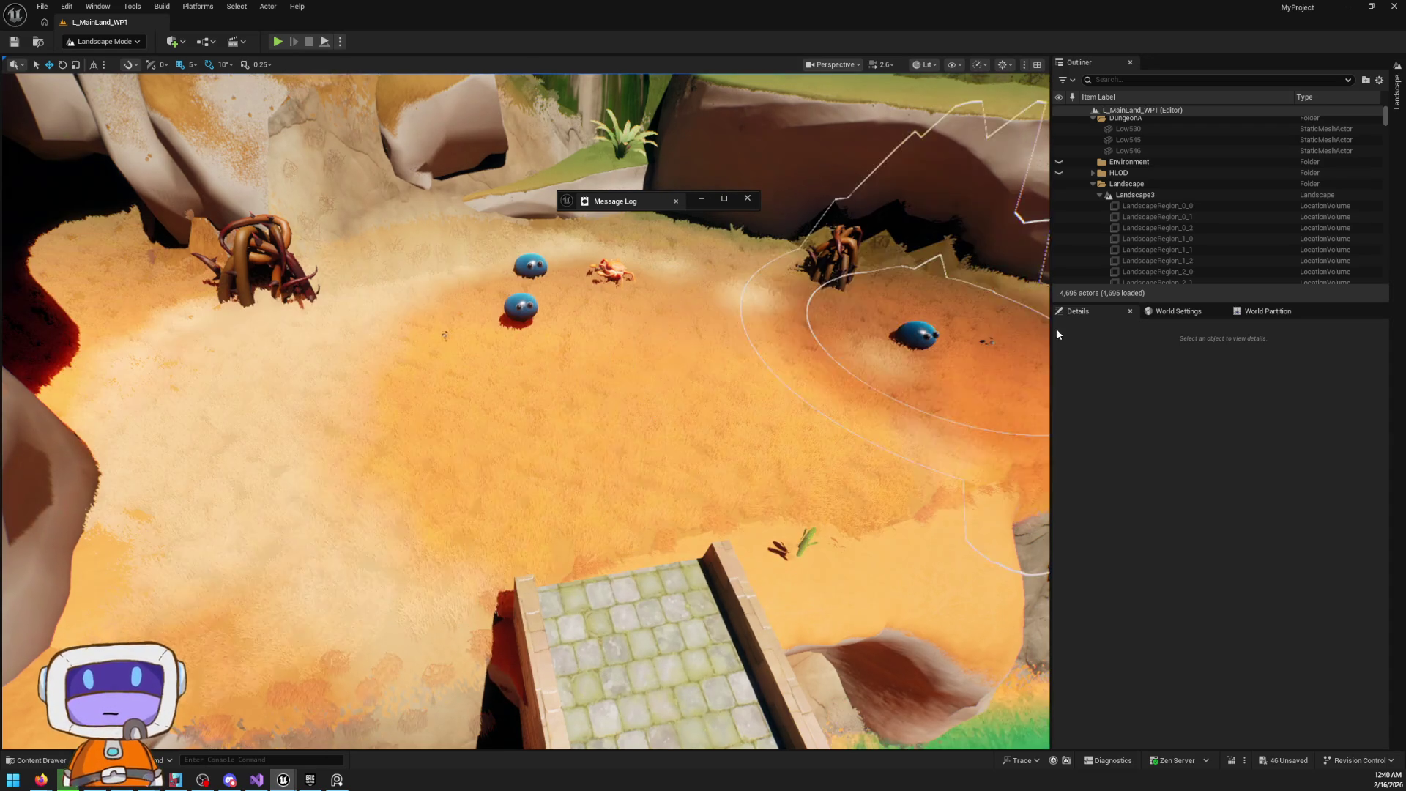
Fill the whole landscape with the Grass layer
click(1397, 93)
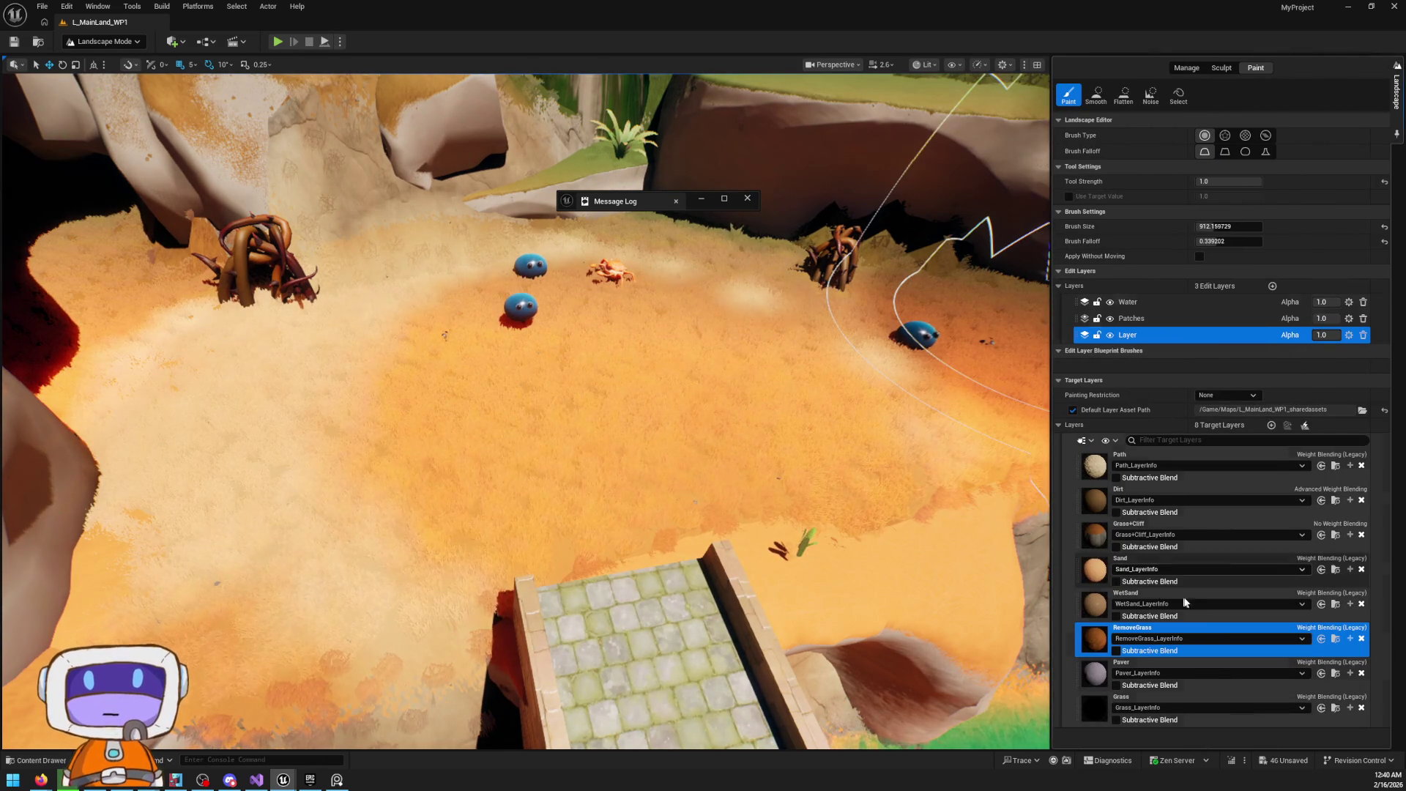
click(1151, 703)
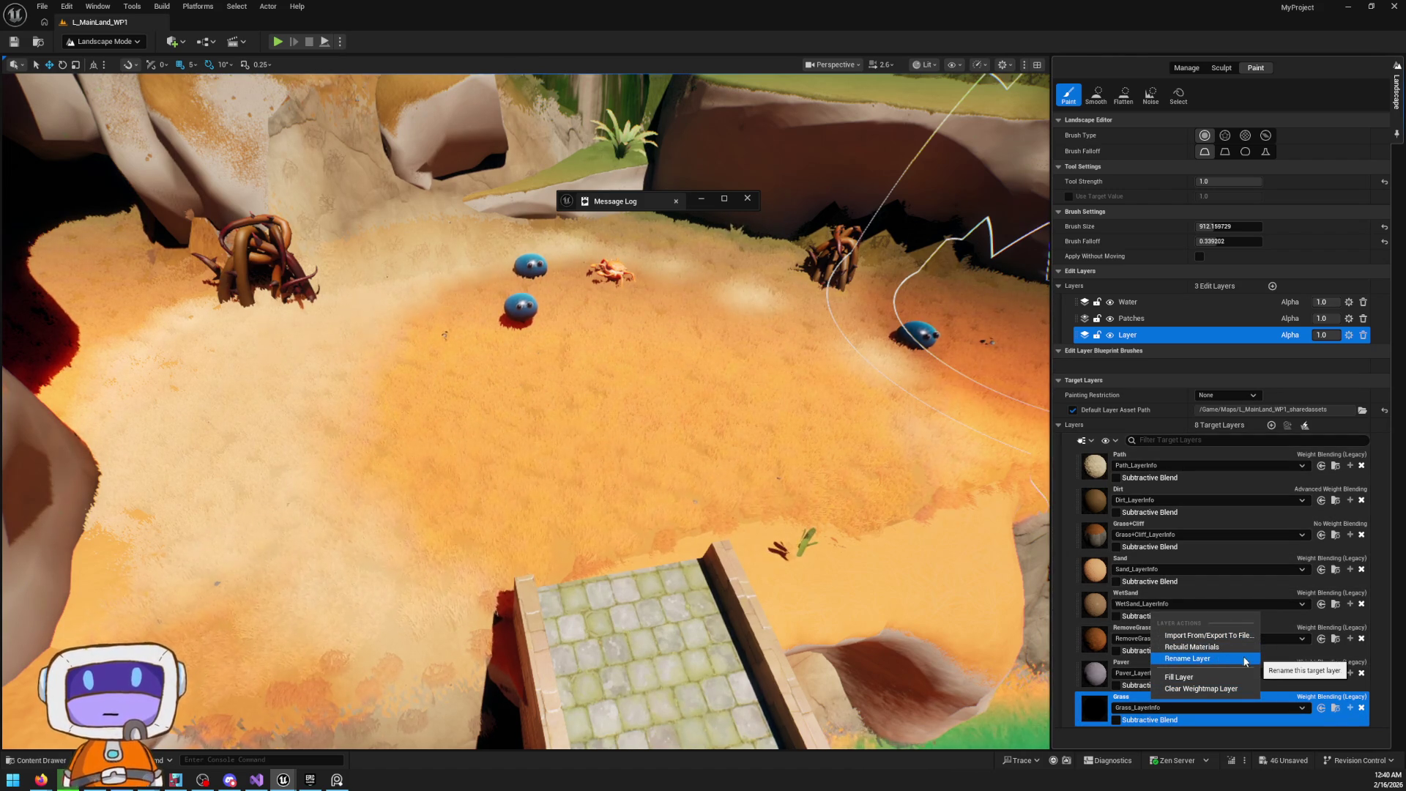
click(1201, 679)
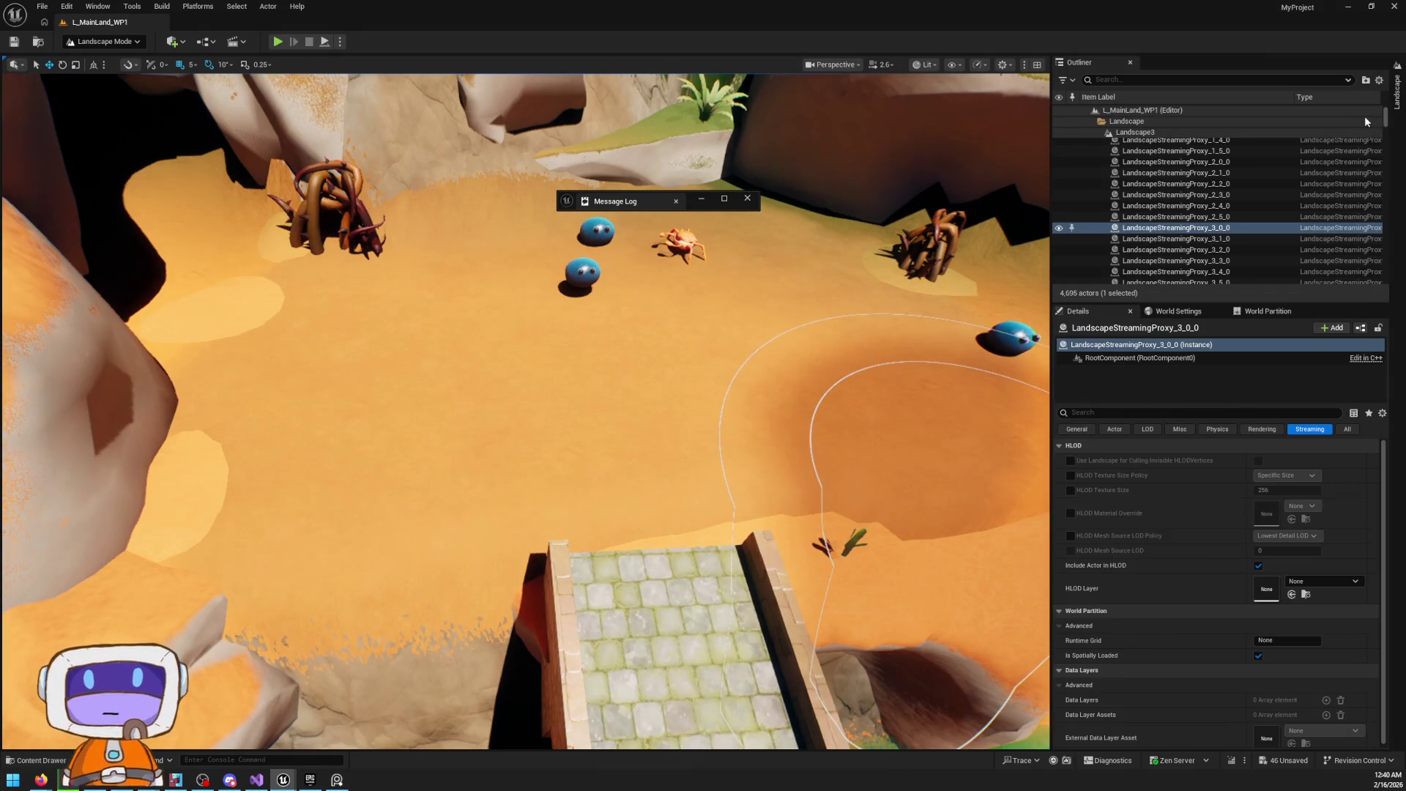
Clear the Grass+Cliff weightmap layer from the entire landscape
click(1396, 95)
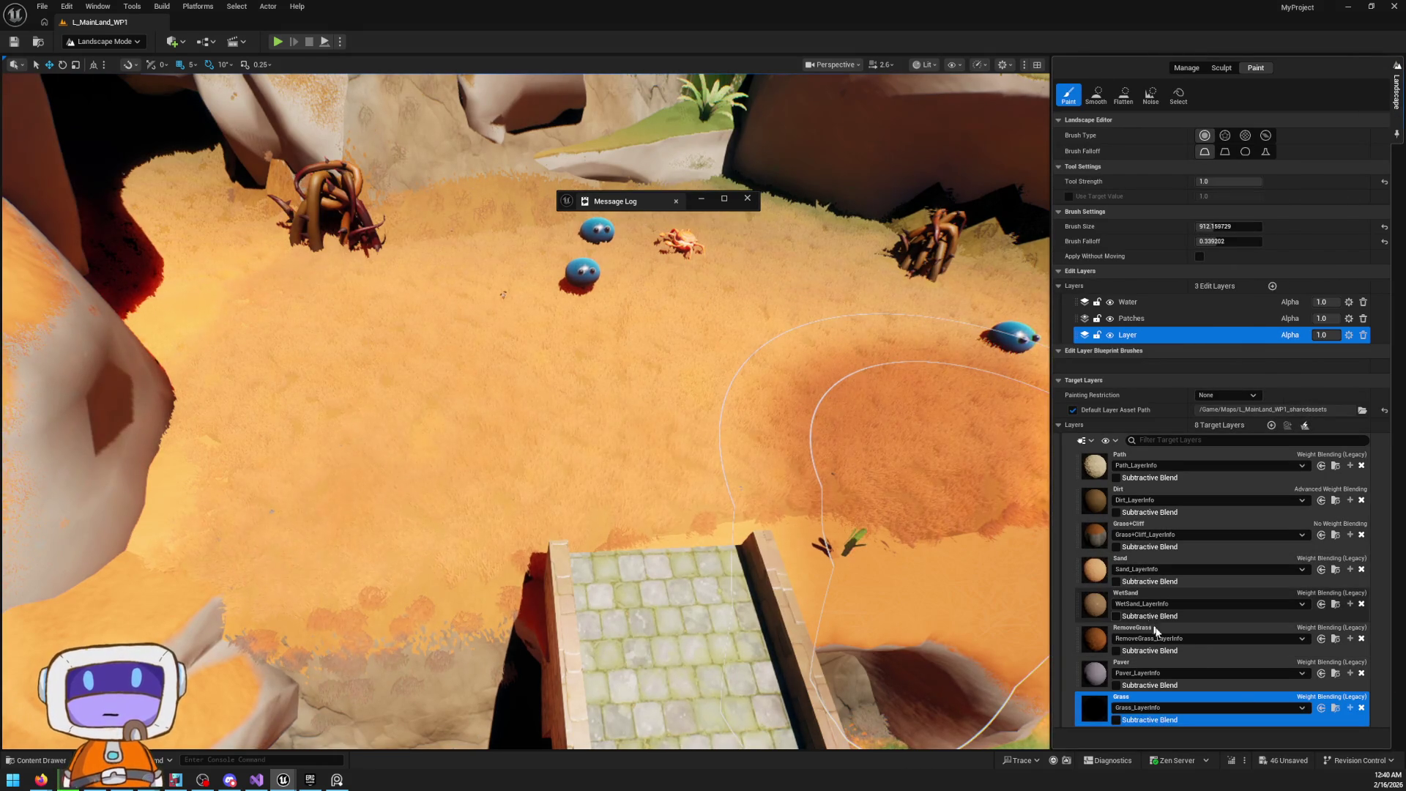
click(1151, 529)
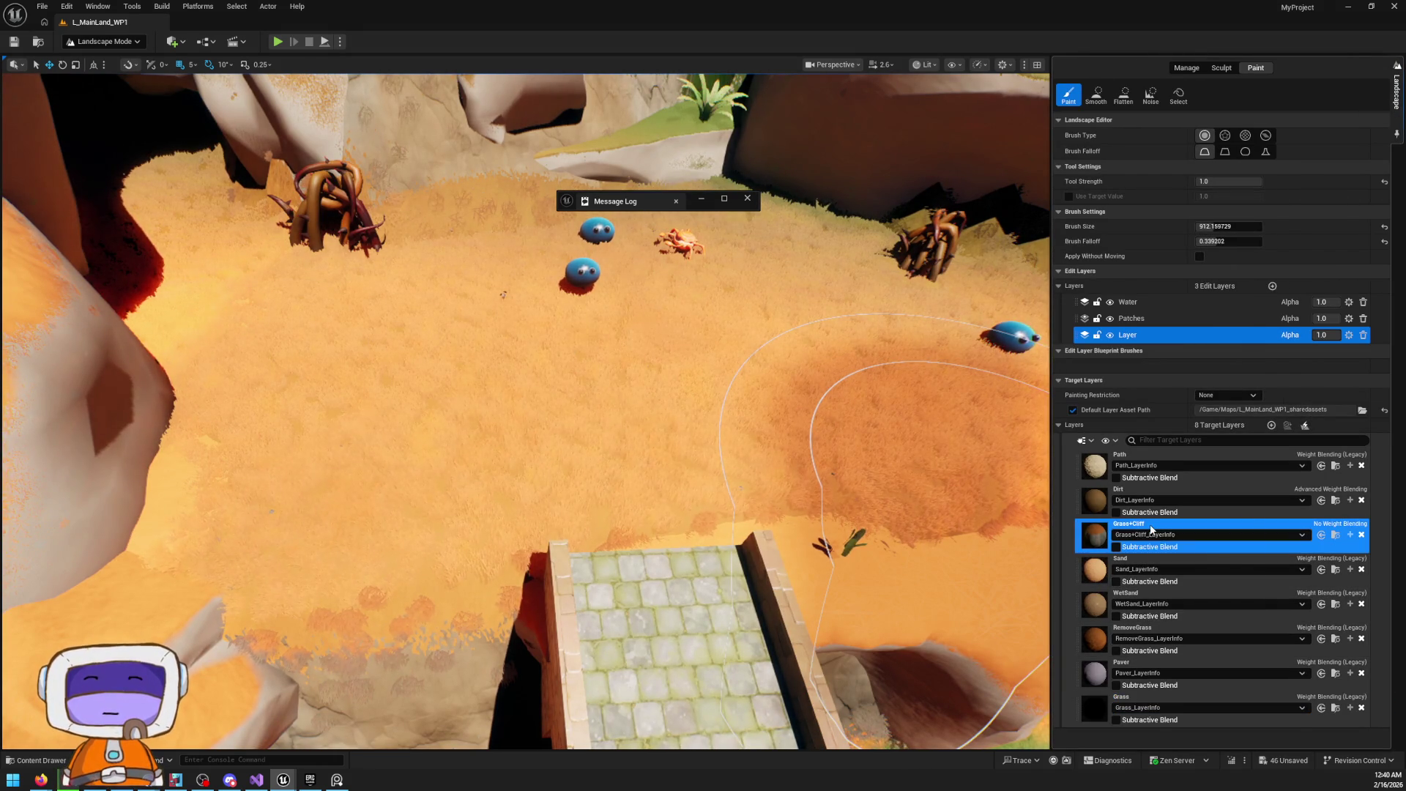
right_click(1151, 528)
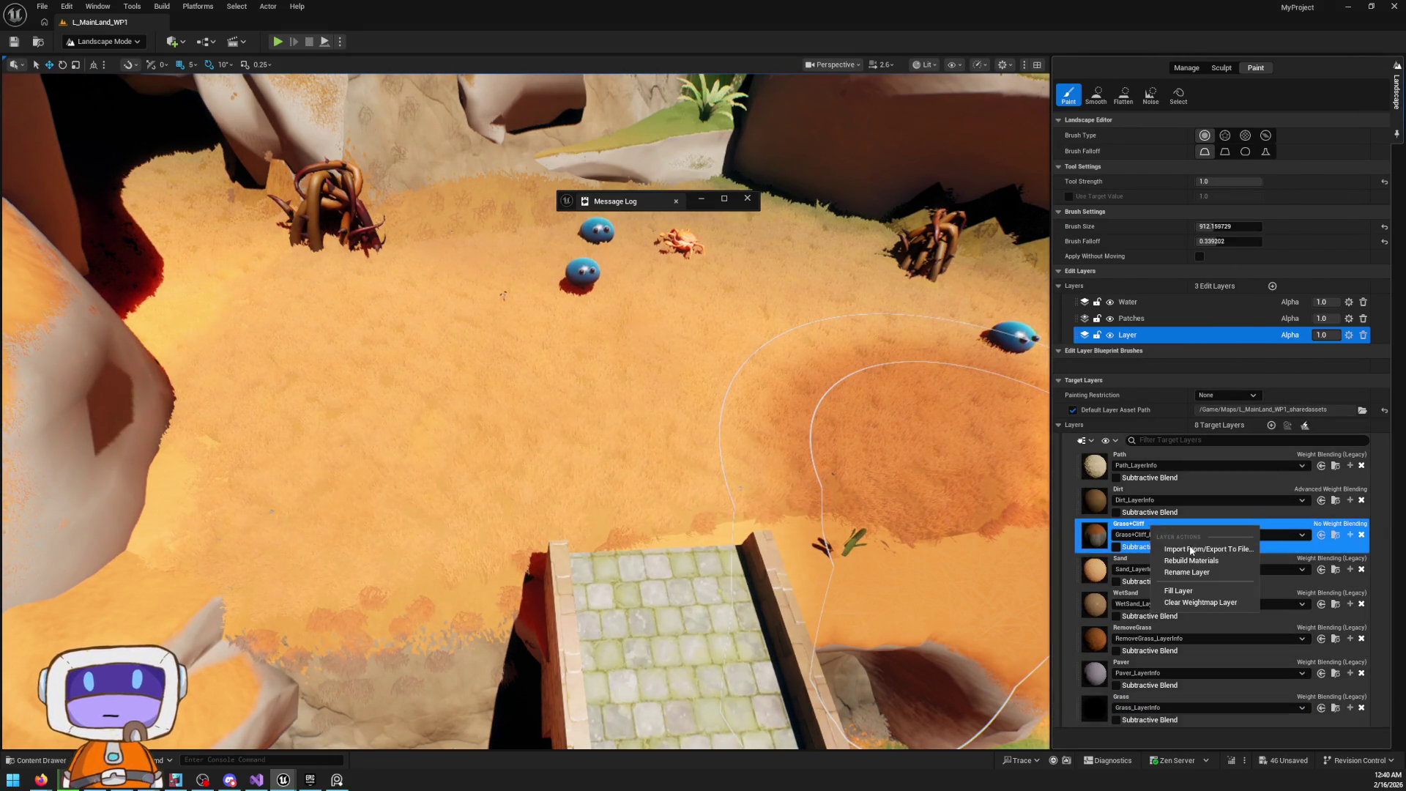
click(1199, 602)
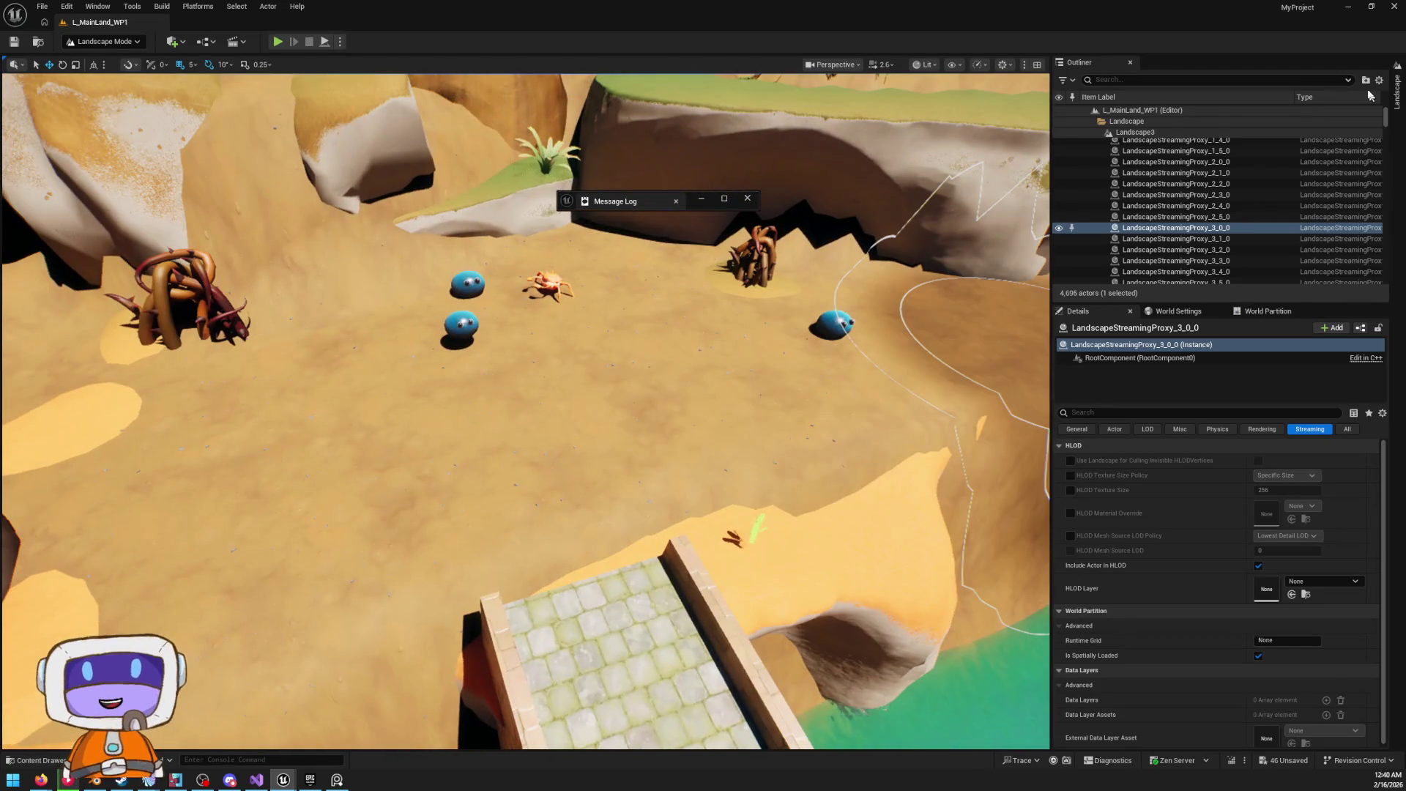
Paint the Grass layer onto the ground beside the bridge
click(1396, 91)
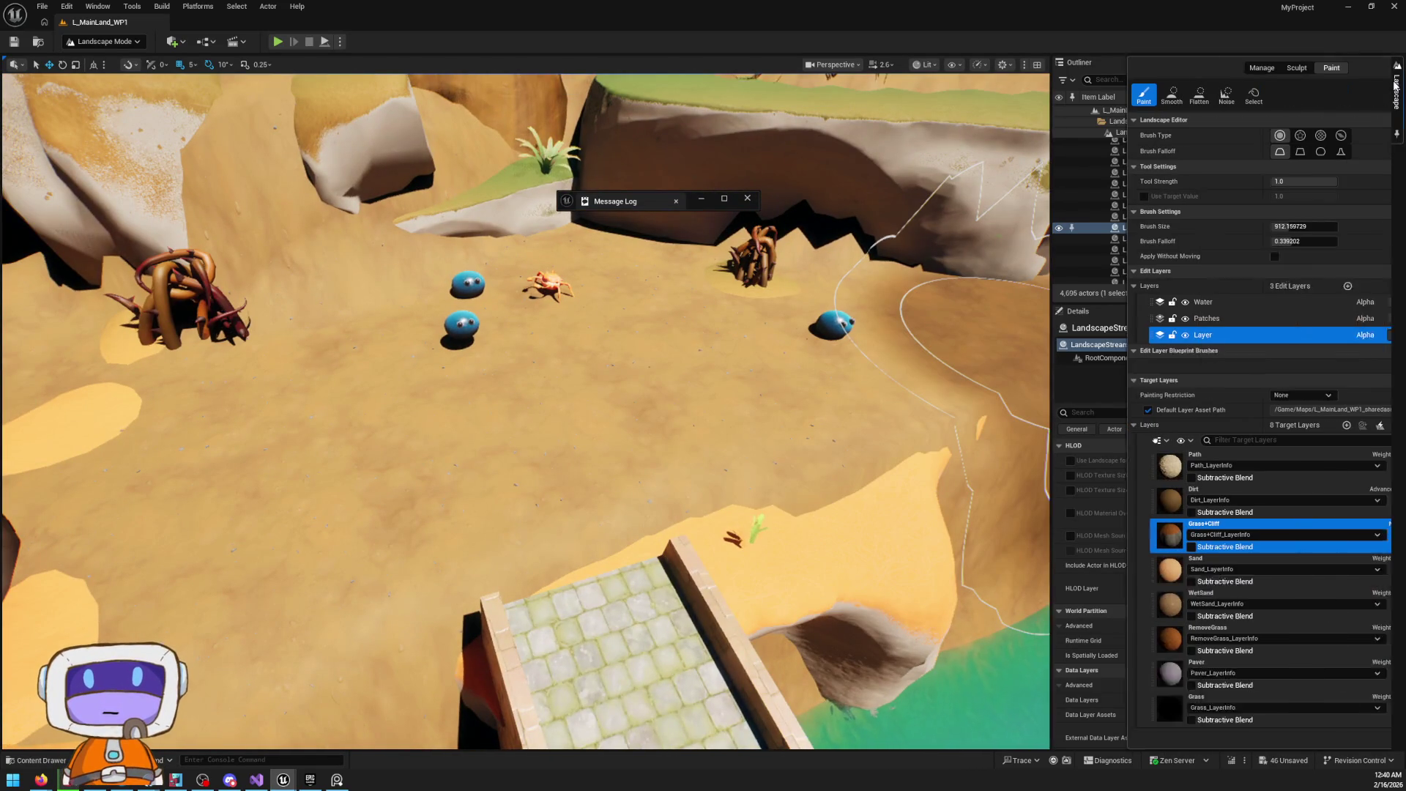
click(1157, 696)
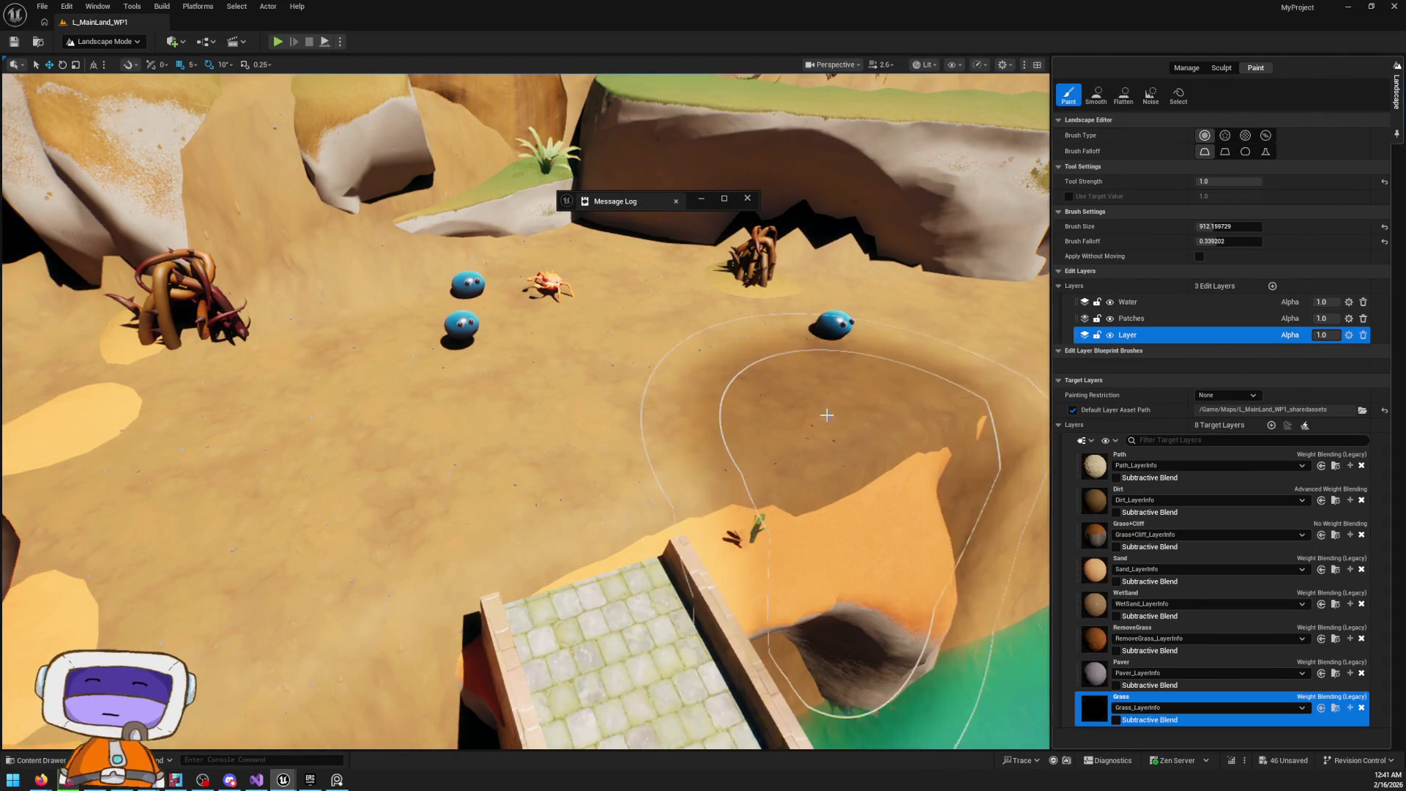
mouse_move(616, 383)
mouse_down()
mouse_move(597, 367)
mouse_move(615, 405)
mouse_up()
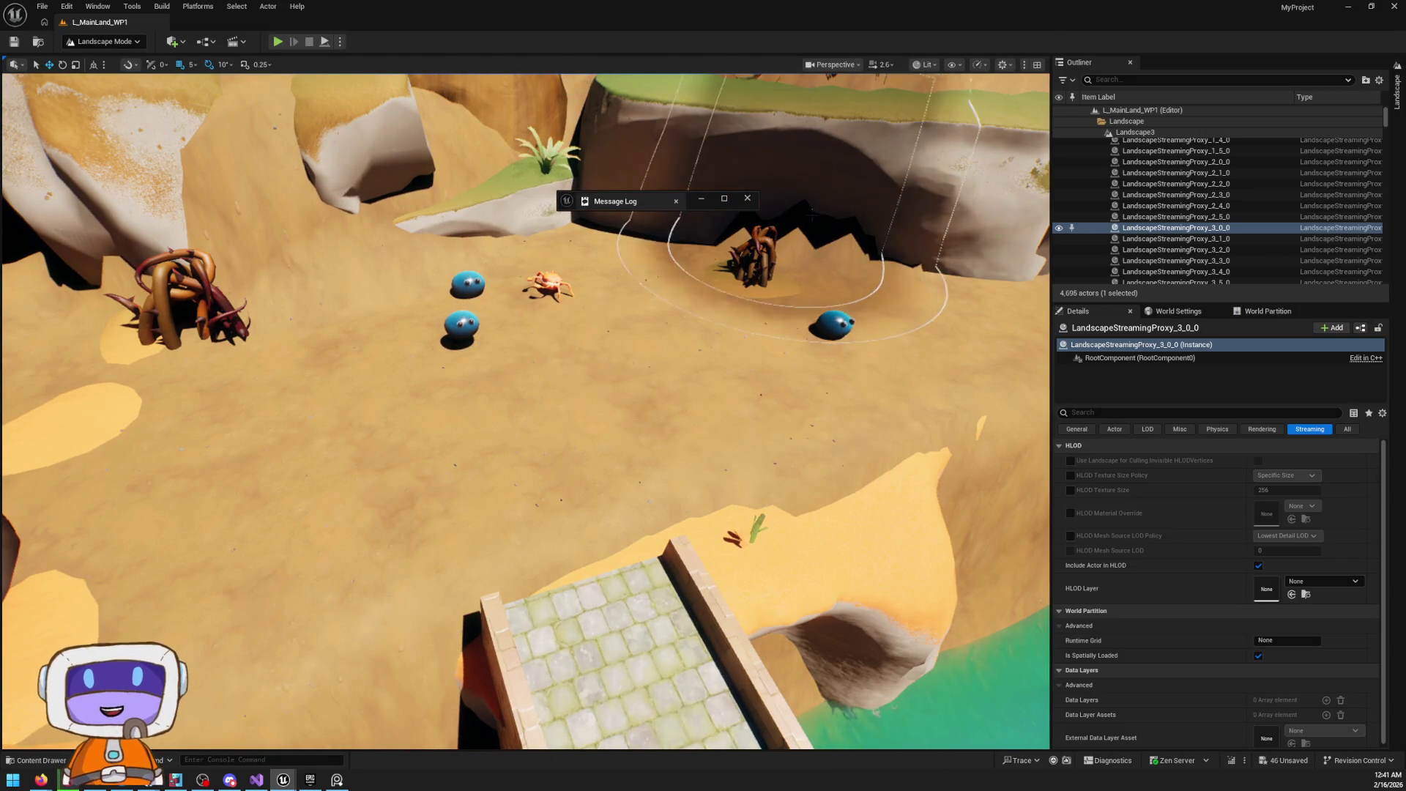
click(1399, 103)
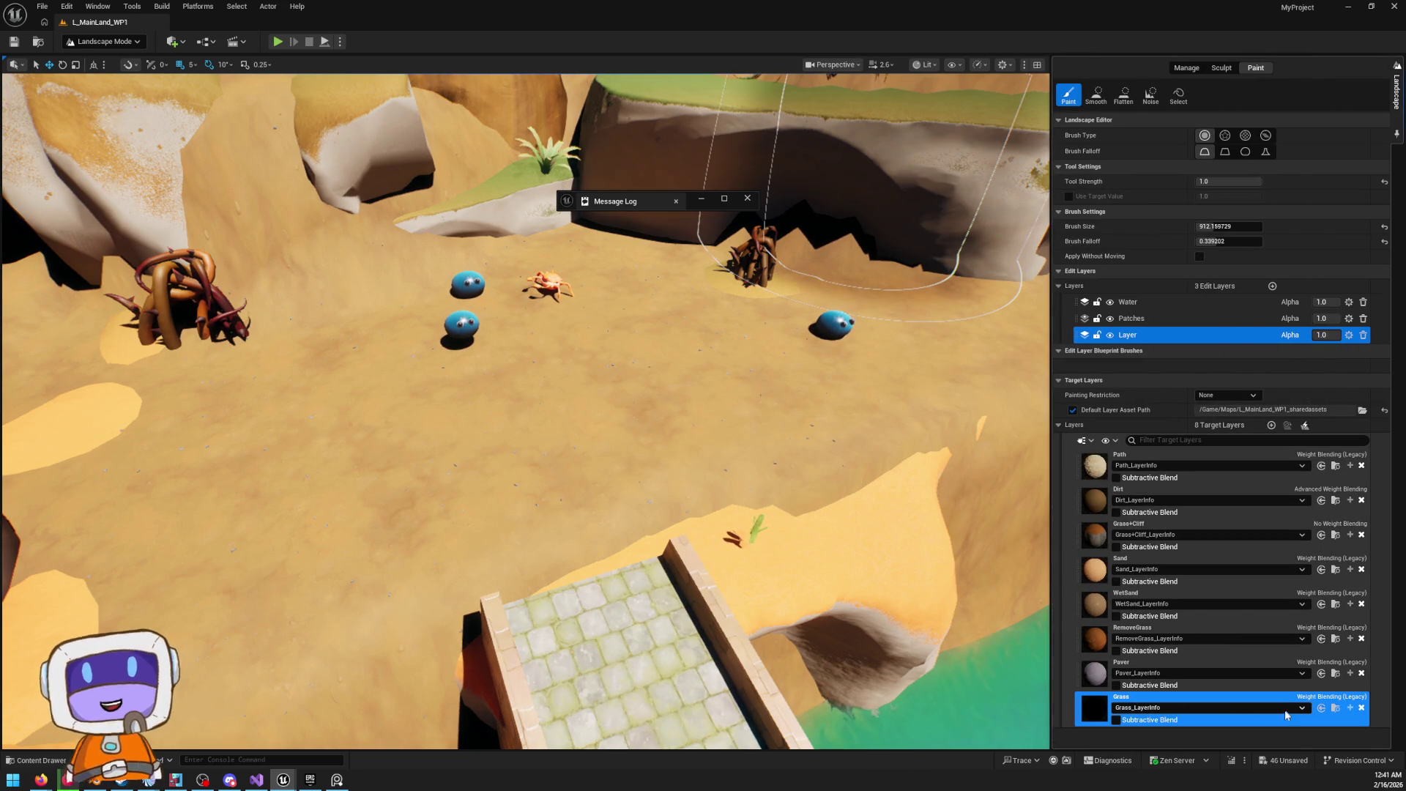
Set the Grass layer info's Blend Method to Advanced Weight Blending
double_click(1094, 705)
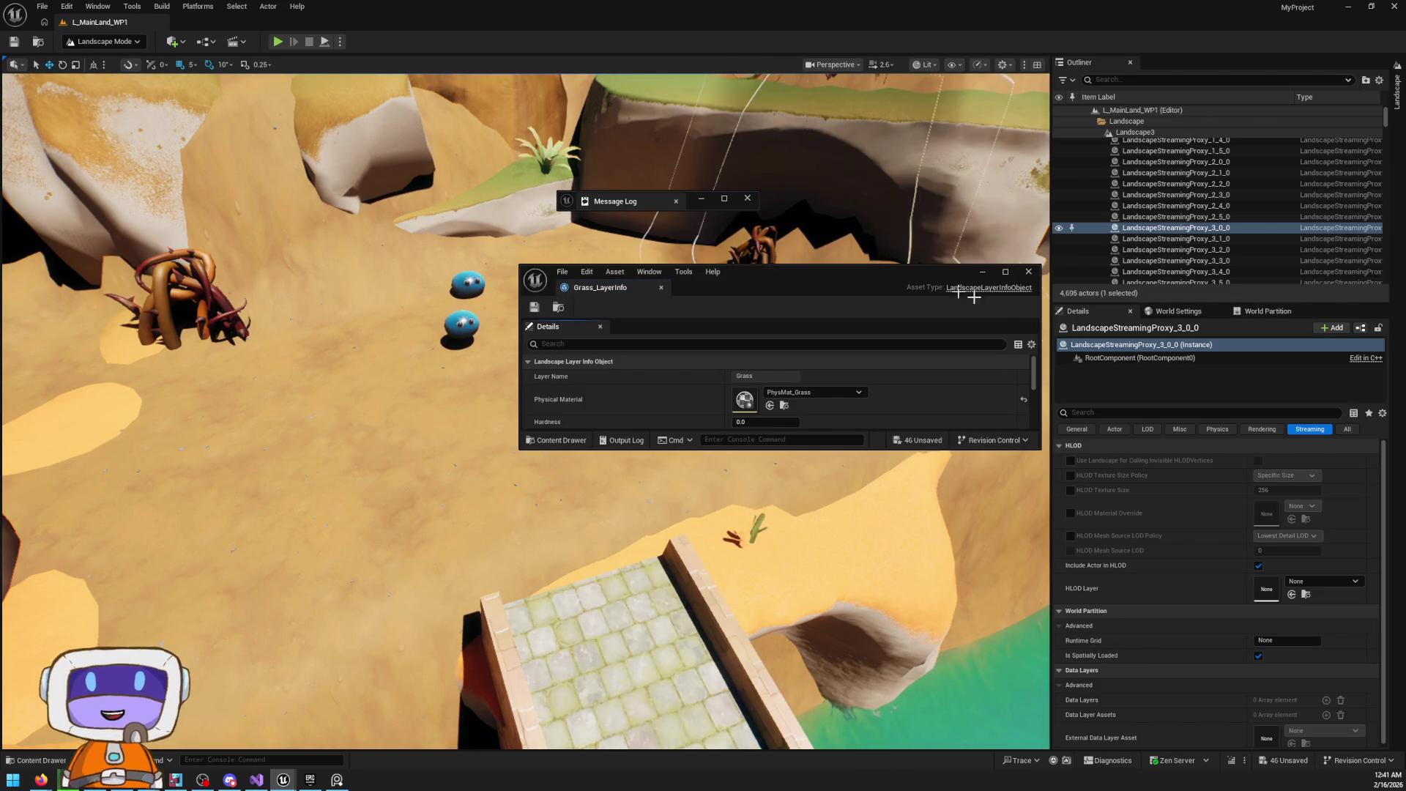
scroll(844, 416, down, 3)
click(812, 395)
scroll(806, 410, down, 5)
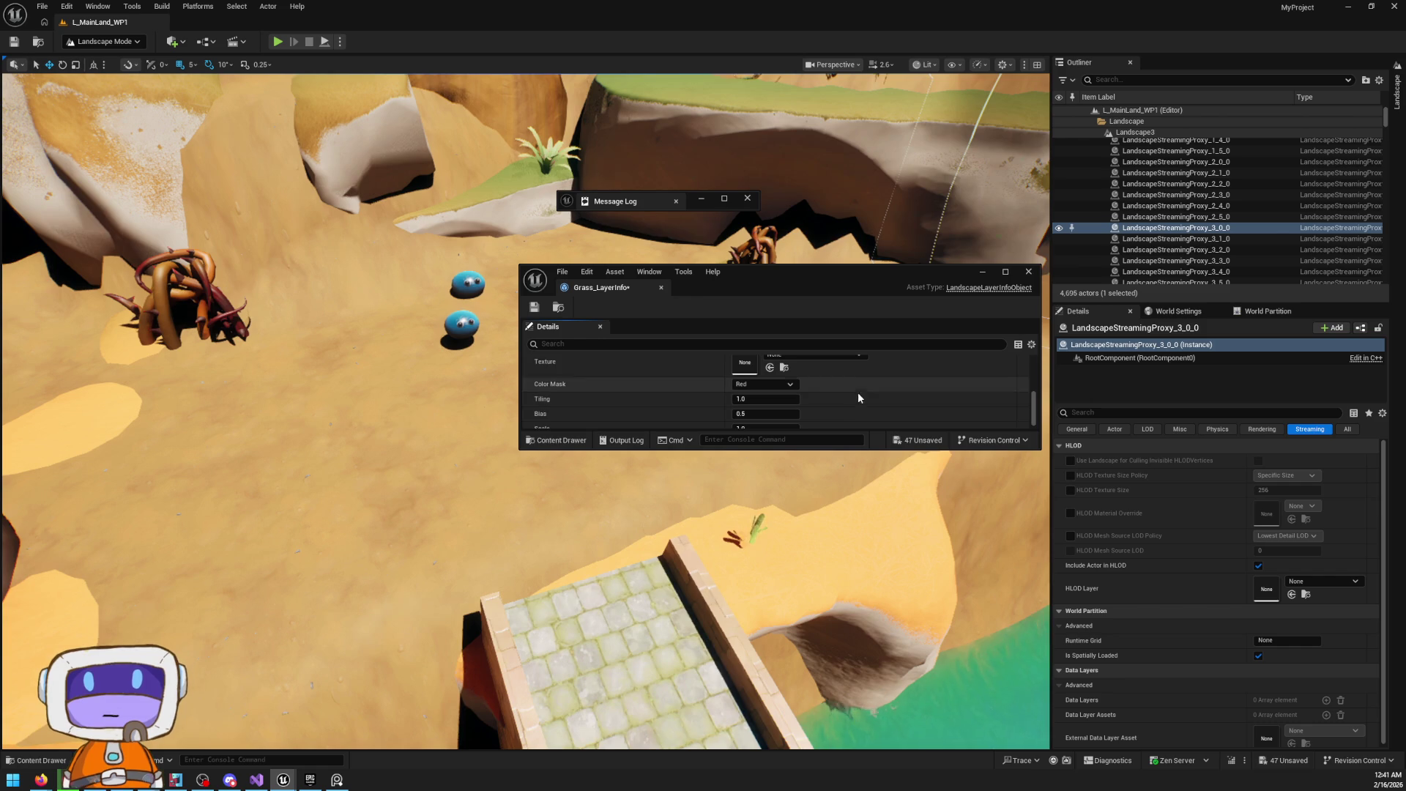
click(1029, 272)
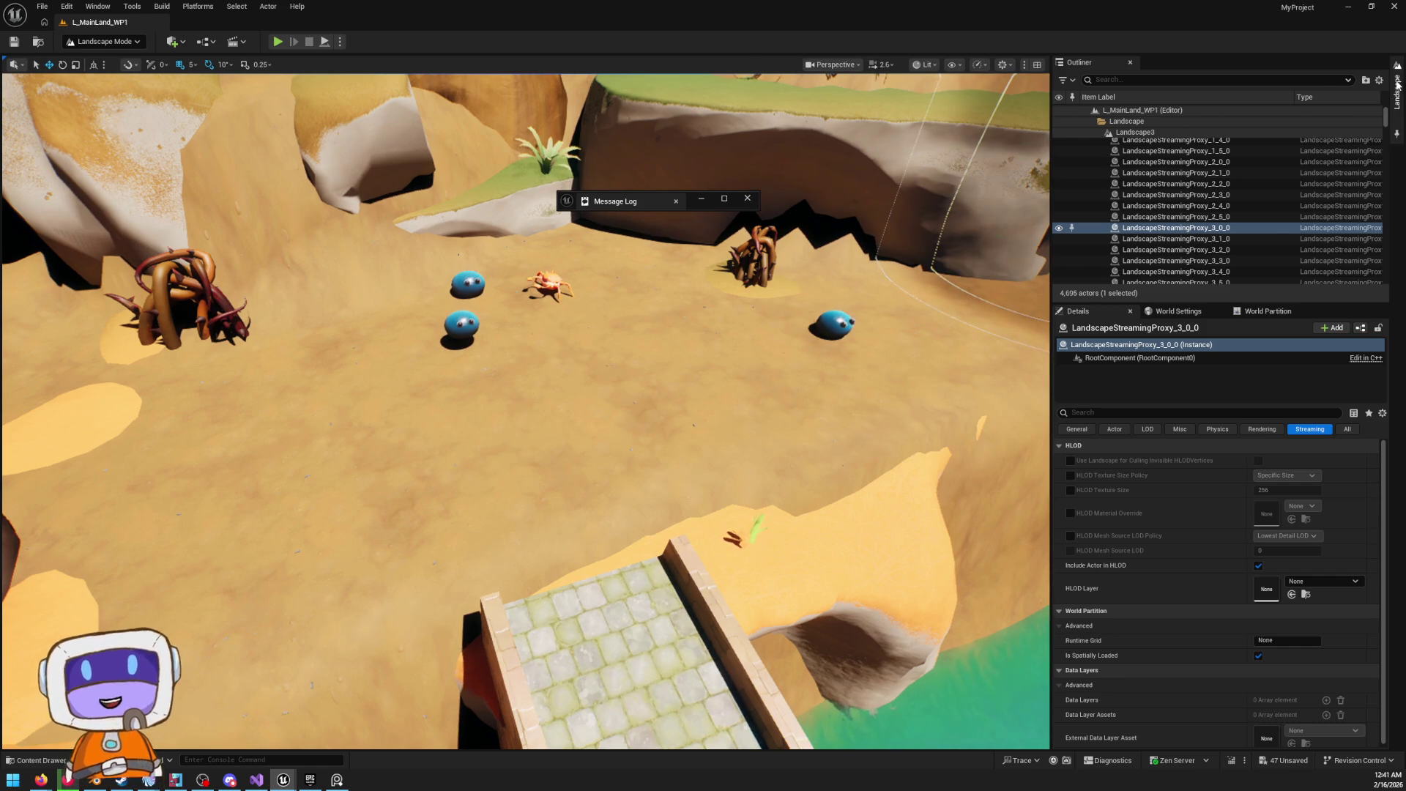
Move Grass+Cliff to the bottom of the target layers, below Grass
click(1398, 84)
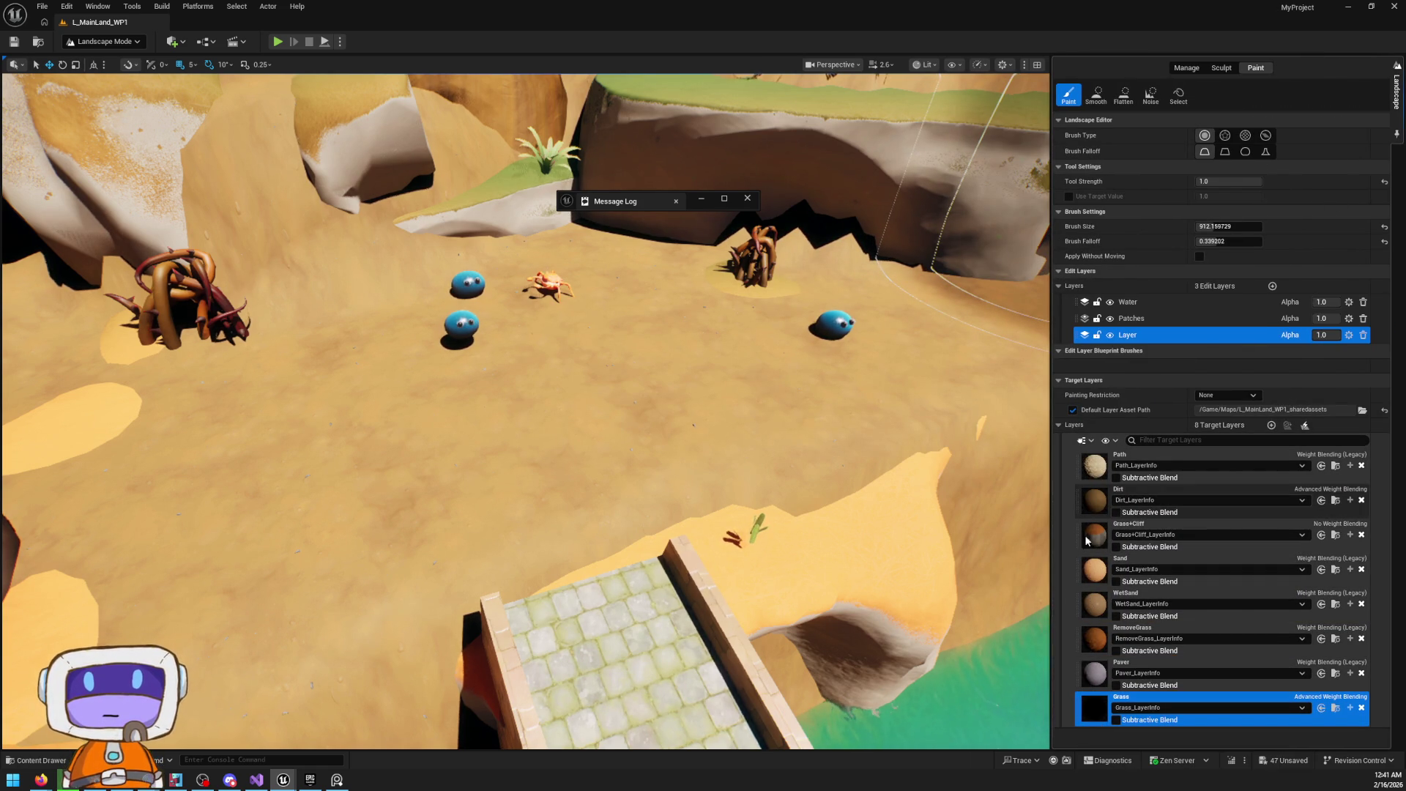
mouse_move(1078, 537)
mouse_down()
mouse_move(1109, 737)
mouse_move(1124, 718)
mouse_up()
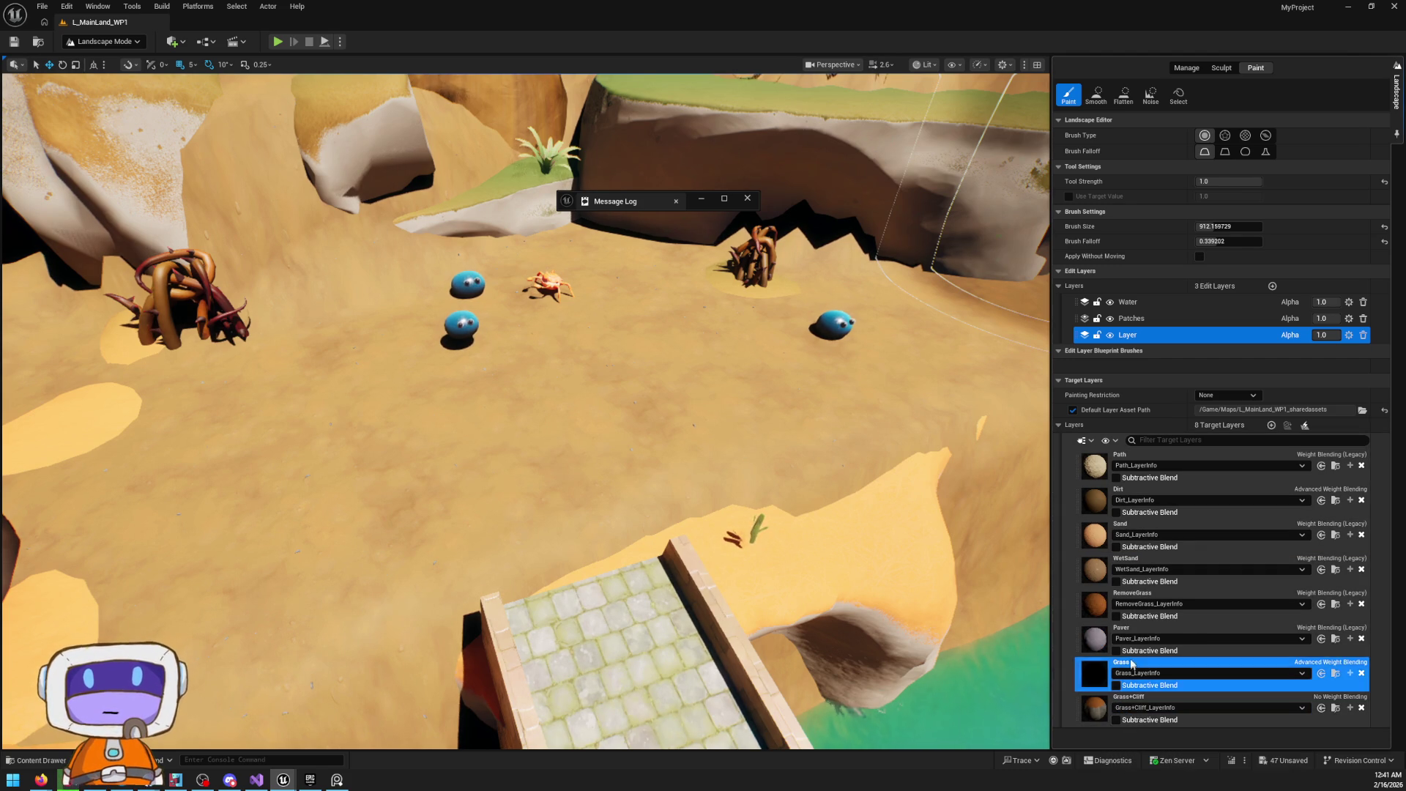
click(1146, 706)
Switch the Grass+Cliff layer info to Advanced Weight Blending as well
click(1317, 706)
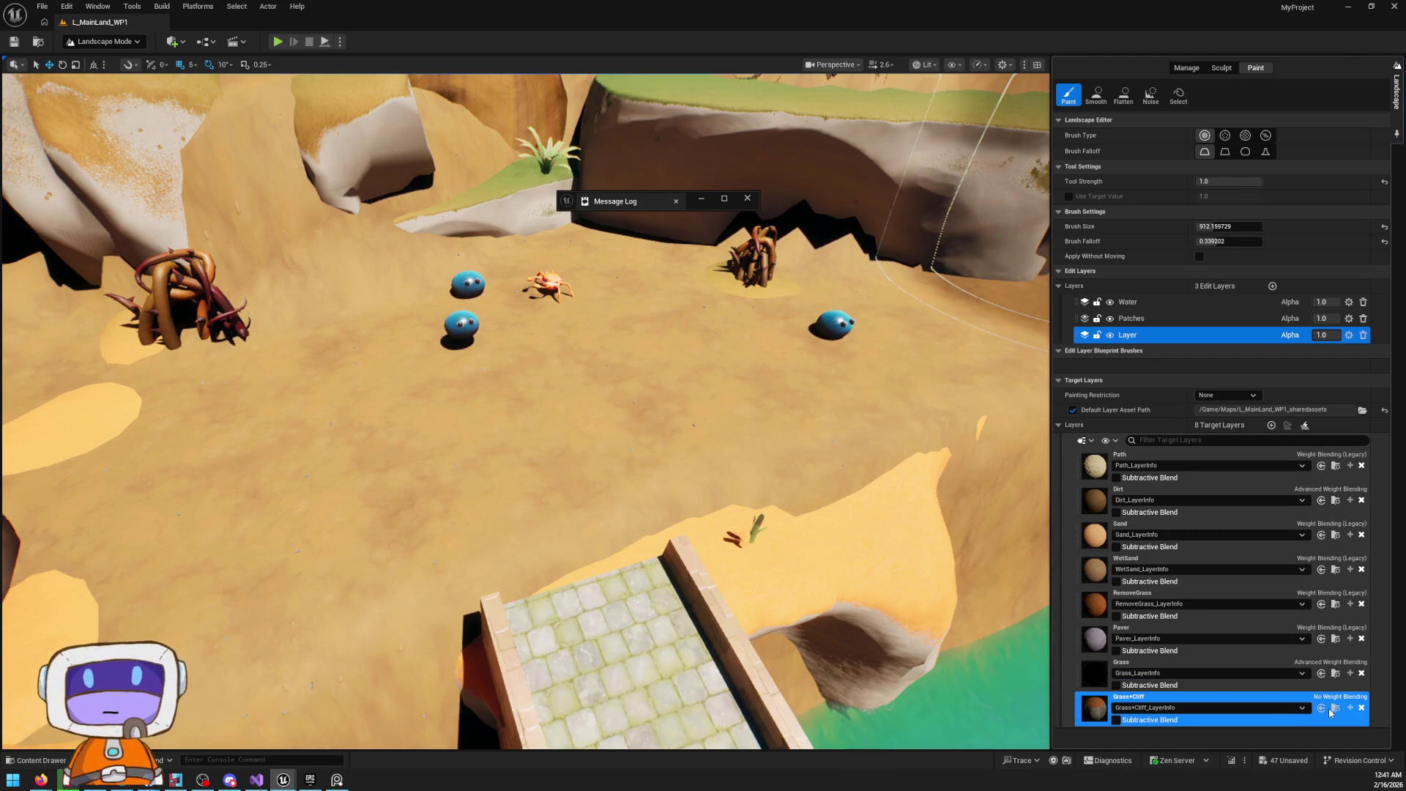
click(1336, 709)
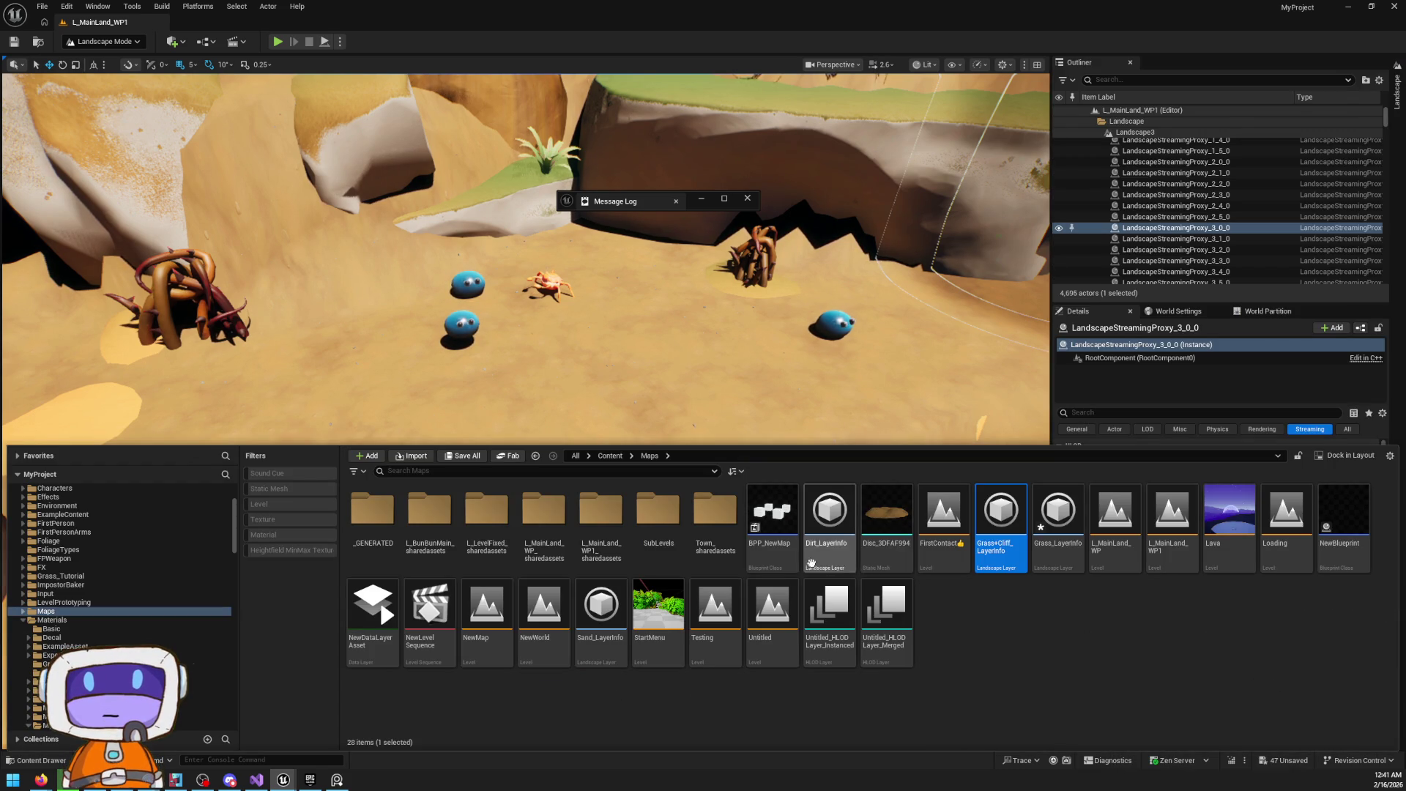
double_click(1016, 555)
click(789, 396)
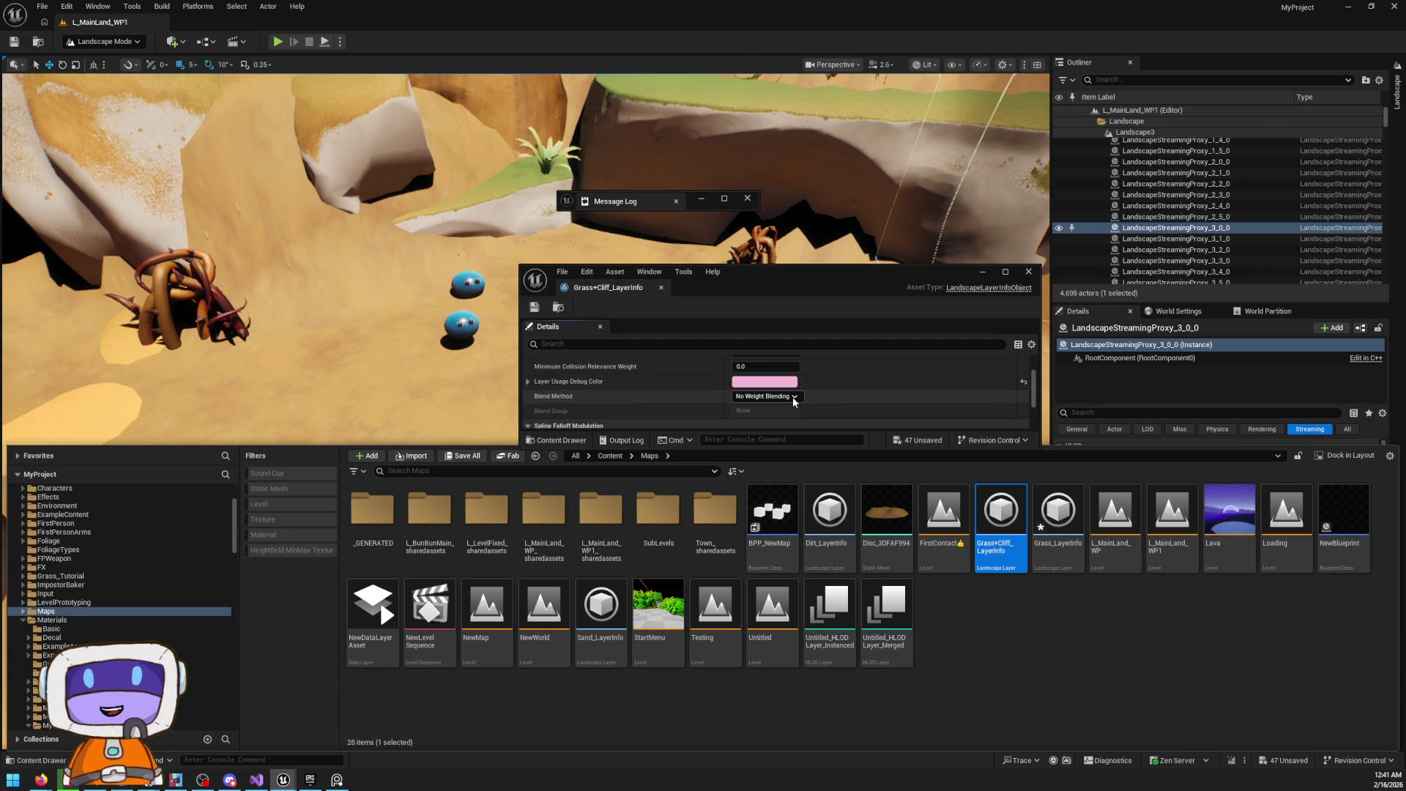
click(798, 397)
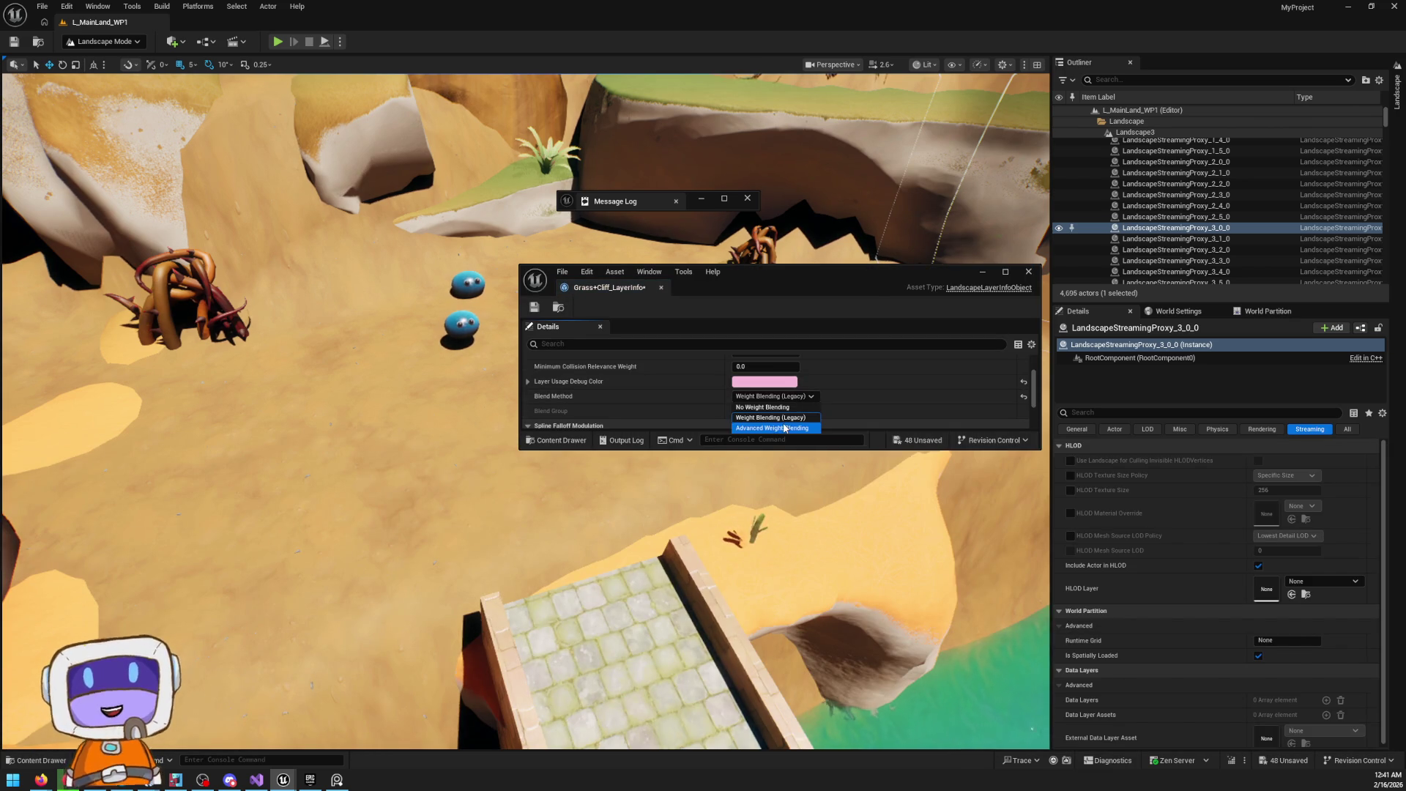
click(1028, 272)
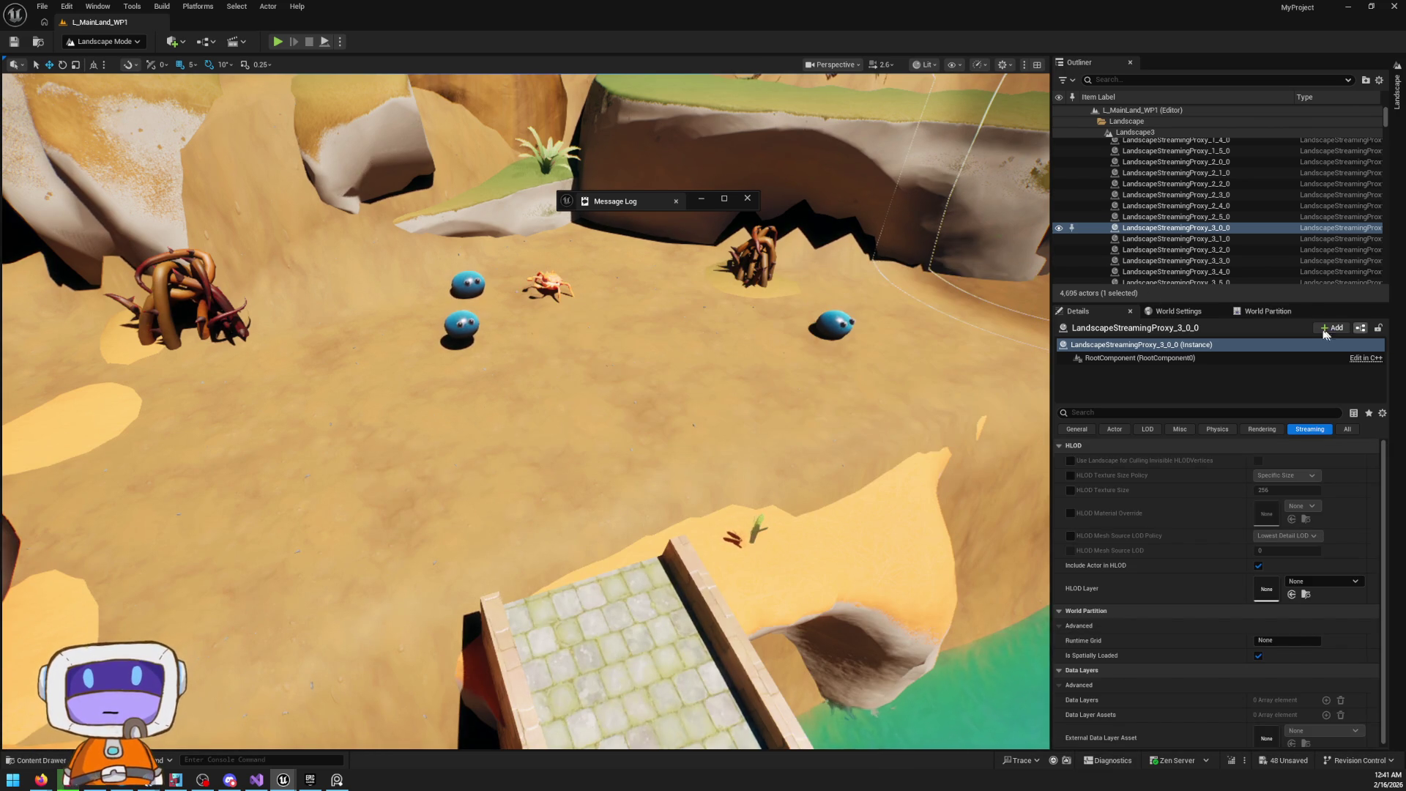
click(1397, 91)
right_click(1166, 696)
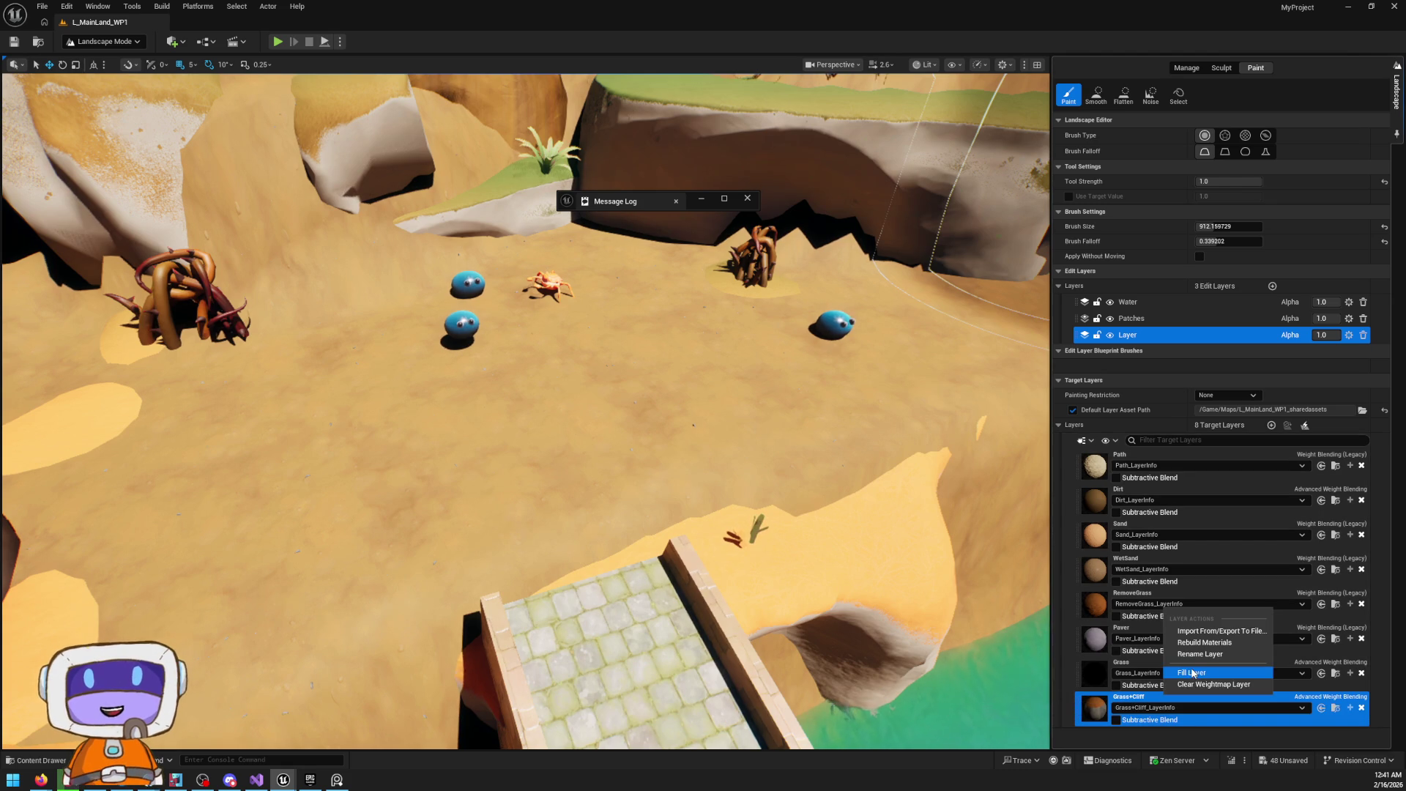
Fill the entire landscape with the Grass+Cliff layer
click(1182, 672)
click(1397, 91)
scroll(905, 438, up, 4)
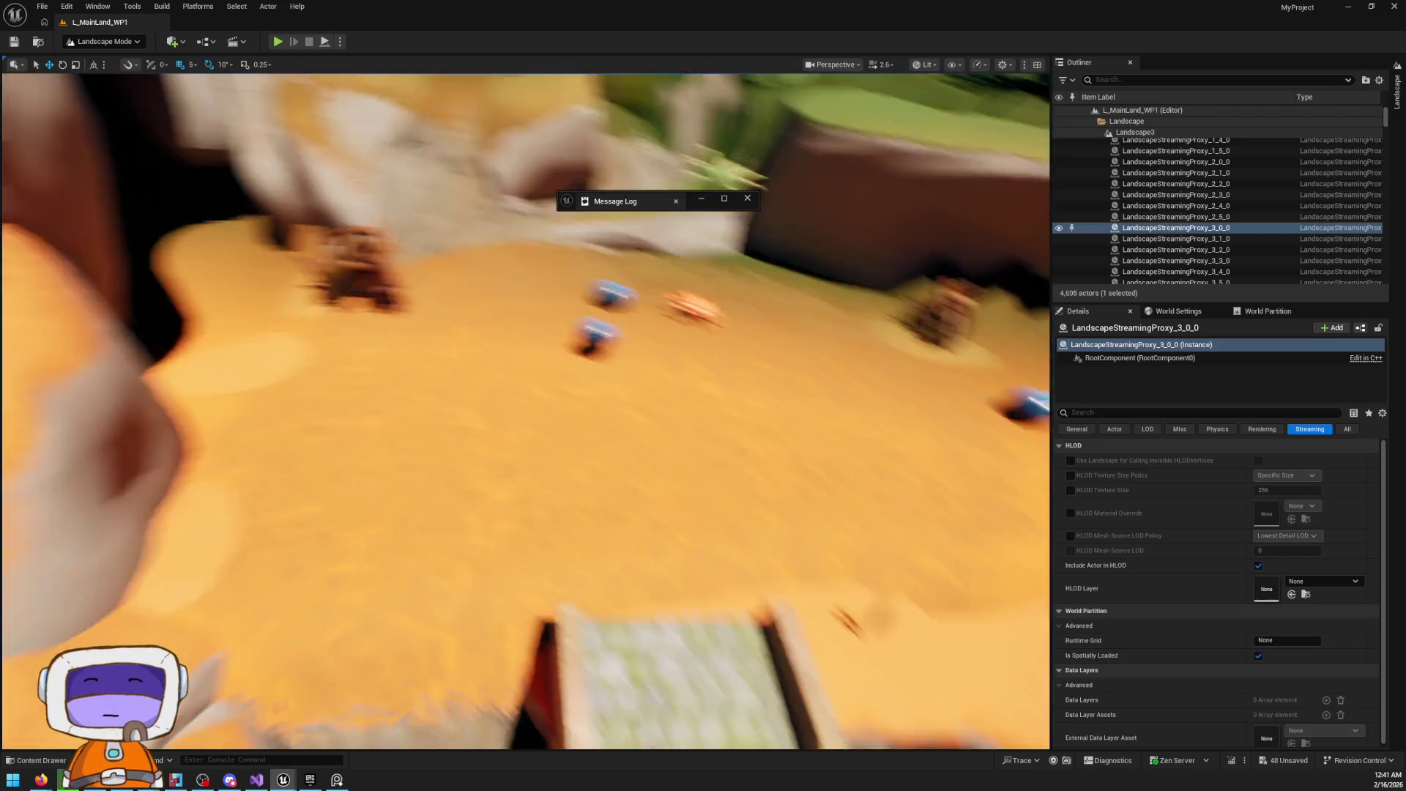
drag(905, 438, 945, 395)
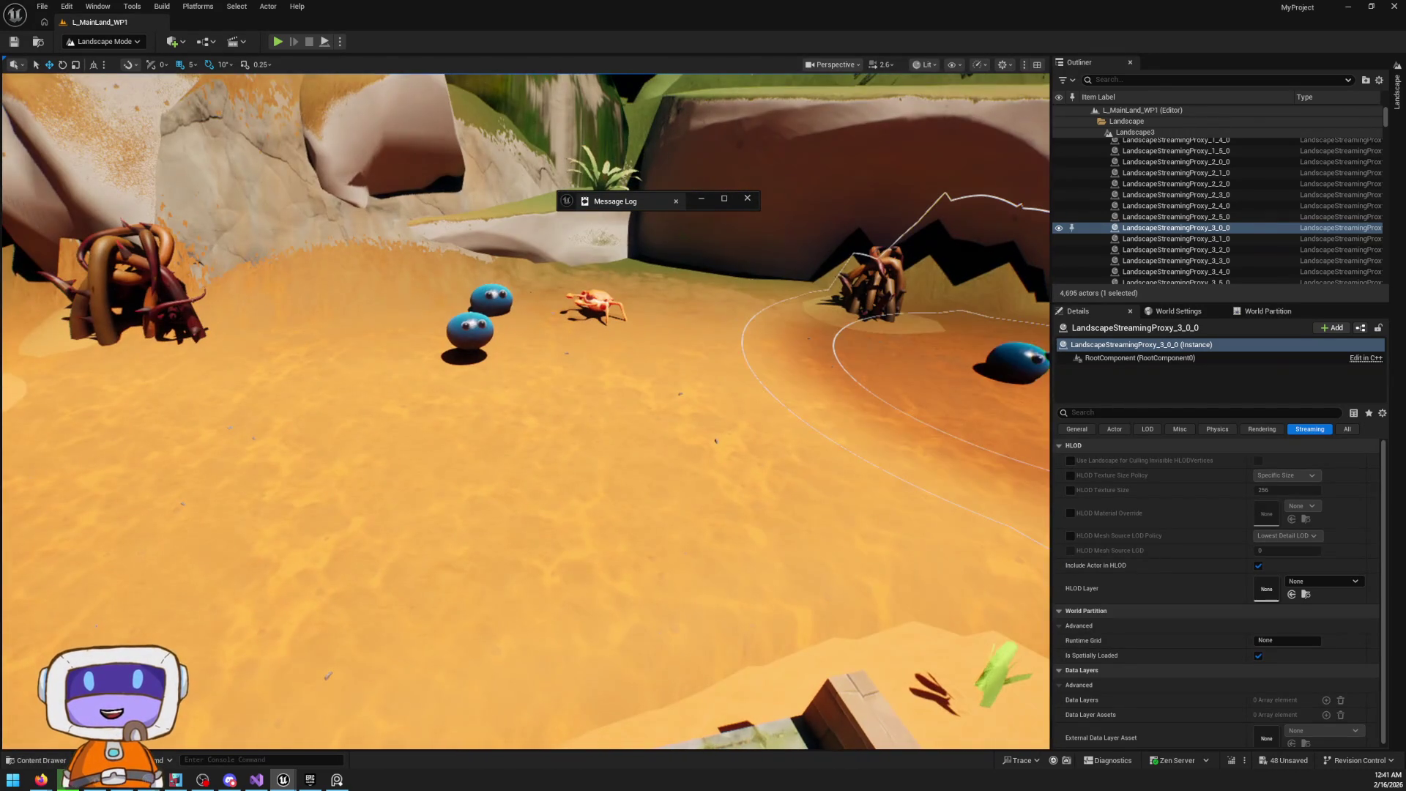
Clear the RemoveGrass weightmap layer, then select Dirt as the paint layer
click(1399, 99)
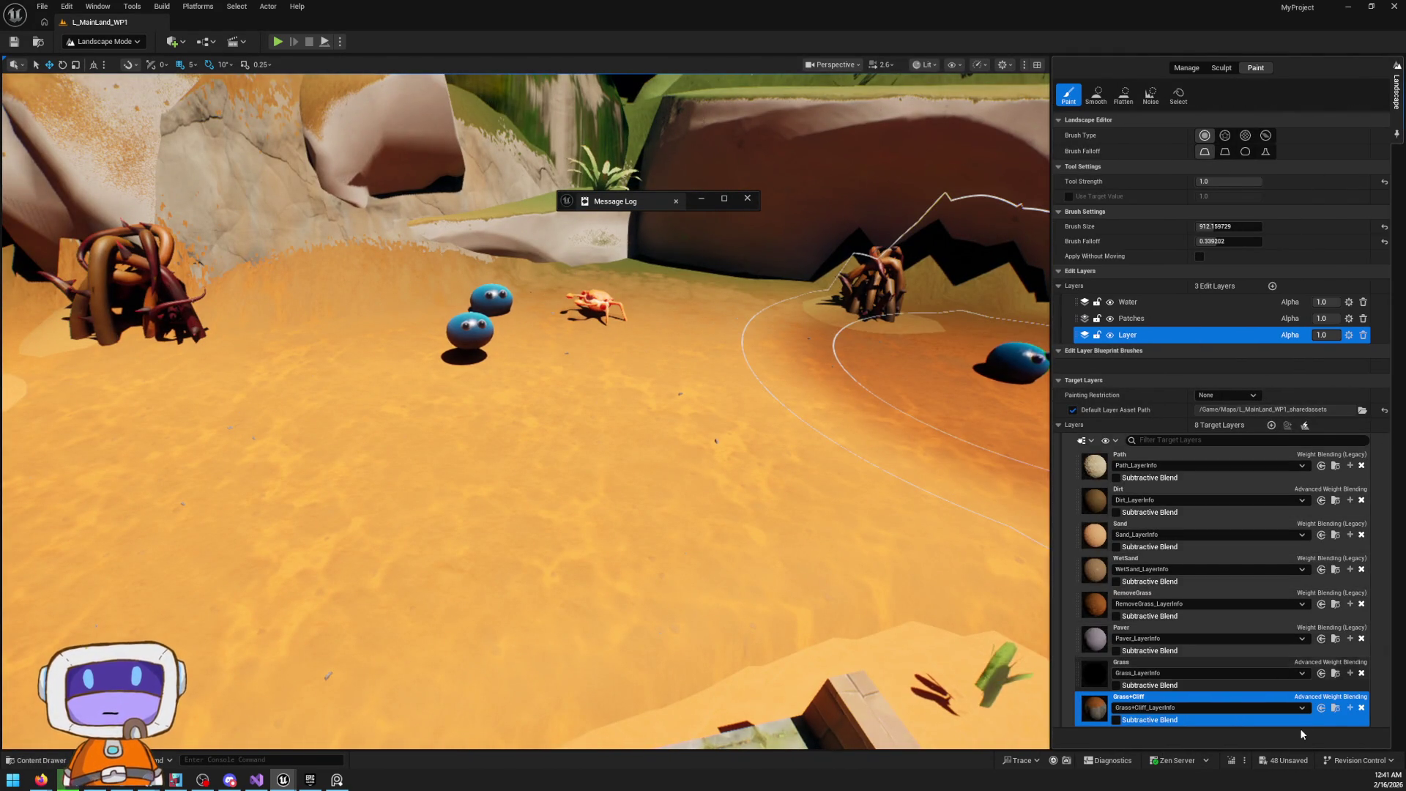
click(1140, 669)
right_click(1140, 669)
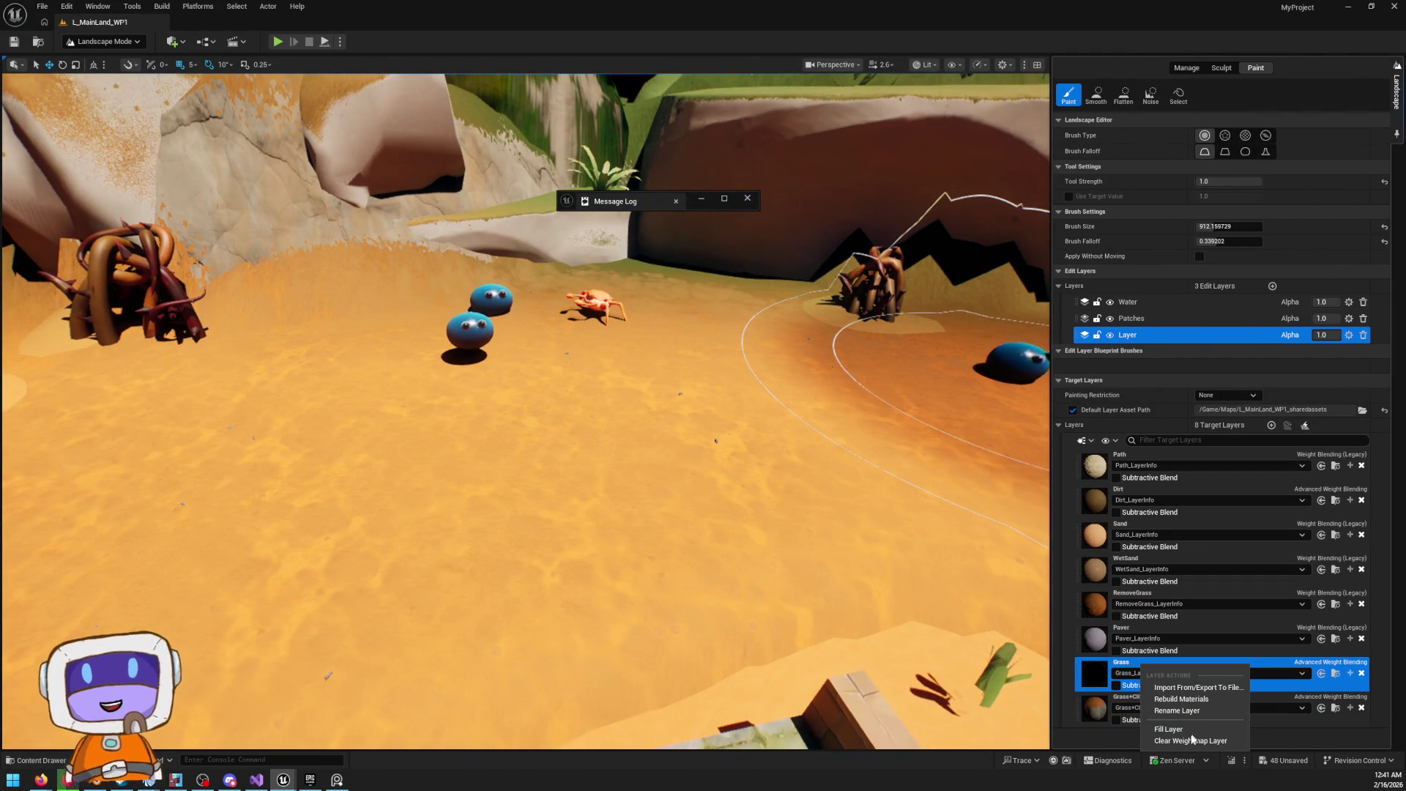
click(1181, 741)
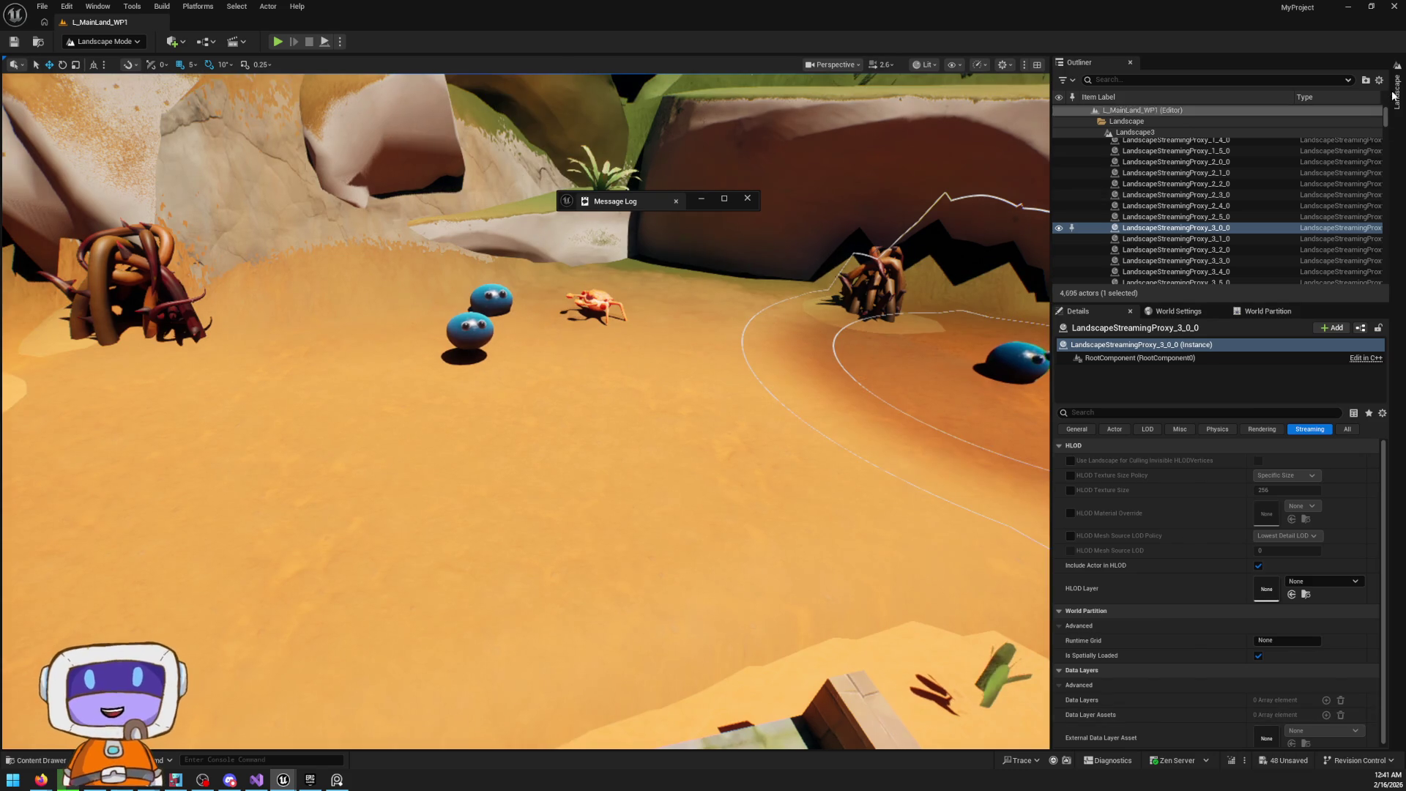
click(1394, 97)
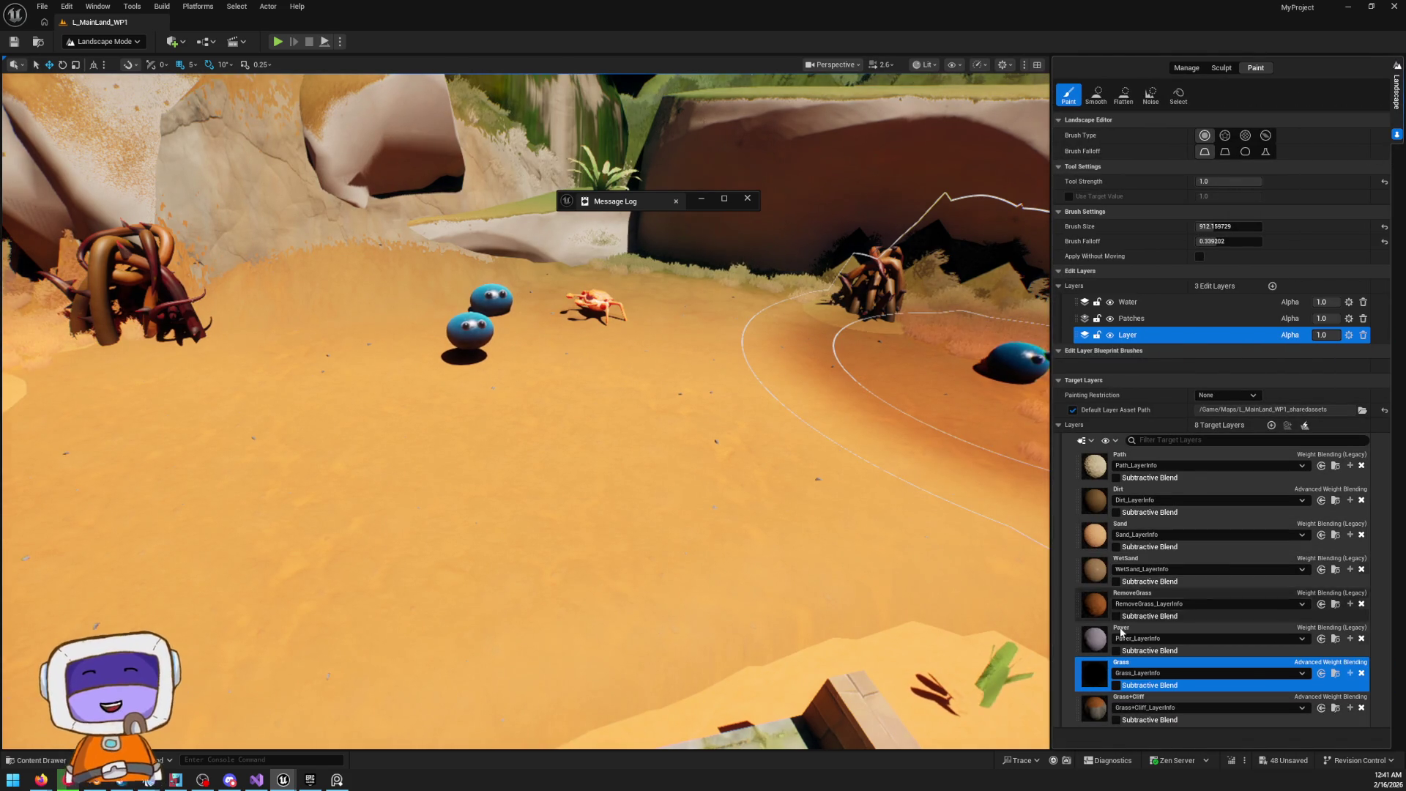
click(1154, 595)
right_click(1162, 596)
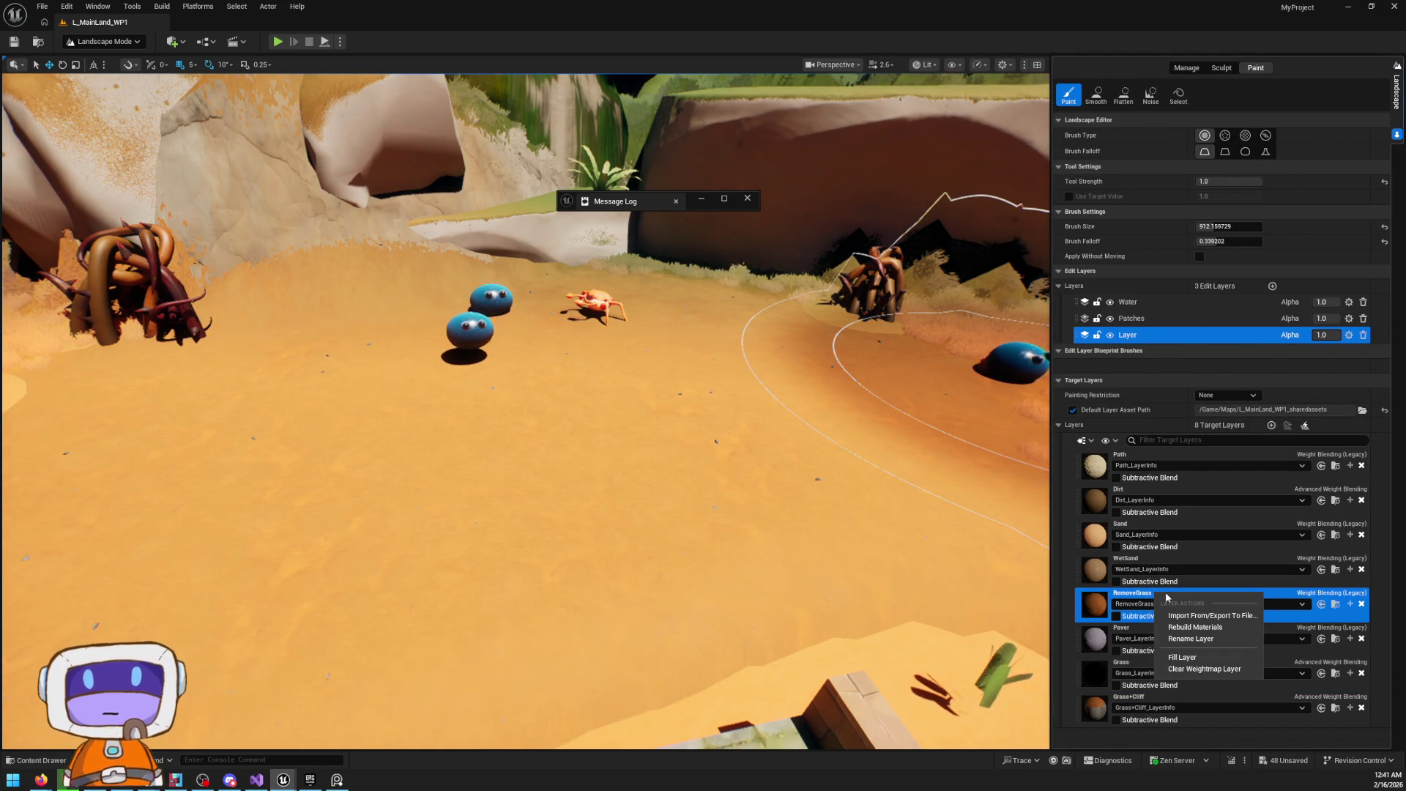
click(1190, 670)
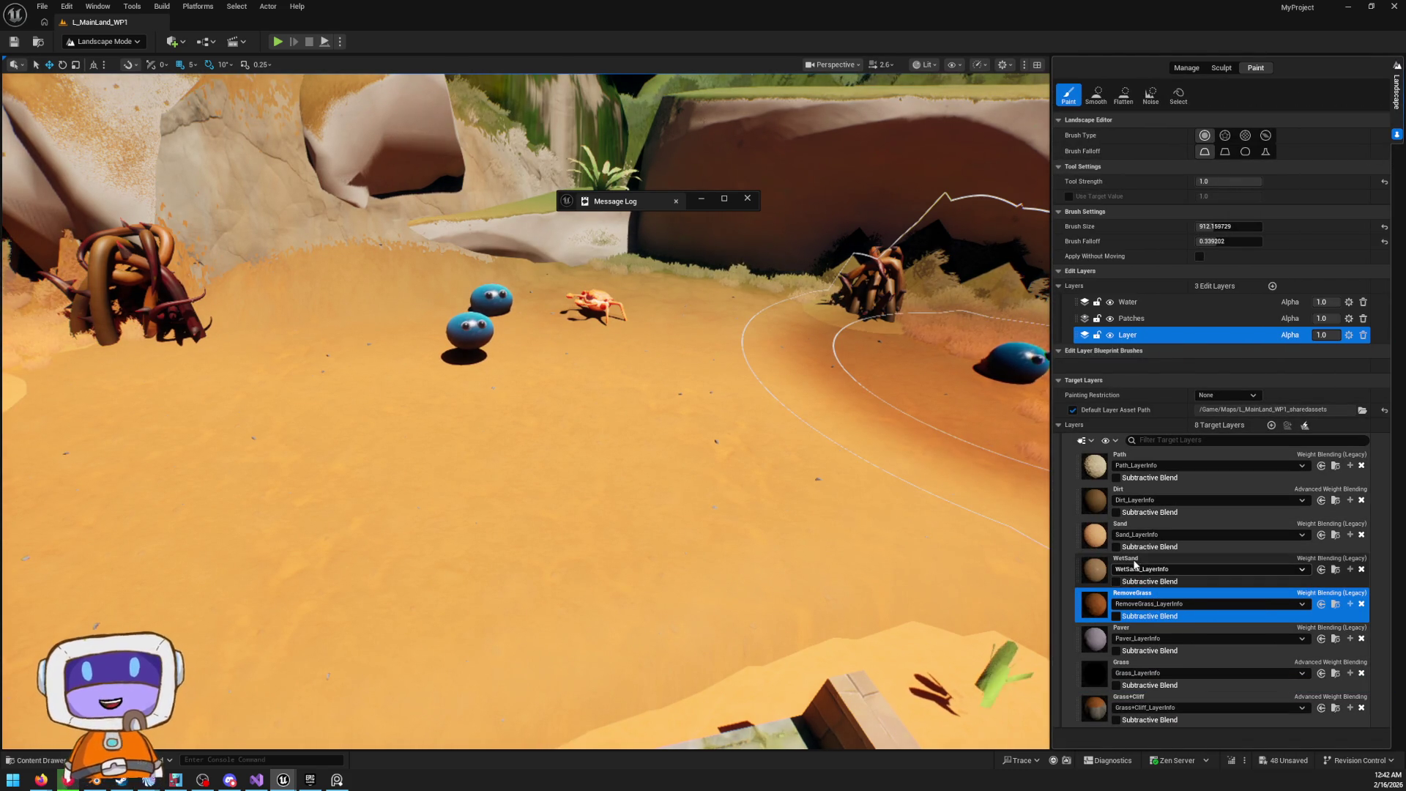
click(1119, 498)
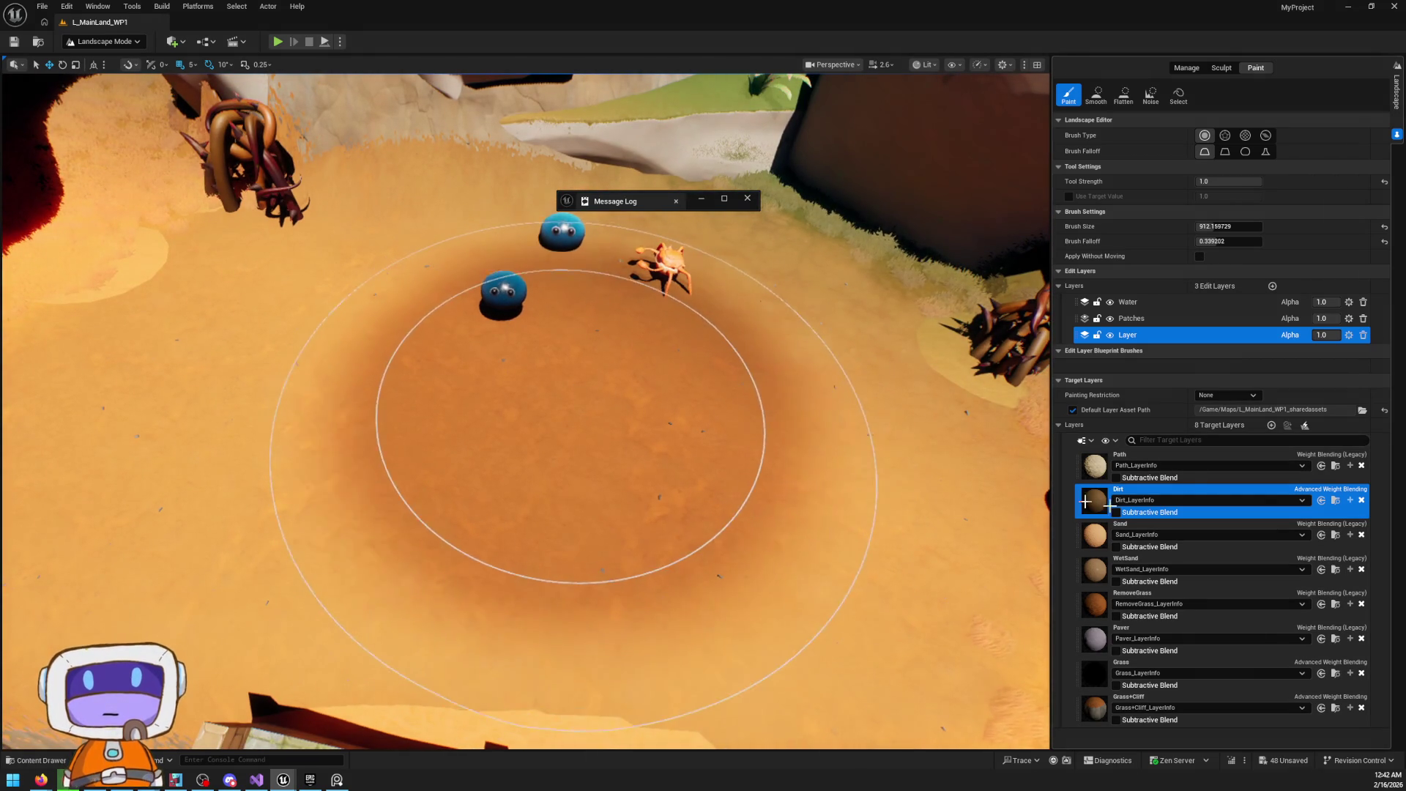
Clear the Path weightmap layer from the landscape
click(1171, 459)
right_click(1171, 459)
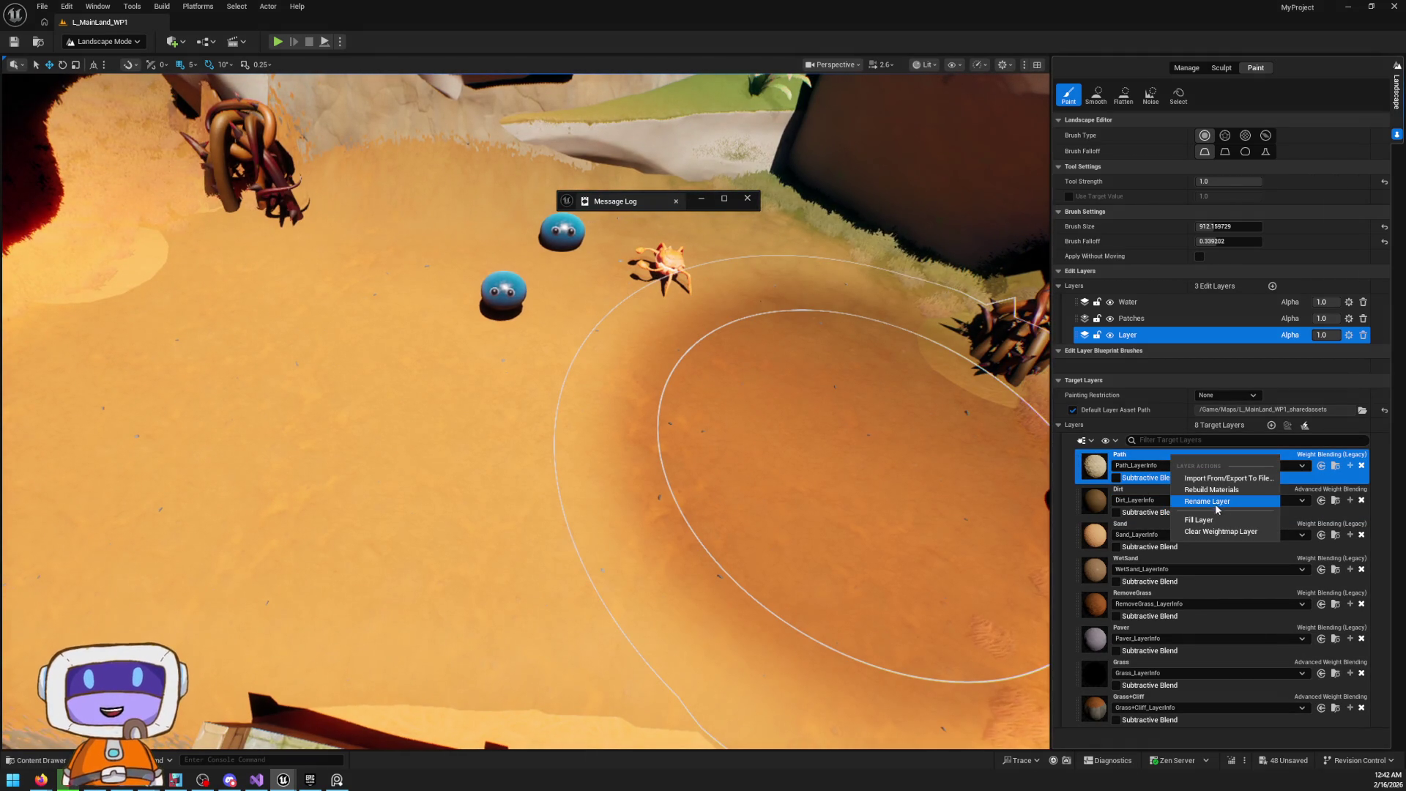
click(1202, 532)
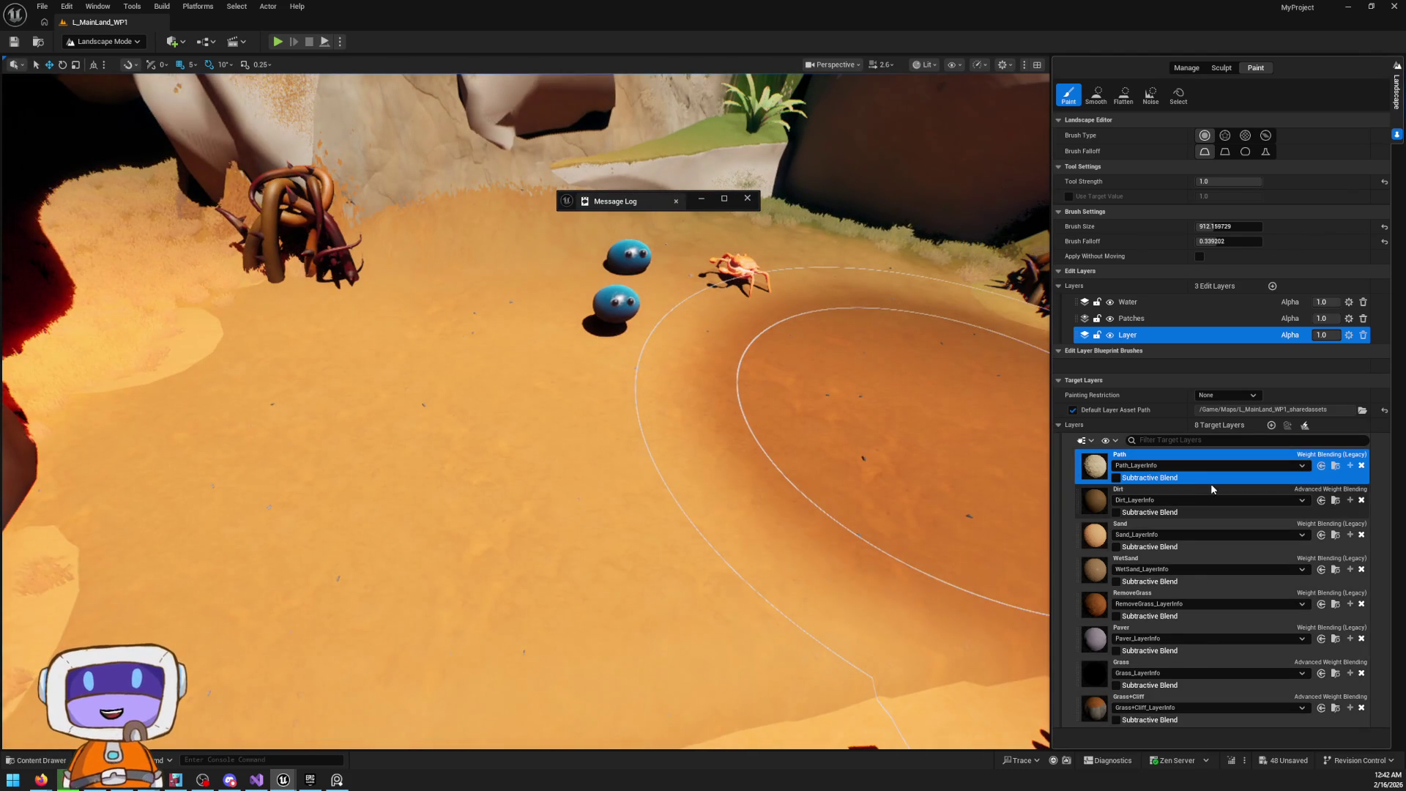
Paint Dirt over the sand, then make Grass+Cliff the active layer
click(1210, 486)
mouse_move(716, 468)
mouse_down()
mouse_move(668, 417)
mouse_move(533, 559)
mouse_move(612, 470)
mouse_up()
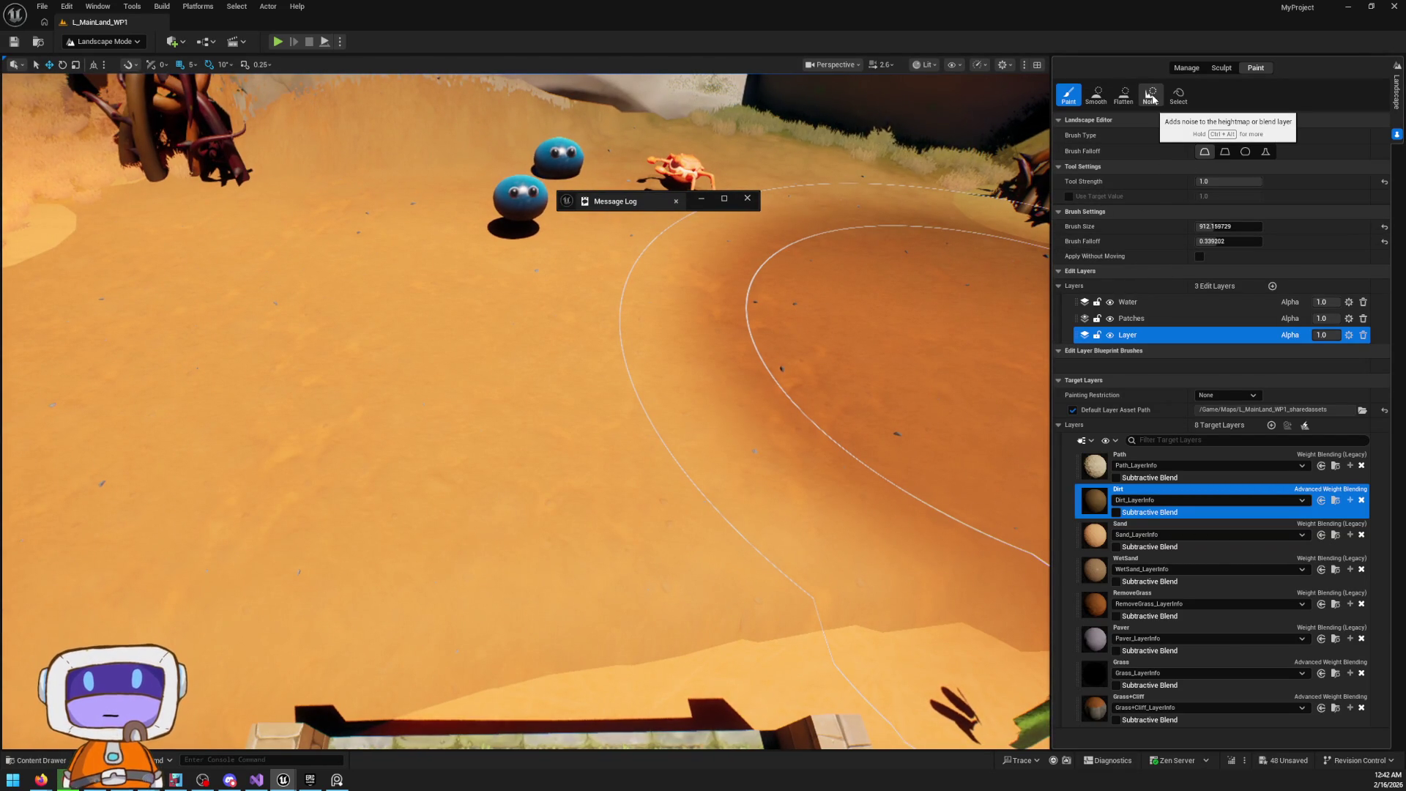
click(1136, 701)
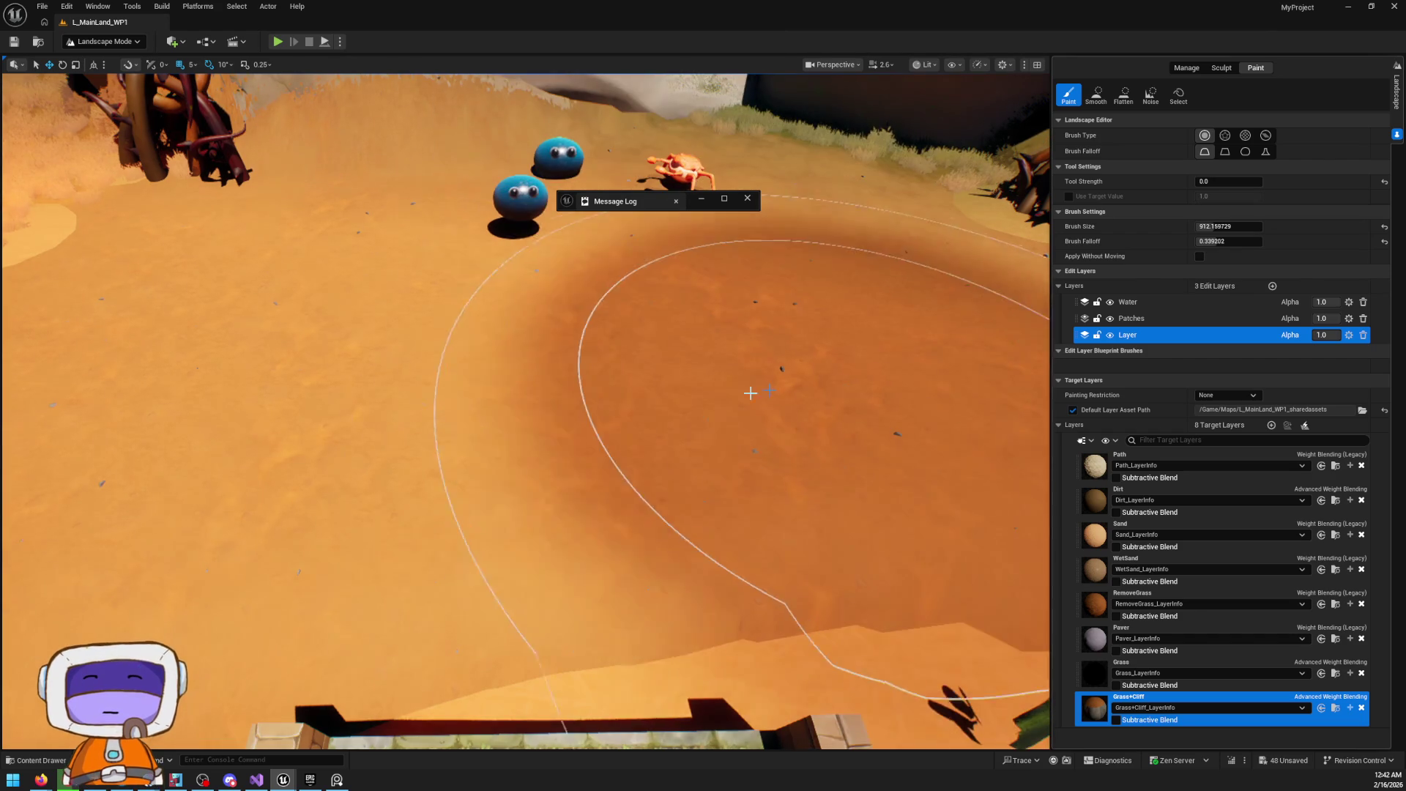
Return to Selection Mode with Shift+1 and dismiss a stray context menu
key(shift+1)
right_click(645, 446)
click(716, 437)
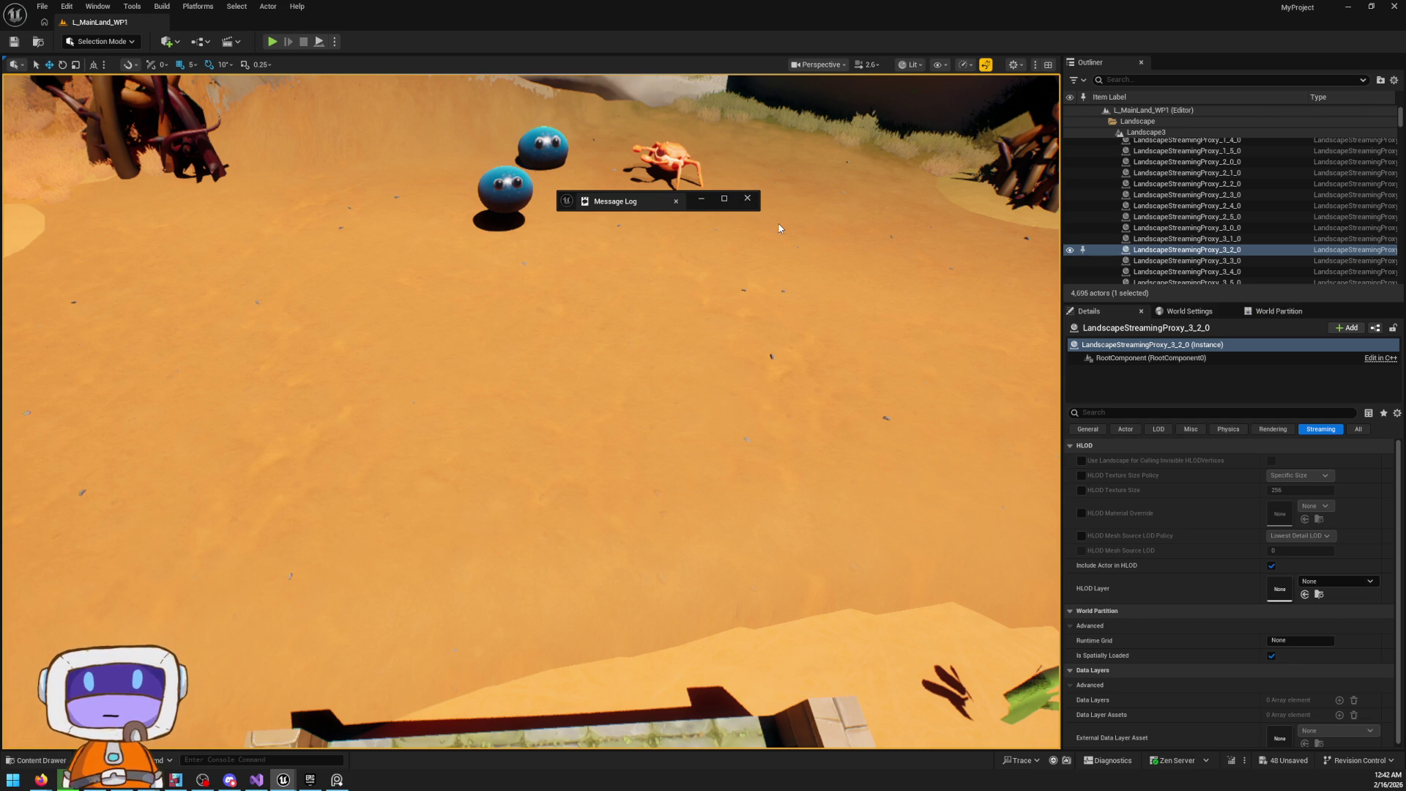
Play in editor and run across the sand, along the brick wall ledge to the spiky creature
key(alt+p)
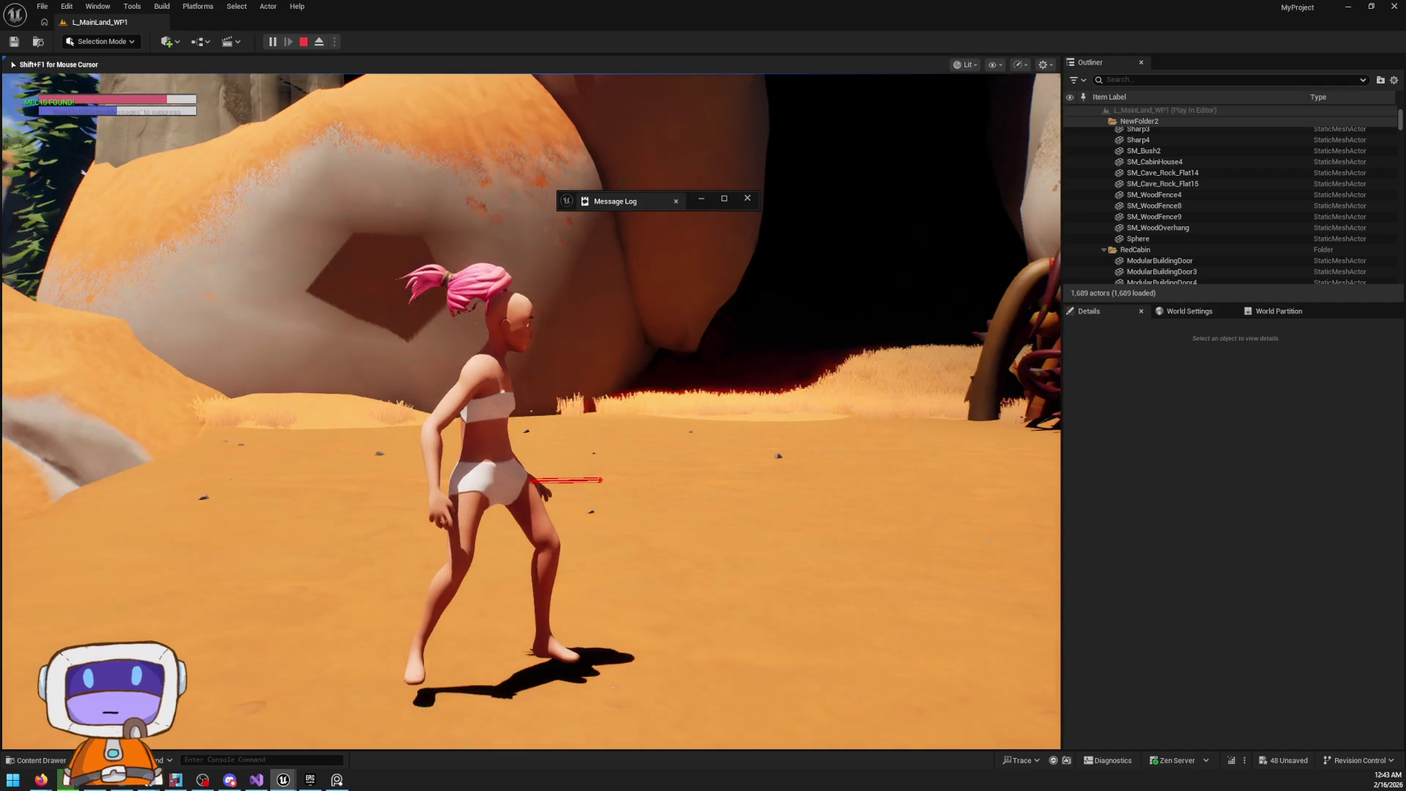
key(w)
key(w)
key(w)
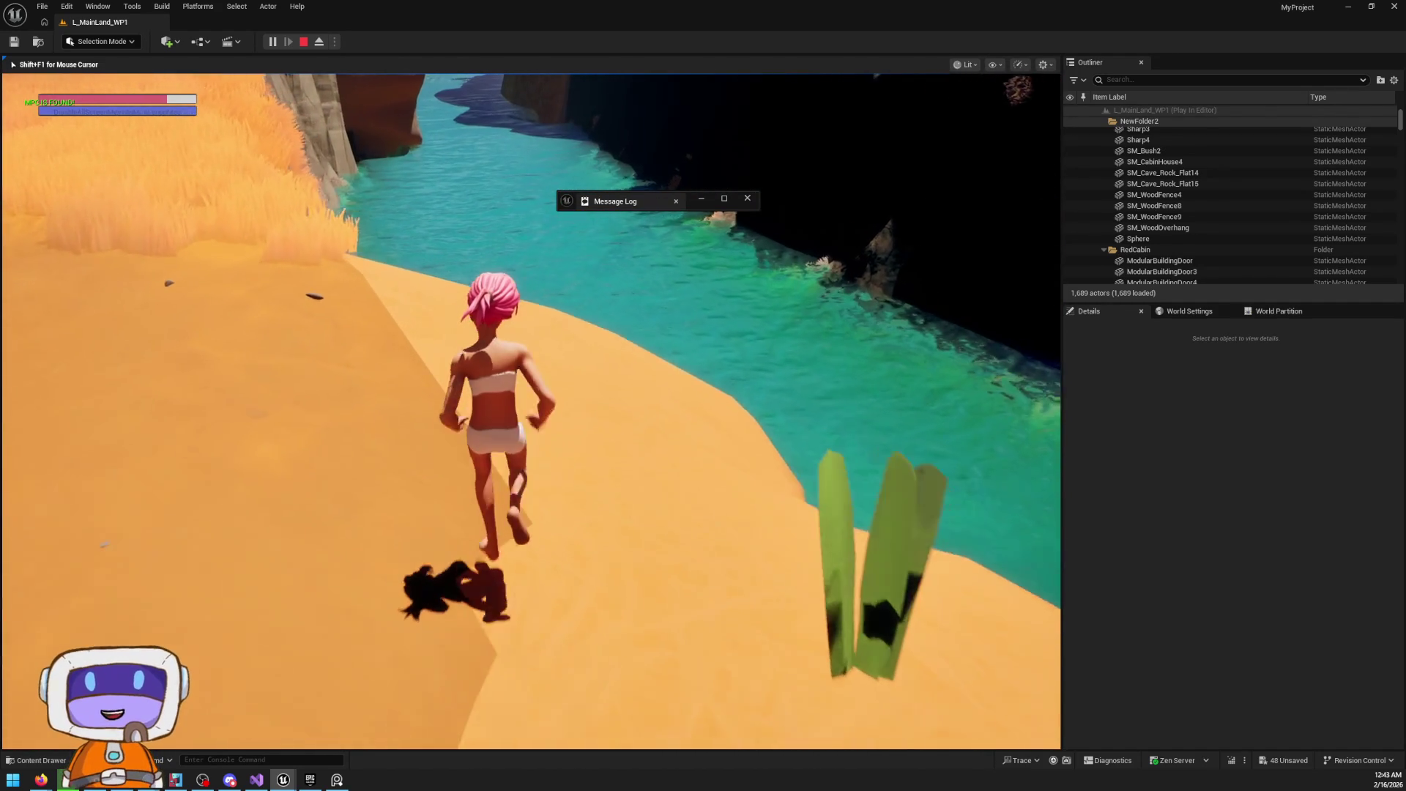
key(w)
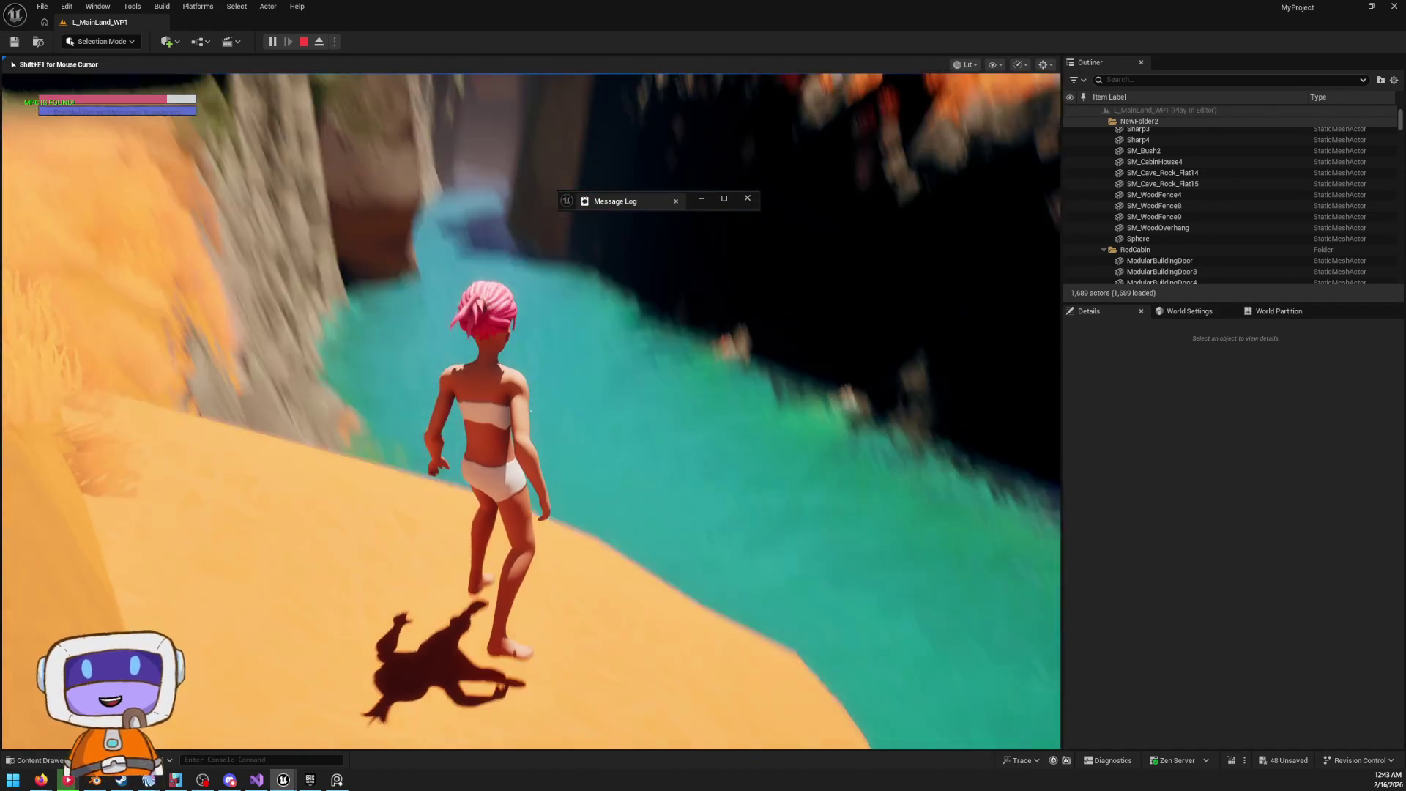
key(w)
key(w)
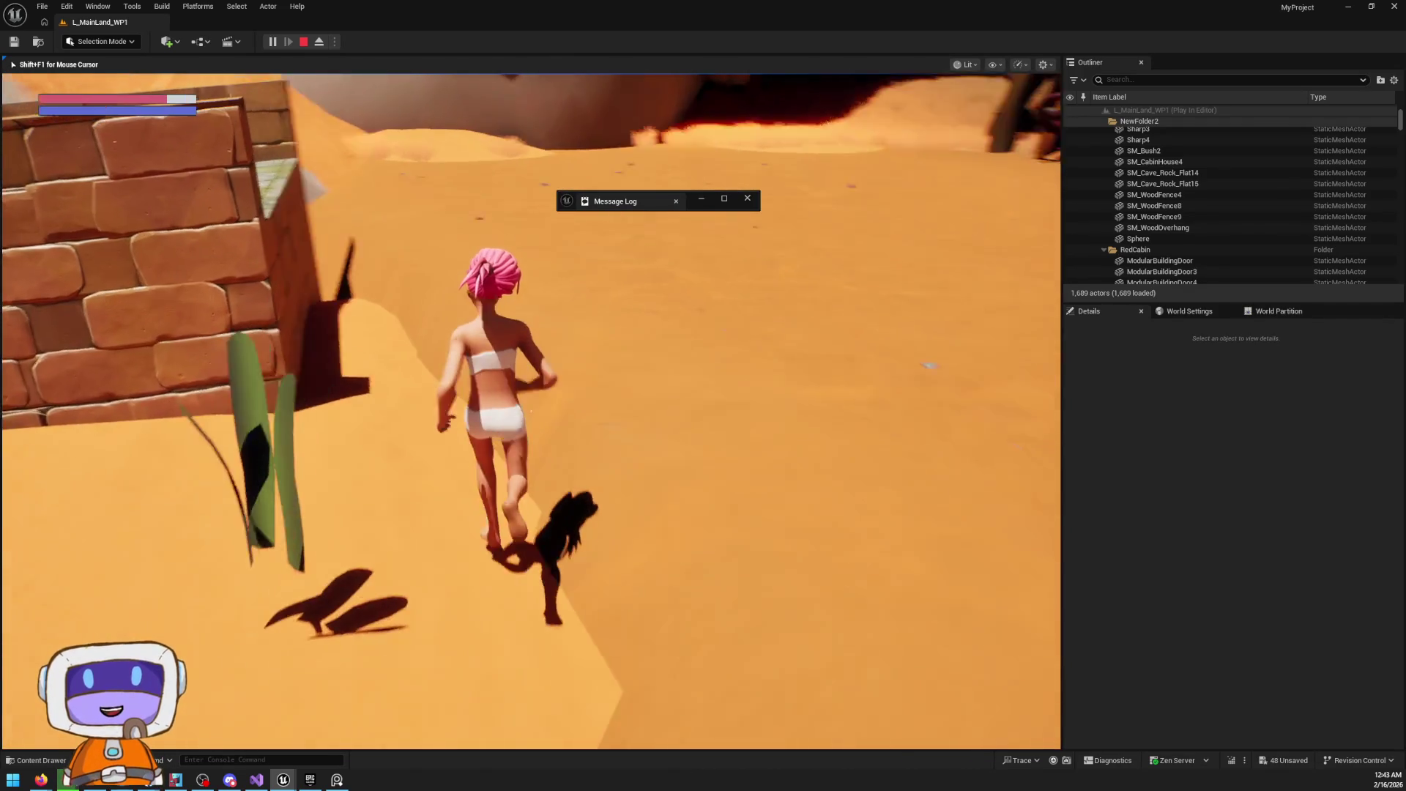
key(w)
key(w)
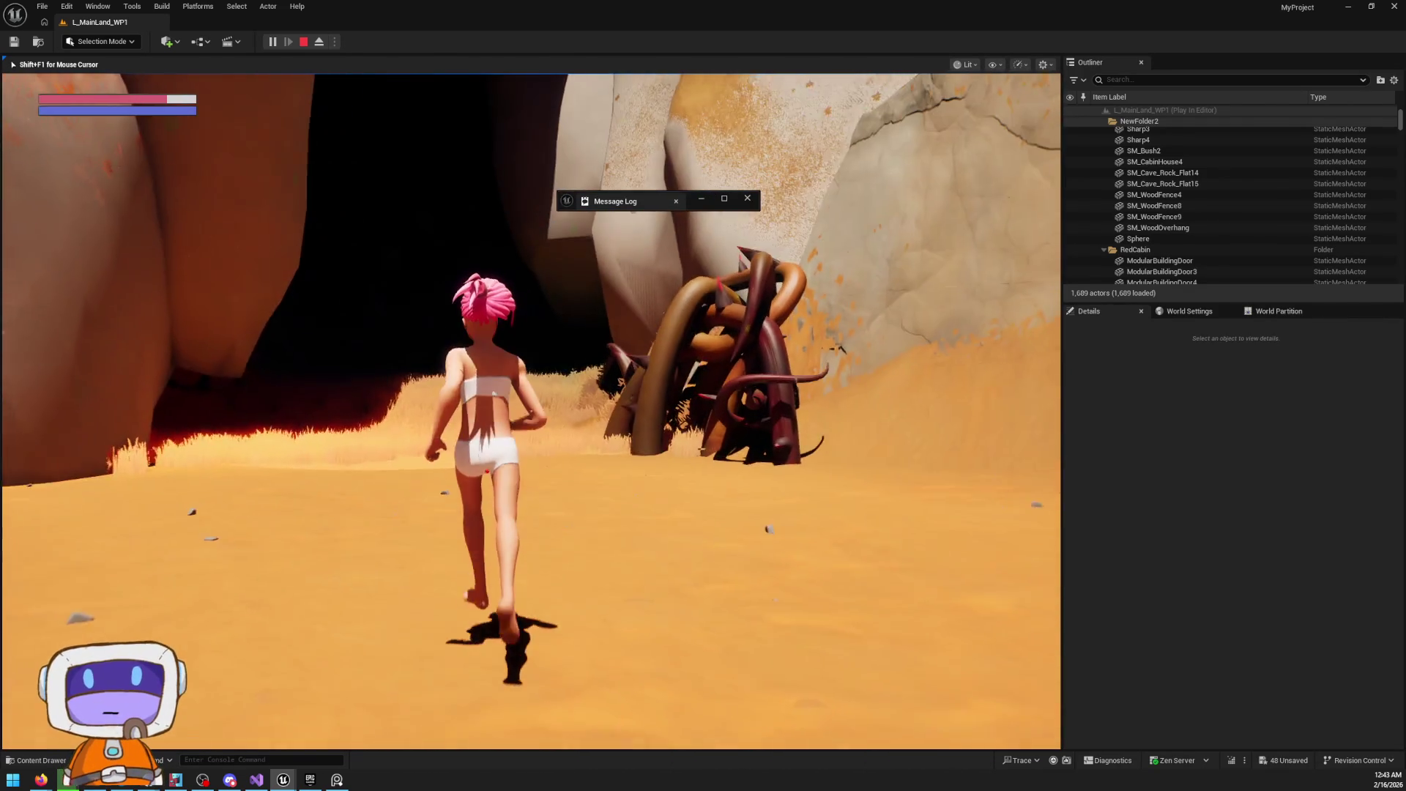
key(w)
key(w)
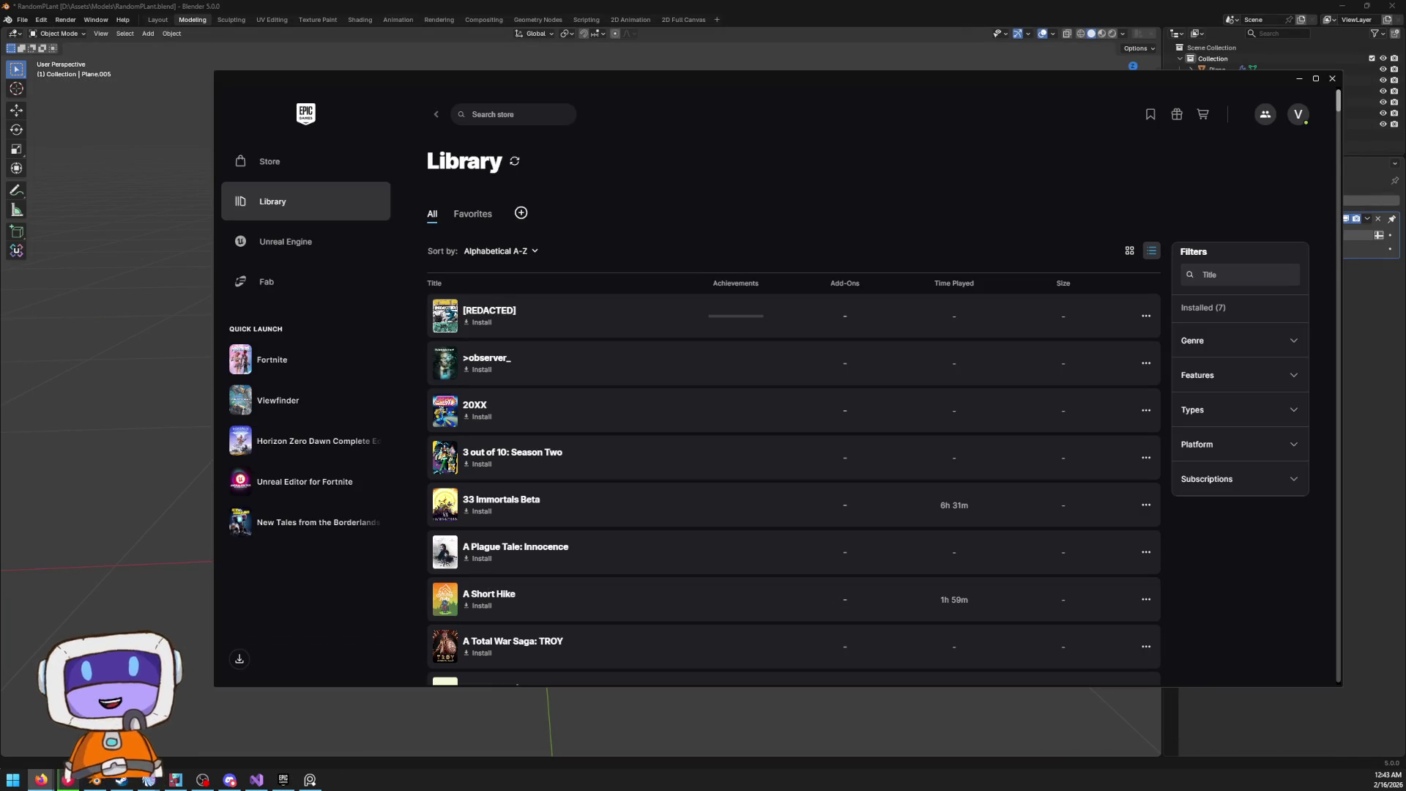
Restore Blender to a smaller window and close the Epic Games launcher behind it
double_click(630, 6)
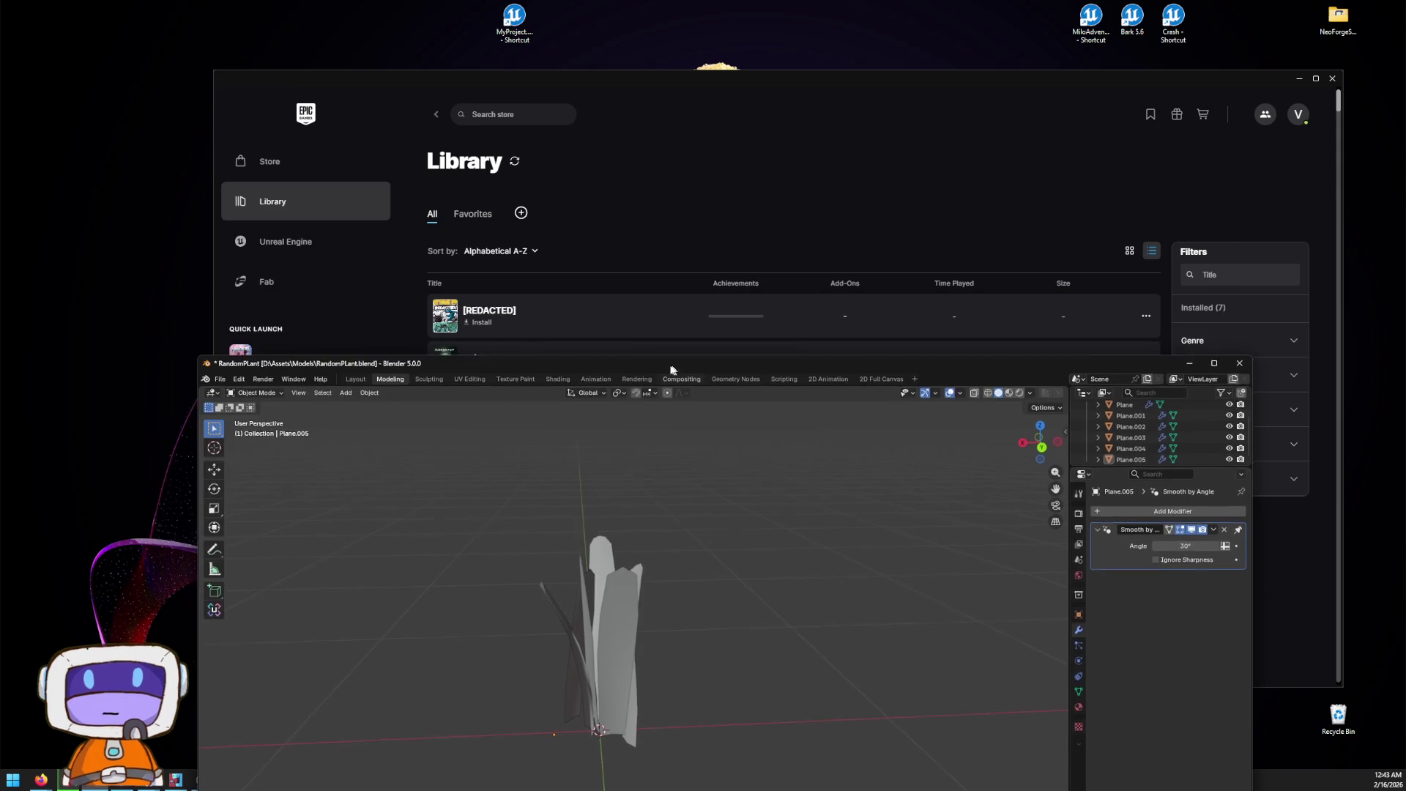
drag(727, 358, 729, 14)
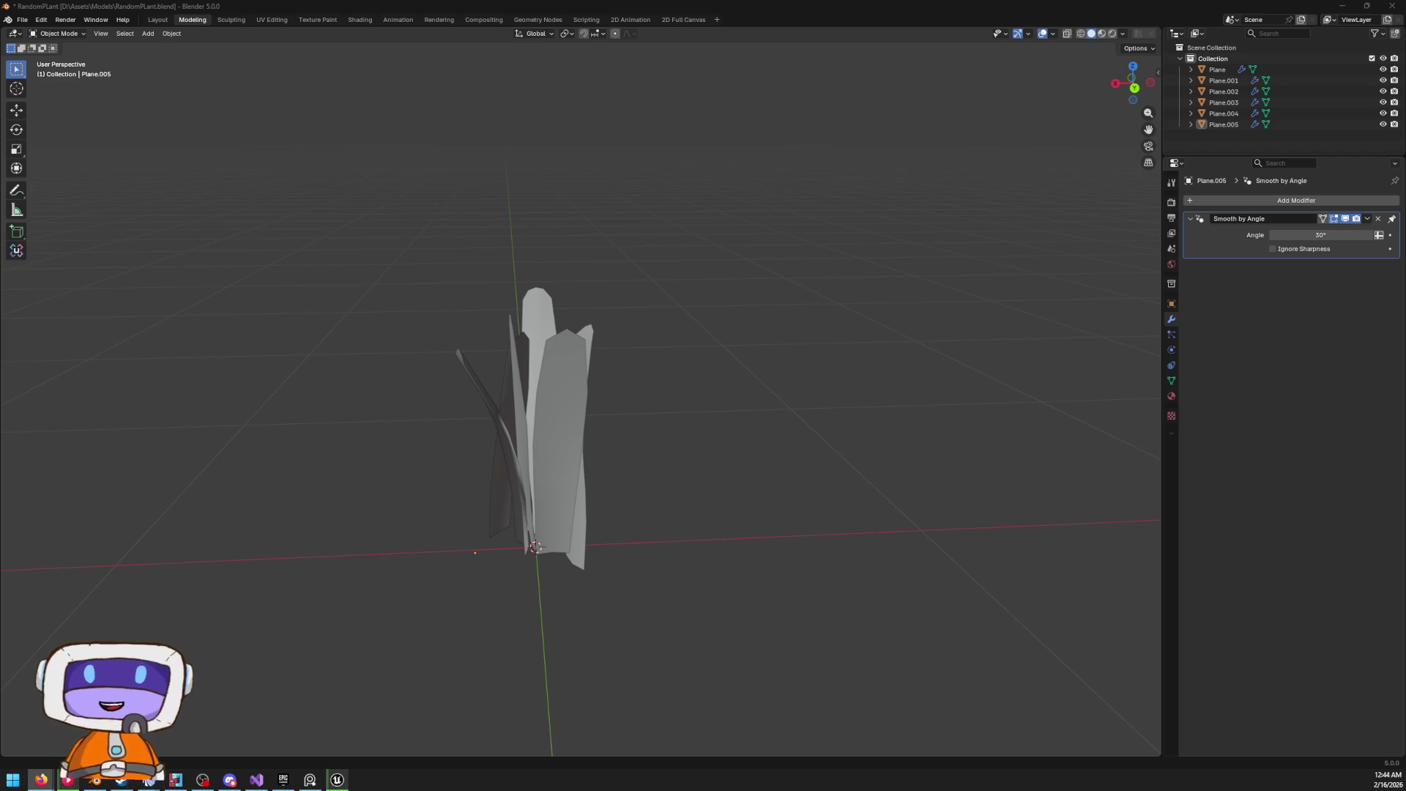
mouse_move(856, 6)
mouse_down()
mouse_move(904, 639)
mouse_move(811, 393)
mouse_up()
click(798, 369)
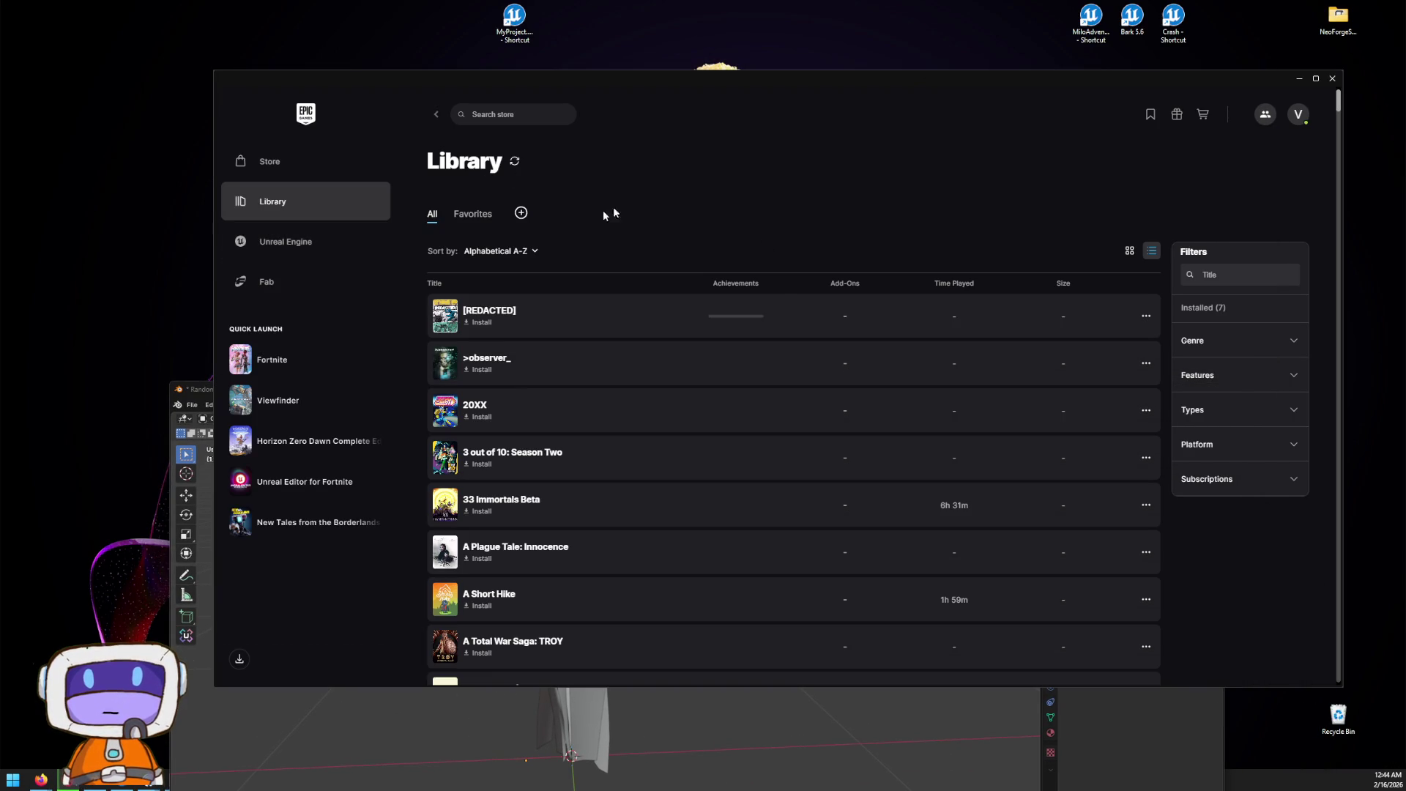
click(1332, 78)
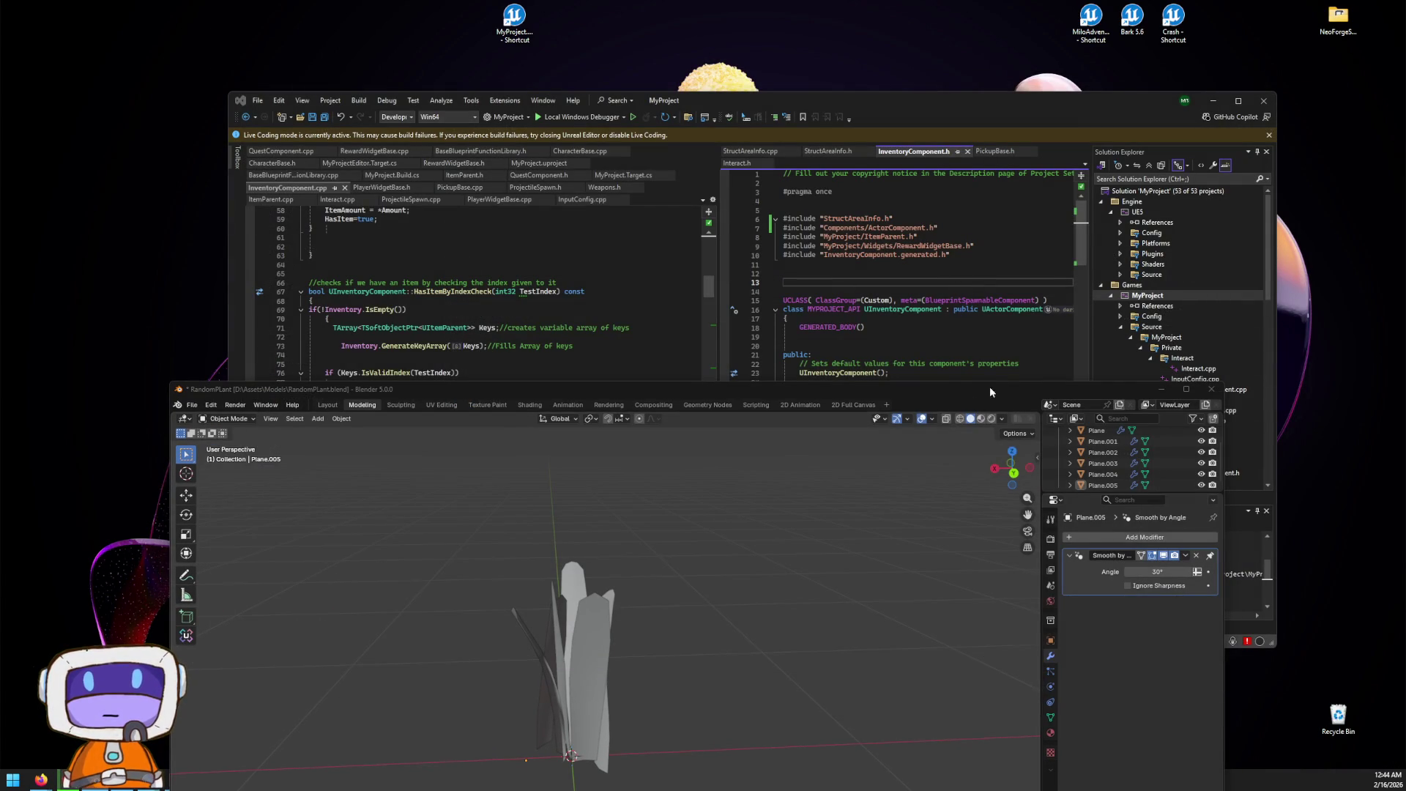
Make the Blender window taller and minimize Visual Studio
drag(990, 387, 1031, 314)
click(1265, 121)
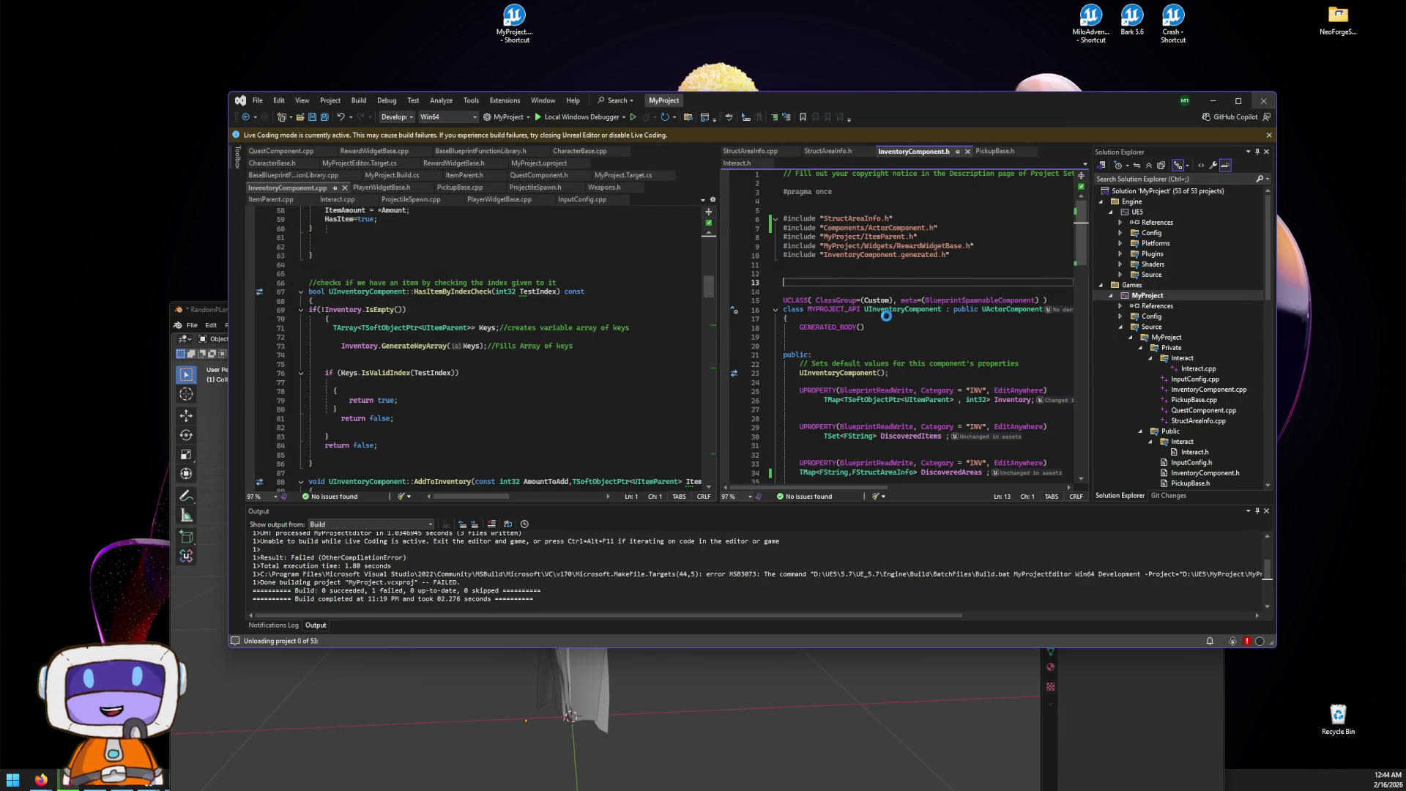
click(1263, 101)
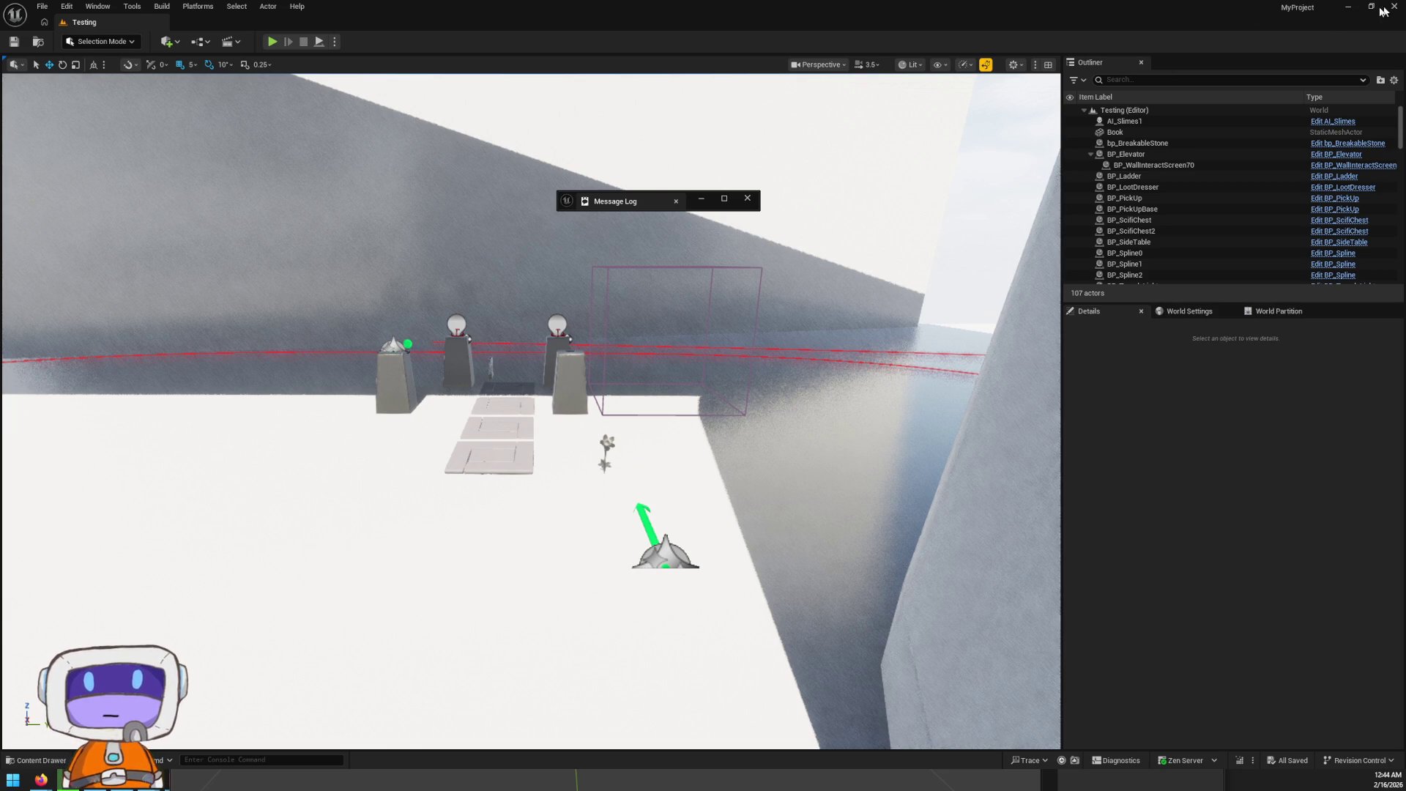
Minimize the Unreal editor, move Blender higher, and open the Epic Games launcher
click(1348, 6)
mouse_move(1166, 301)
mouse_down()
mouse_move(1123, 7)
mouse_move(1123, 125)
mouse_up()
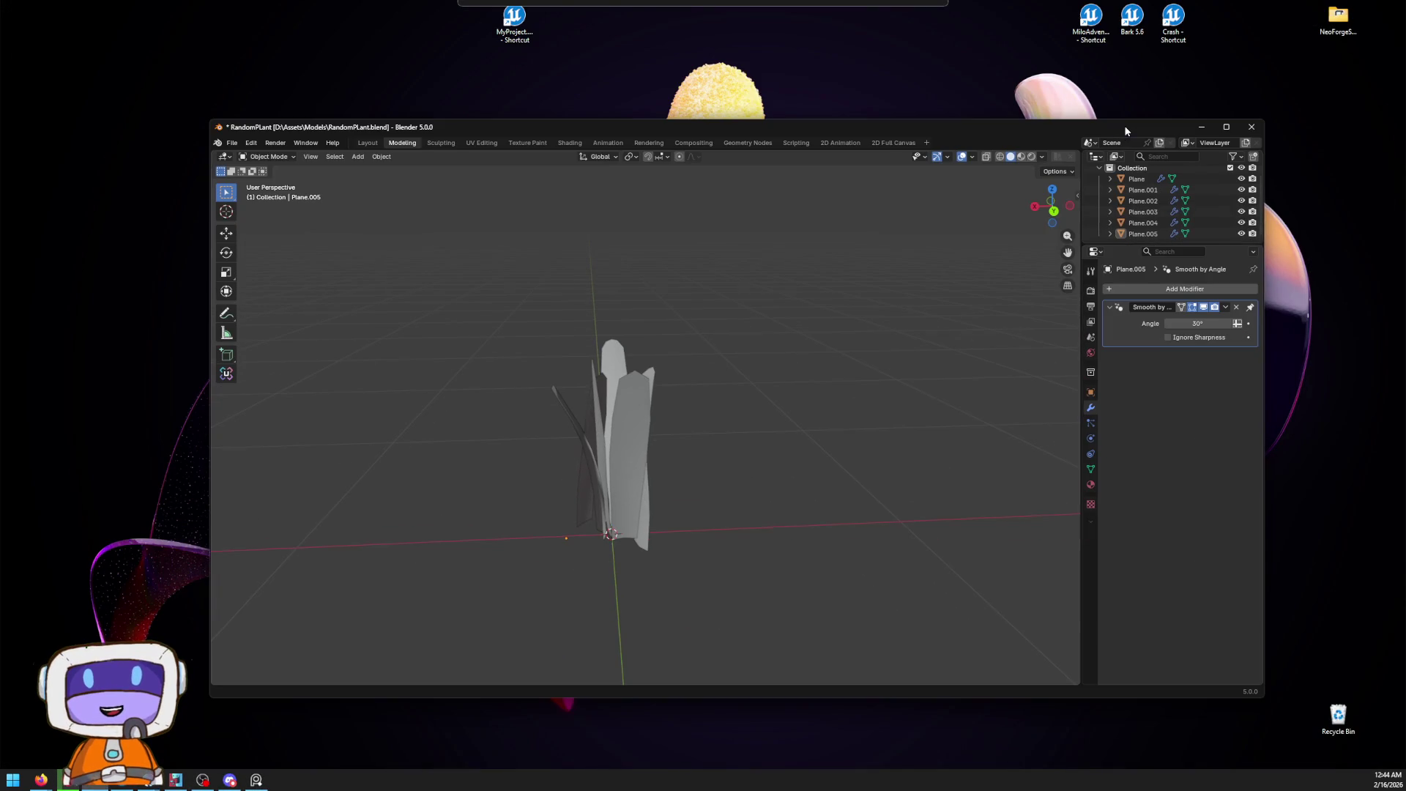
click(1064, 15)
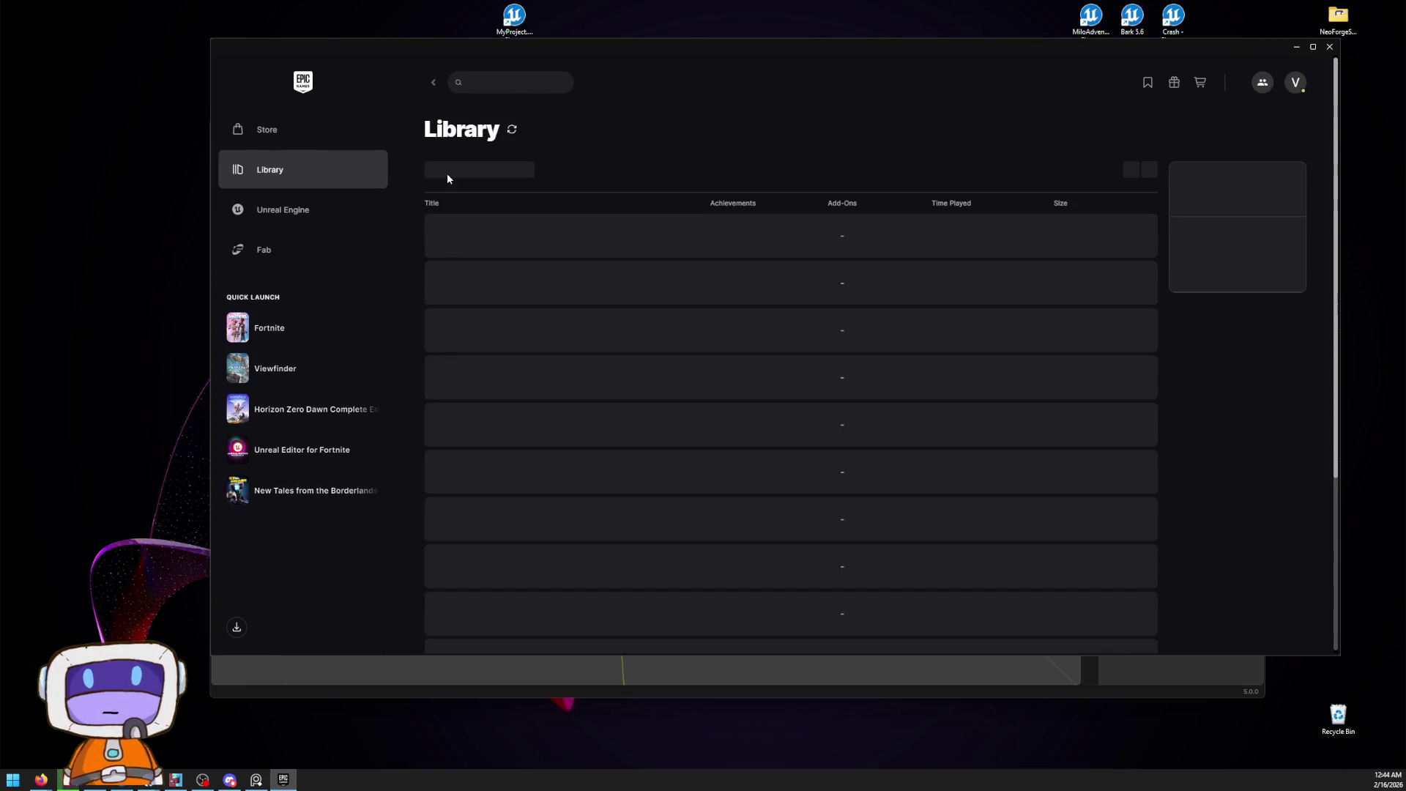
Launch MyProject from the Unreal Engine Library page
click(311, 211)
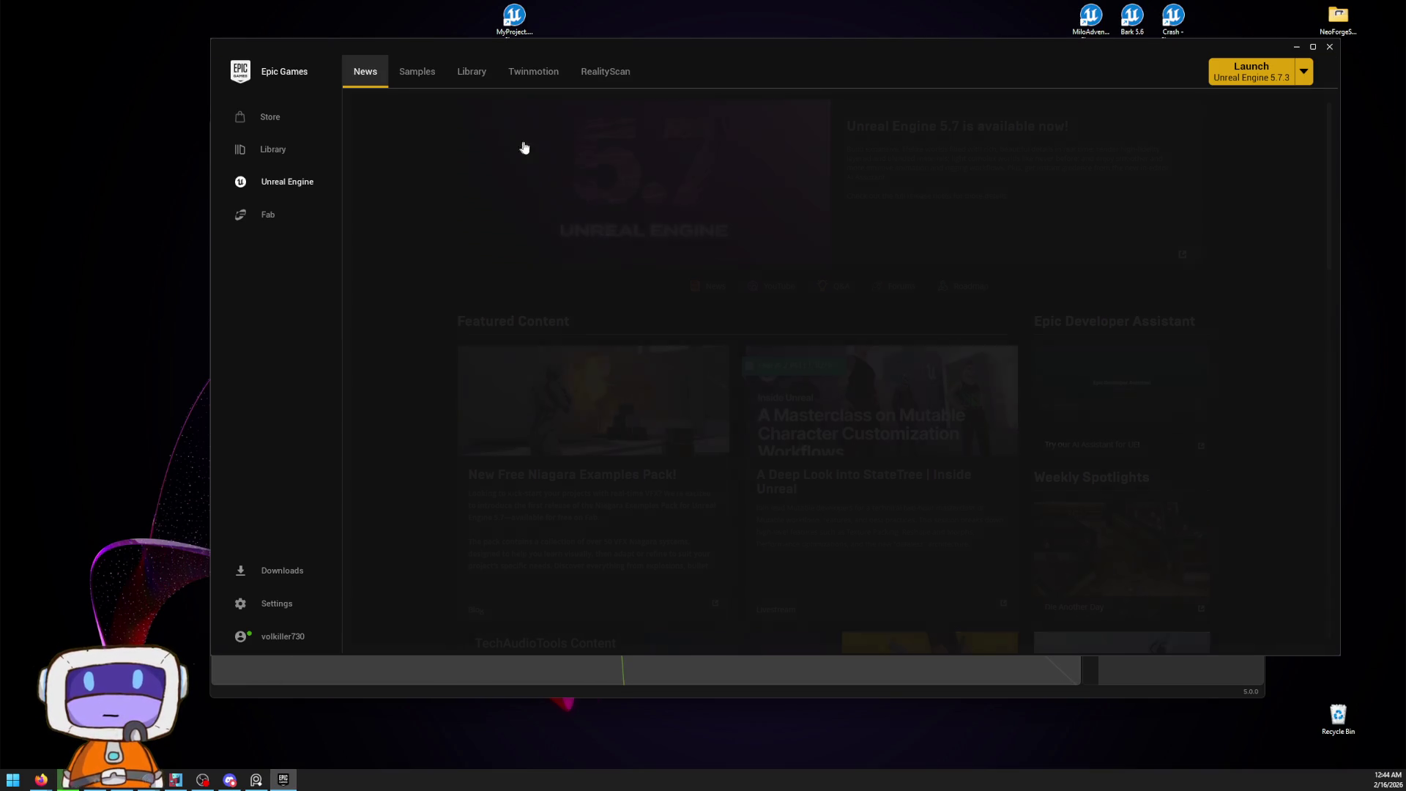
click(471, 71)
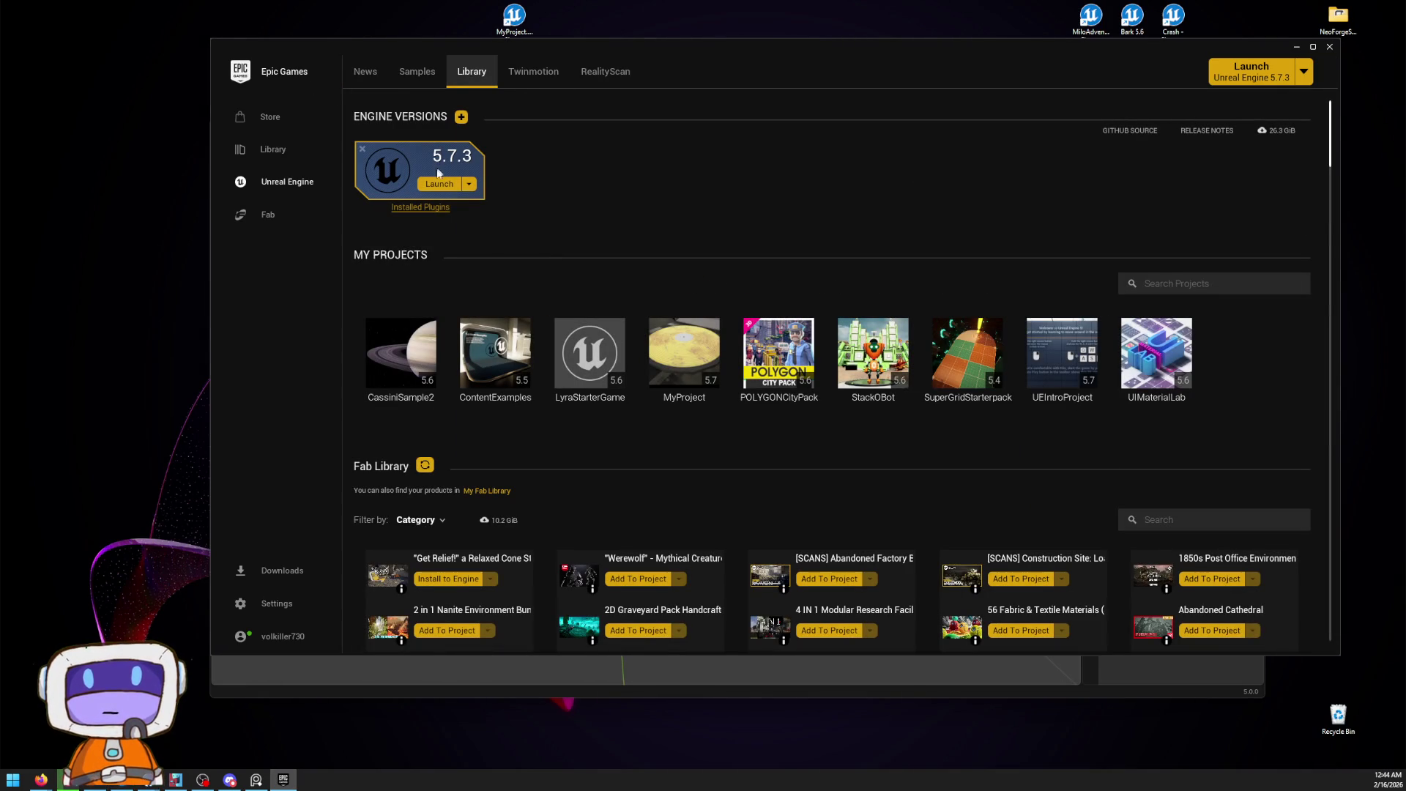
double_click(684, 355)
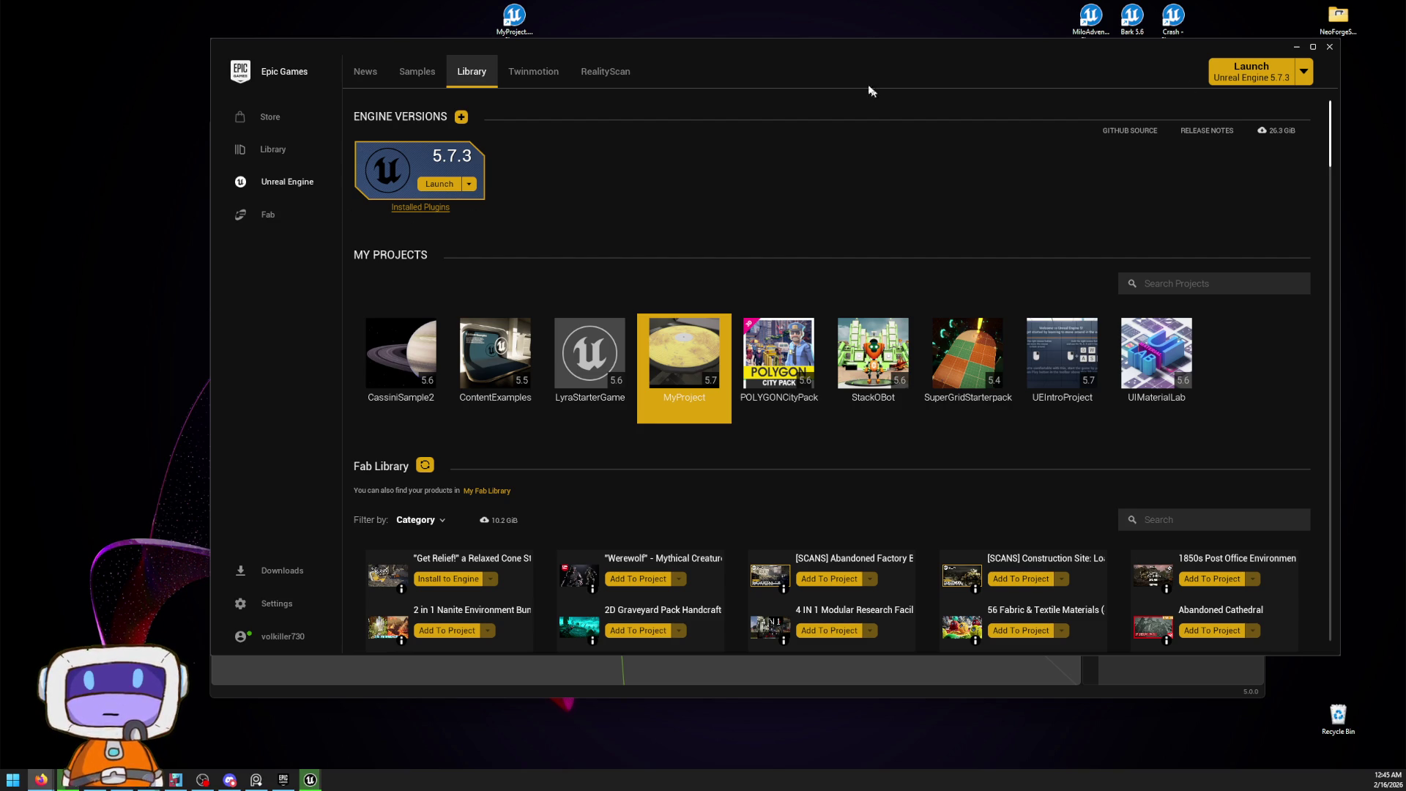
Close the Epic Games launcher and quit Blender without saving
mouse_move(929, 46)
mouse_down()
mouse_move(885, 517)
mouse_move(893, 222)
mouse_up()
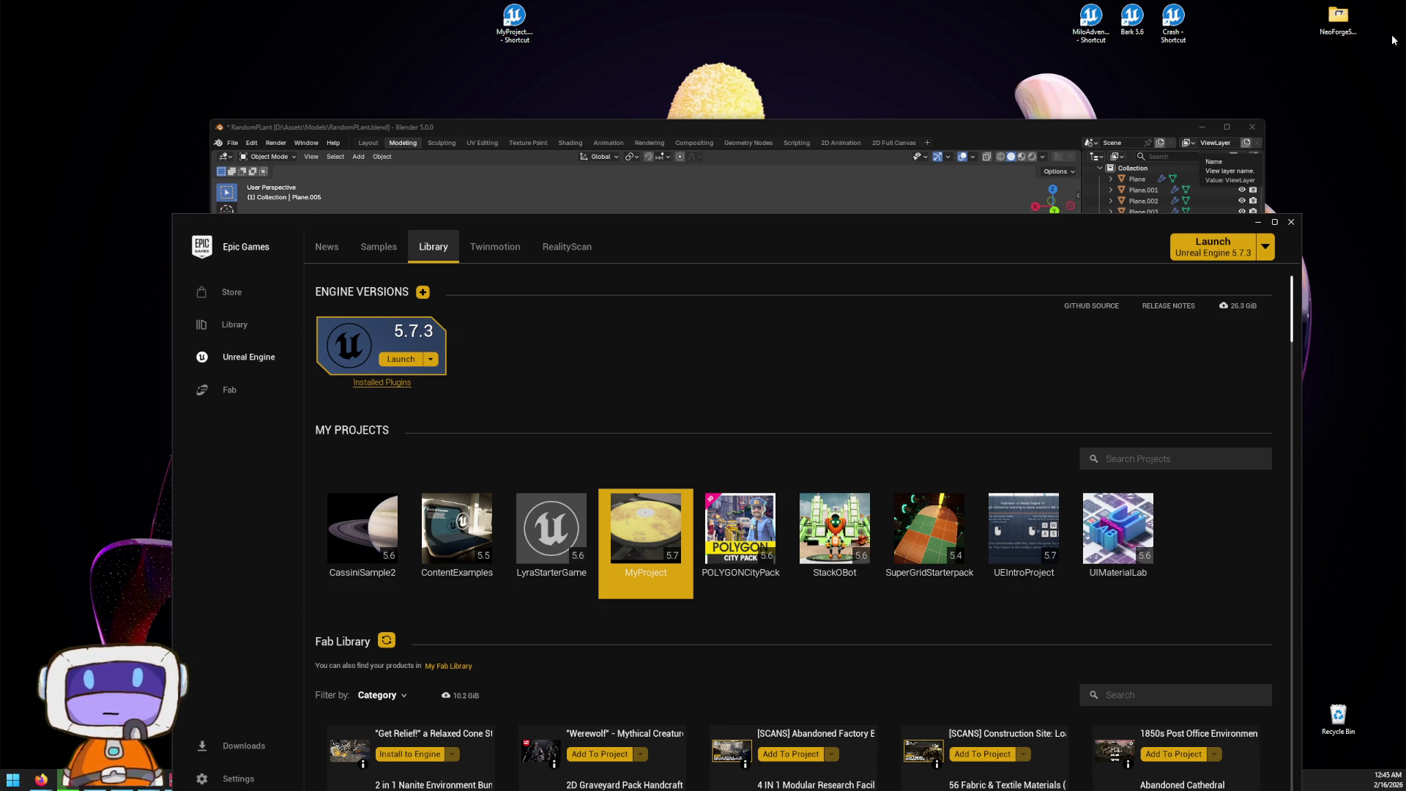
click(1291, 221)
click(1252, 126)
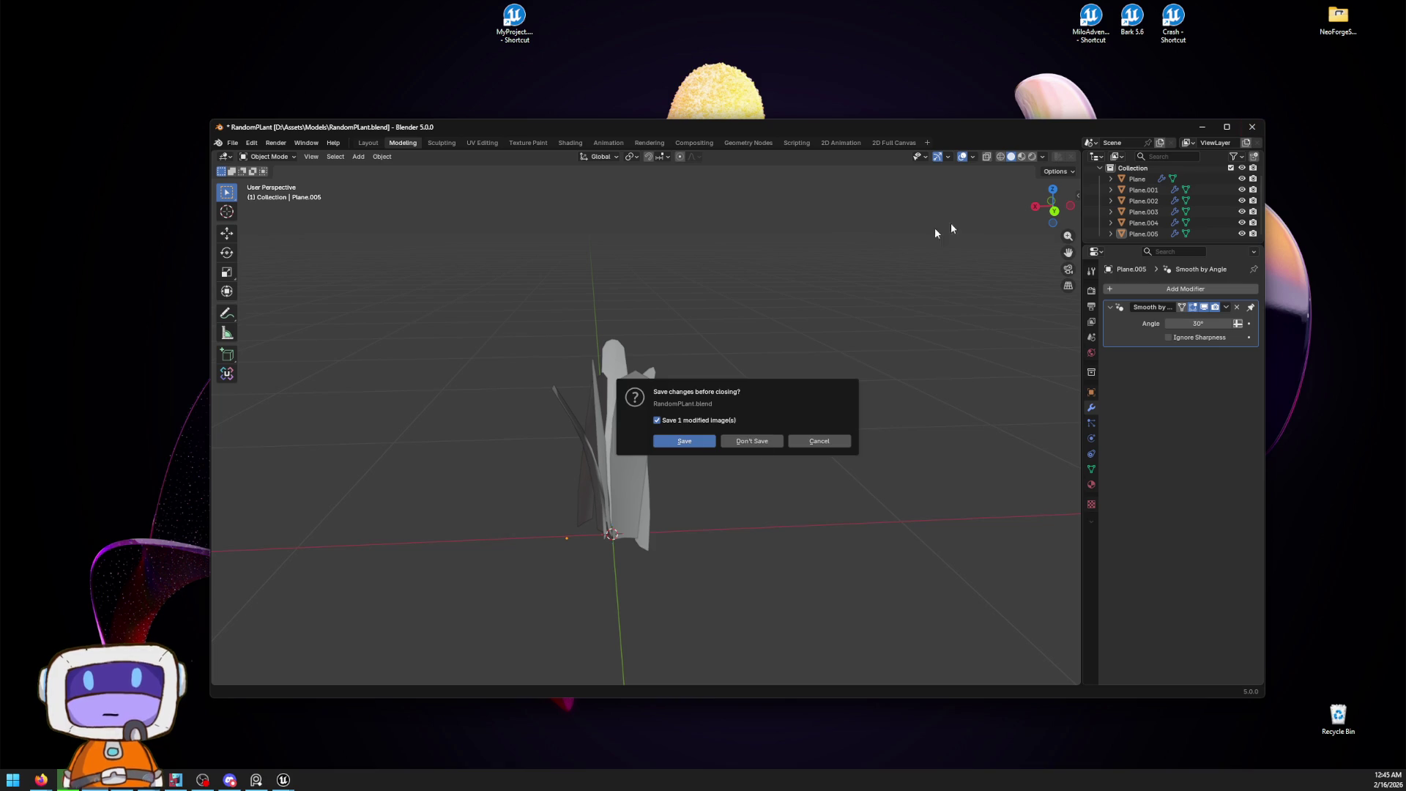
click(727, 441)
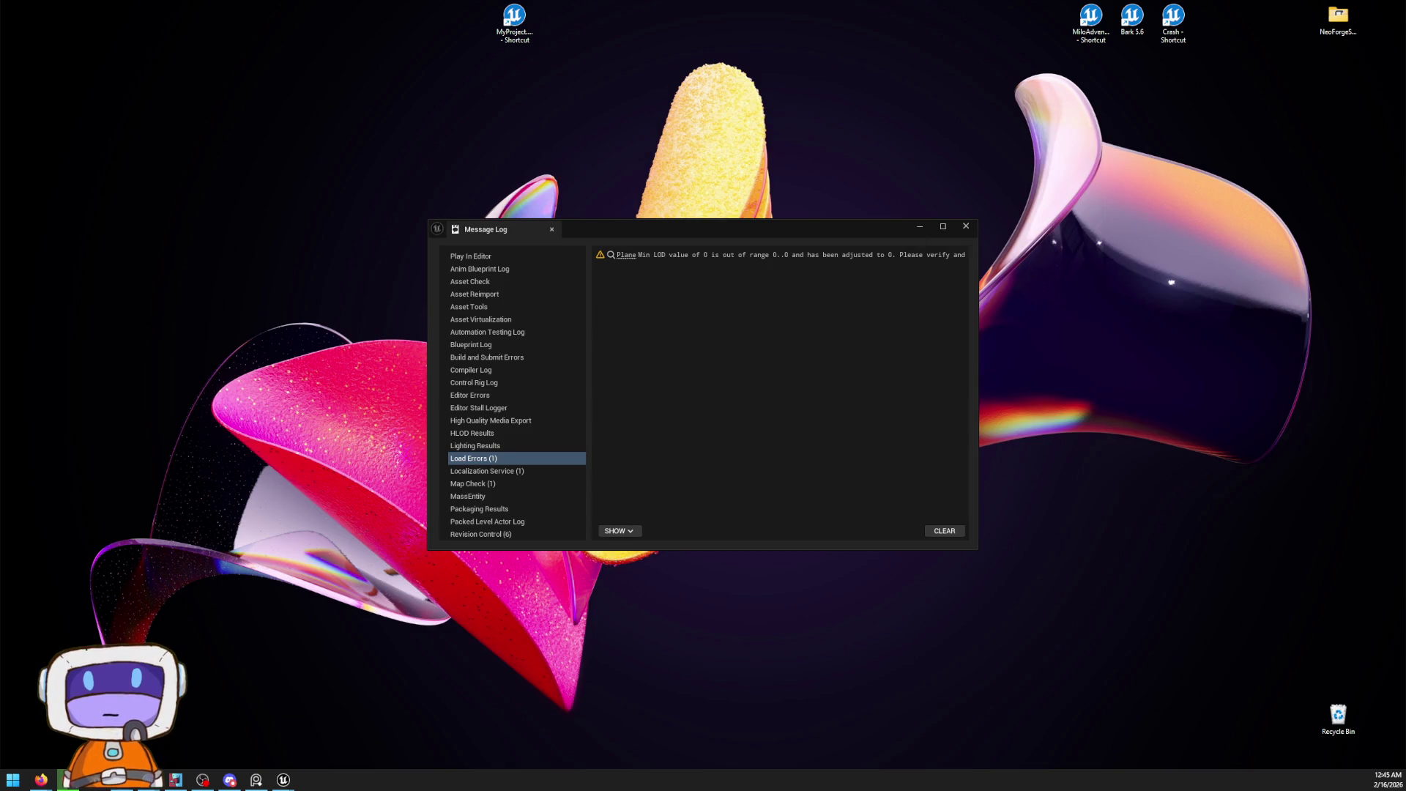
Expand the Message Log window, then close it
double_click(974, 219)
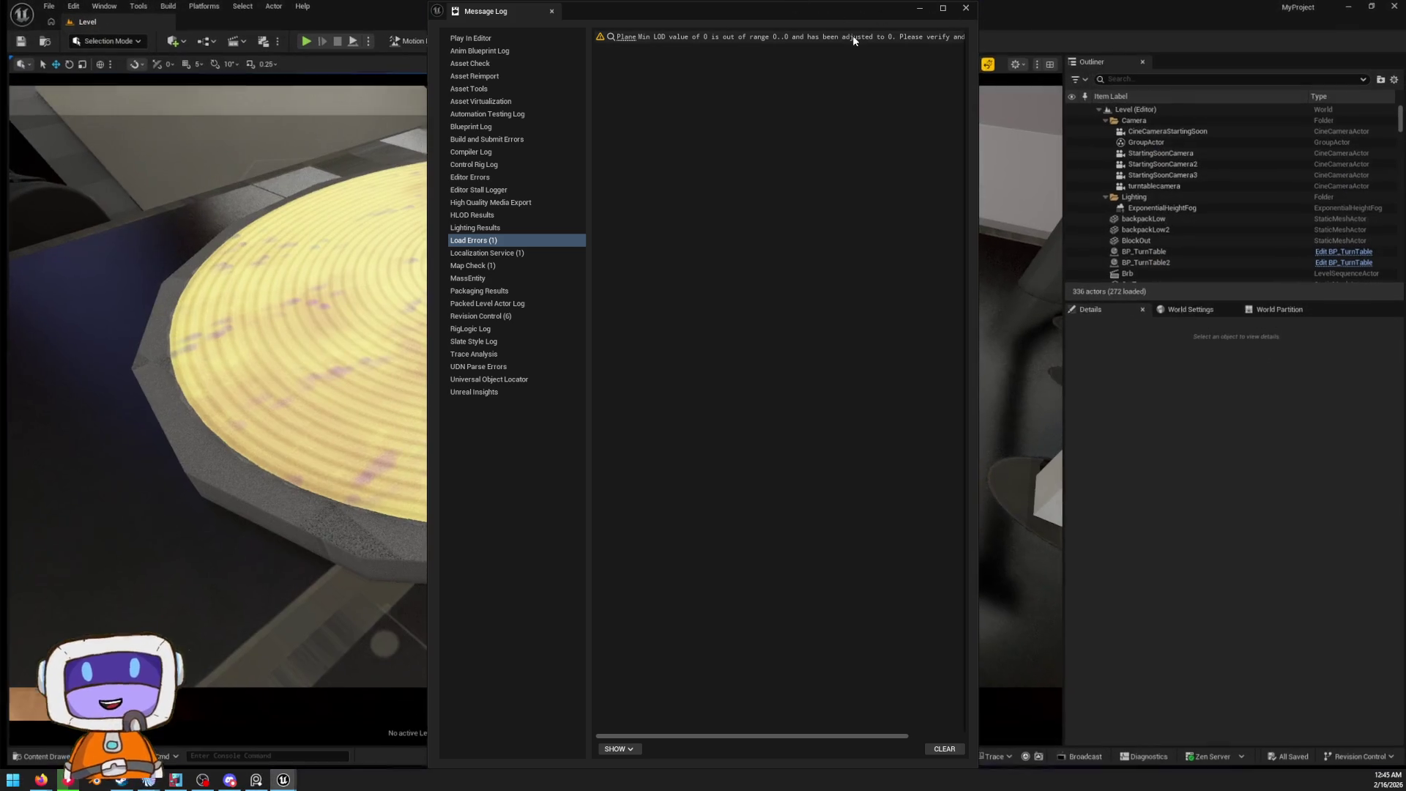
click(965, 8)
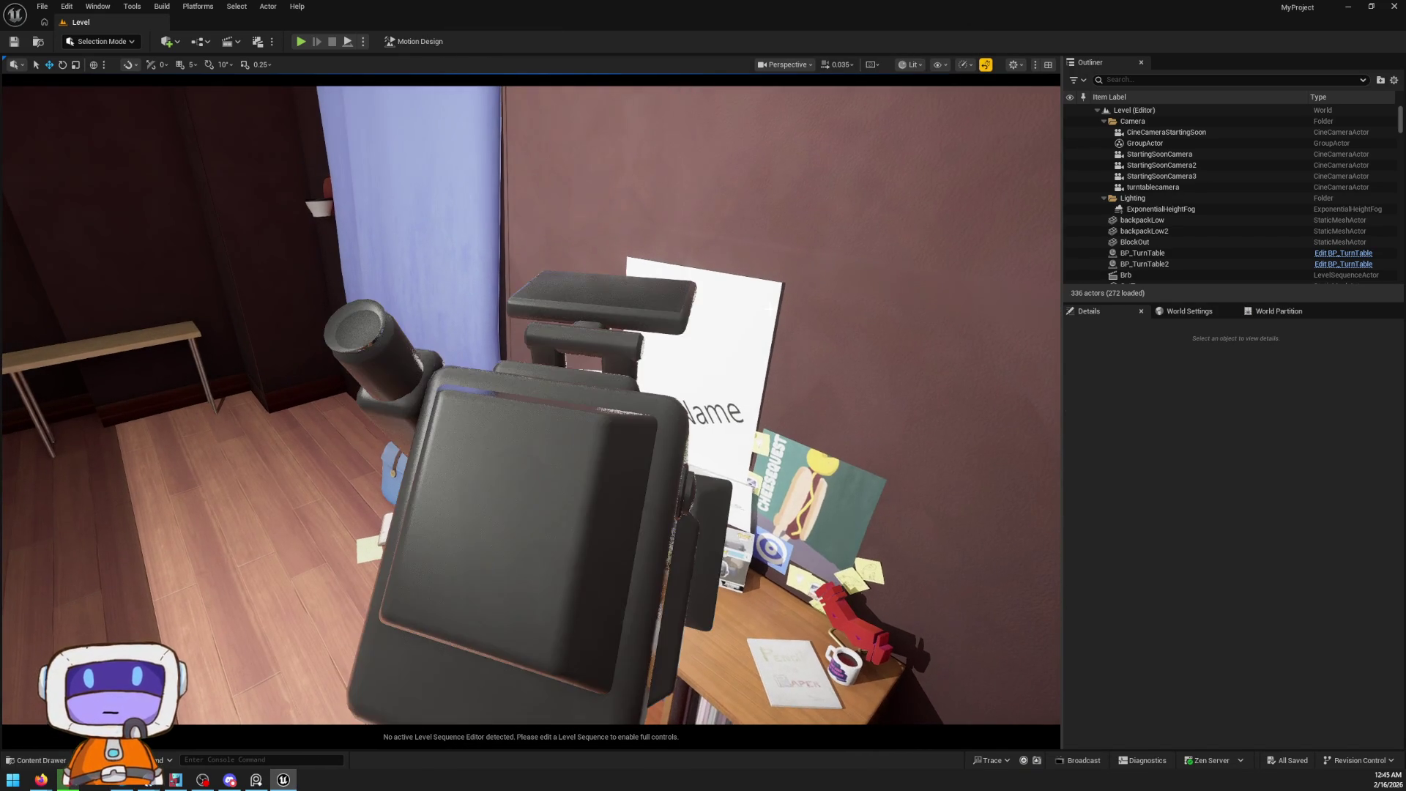
Focus on the cine camera, then rotate the Funko Pop box and undo the rotation
click(676, 484)
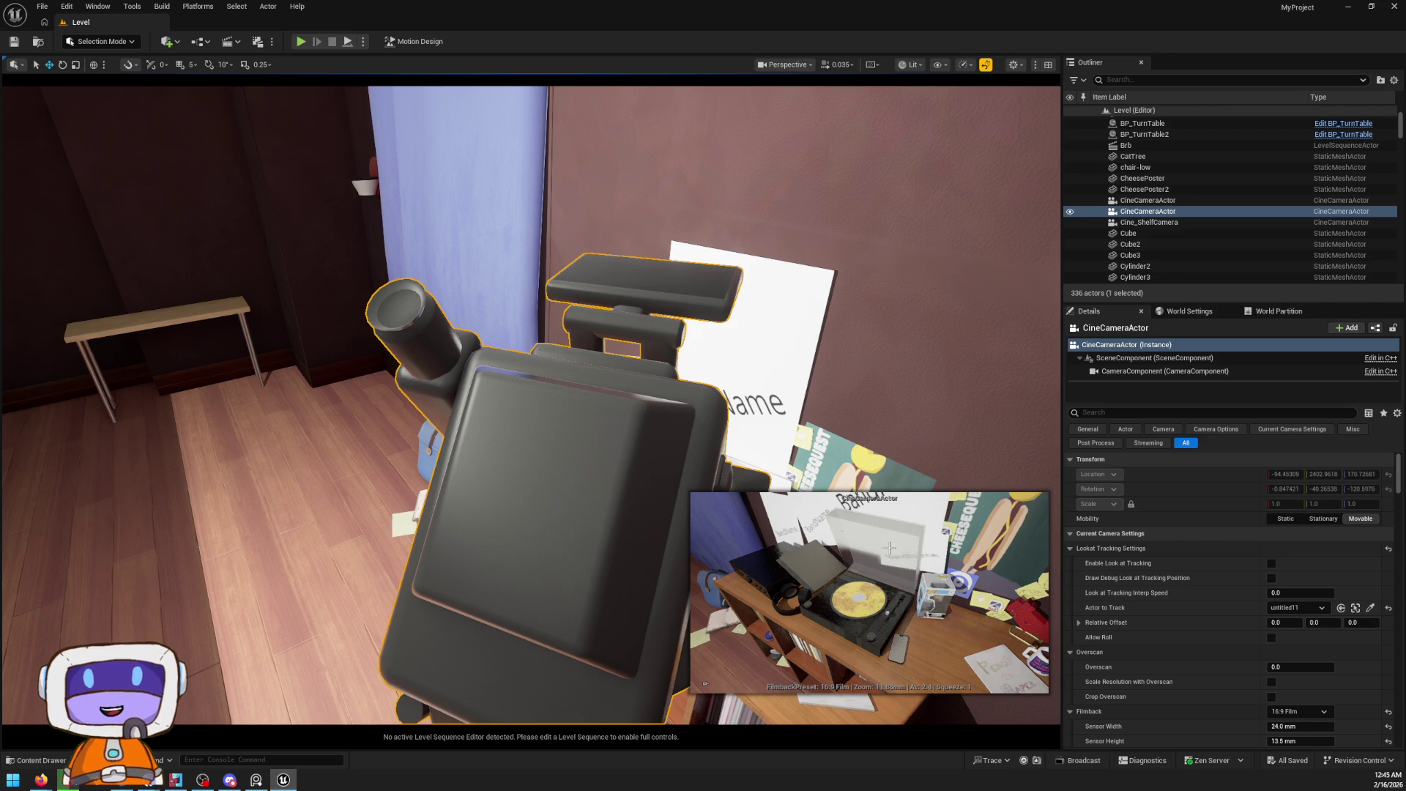
key(f)
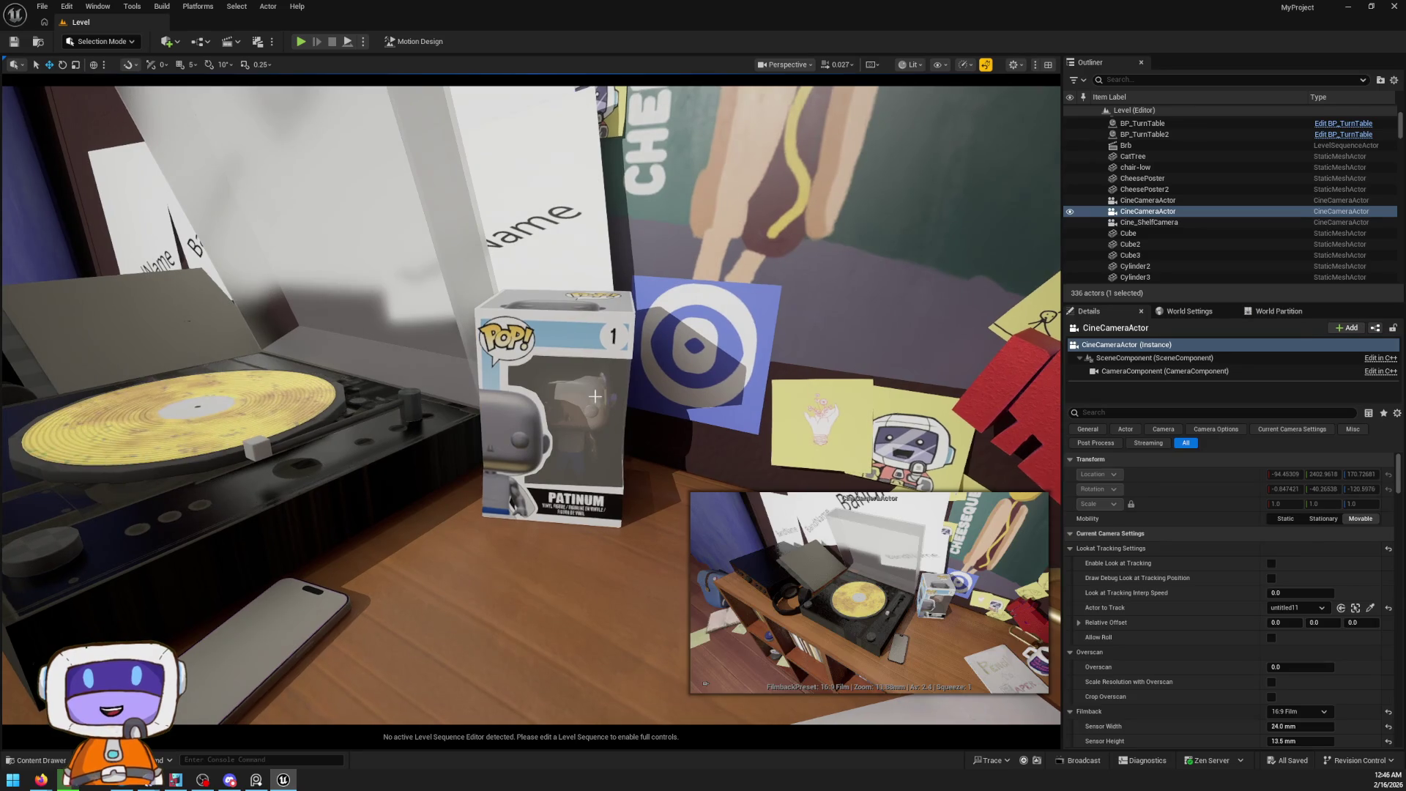
click(569, 495)
mouse_move(589, 516)
mouse_down()
mouse_move(571, 517)
mouse_move(637, 490)
mouse_up()
key(ctrl+z)
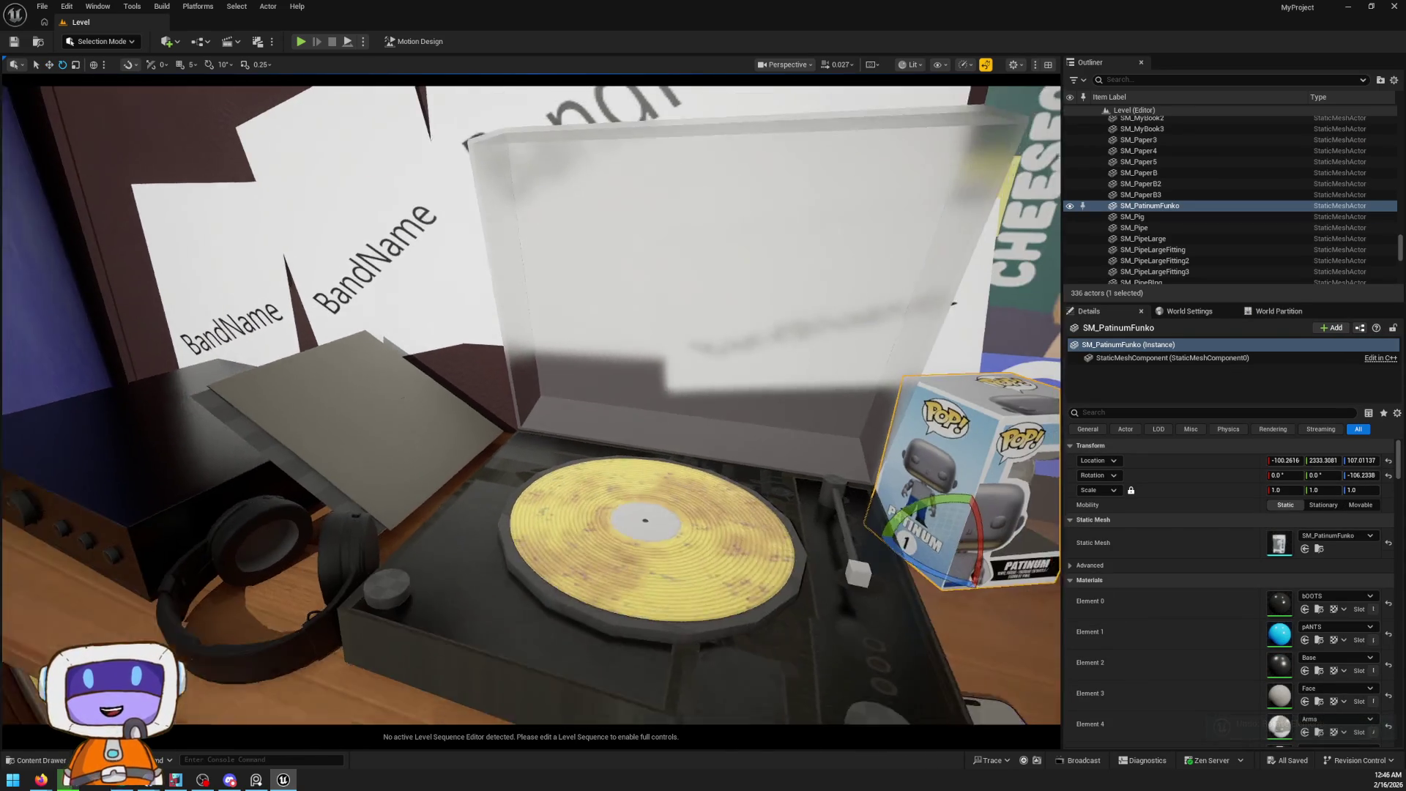
Focus on the vinyl record, then fly back and swing toward the back wall
click(637, 502)
key(f)
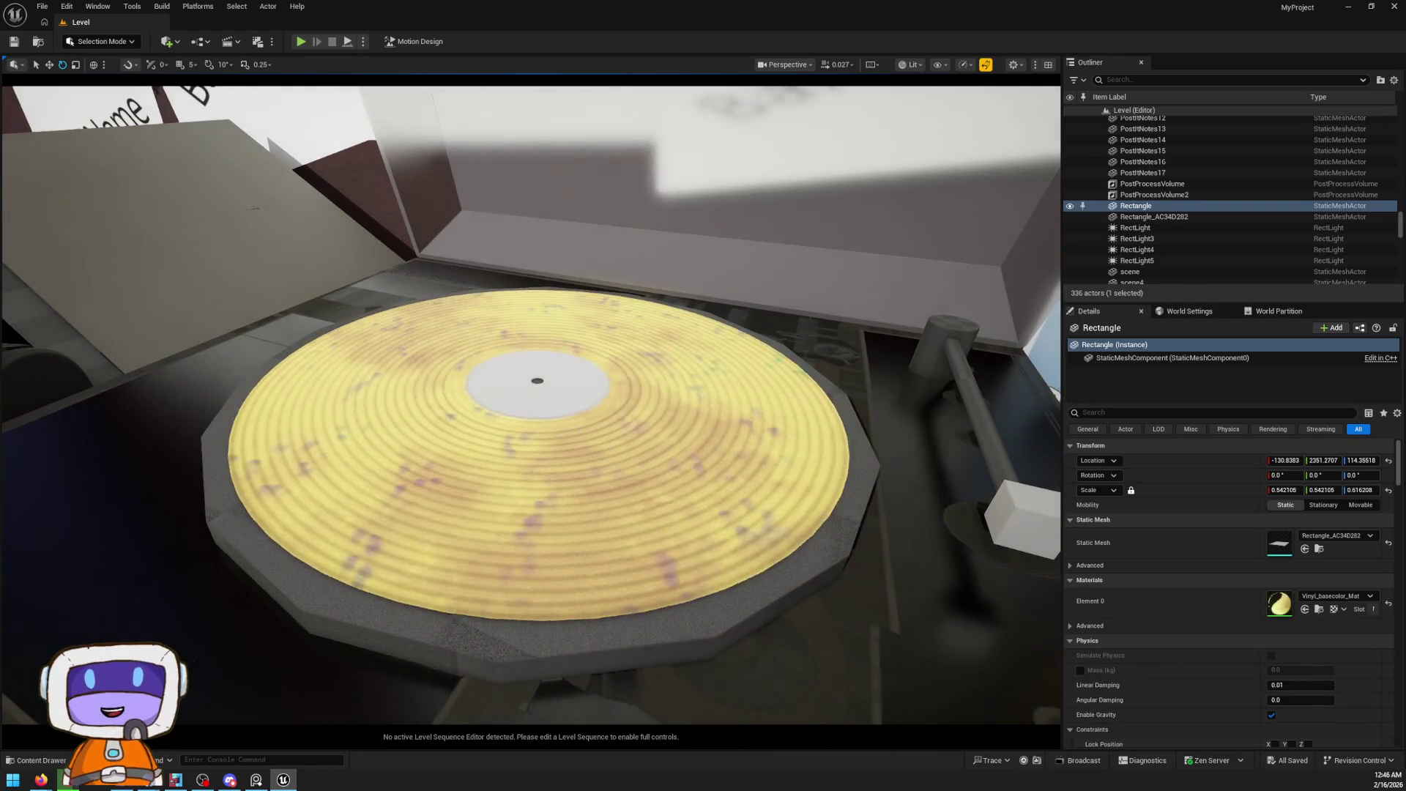
scroll(531, 403, up, 1)
key(s)
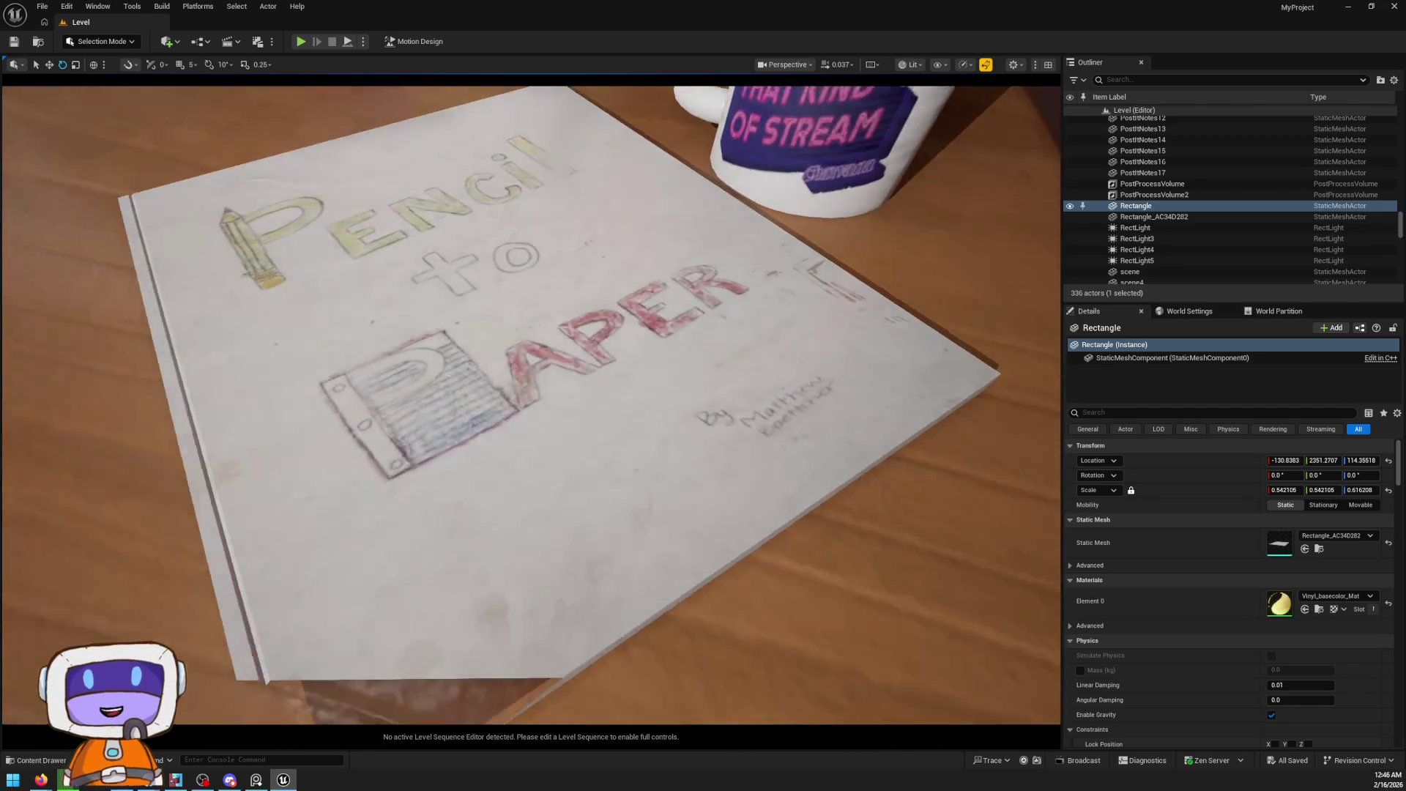
key(w)
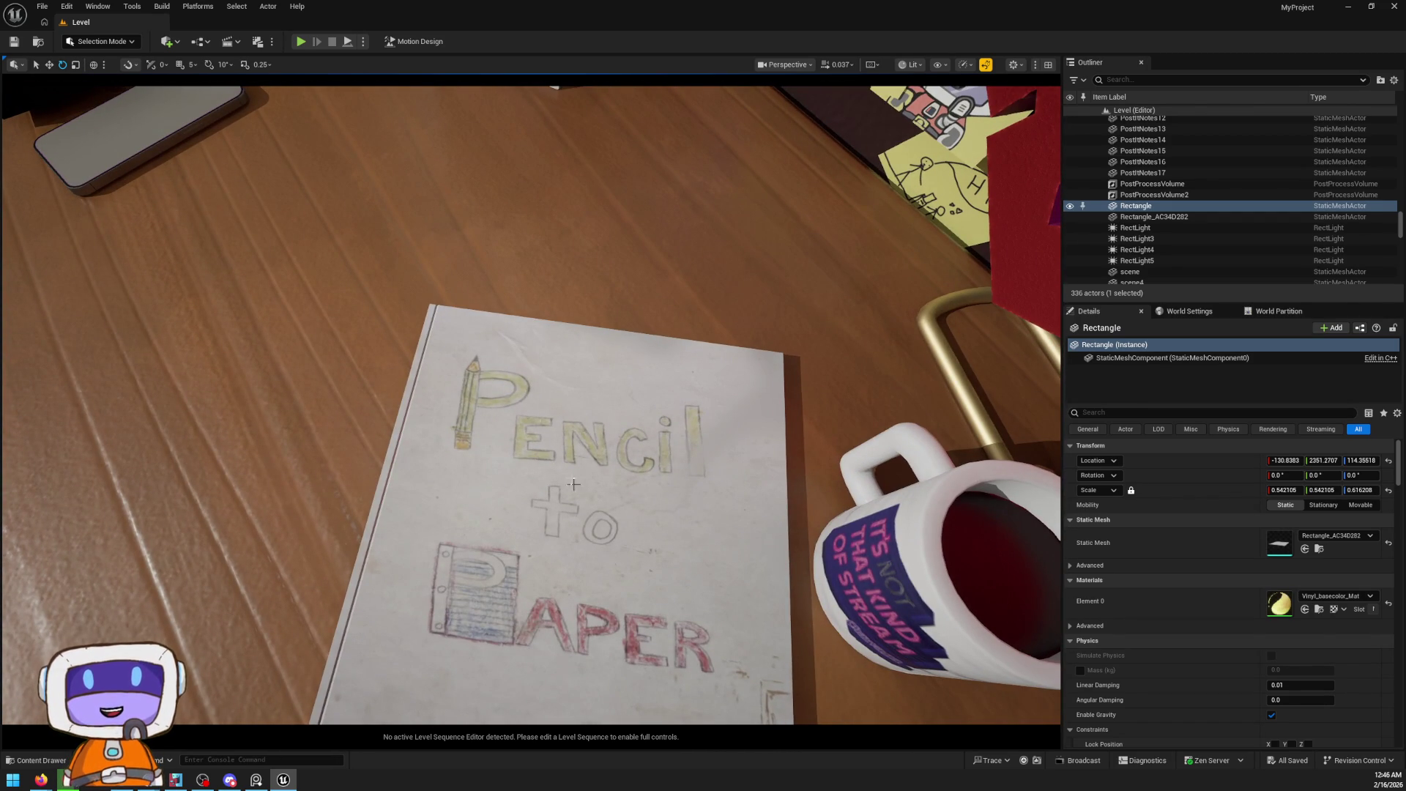
mouse_move(696, 511)
mouse_down()
mouse_move(644, 468)
mouse_move(637, 395)
mouse_move(600, 399)
mouse_up()
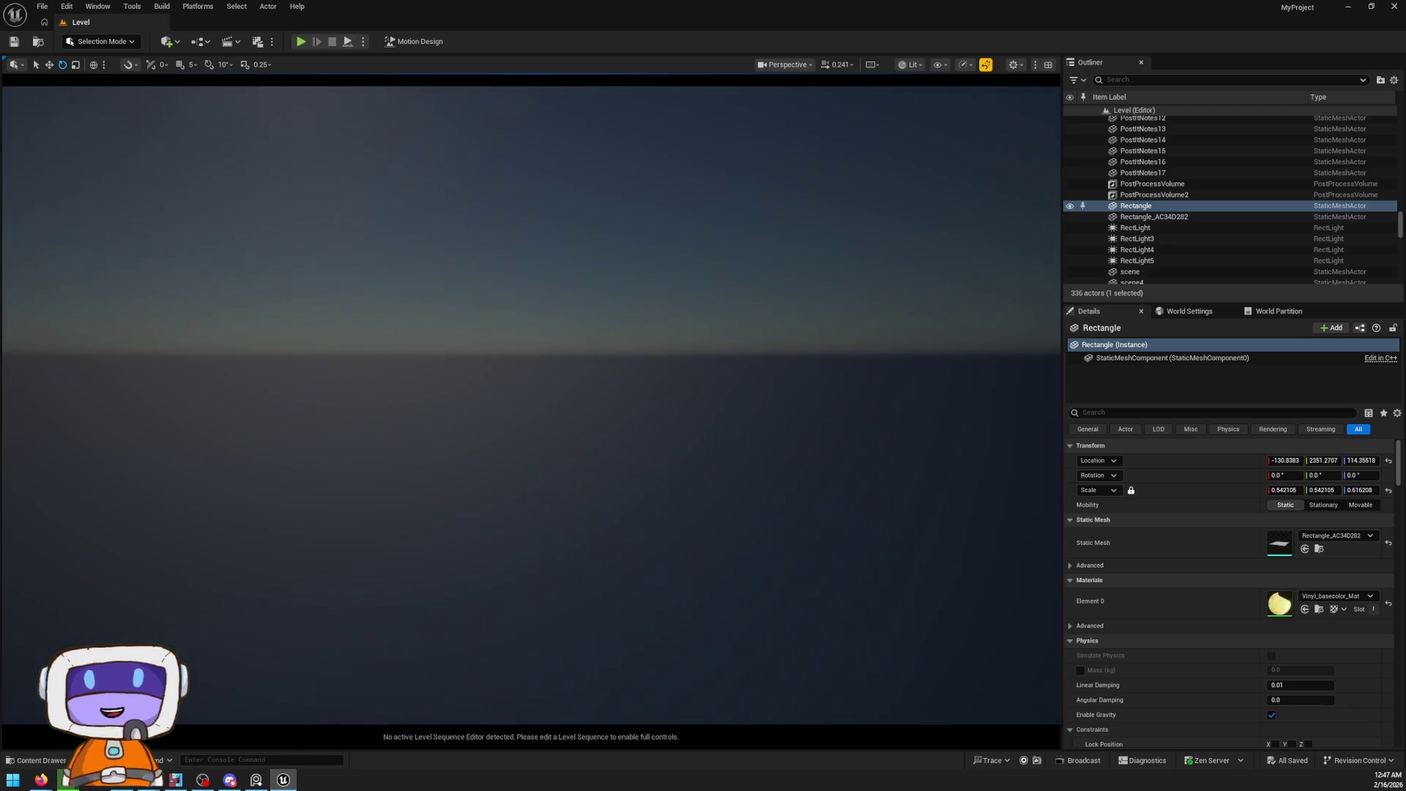
Fly past the sticky notes and back out to show the shelves, desk and bed
scroll(531, 403, down, 1)
scroll(531, 403, down, 1)
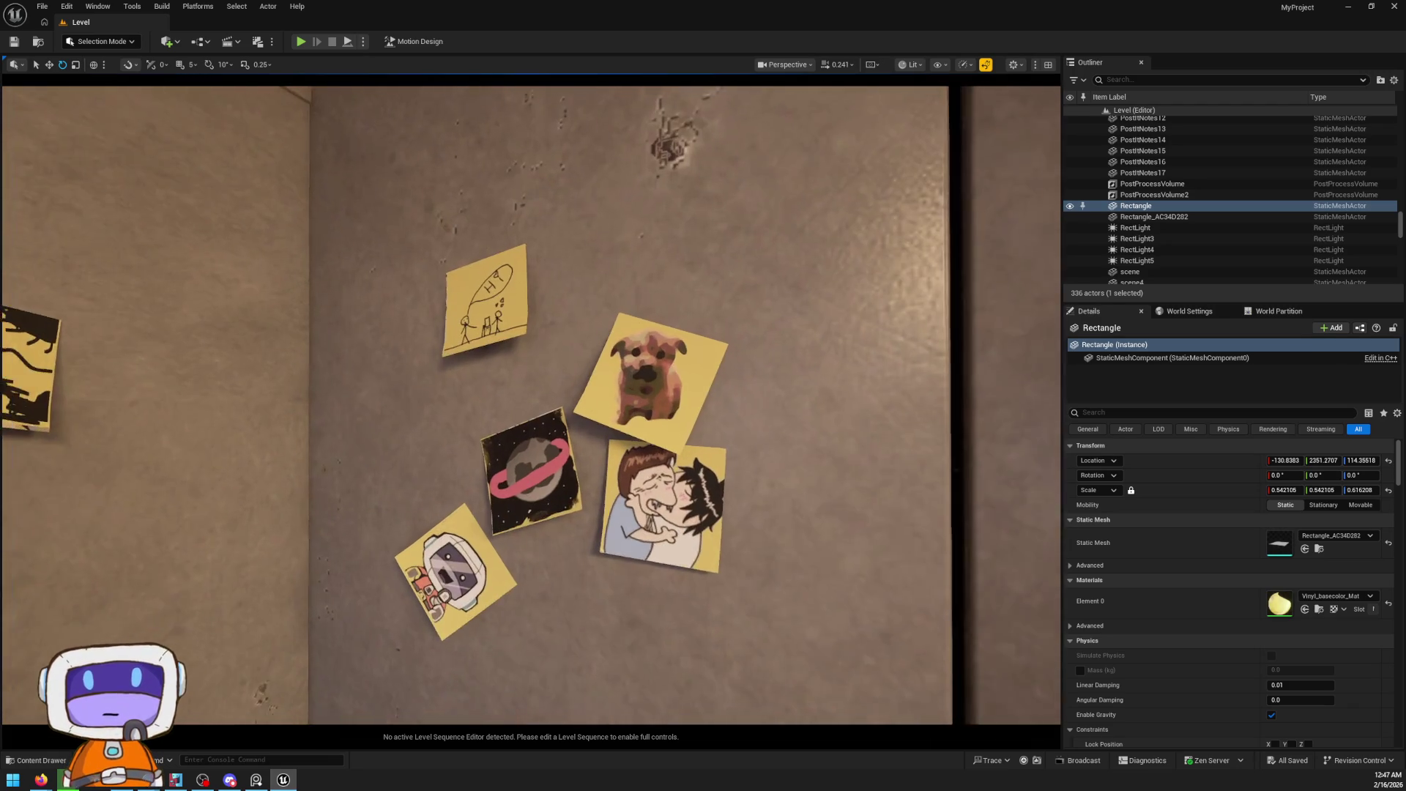
key(w)
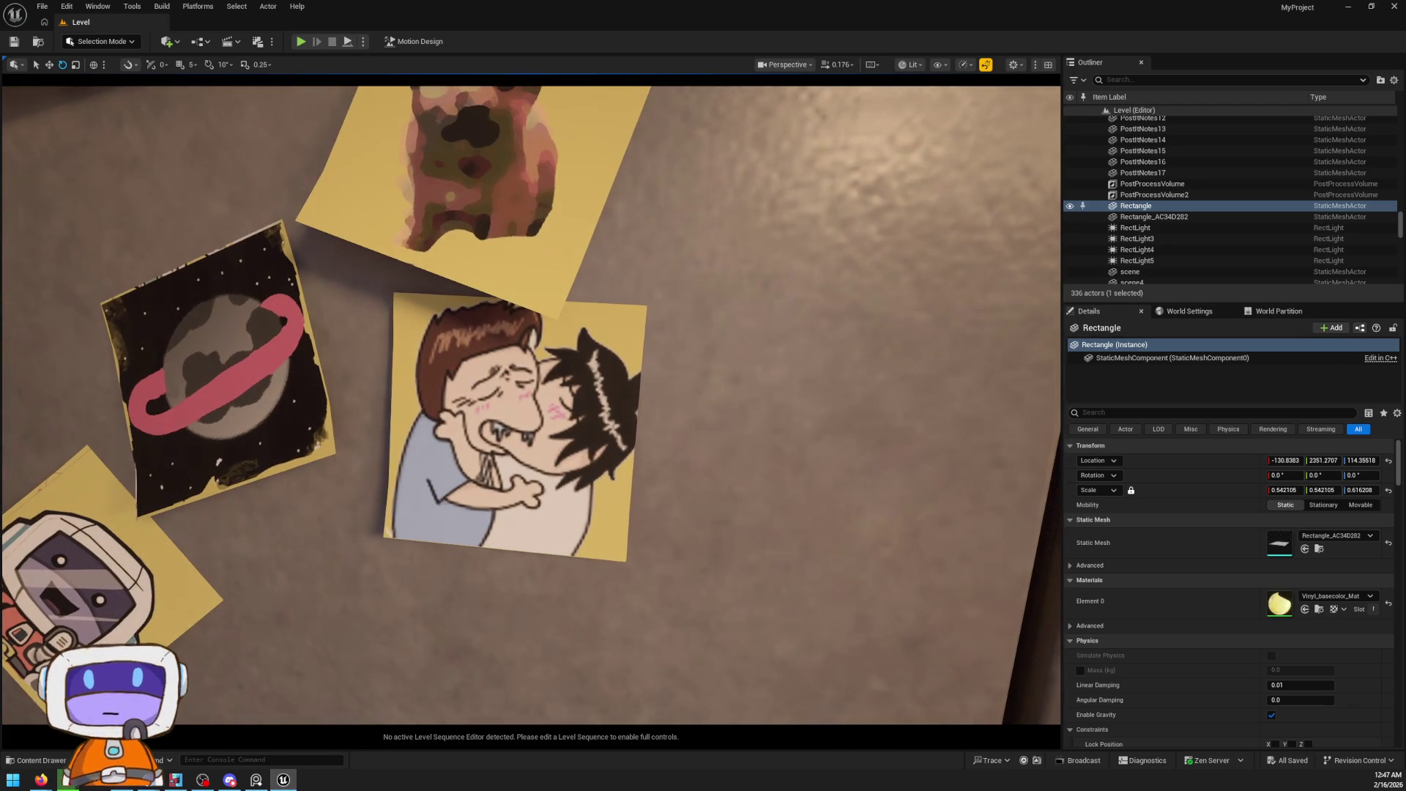
key(s)
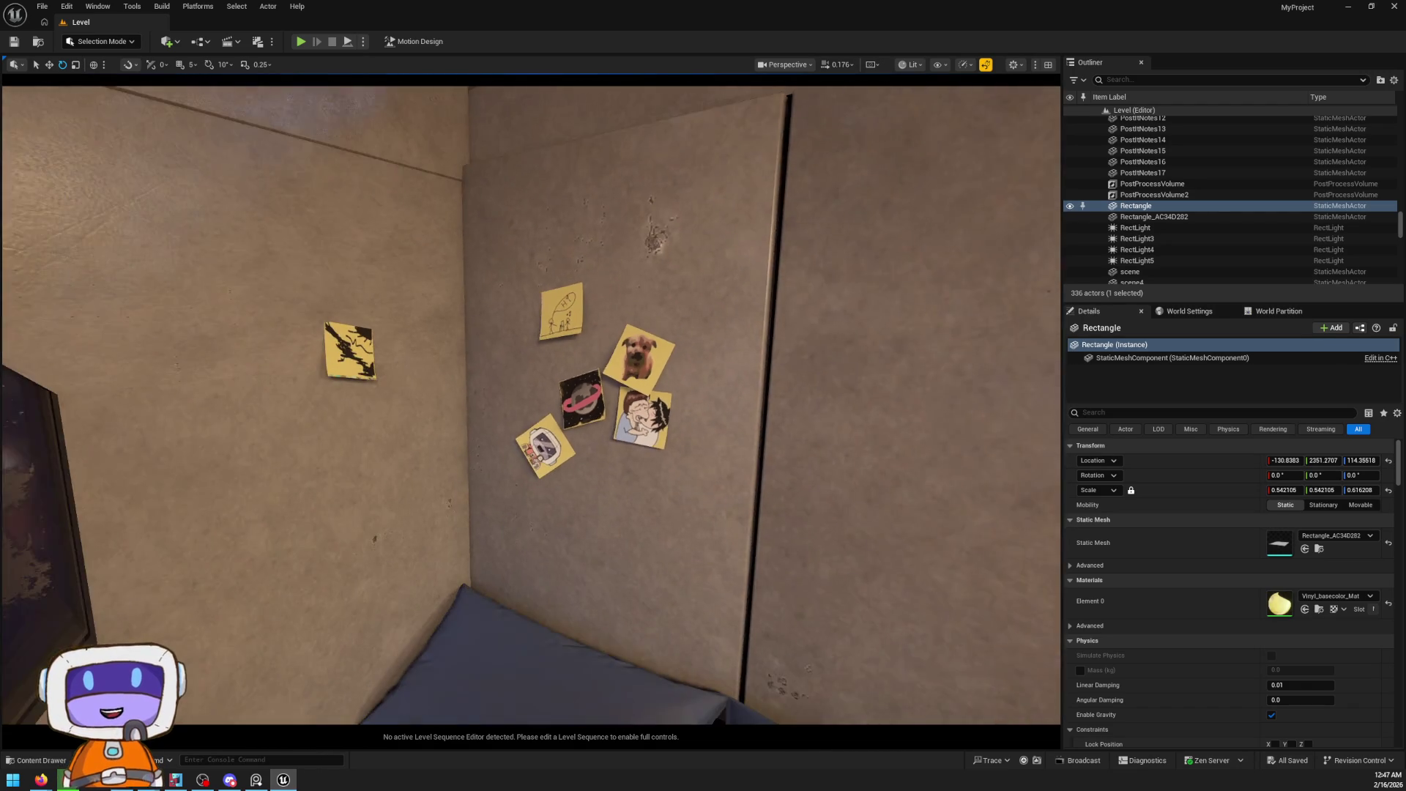
key(s)
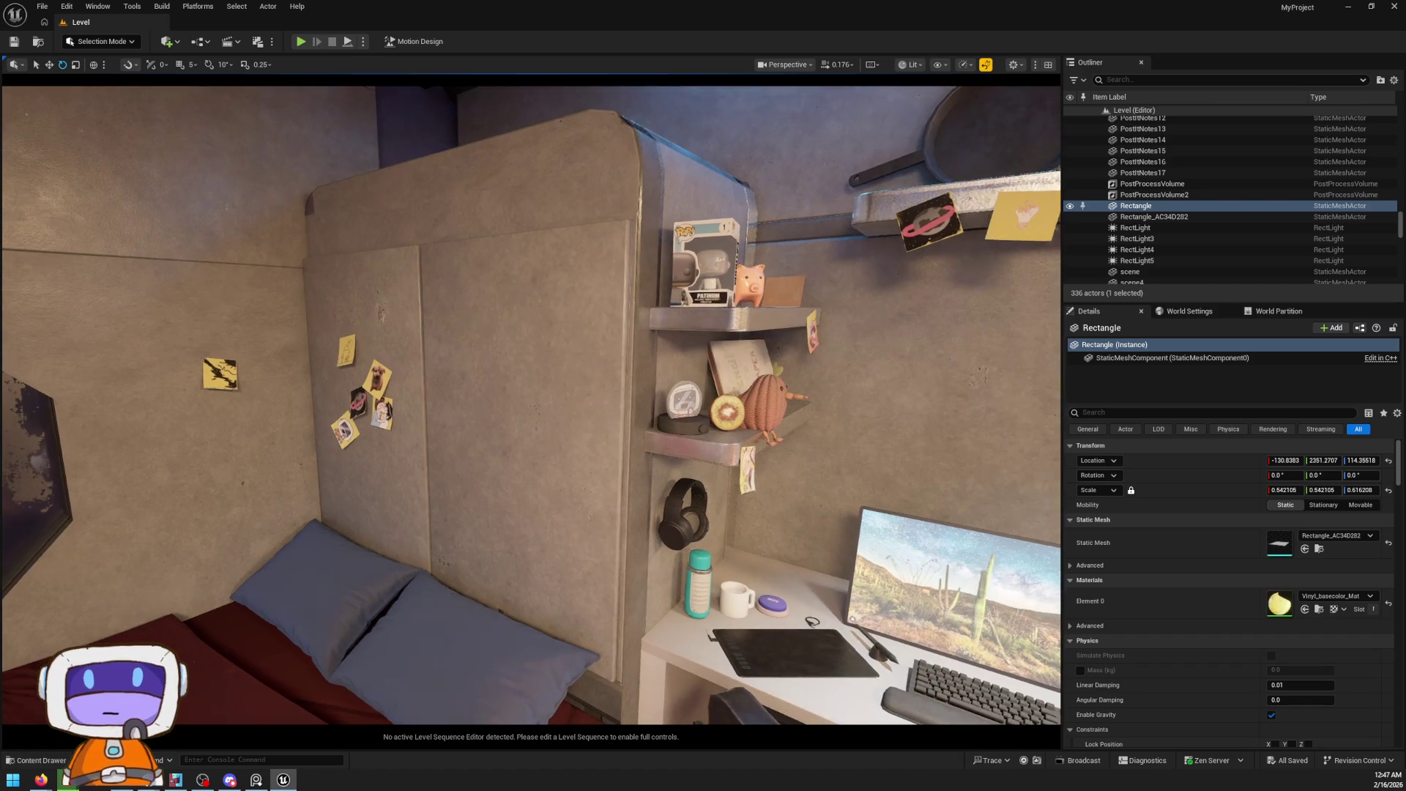
key(s)
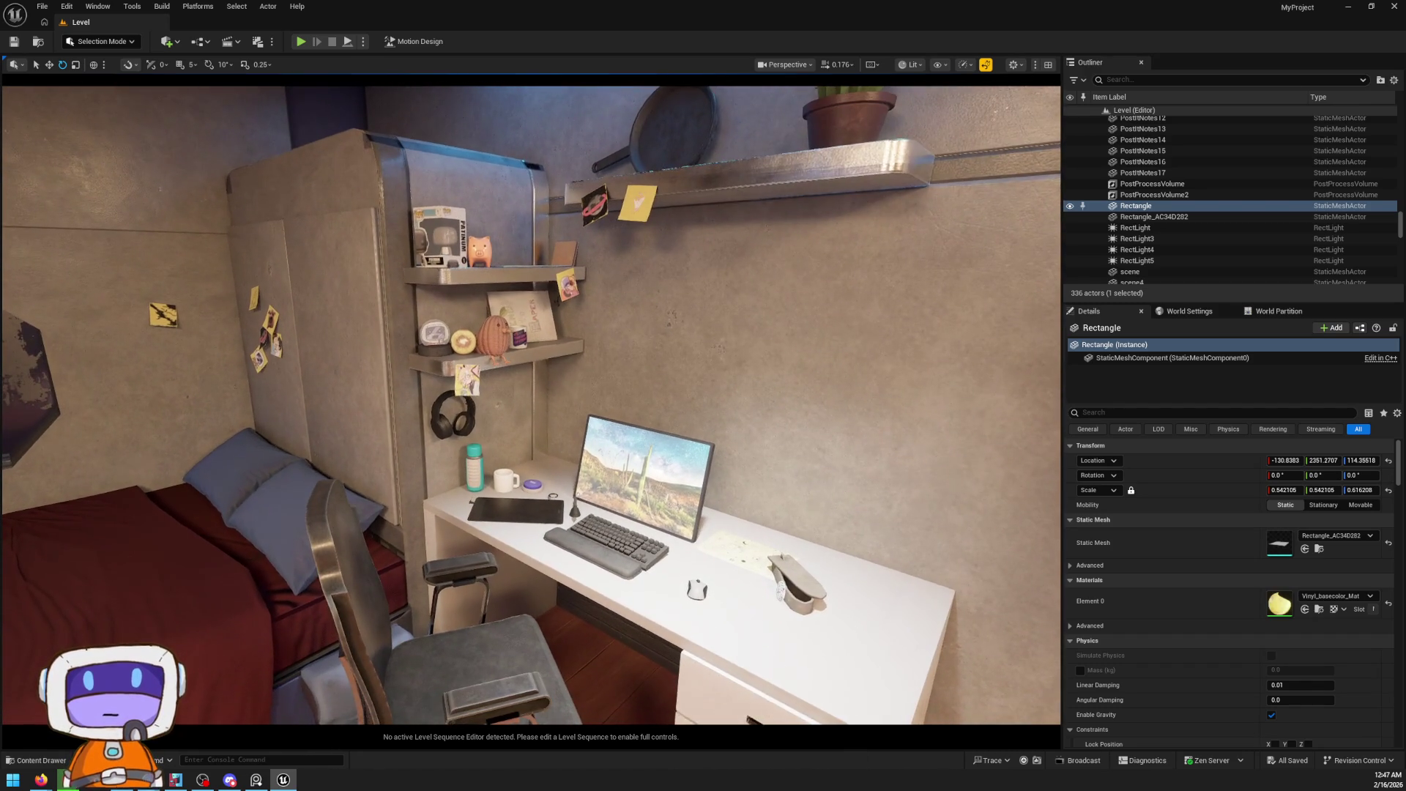
key(s)
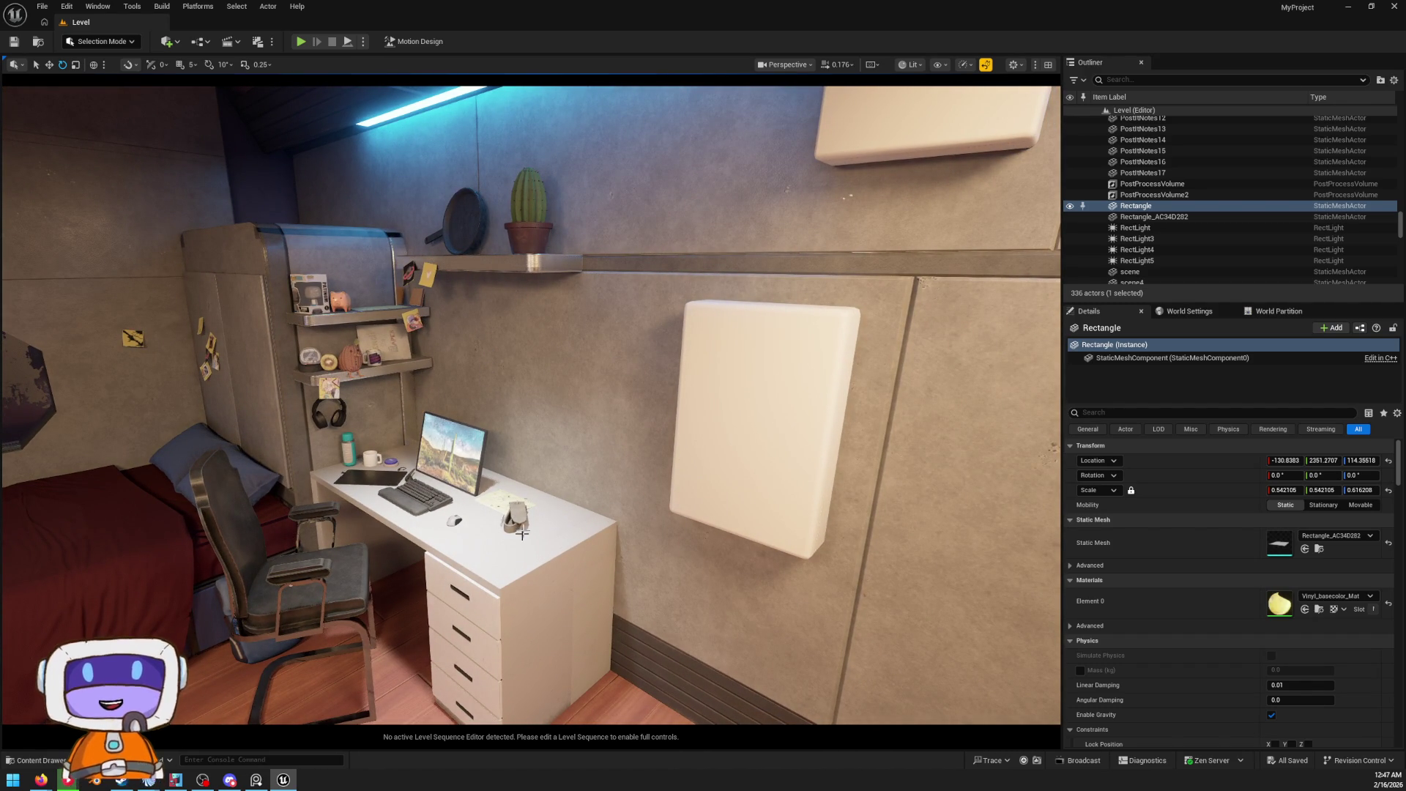
mouse_move(809, 472)
mouse_down()
mouse_move(703, 425)
mouse_move(703, 476)
mouse_move(688, 432)
mouse_move(513, 432)
mouse_move(659, 432)
mouse_move(684, 396)
mouse_move(697, 322)
mouse_move(699, 344)
mouse_up()
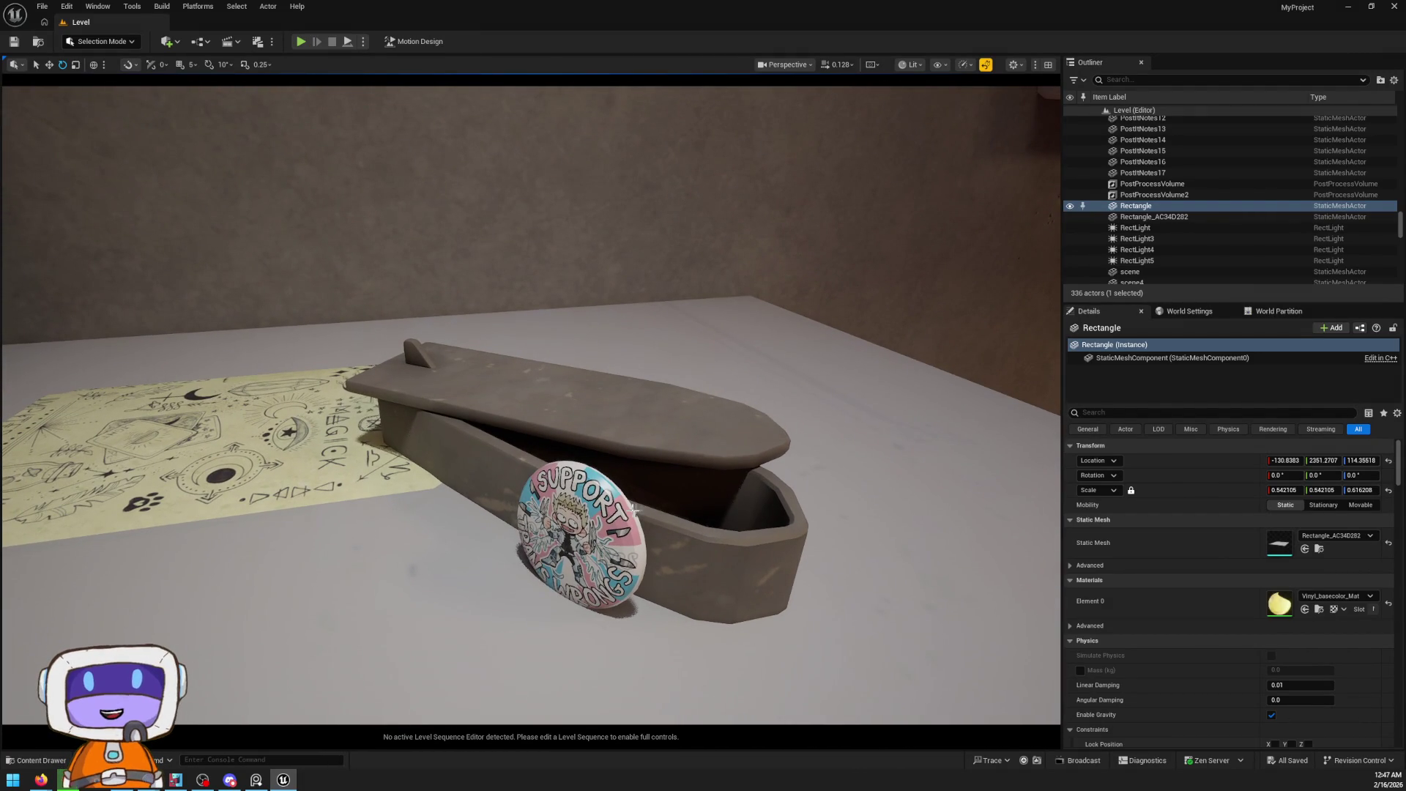
Select the Pin badge, clay surfboard box and NUT button on the desk
click(640, 509)
click(615, 402)
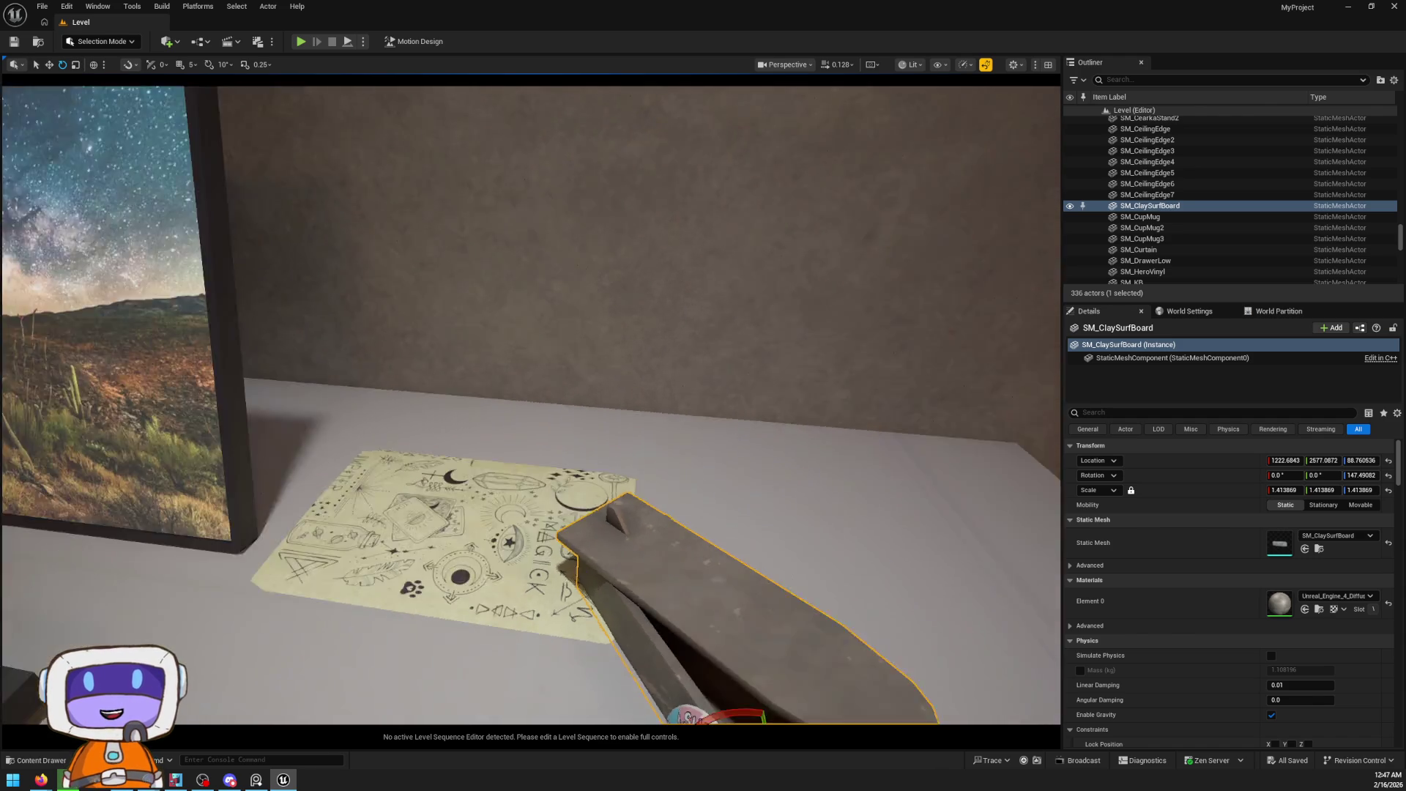
key(w)
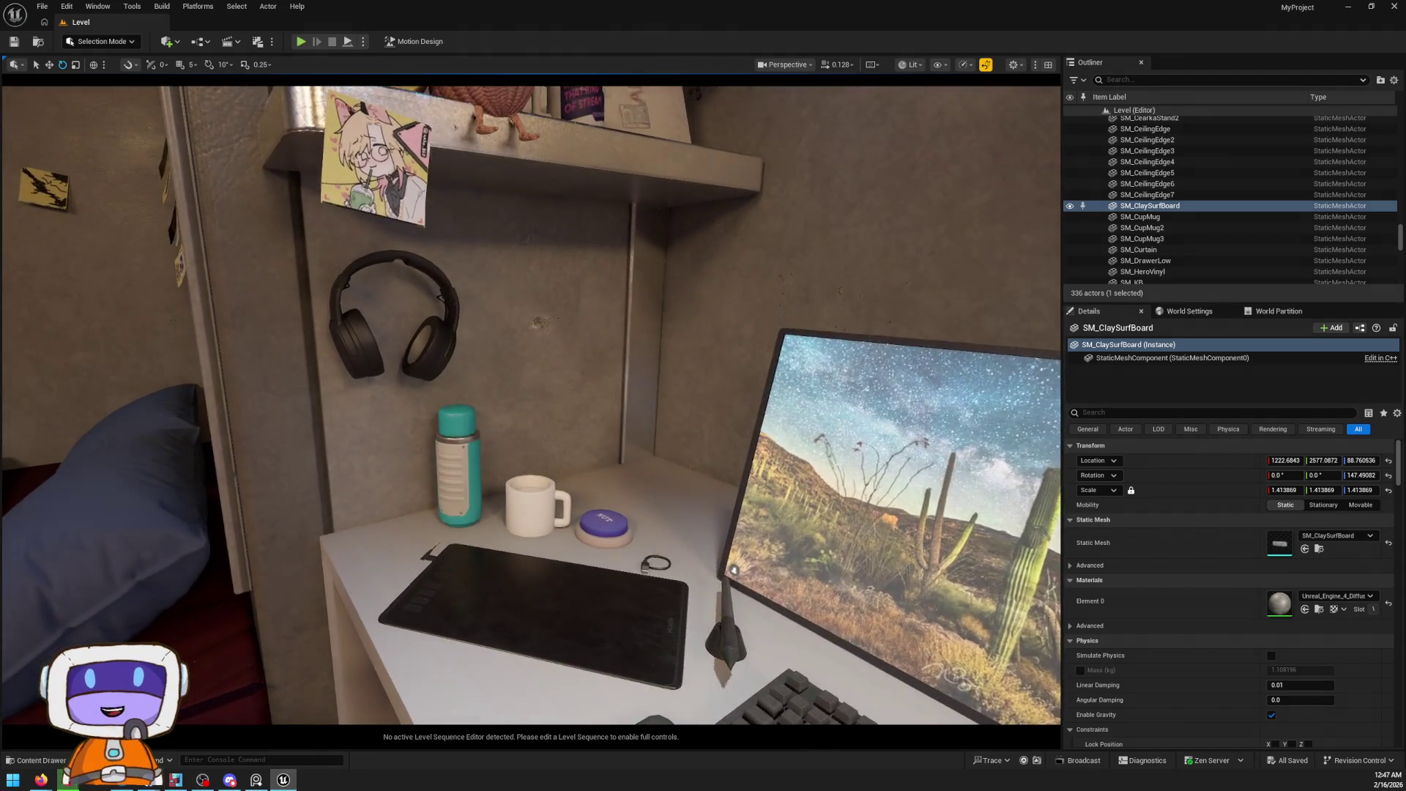
key(w)
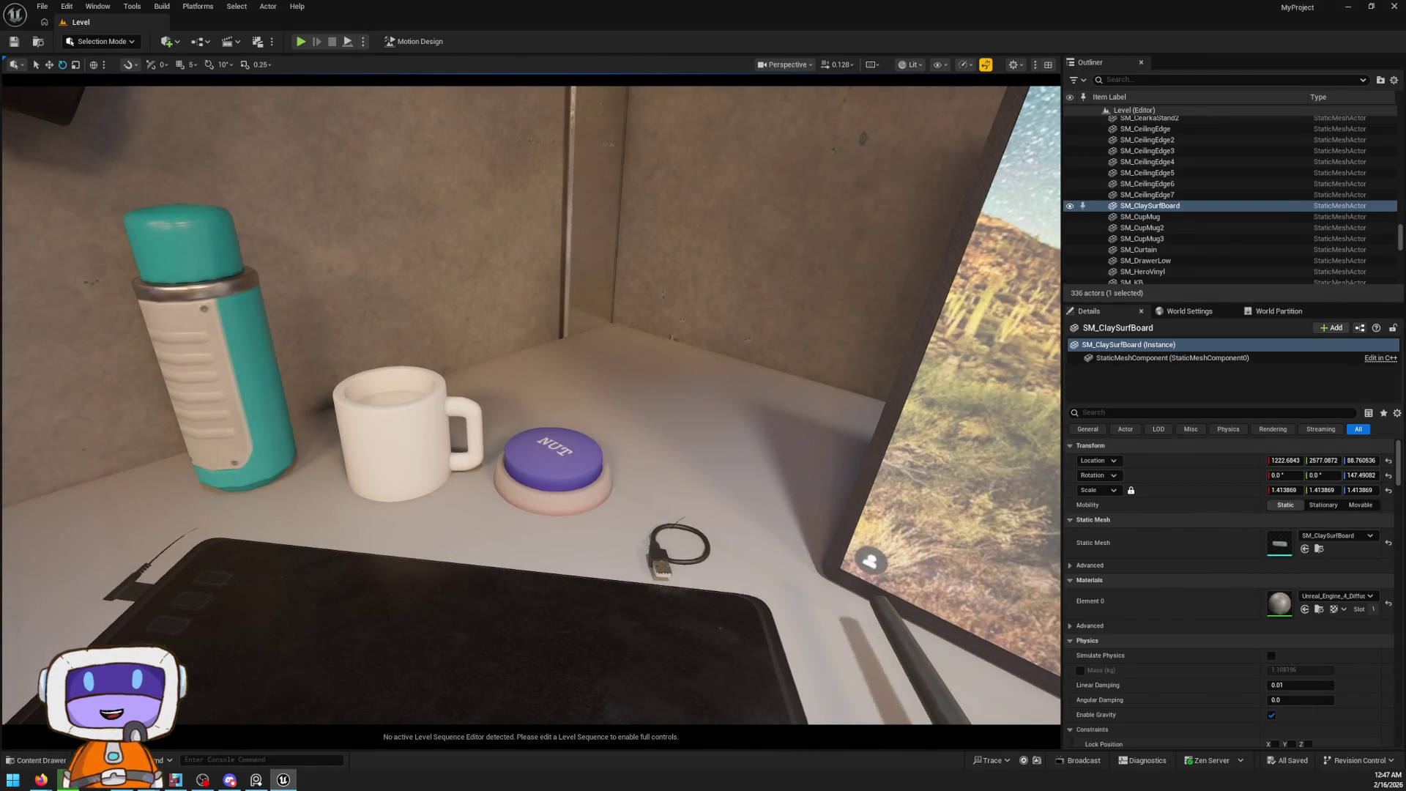
click(554, 460)
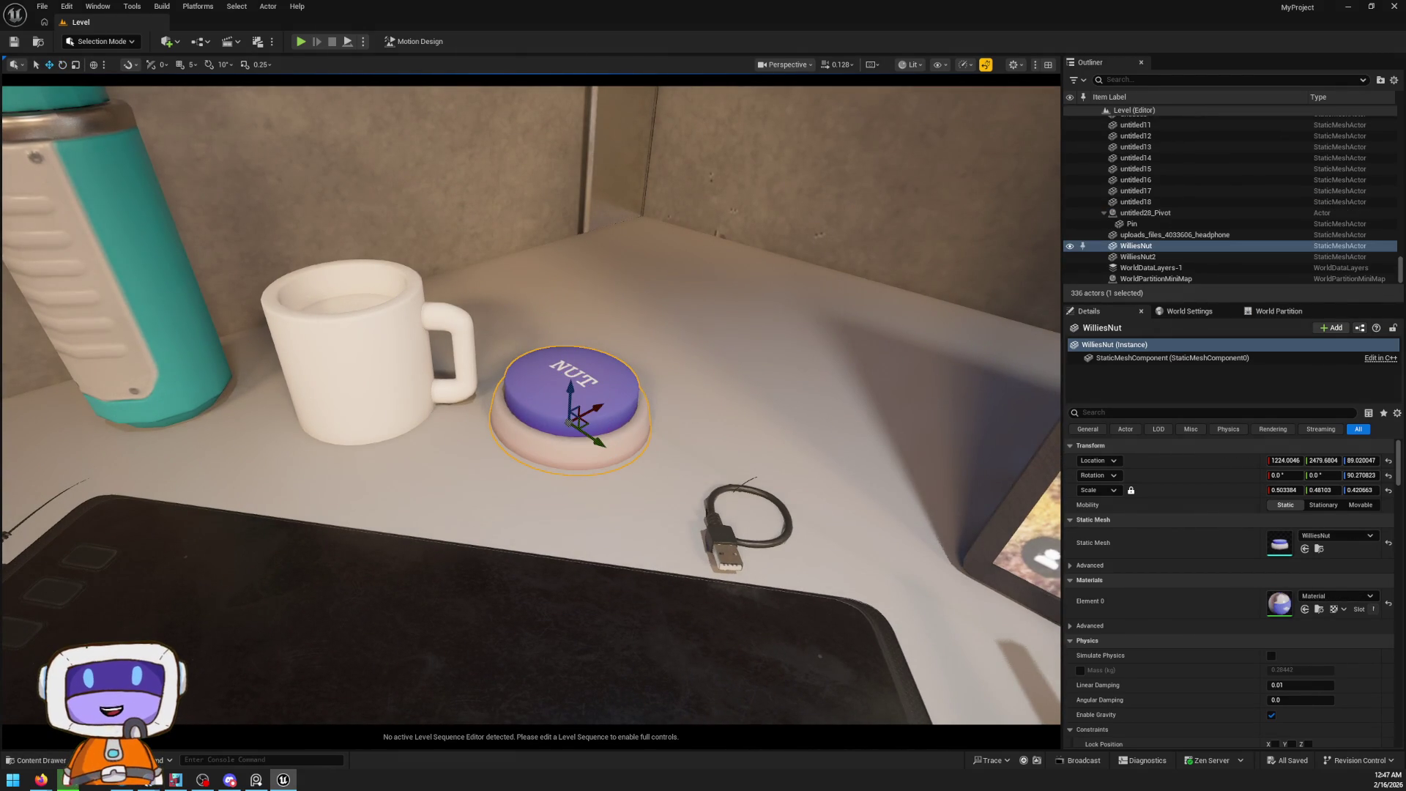
key(s)
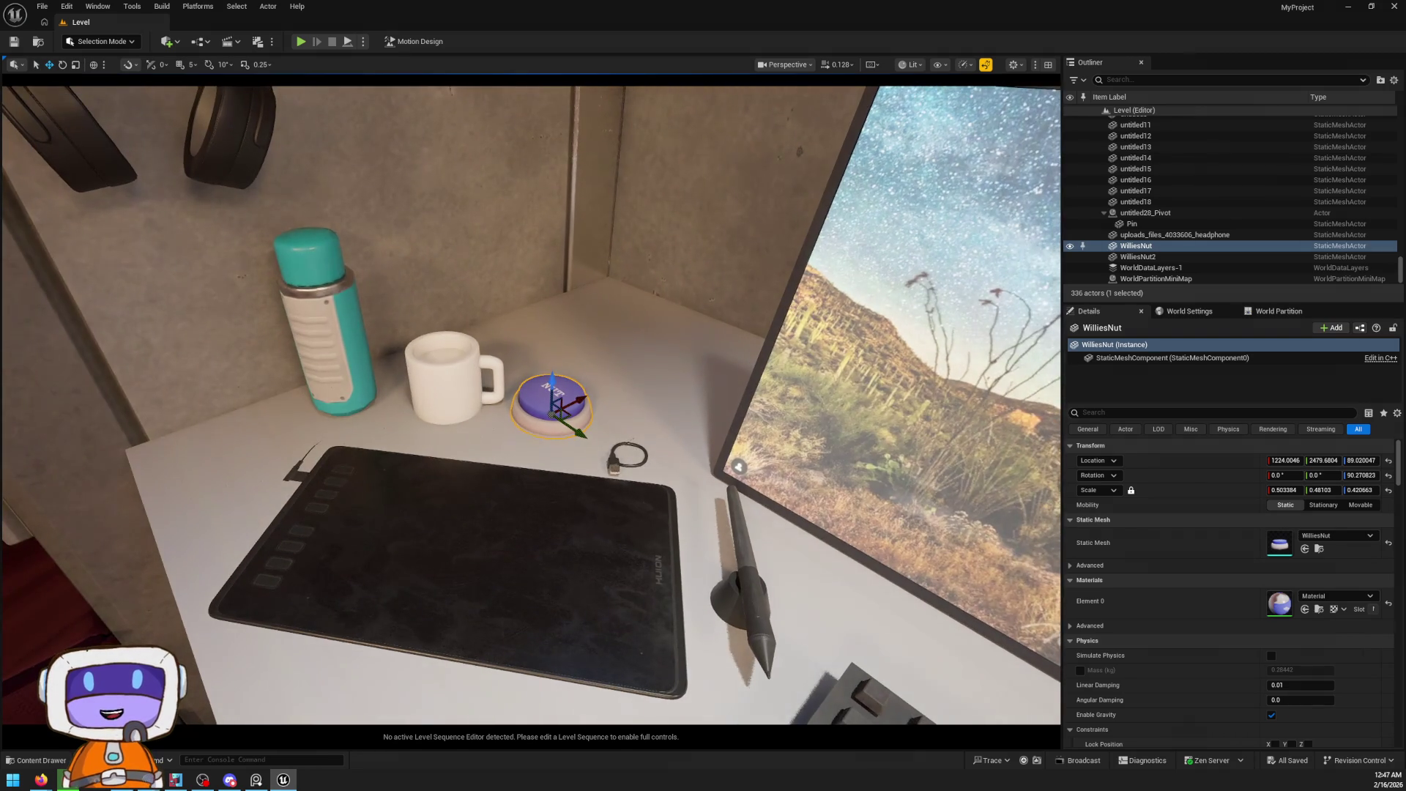
Rise to the wall shelves and select and orbit the helmet figure lamp
key(e)
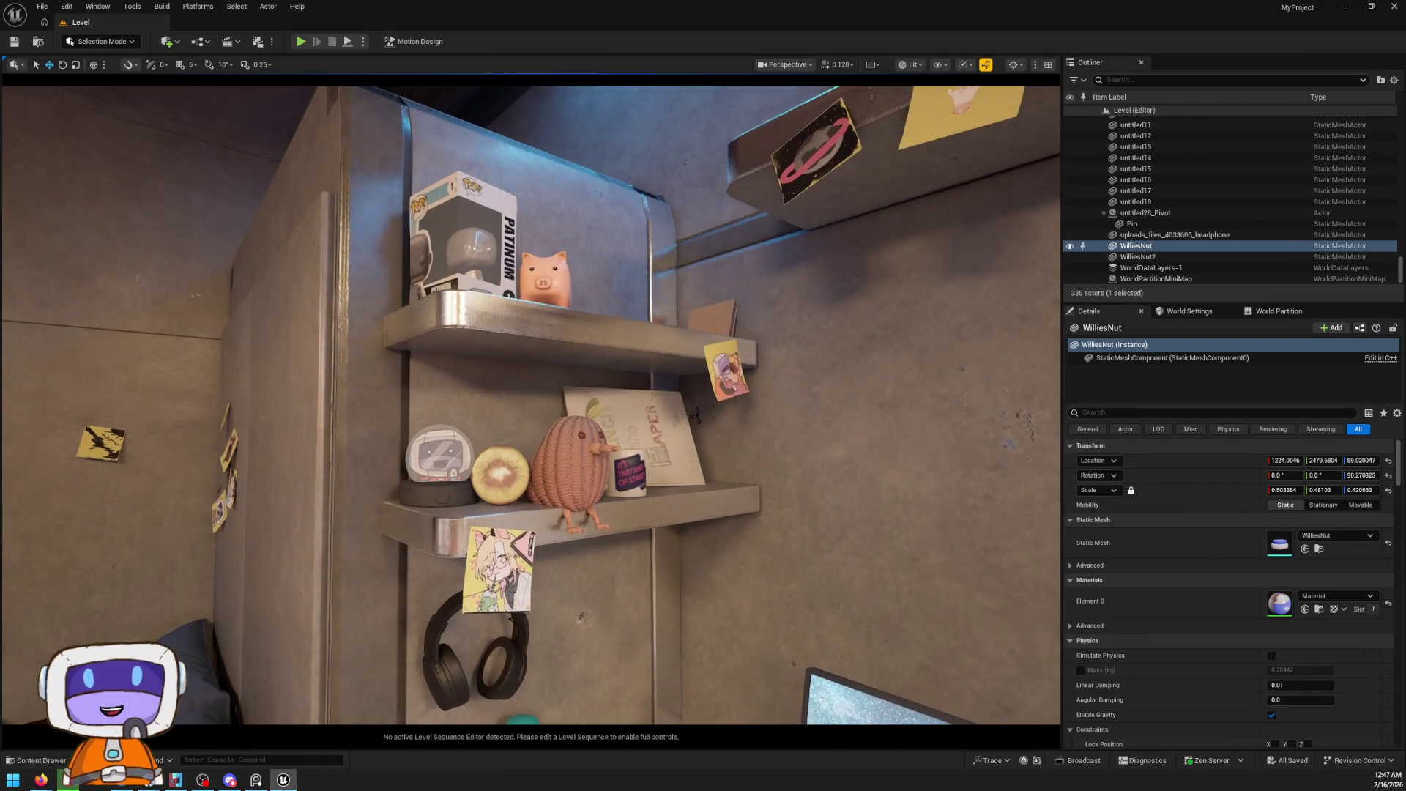
key(w)
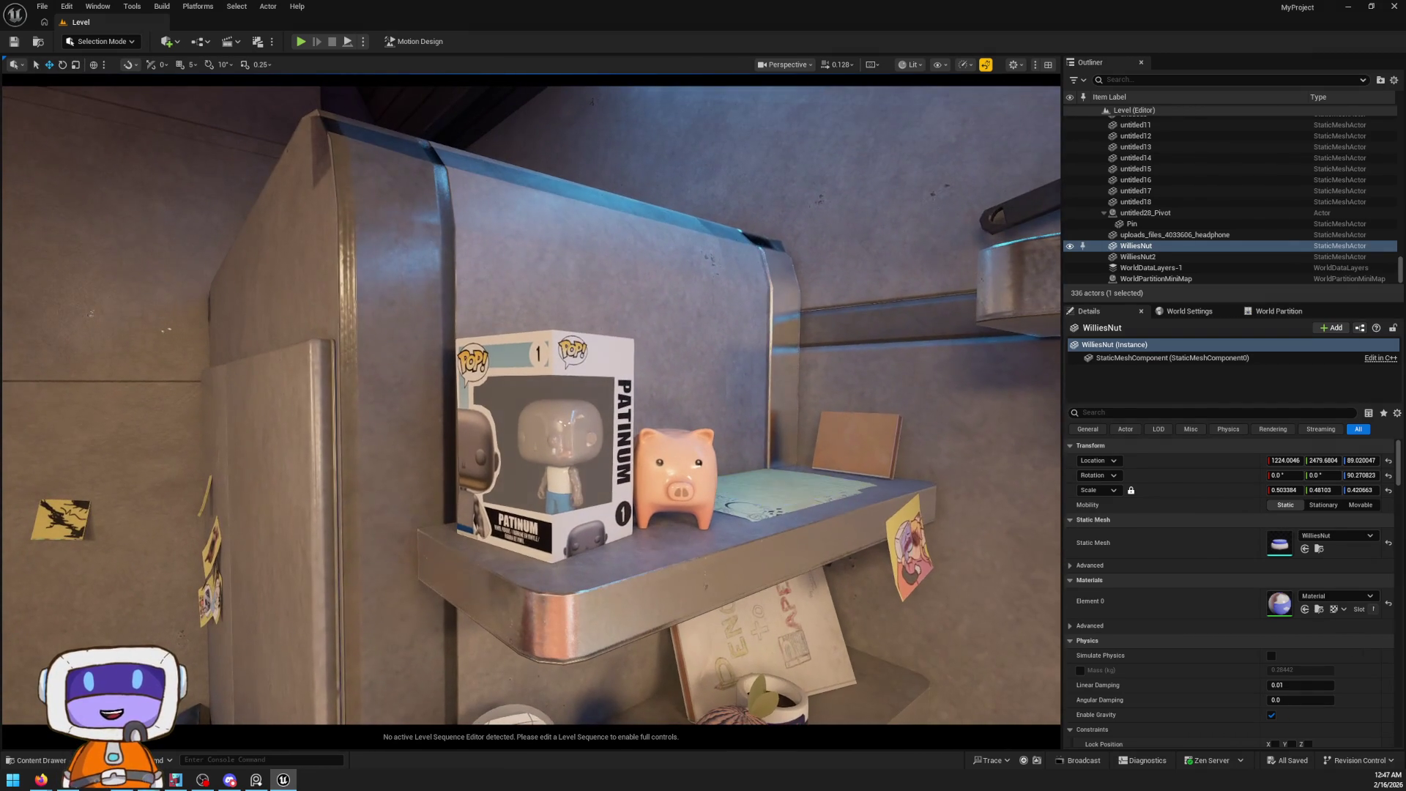
scroll(531, 405, down, 2)
key(q)
key(w)
key(w)
click(516, 379)
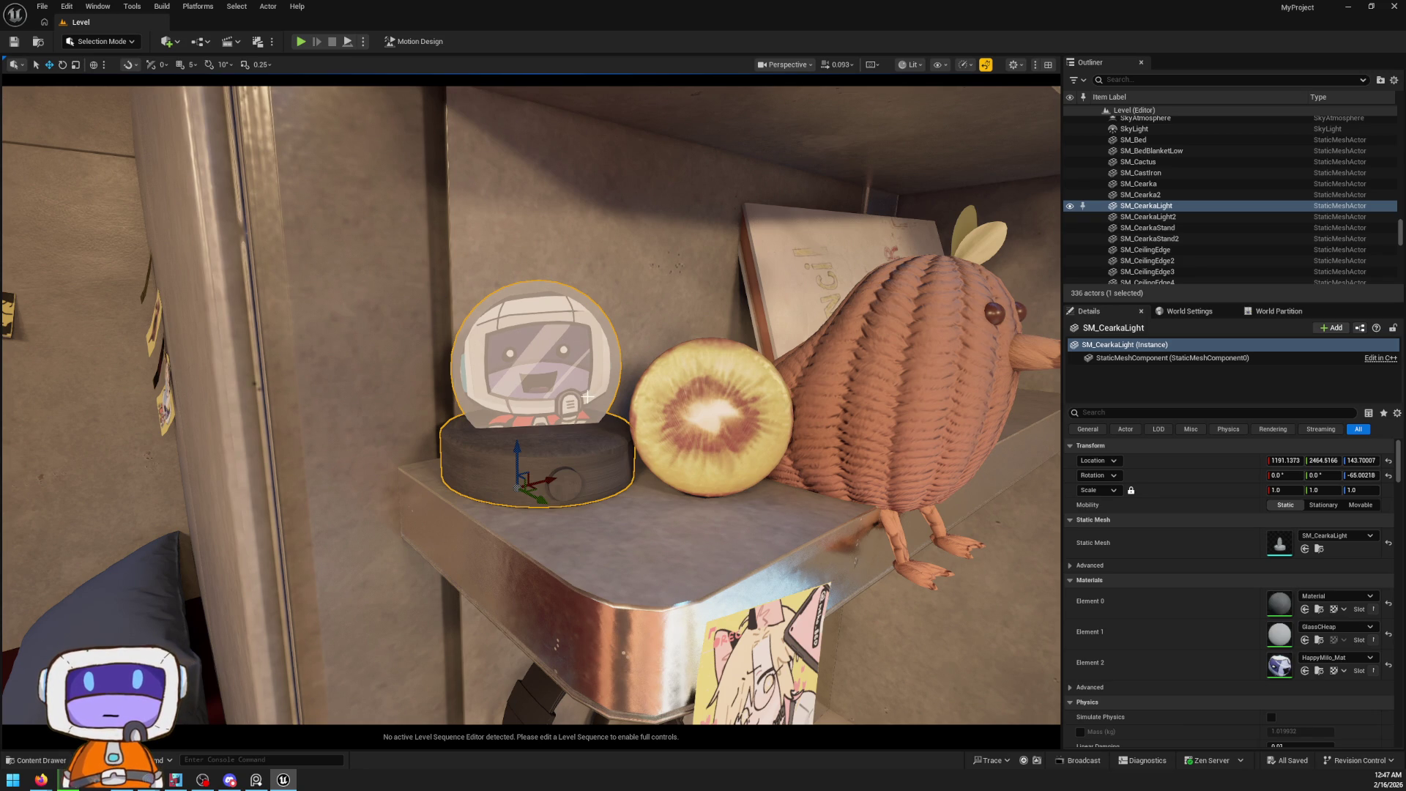
mouse_move(570, 382)
mouse_down()
mouse_move(505, 373)
mouse_move(556, 381)
mouse_move(553, 428)
mouse_move(637, 417)
mouse_move(541, 428)
mouse_move(613, 416)
mouse_move(545, 443)
mouse_move(604, 435)
mouse_up()
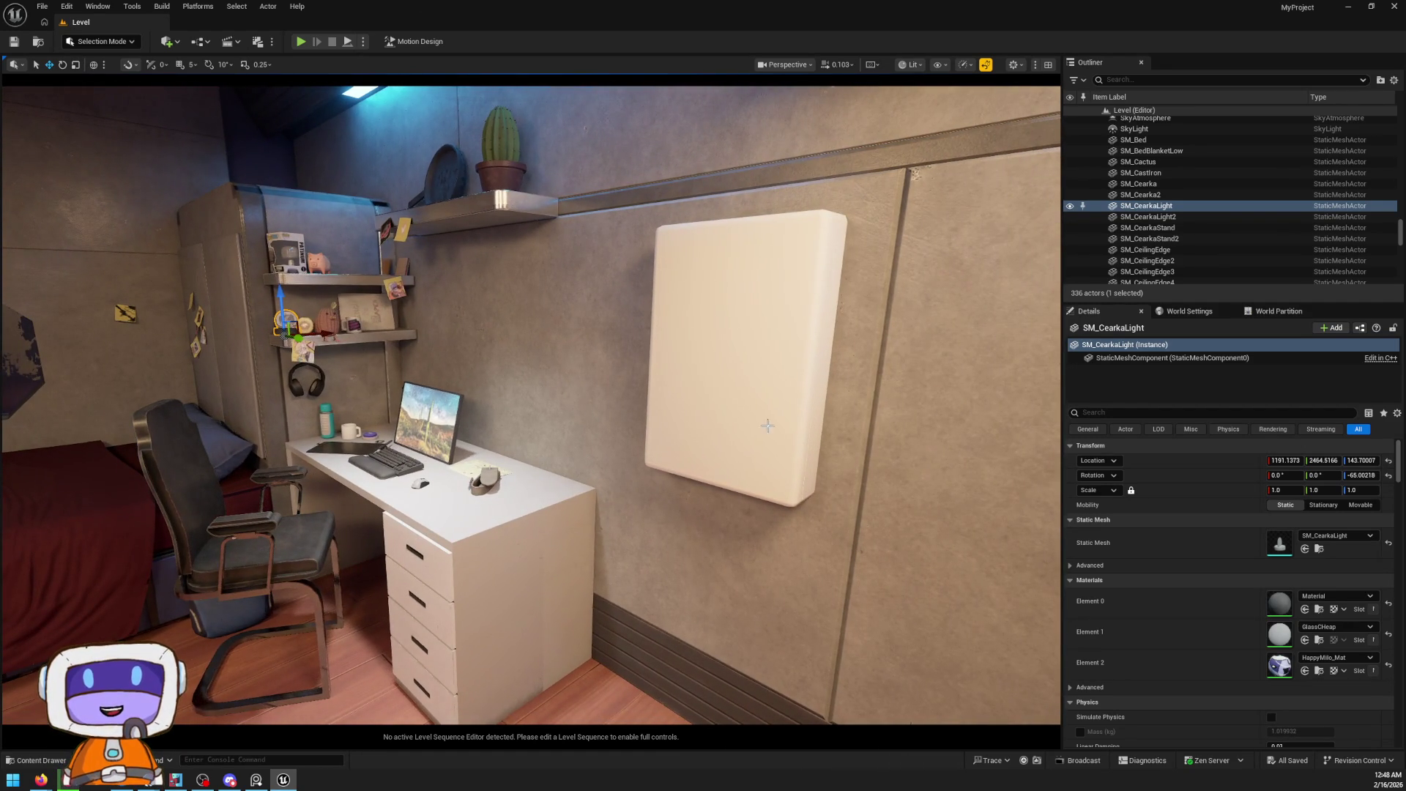
Show the whole room with the shelf camera preview, then list the editor modes and level sequences
mouse_move(767, 425)
mouse_down()
mouse_move(641, 402)
mouse_move(685, 444)
mouse_move(818, 405)
mouse_move(723, 355)
mouse_up()
key(g)
click(102, 41)
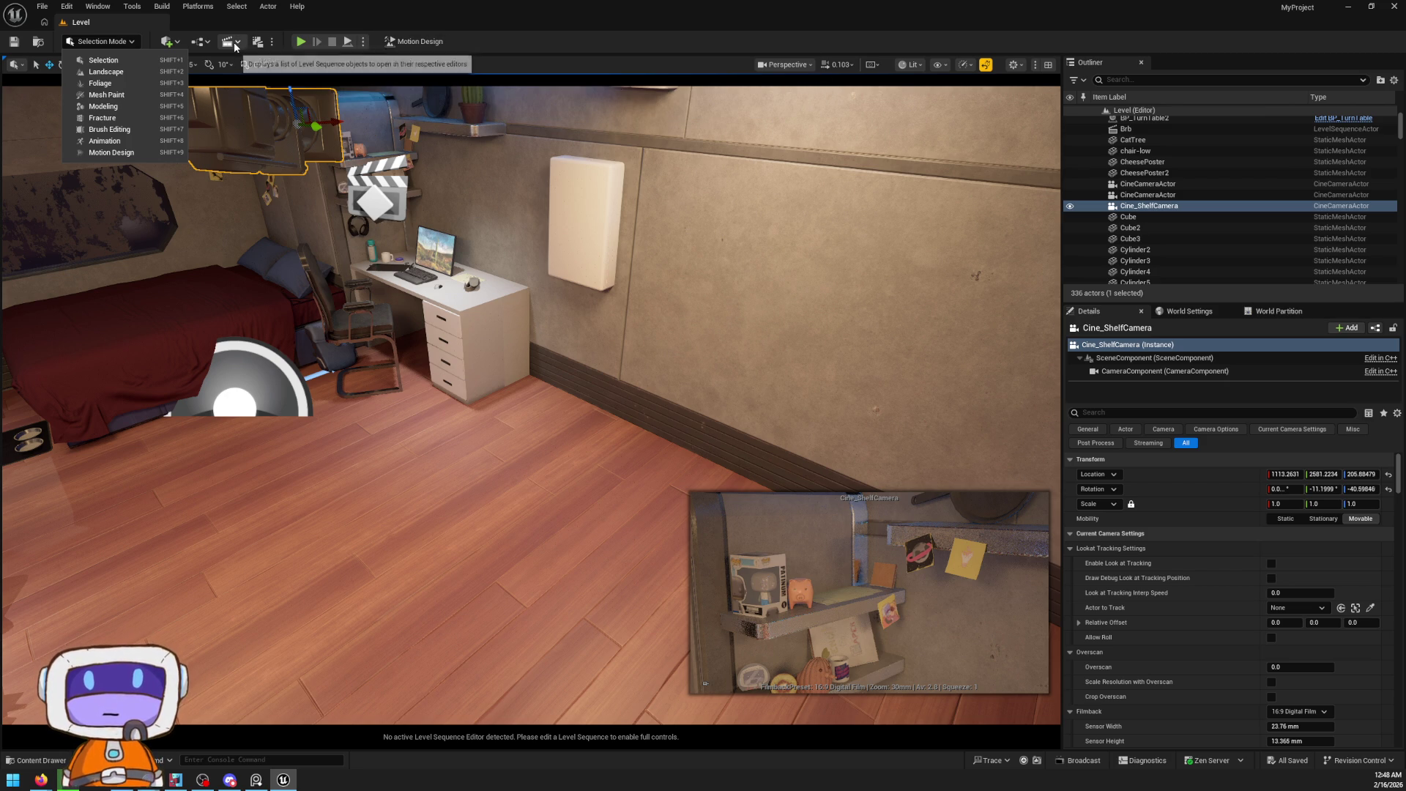
click(230, 41)
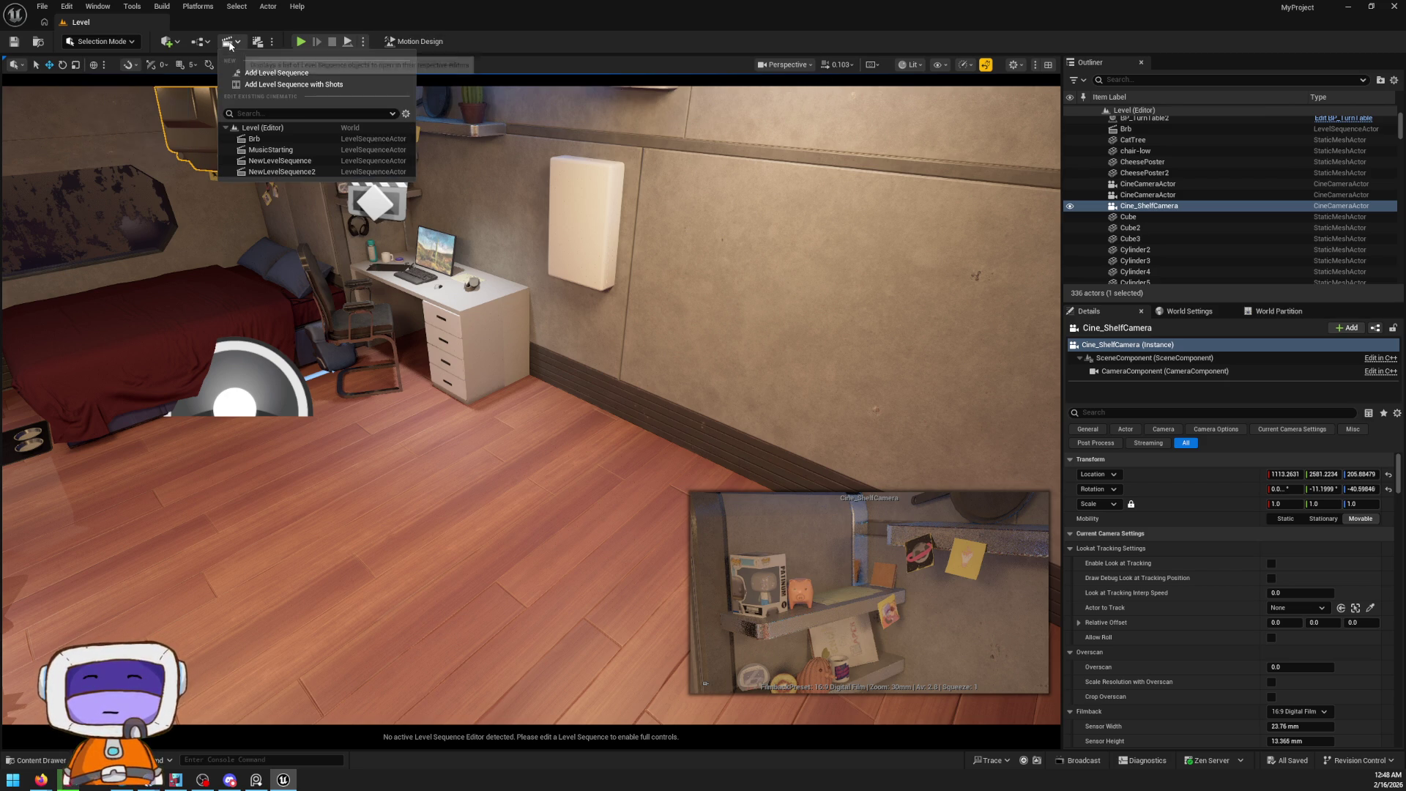
Open the Brb sequence, select its cinematic camera, and set the editor level as its world
click(274, 147)
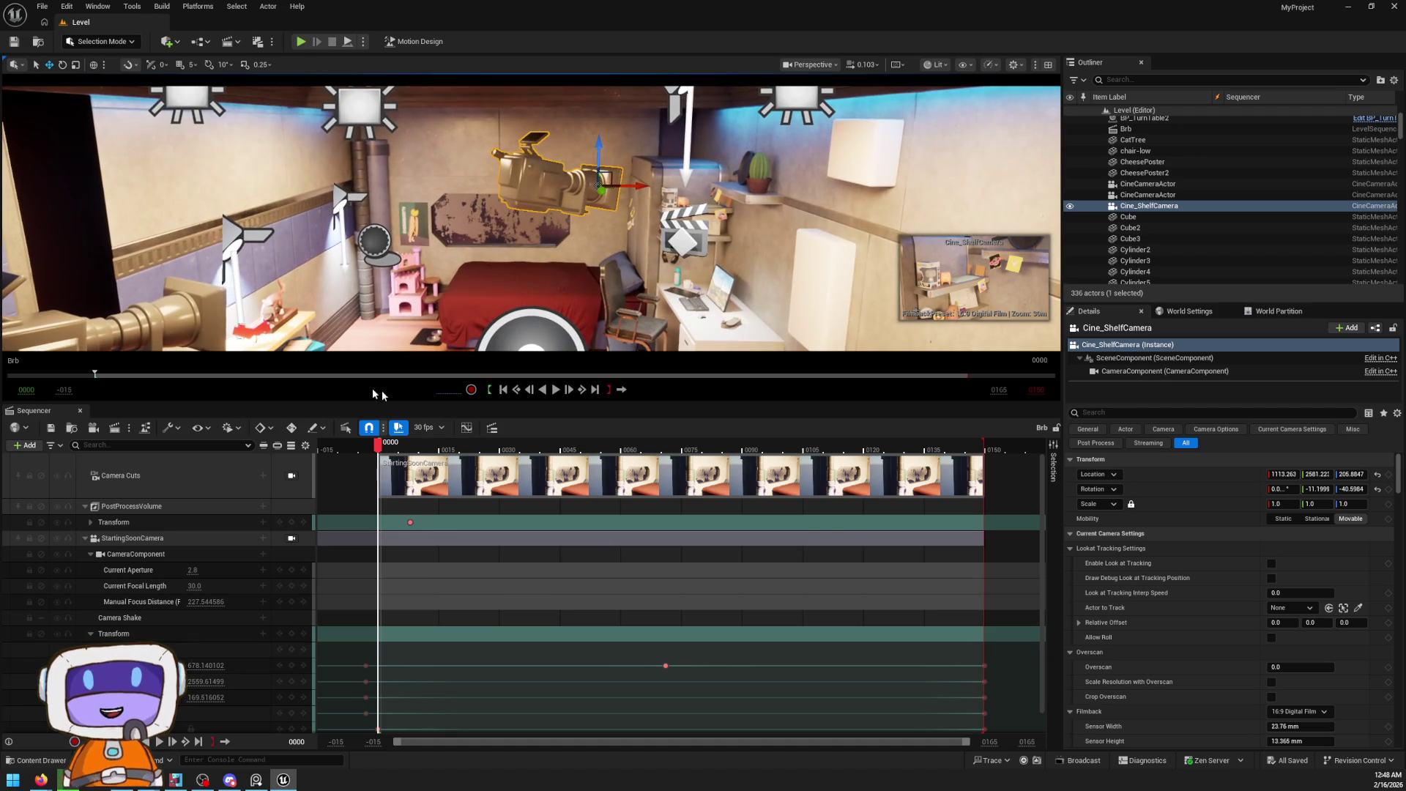
mouse_move(405, 447)
mouse_down()
mouse_move(847, 447)
mouse_move(470, 446)
mouse_up()
mouse_move(245, 295)
mouse_down()
mouse_move(220, 286)
mouse_move(245, 295)
mouse_up()
click(432, 282)
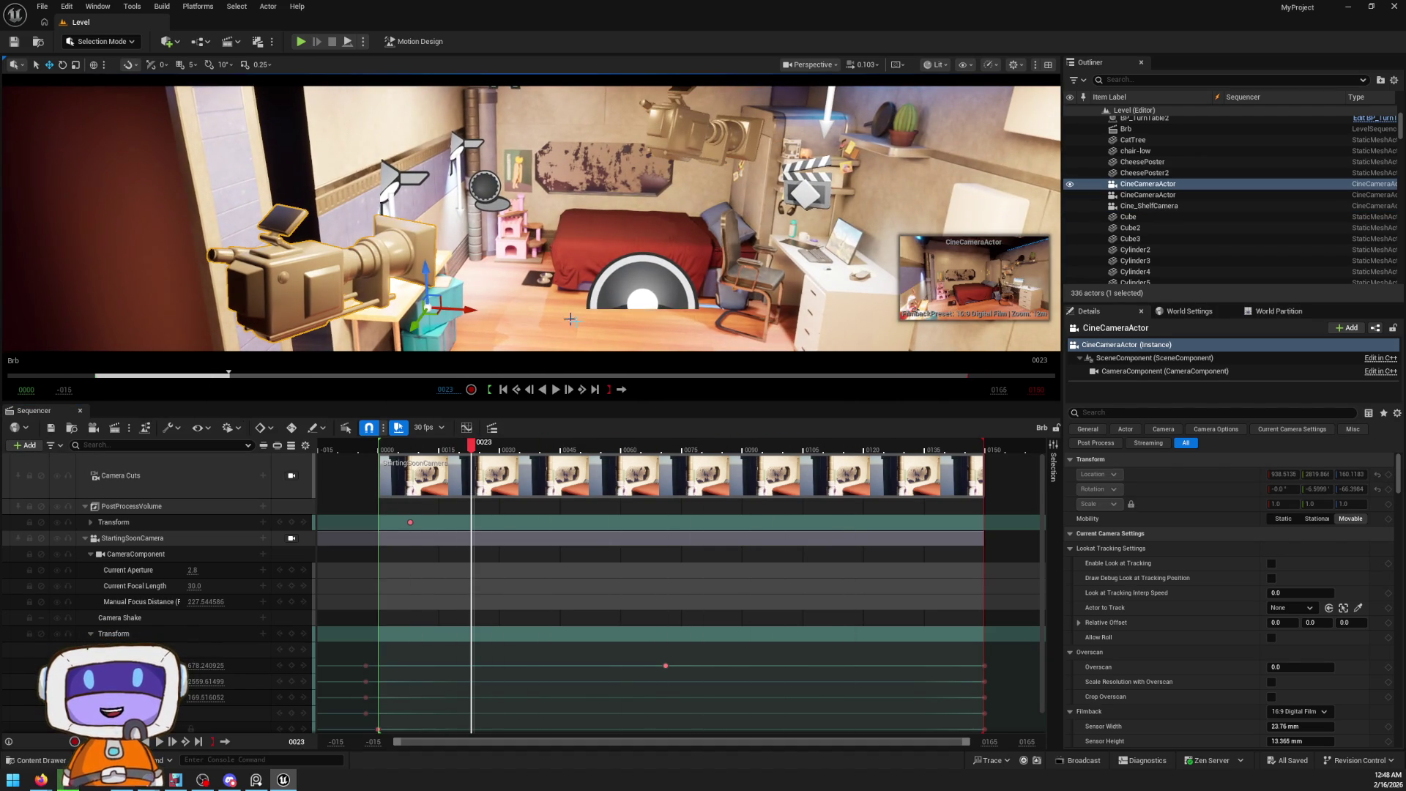
click(25, 430)
click(40, 458)
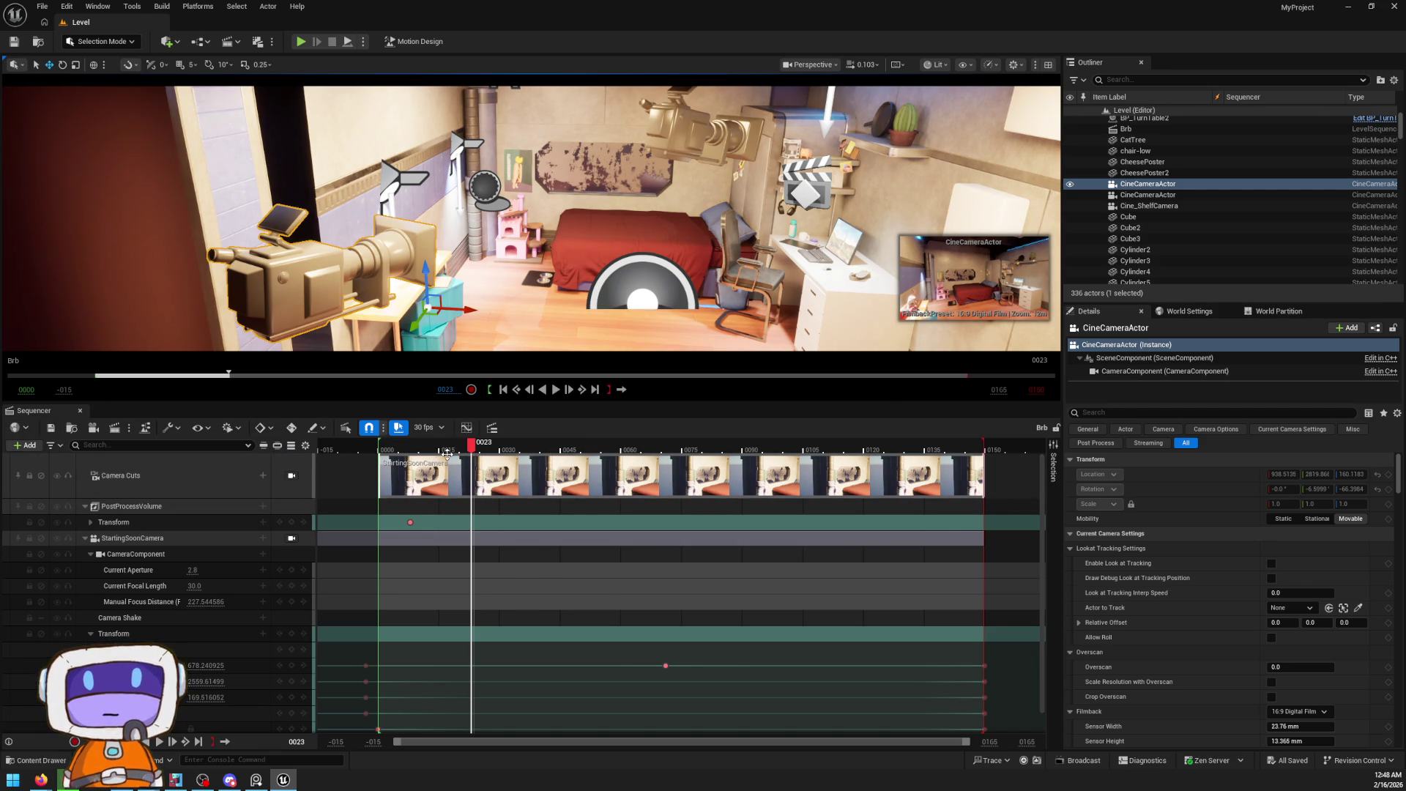
key(alt+p)
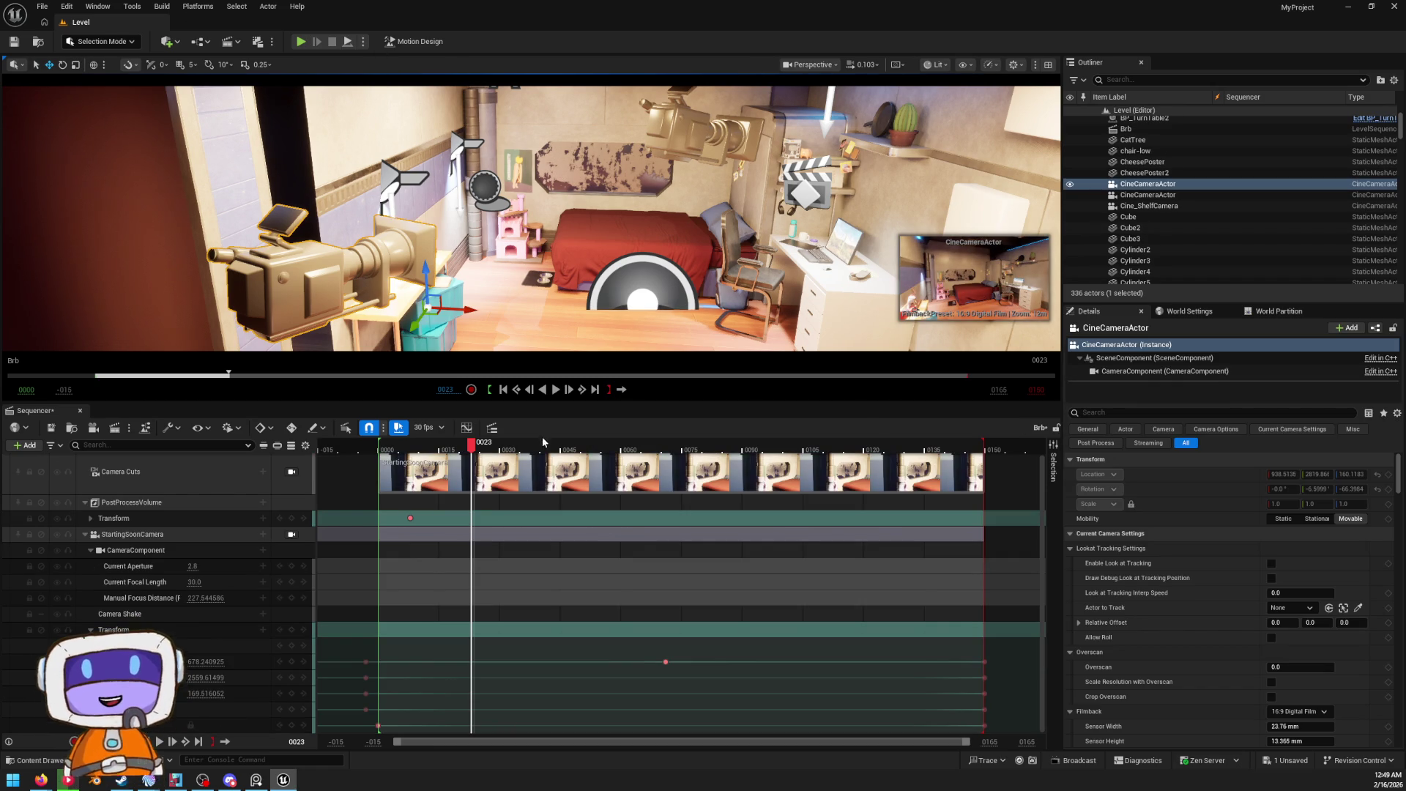
Scrub the Brb sequence to frame 0111, look around, and close the sequence editor
mouse_move(541, 443)
mouse_down()
mouse_move(952, 443)
mouse_move(827, 443)
mouse_up()
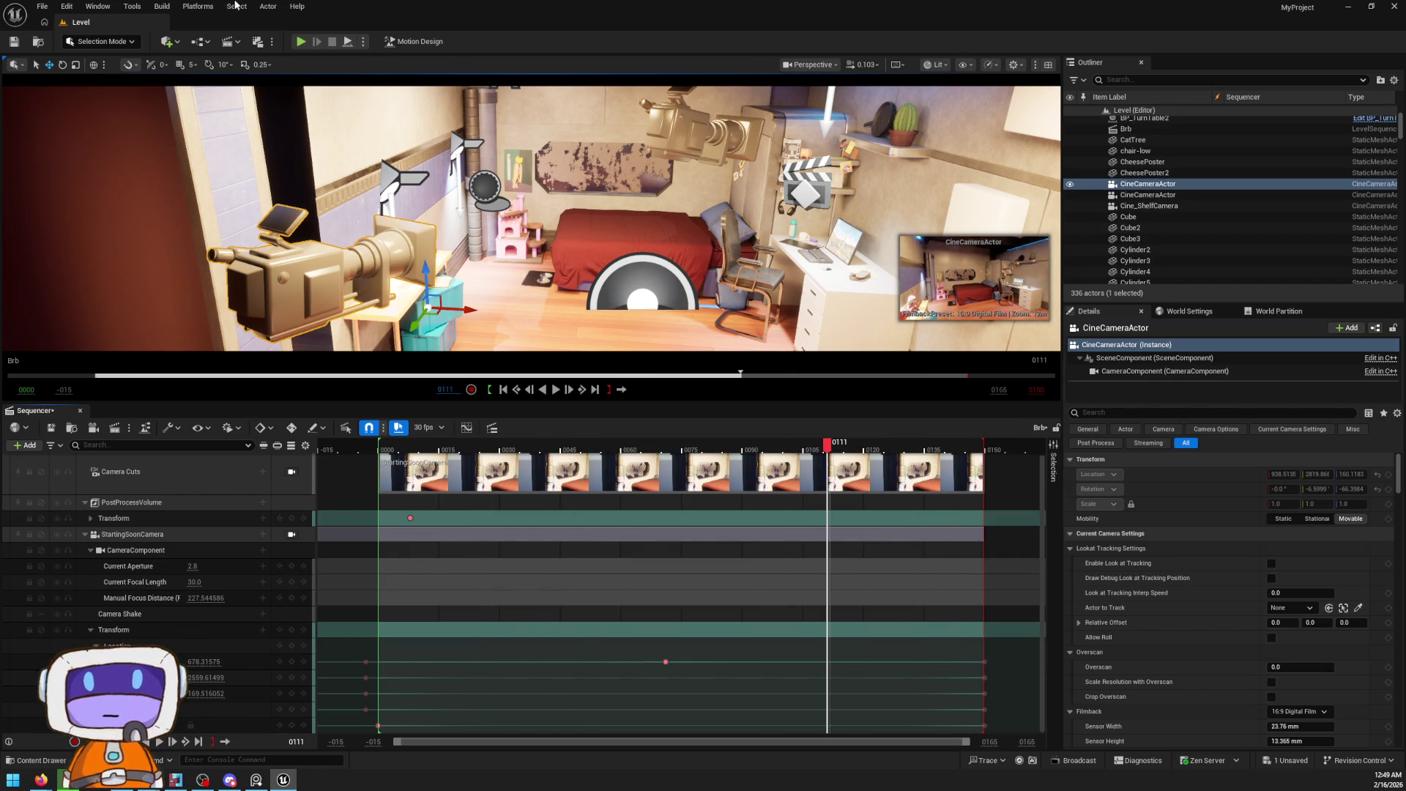
drag(241, 221, 227, 223)
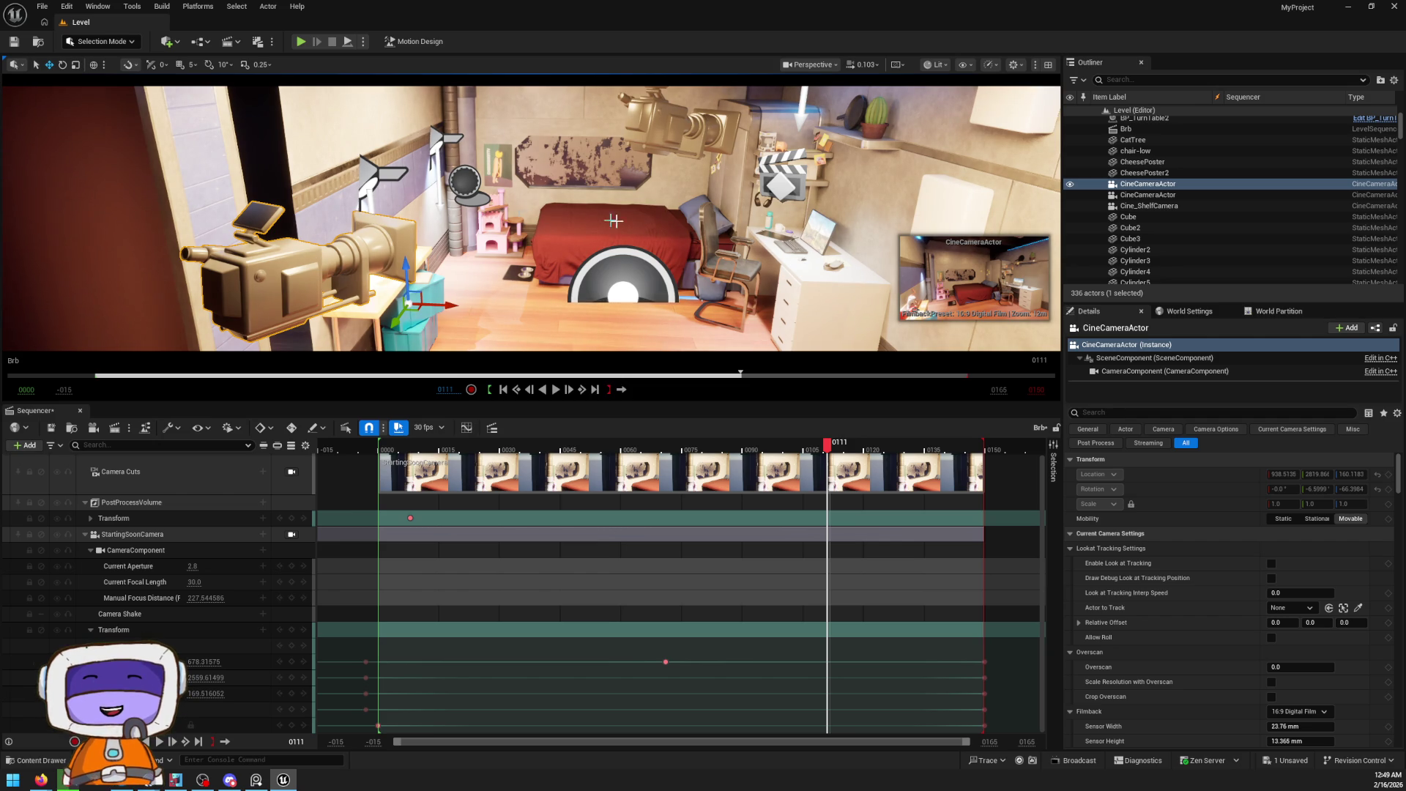
mouse_move(675, 270)
mouse_down()
mouse_move(557, 273)
mouse_move(712, 359)
mouse_move(55, 215)
mouse_up()
scroll(579, 272, up, 2)
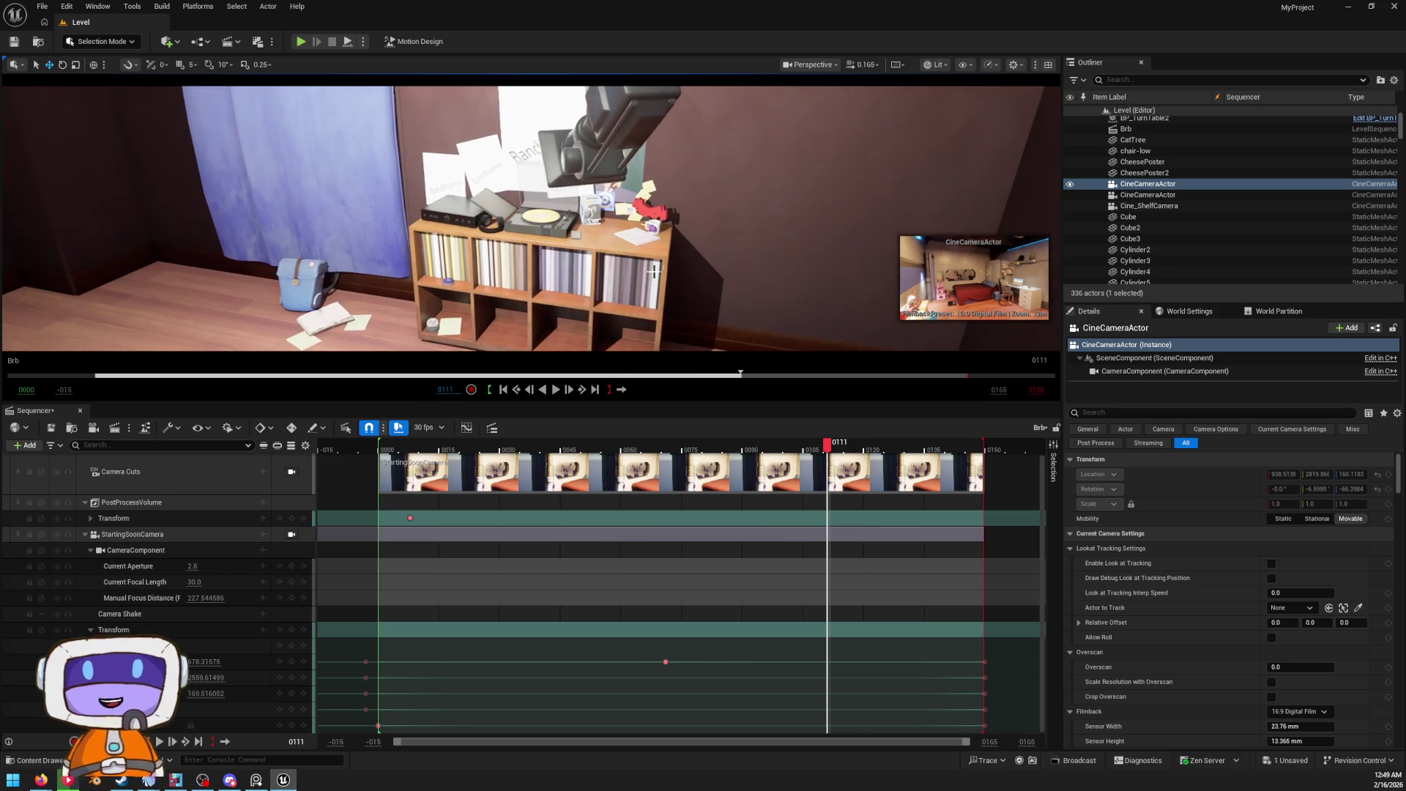
click(80, 410)
Select the point light near the shelf and move in closer
mouse_move(82, 408)
mouse_down()
mouse_move(95, 413)
mouse_move(103, 352)
mouse_move(110, 388)
mouse_move(153, 381)
mouse_up()
click(408, 235)
mouse_move(407, 235)
mouse_down()
mouse_move(440, 293)
mouse_move(484, 282)
mouse_up()
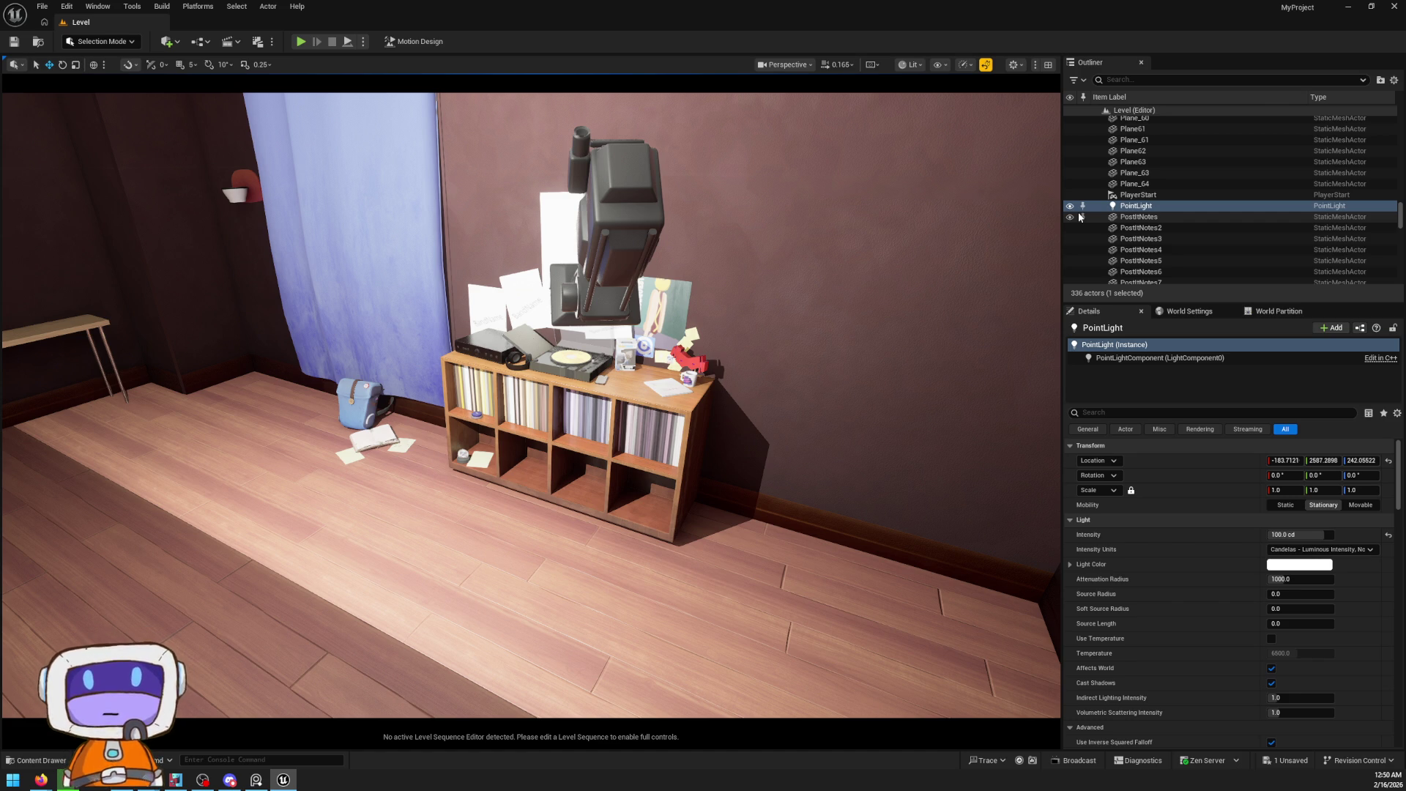
Restore and re-maximize the editor window, then close in on the turntable and record shelf
mouse_move(879, 5)
mouse_down()
mouse_move(919, 192)
mouse_move(930, 168)
mouse_up()
double_click(775, 167)
mouse_move(813, 400)
mouse_down()
mouse_move(817, 282)
mouse_move(627, 438)
mouse_up()
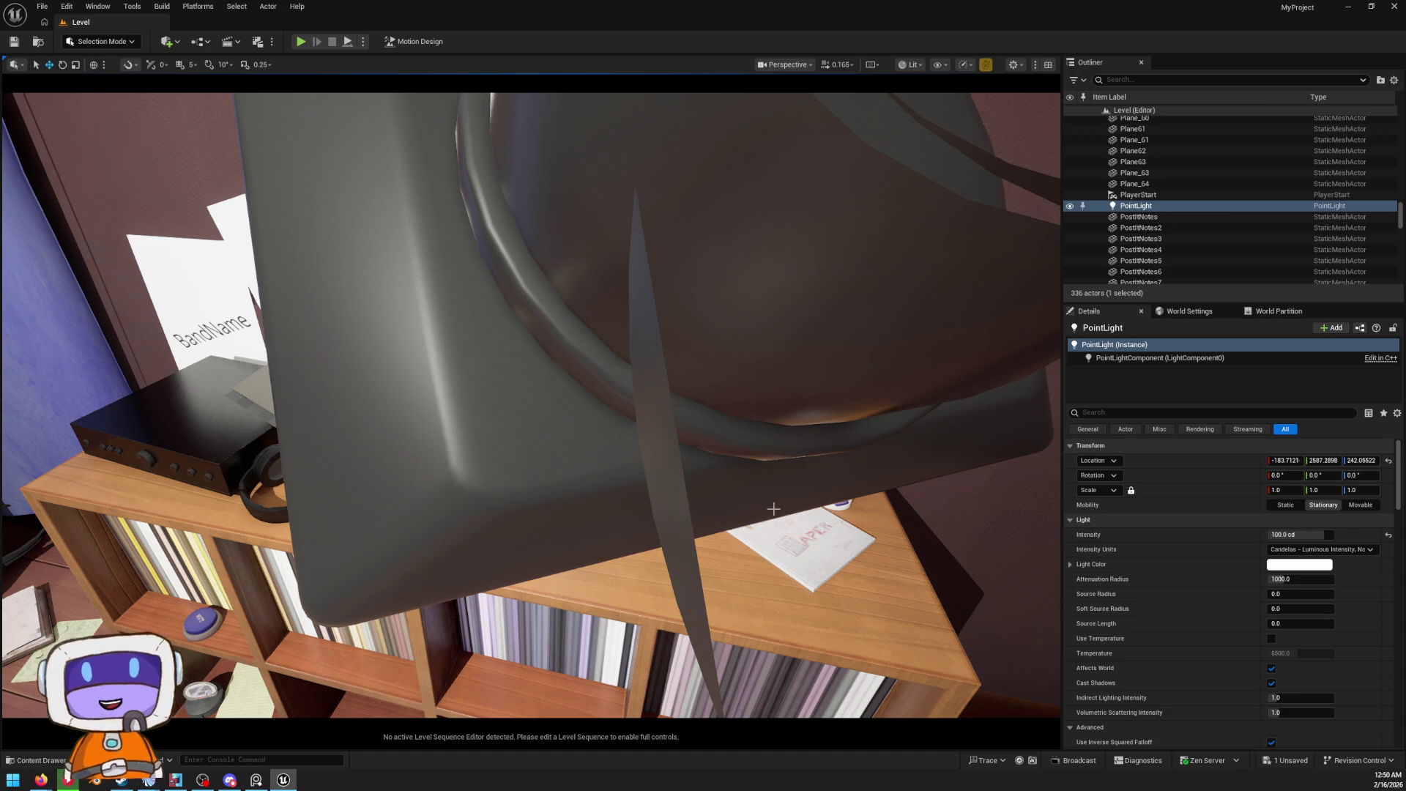
click(986, 65)
scroll(531, 405, up, 5)
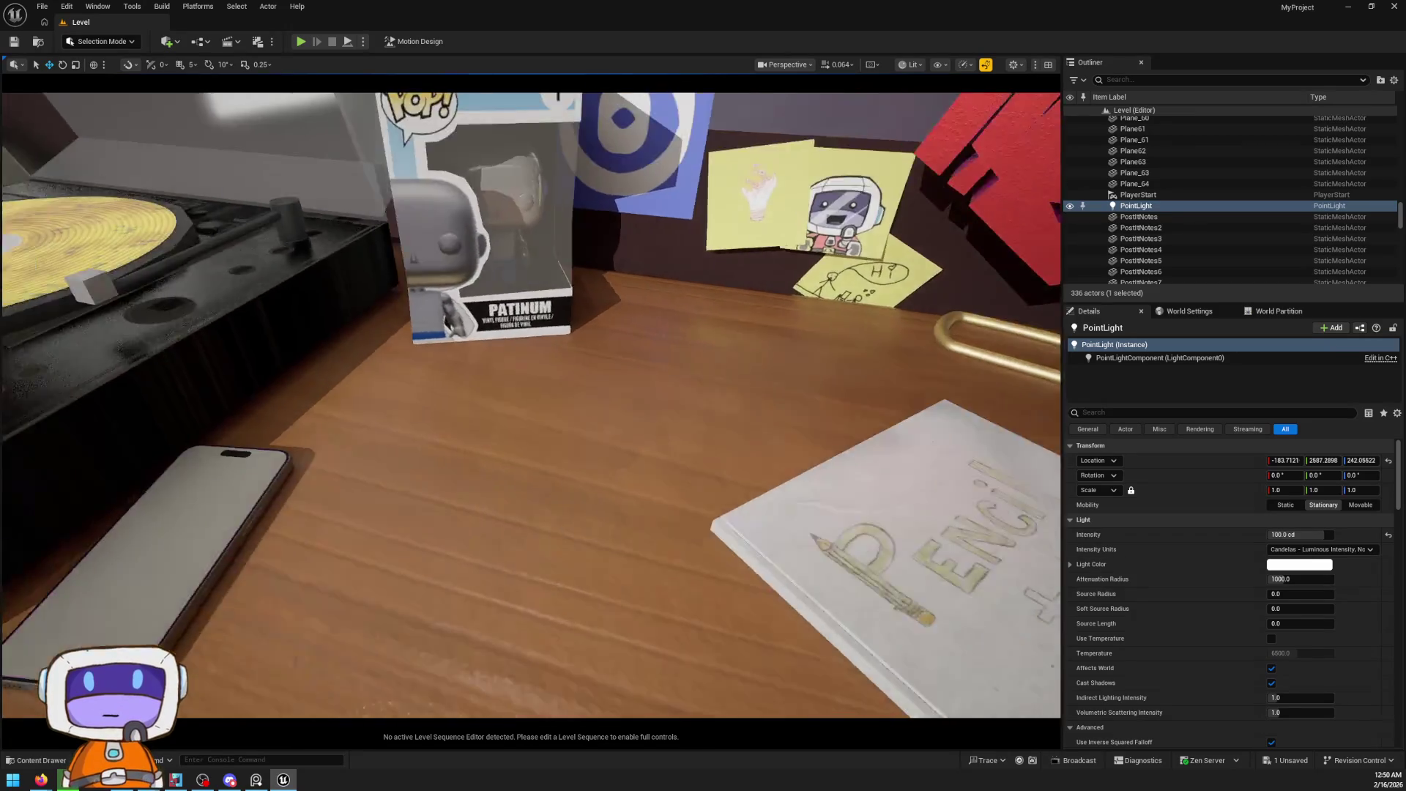
drag(716, 526, 689, 586)
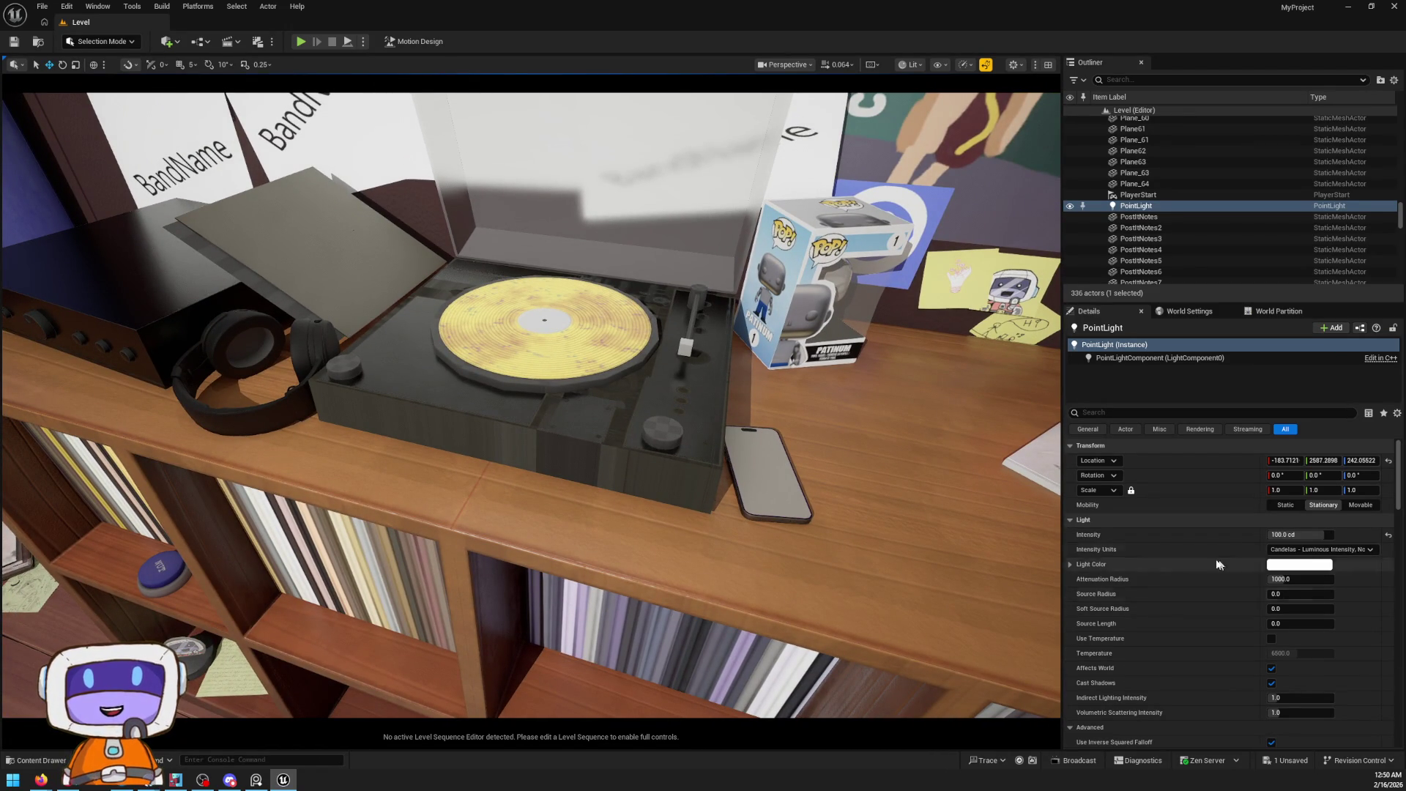
mouse_move(659, 401)
mouse_down()
mouse_move(663, 362)
mouse_move(677, 366)
mouse_move(685, 427)
mouse_up()
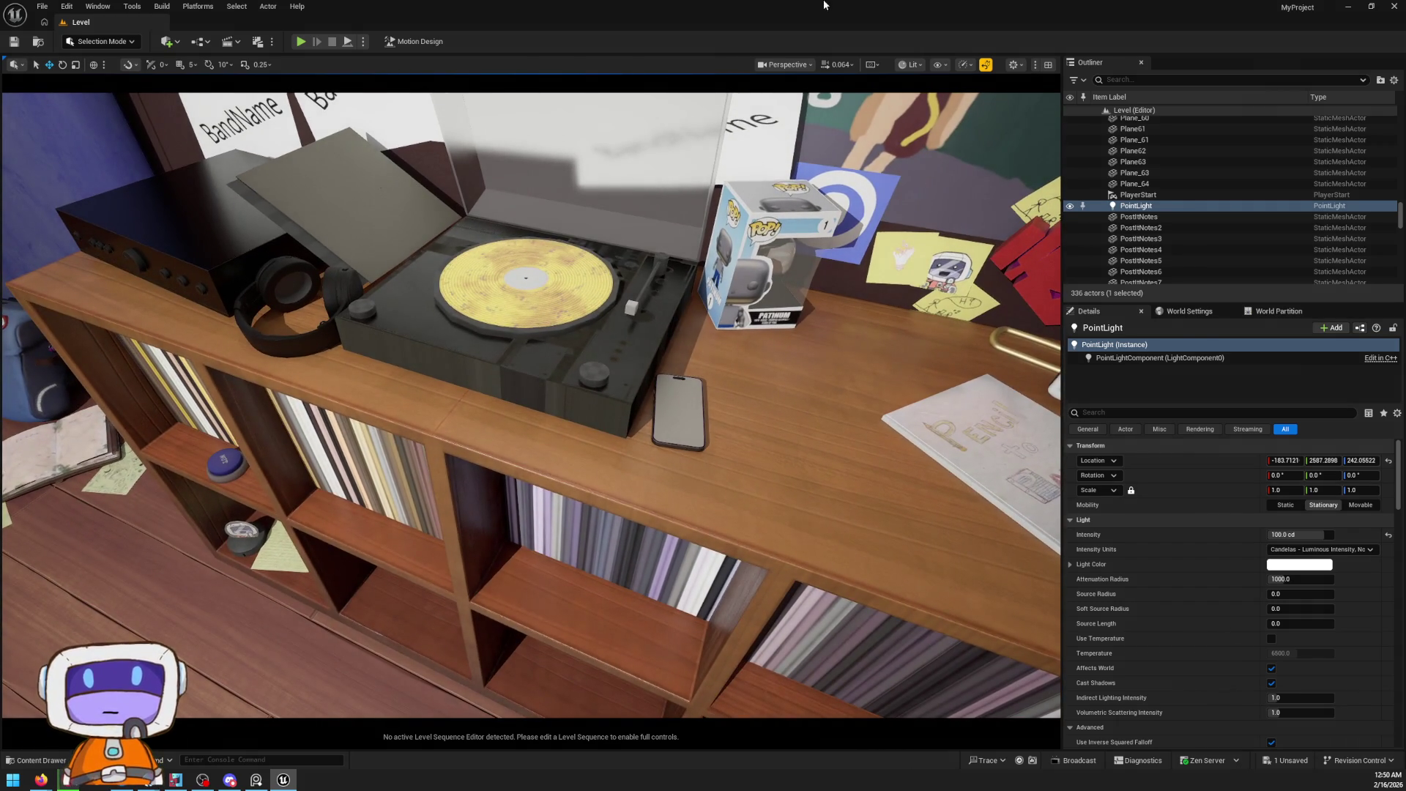
Restore and re-maximize the editor window, then select and frame the backpack
double_click(831, 5)
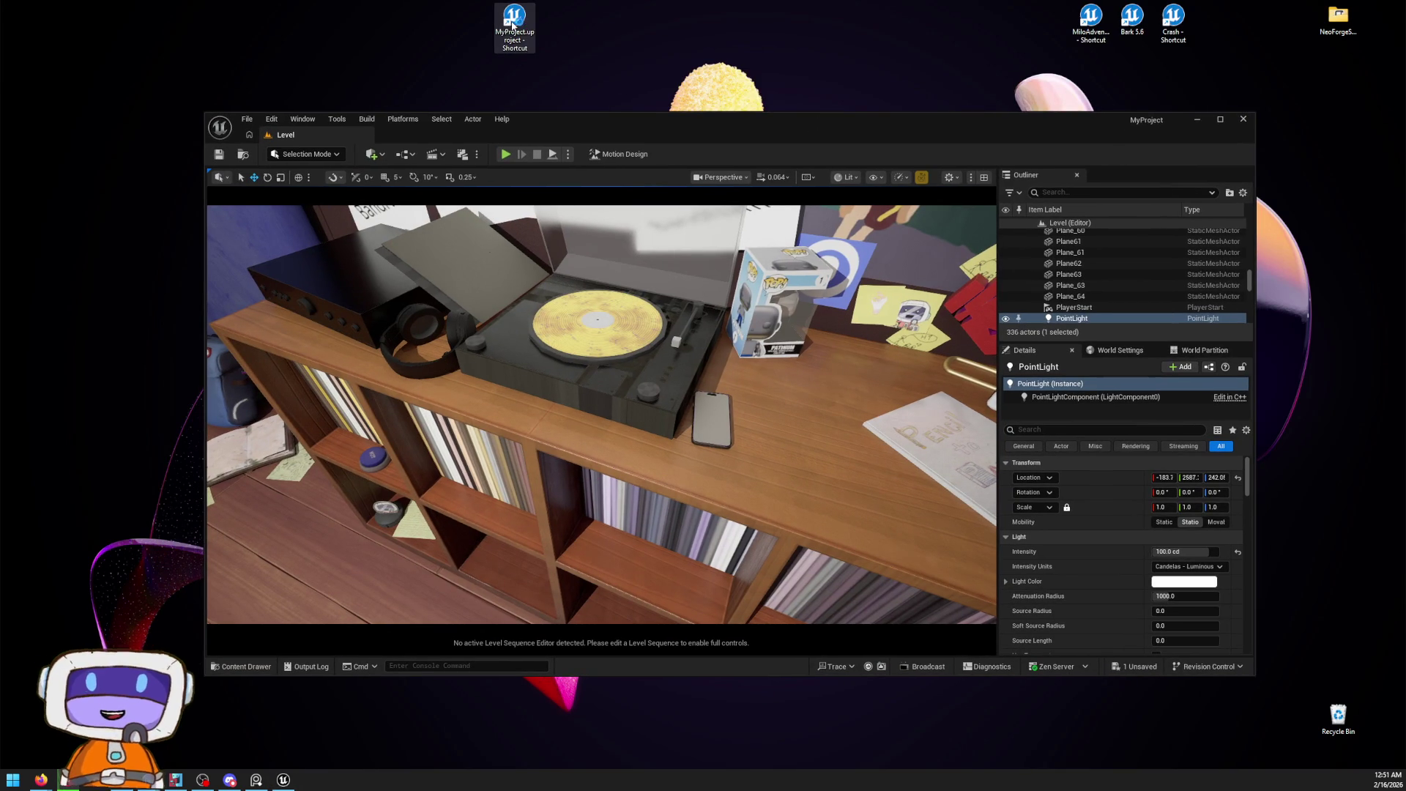
double_click(810, 126)
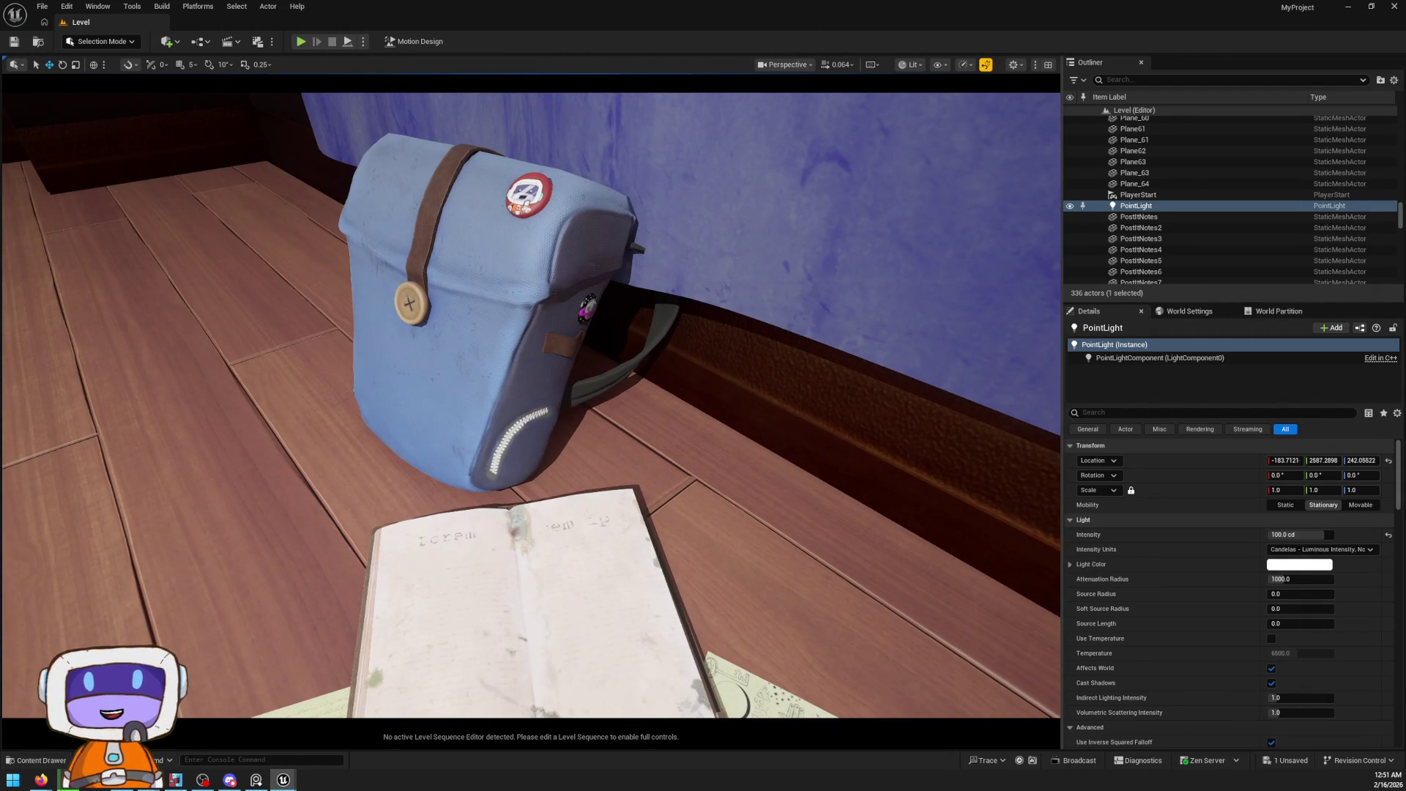
click(483, 315)
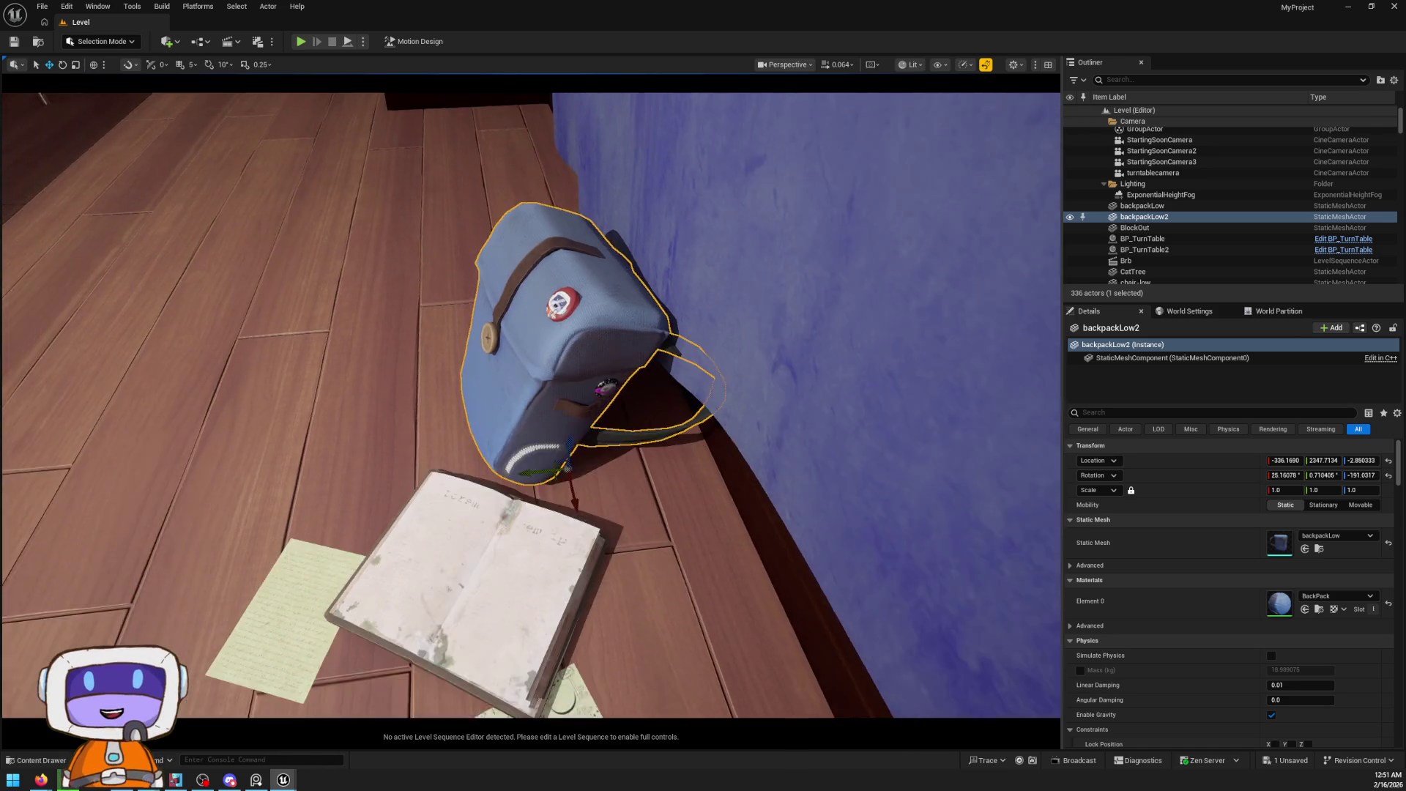
key(f)
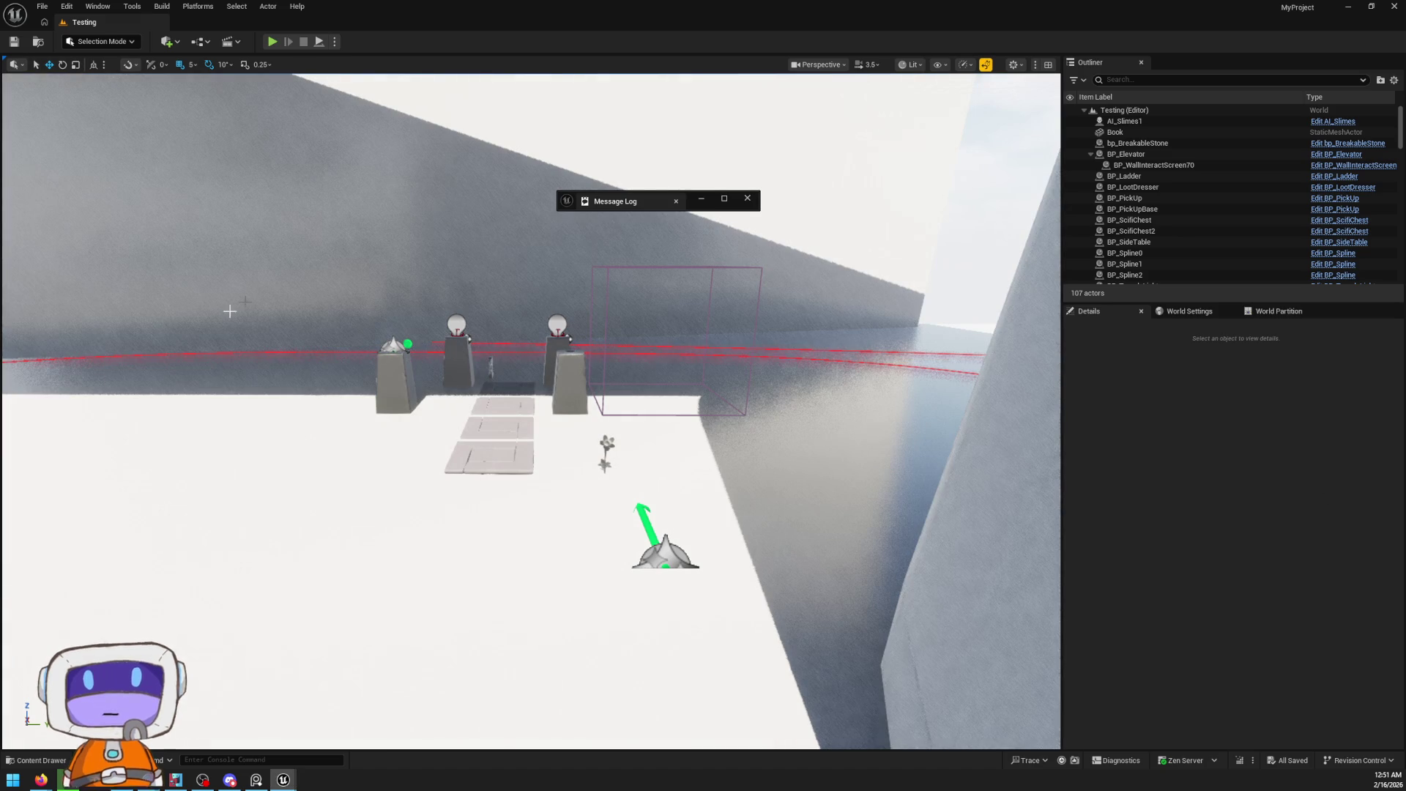
Load L_MainLand_WP1 from the project's Maps in the Content Drawer
click(48, 762)
click(1169, 544)
double_click(1168, 544)
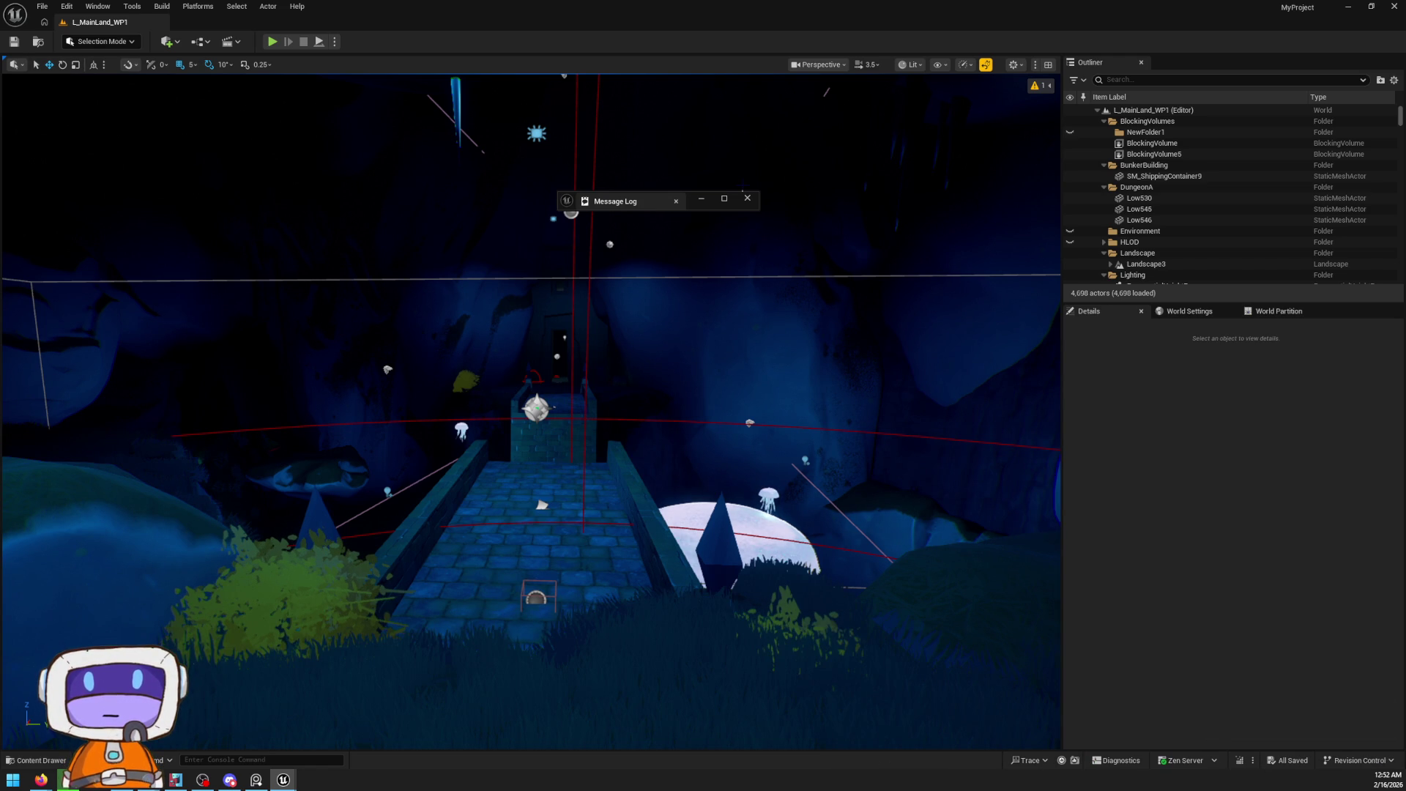
Close the message log, hide editor icons, and frame the fog sheet in the cave
click(747, 198)
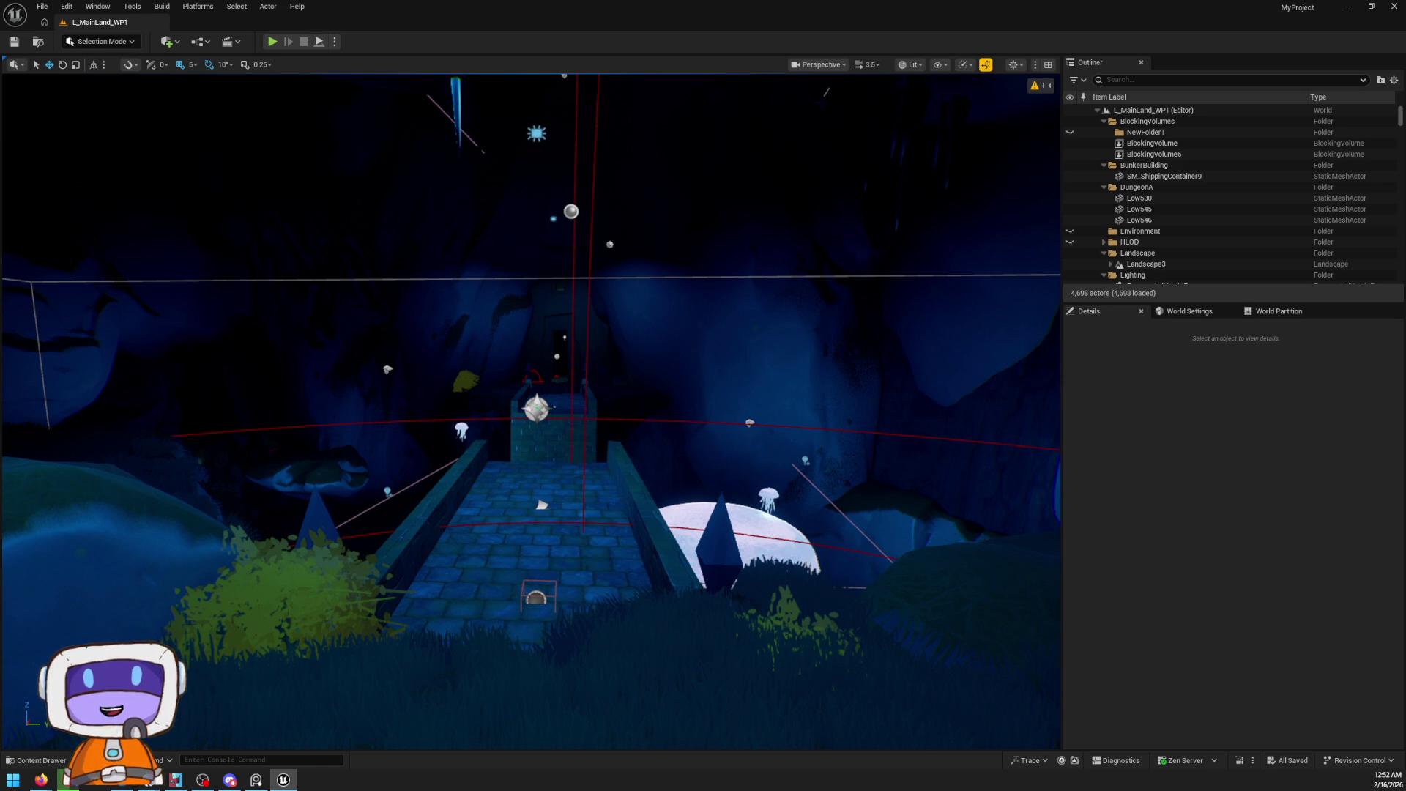
mouse_move(674, 265)
mouse_down()
mouse_move(706, 279)
mouse_move(688, 279)
mouse_move(696, 293)
mouse_move(706, 279)
mouse_move(692, 315)
mouse_move(672, 309)
mouse_up()
key(g)
scroll(700, 285, down, 2)
click(672, 309)
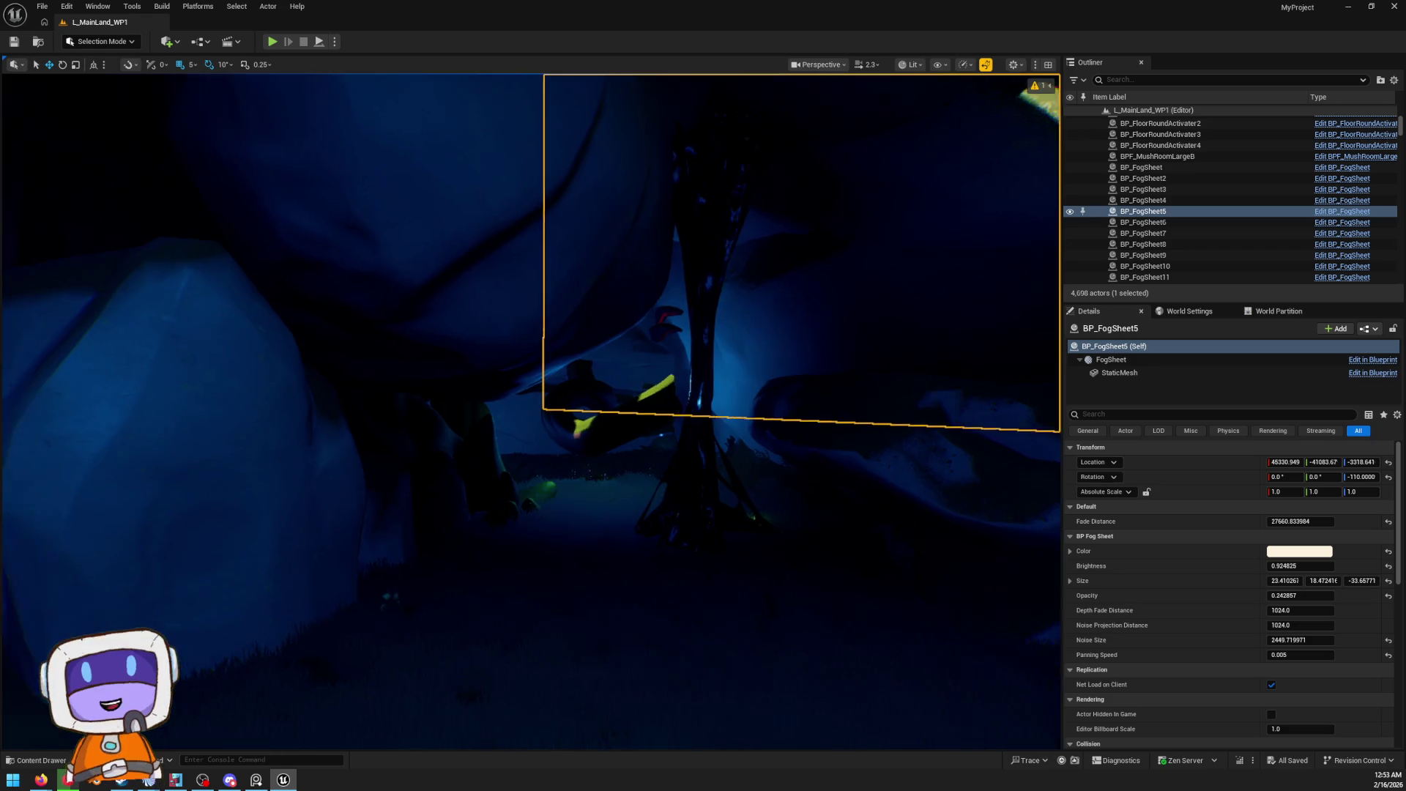
key(f)
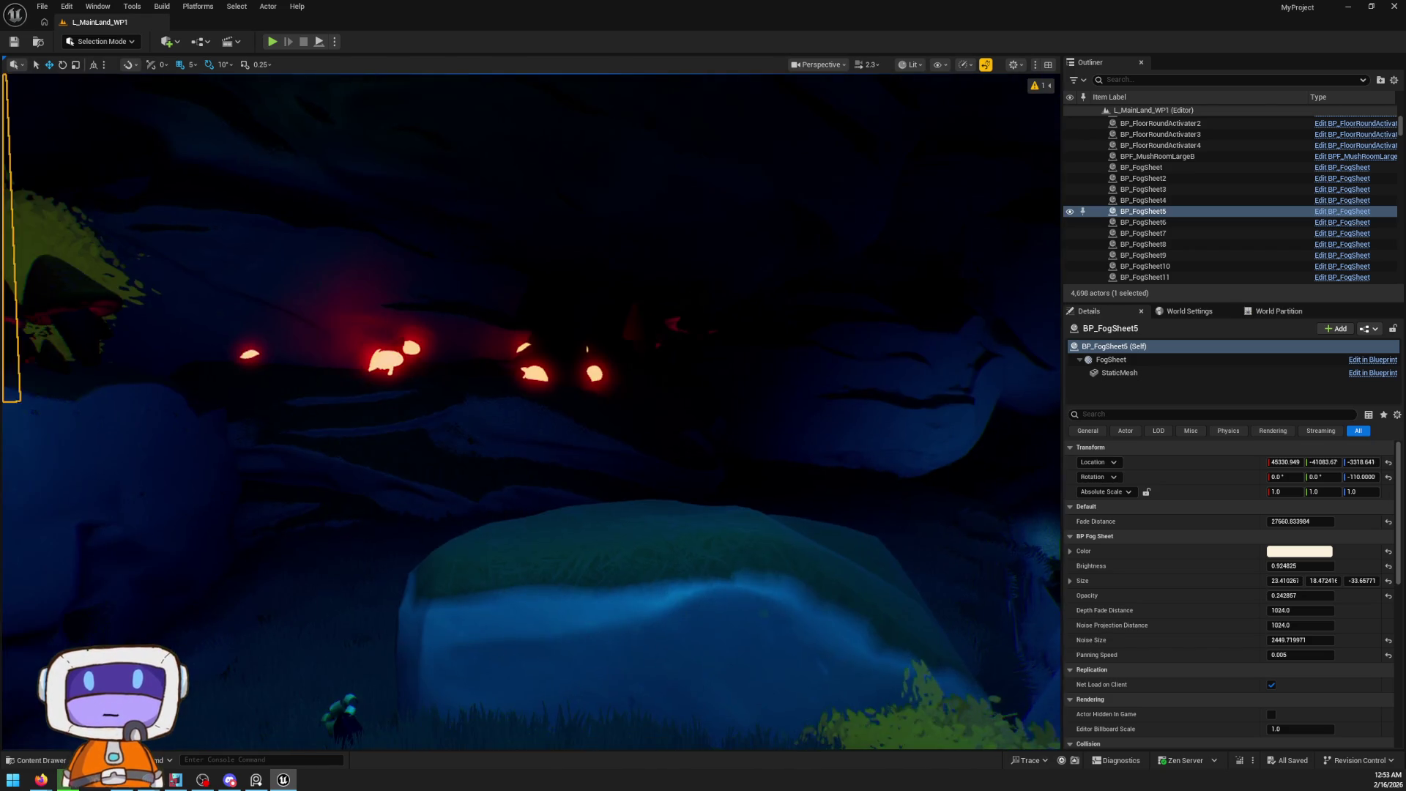
Select BP_FogSheet and BP_FogSheet5, then frame the corrupt pillar
drag(728, 354, 728, 355)
click(727, 354)
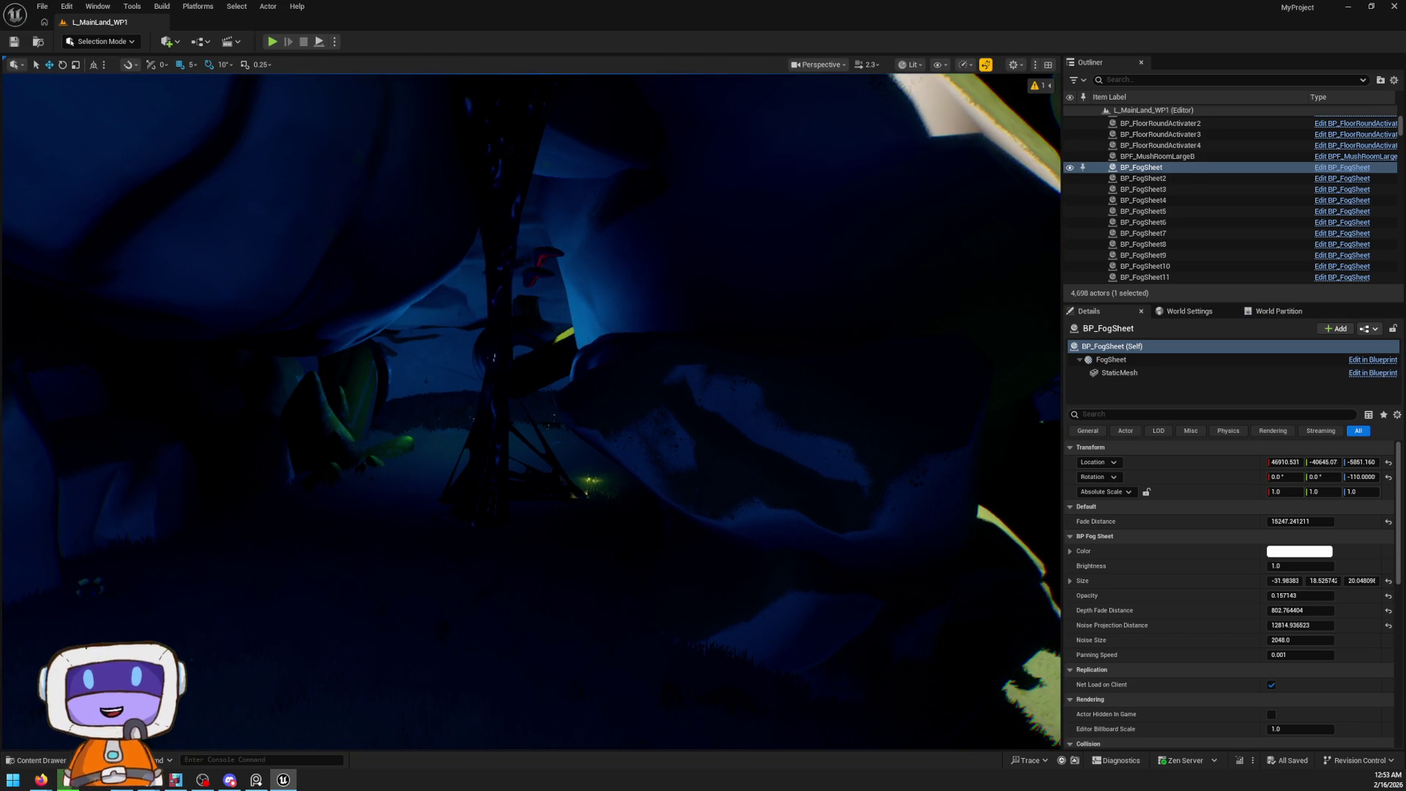
click(521, 254)
click(544, 533)
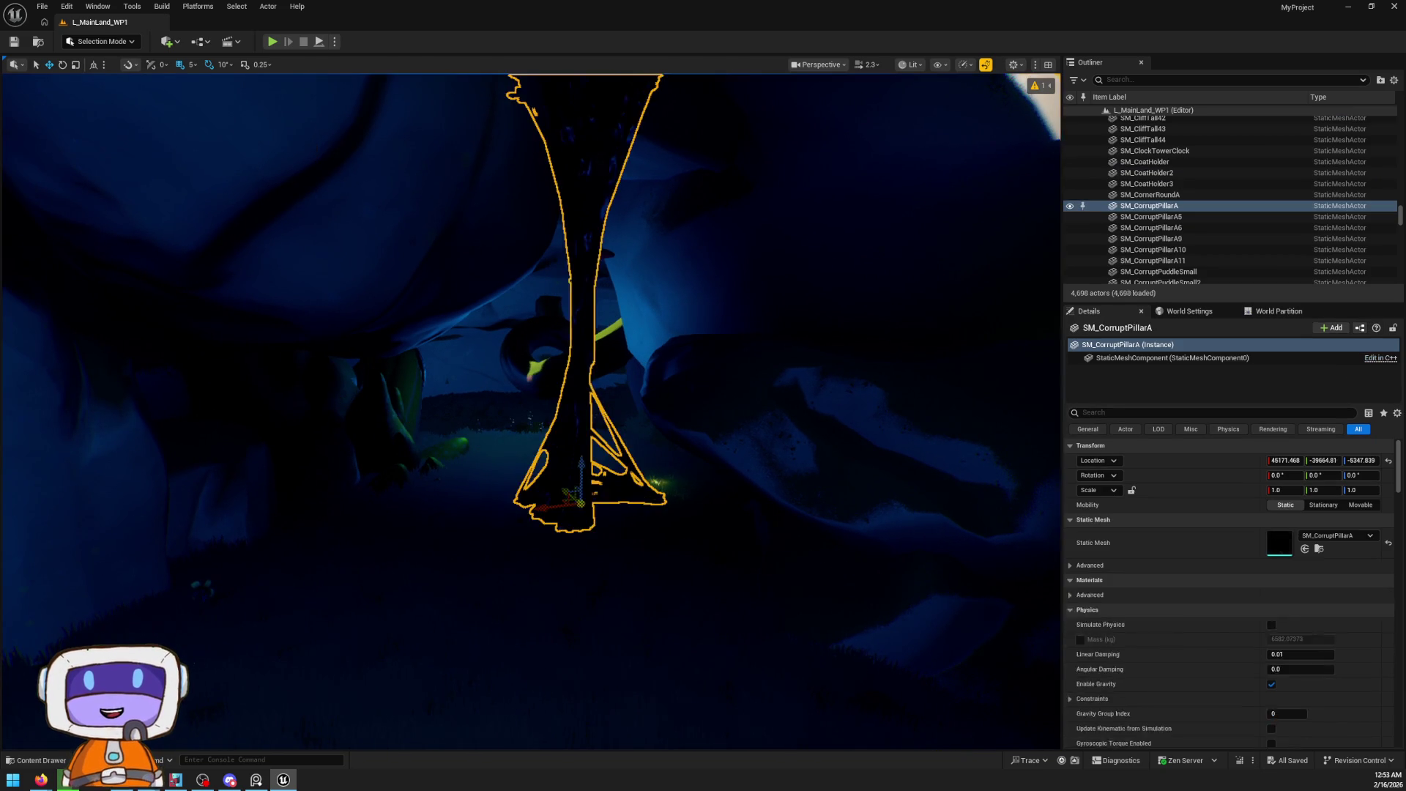
scroll(610, 454, down, 3)
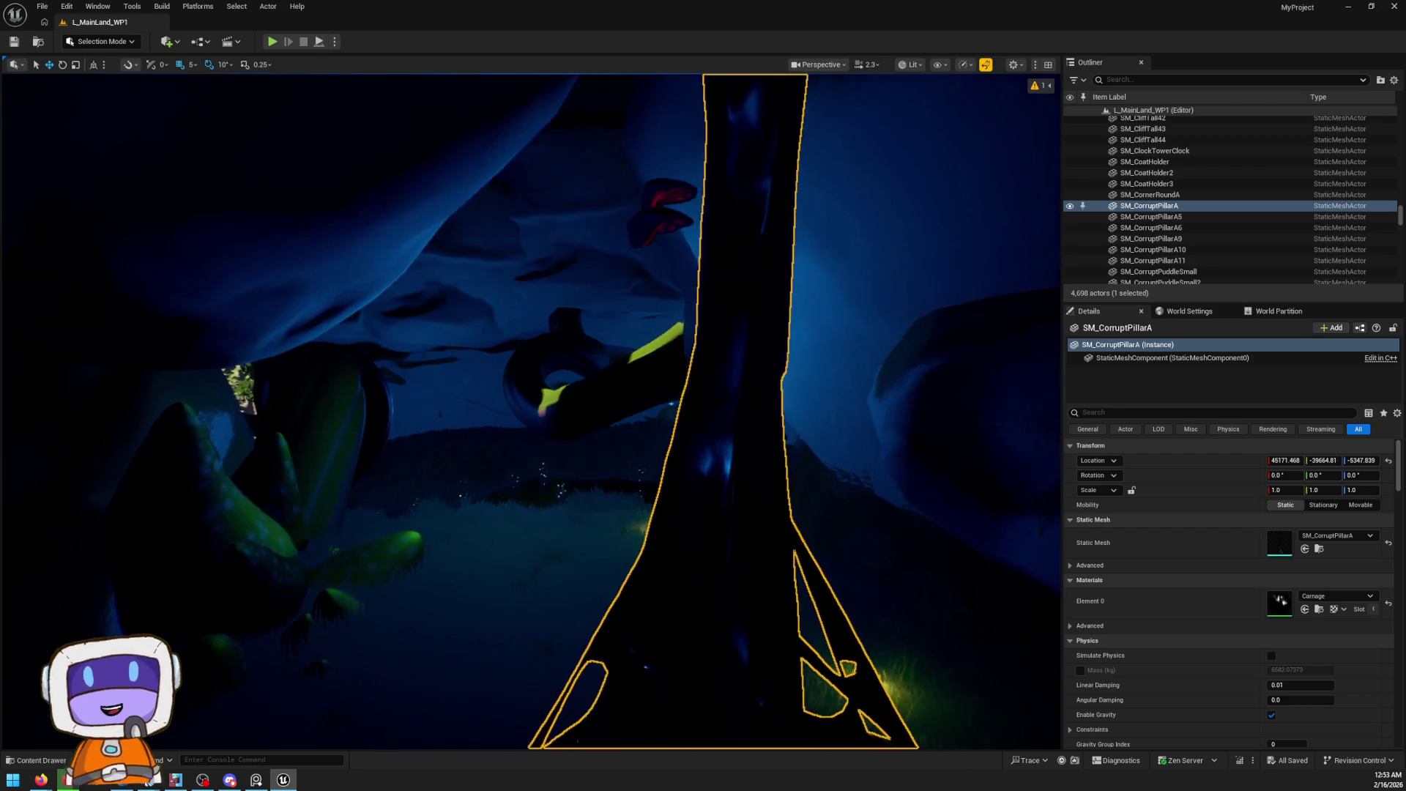
key(f)
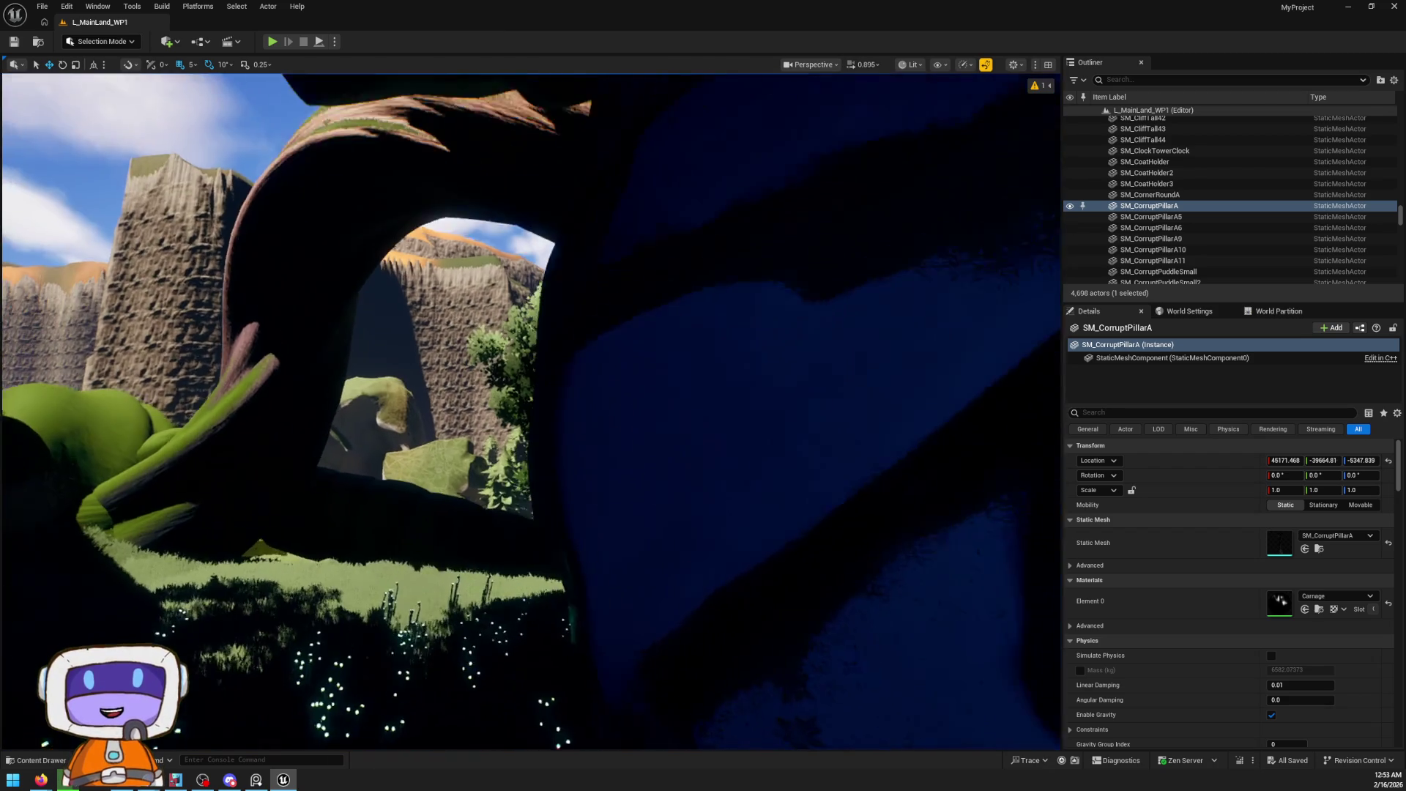
Fly out into the canyon toward the blue slime in the grass
key(w)
scroll(531, 410, up, 2)
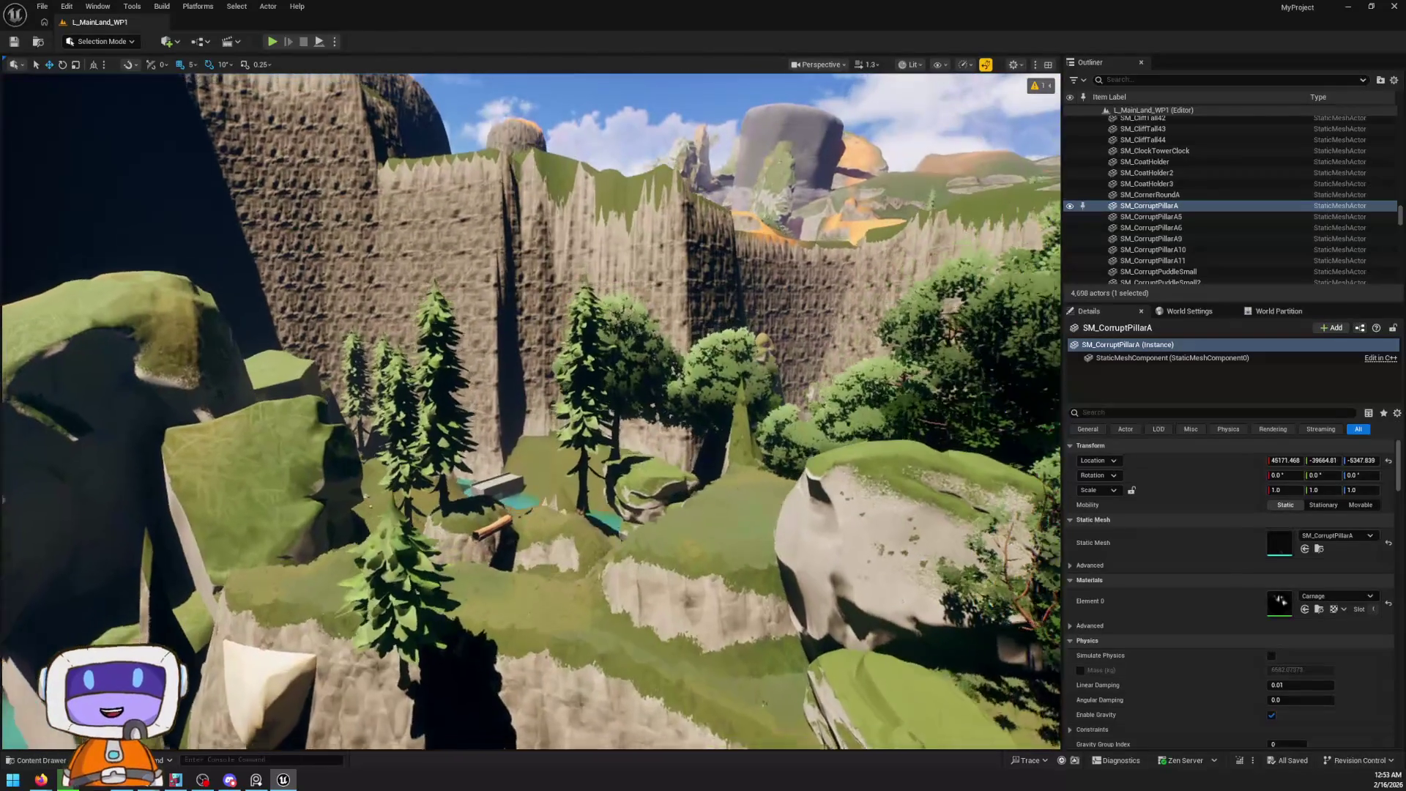
scroll(530, 410, up, 2)
key(w)
key(w)
key(w)
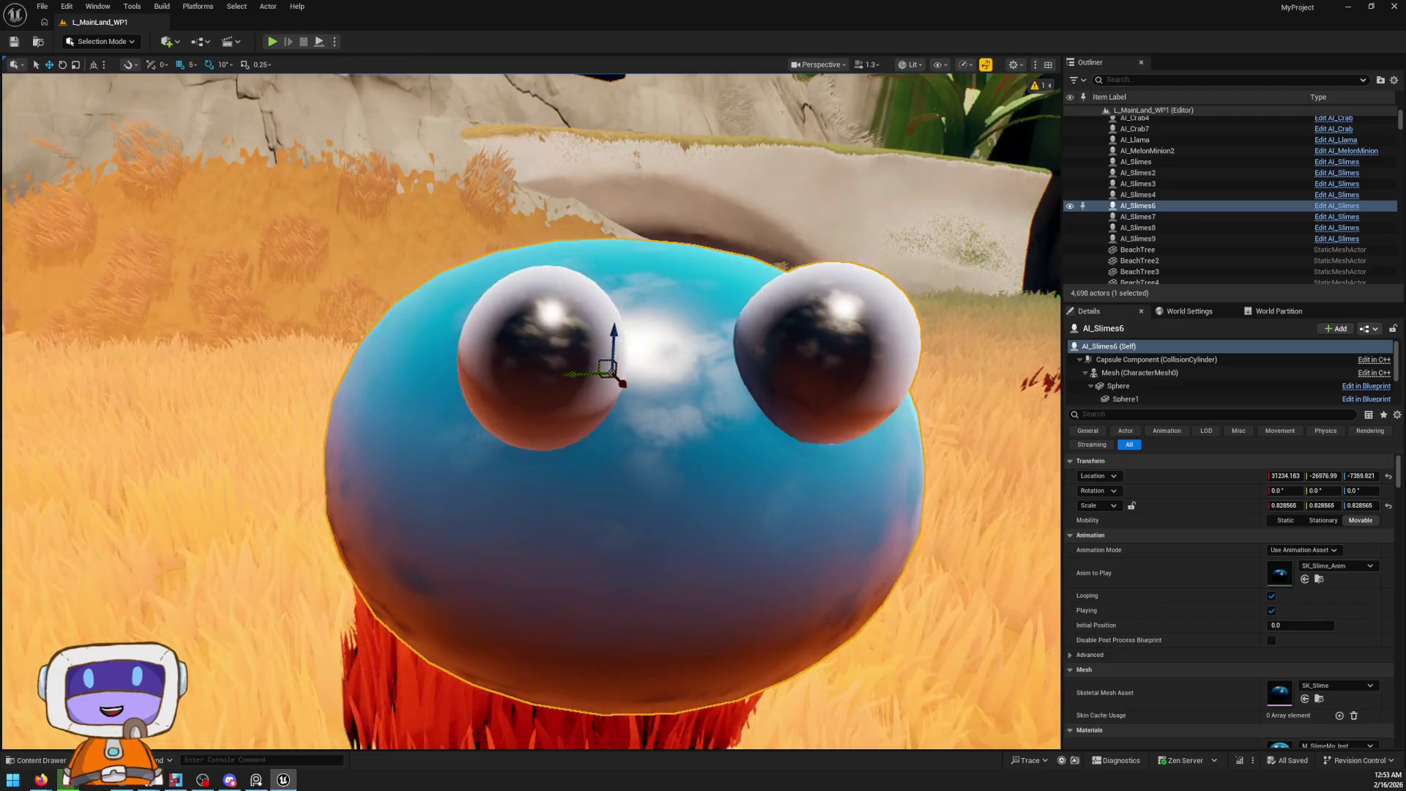
Open SK_Slime and its M_SlimeMn_Inst, trying a new Color tint before closing the picker
scroll(1245, 643, down, 3)
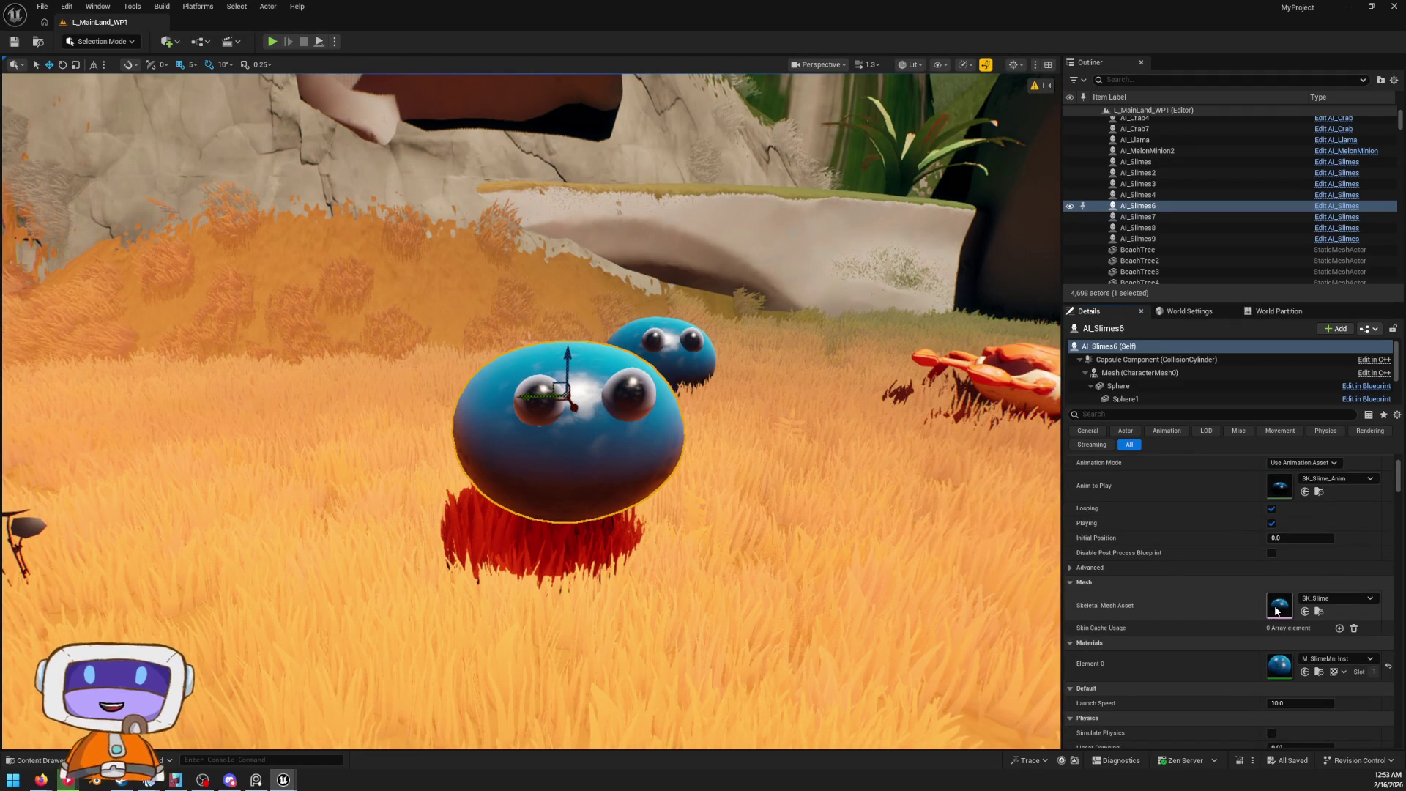
double_click(1276, 610)
mouse_move(829, 279)
mouse_down()
mouse_move(754, 6)
mouse_move(769, 4)
mouse_move(934, 572)
mouse_move(922, 4)
mouse_up()
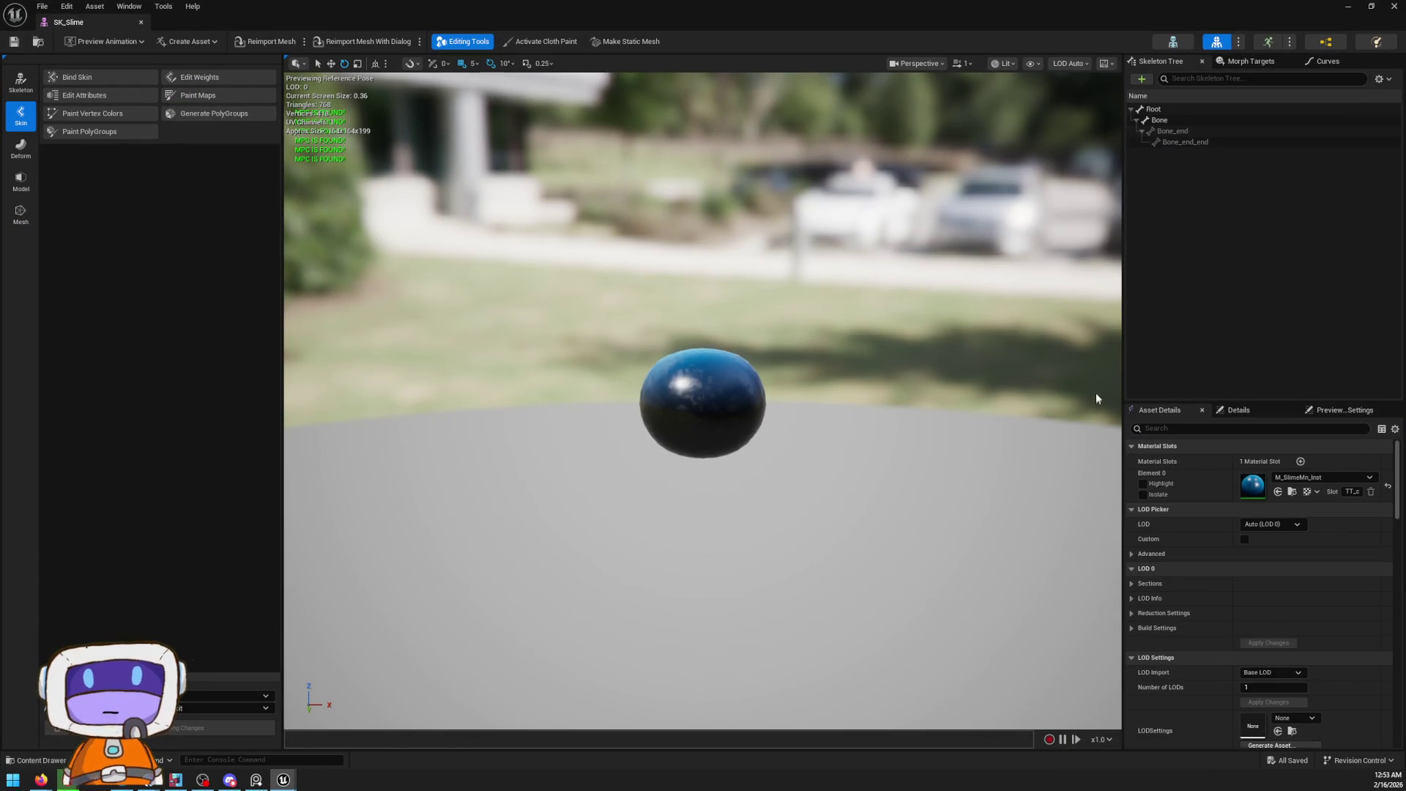
double_click(1250, 490)
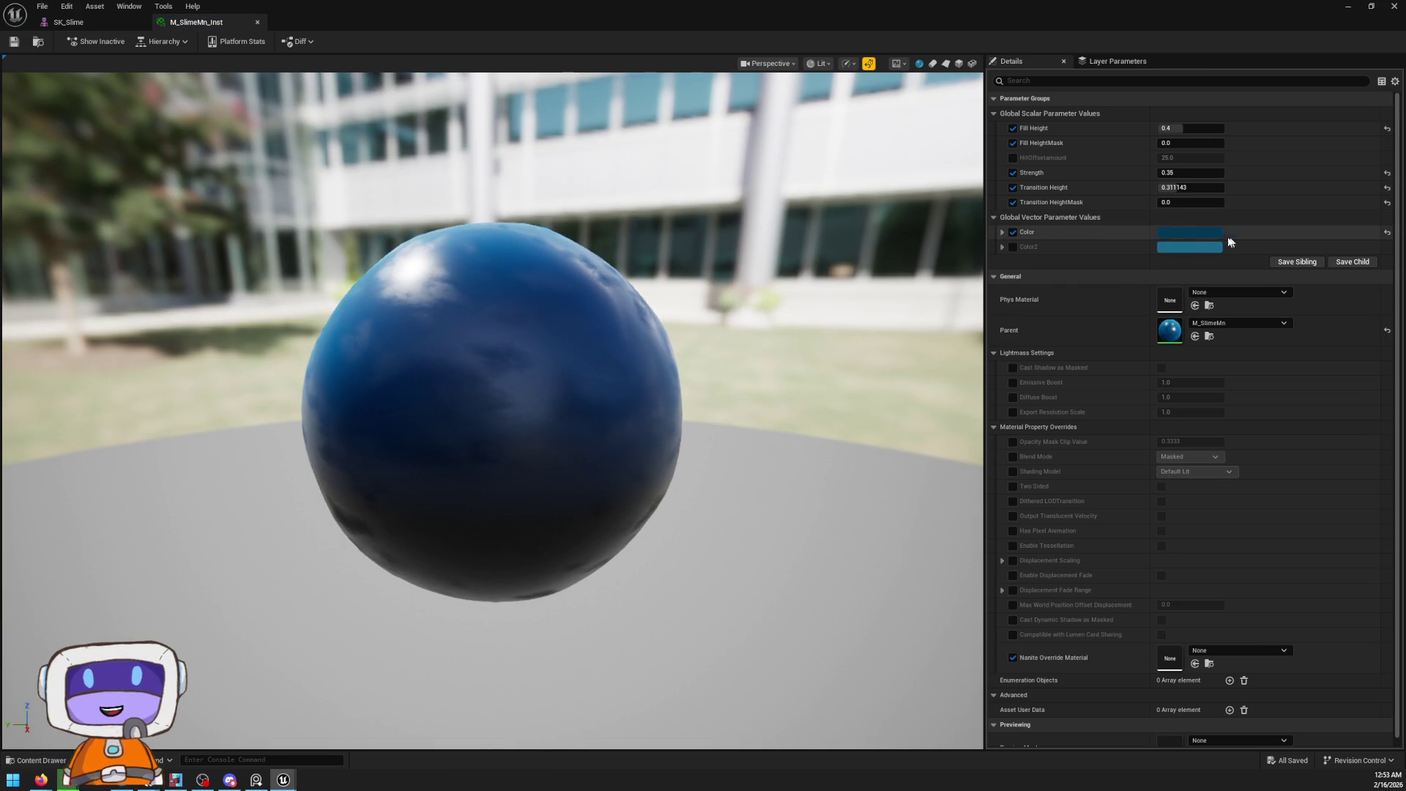
click(1189, 232)
mouse_move(988, 396)
mouse_down()
mouse_move(1033, 388)
mouse_move(948, 377)
mouse_up()
click(1164, 485)
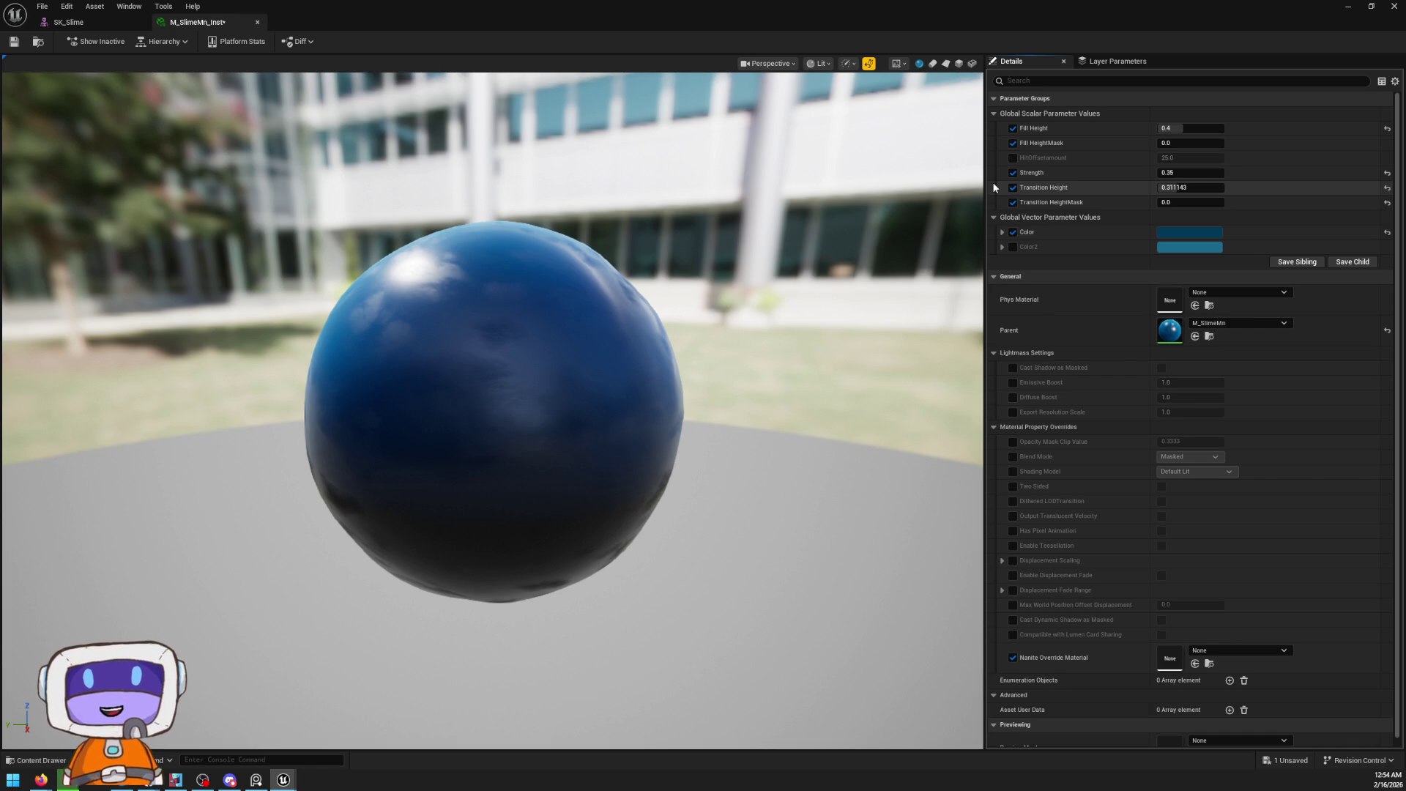
Open M_SlimeMn and move the Texture Sample and Absolute World Position nodes apart
double_click(1170, 330)
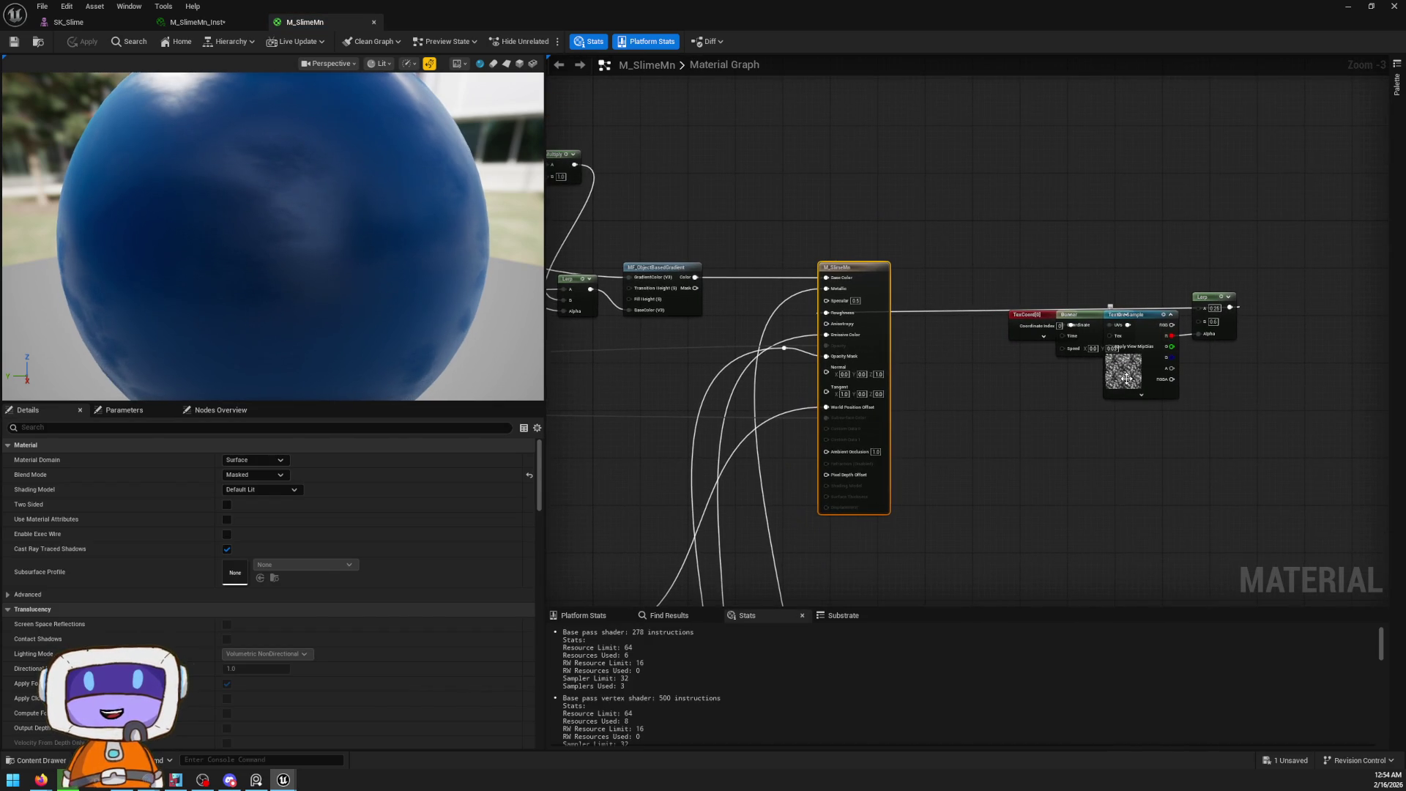
scroll(1142, 385, up, 3)
click(1107, 367)
drag(1108, 366, 1128, 412)
scroll(1057, 400, down, 2)
scroll(1082, 358, down, 2)
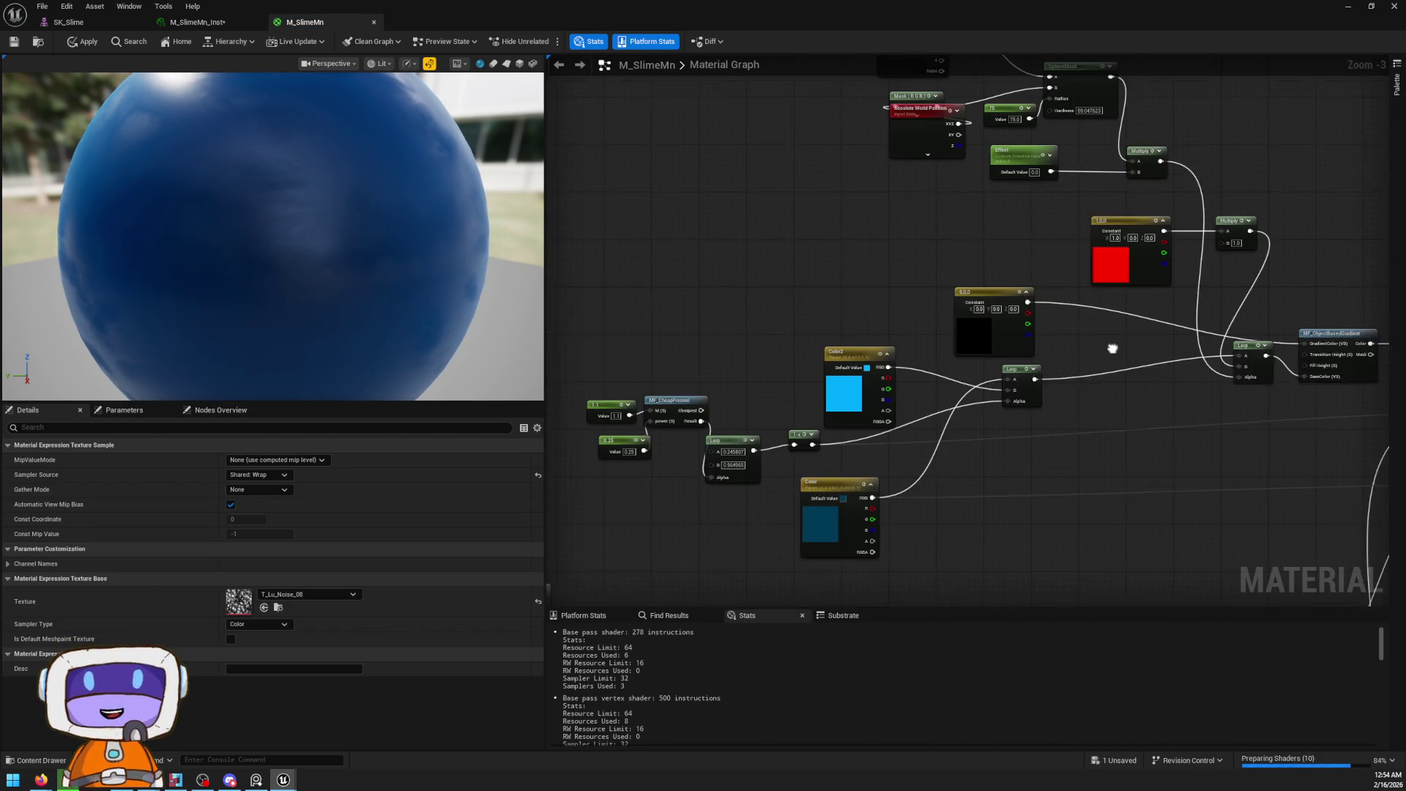
scroll(1054, 322, up, 2)
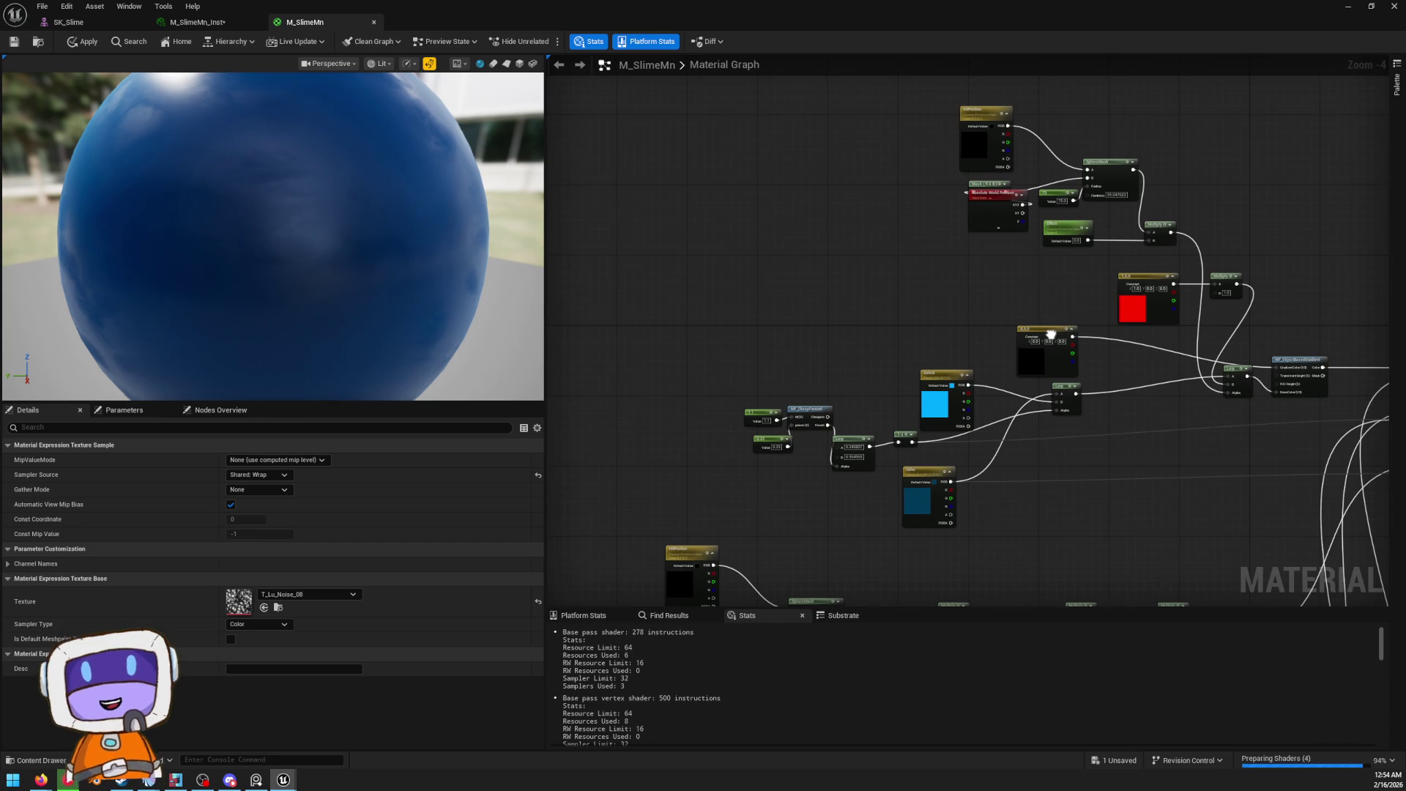
mouse_move(1054, 322)
mouse_down()
mouse_move(1054, 293)
mouse_move(1035, 354)
mouse_up()
mouse_move(947, 280)
mouse_down()
mouse_move(921, 296)
mouse_move(888, 254)
mouse_up()
Shift the Frac, Panner and Texture Sample row up-right beside the Add, Subtract, Divide nodes
scroll(1021, 229, down, 2)
scroll(958, 372, up, 3)
mouse_move(1156, 420)
mouse_down()
mouse_move(1042, 283)
mouse_move(1042, 226)
mouse_up()
mouse_move(976, 429)
mouse_down()
mouse_move(1114, 300)
mouse_move(1131, 243)
mouse_up()
drag(963, 380, 937, 309)
drag(998, 386, 1103, 334)
click(961, 402)
Inspect the Object Bounds, Multiply and metal Lerp node groups
scroll(961, 402, down, 1)
mouse_move(961, 402)
mouse_down()
mouse_move(867, 314)
mouse_move(898, 289)
mouse_move(826, 326)
mouse_move(902, 207)
mouse_move(842, 317)
mouse_move(648, 268)
mouse_up()
scroll(901, 206, down, 1)
scroll(850, 314, up, 3)
mouse_move(1140, 253)
mouse_down()
mouse_move(960, 150)
mouse_move(854, 126)
mouse_move(1045, 386)
mouse_move(944, 167)
mouse_move(844, 442)
mouse_move(982, 512)
mouse_move(1021, 484)
mouse_up()
scroll(939, 194, down, 2)
Shrink the material editor to view the slimes in the level, then close it
mouse_move(900, 11)
mouse_down()
mouse_move(882, 584)
mouse_move(873, 560)
mouse_up()
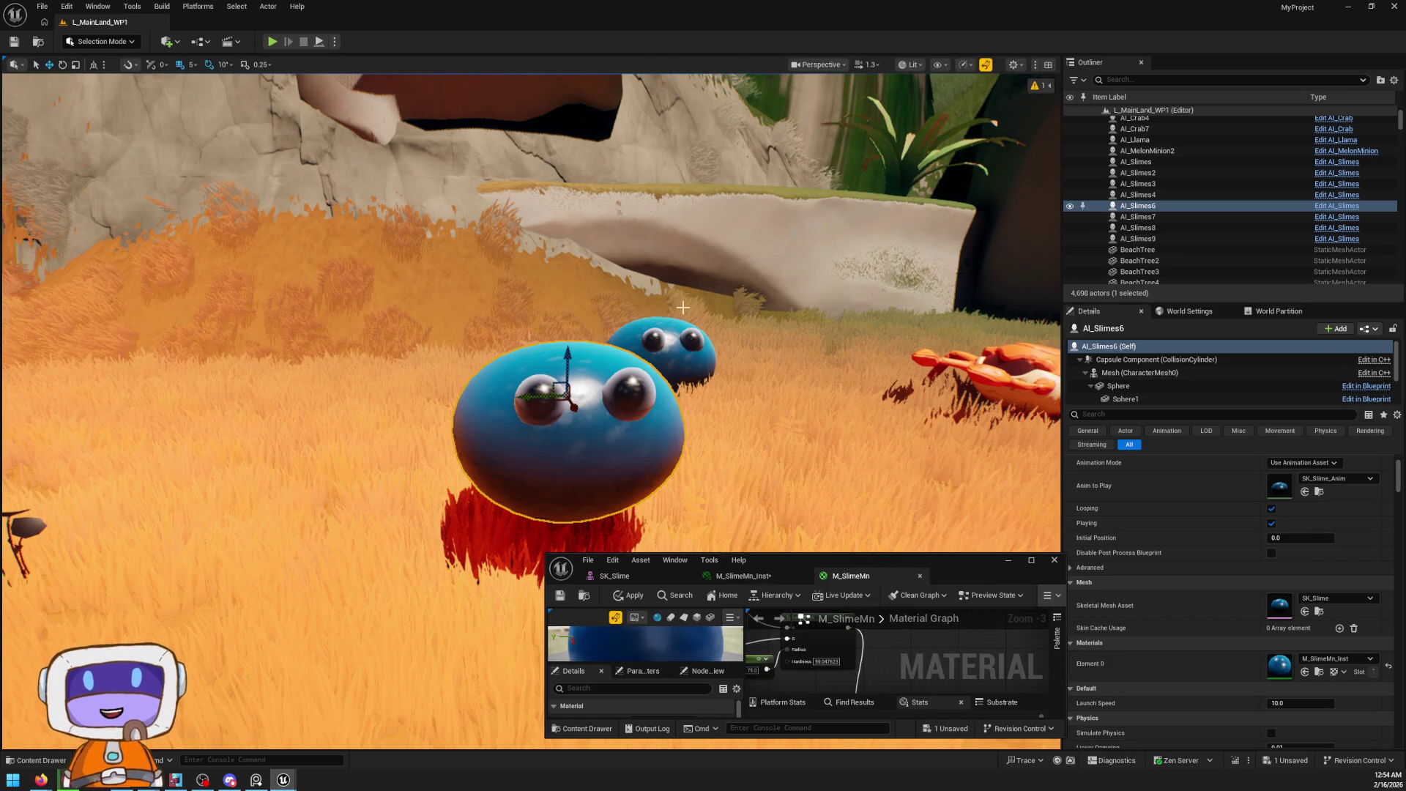
scroll(1288, 505, up, 2)
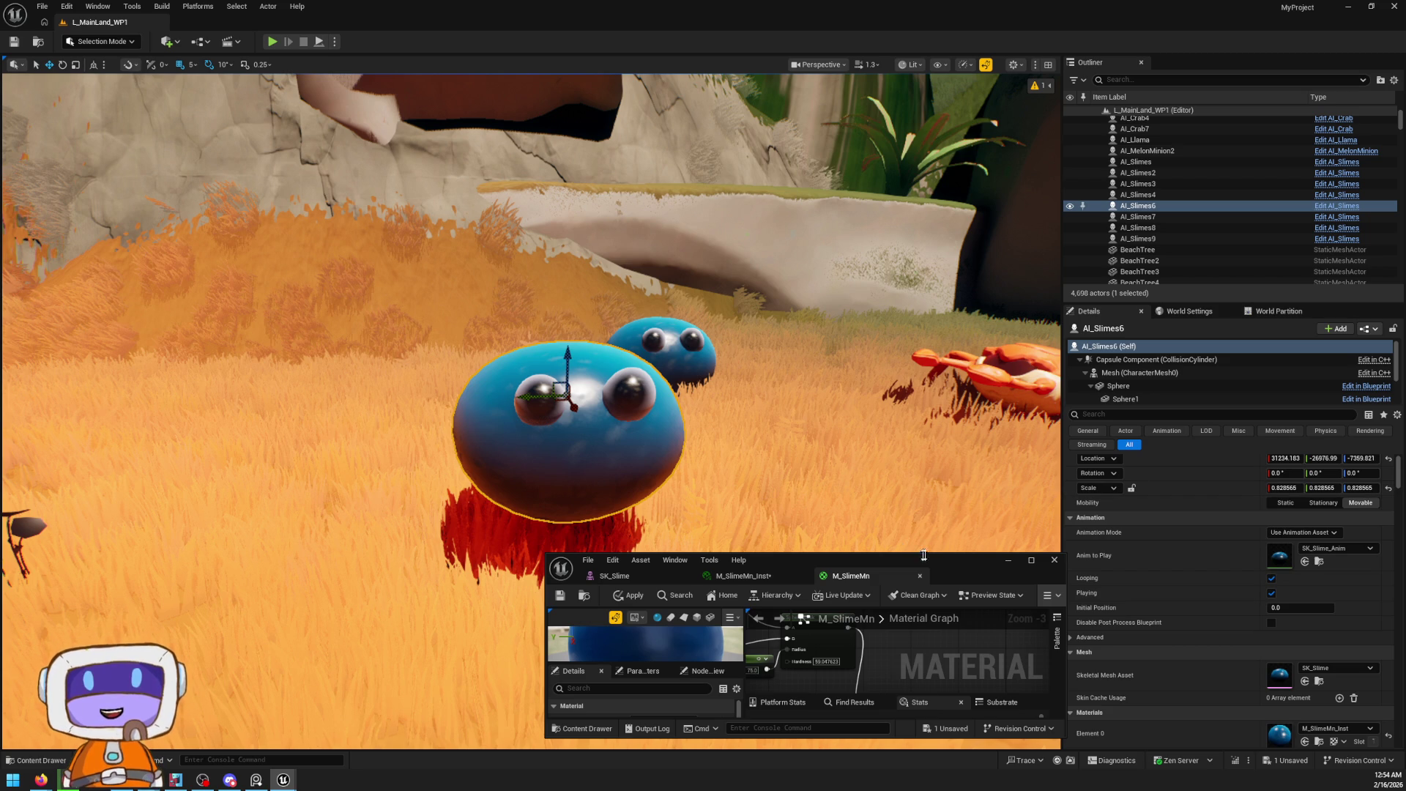
scroll(704, 487, down, 5)
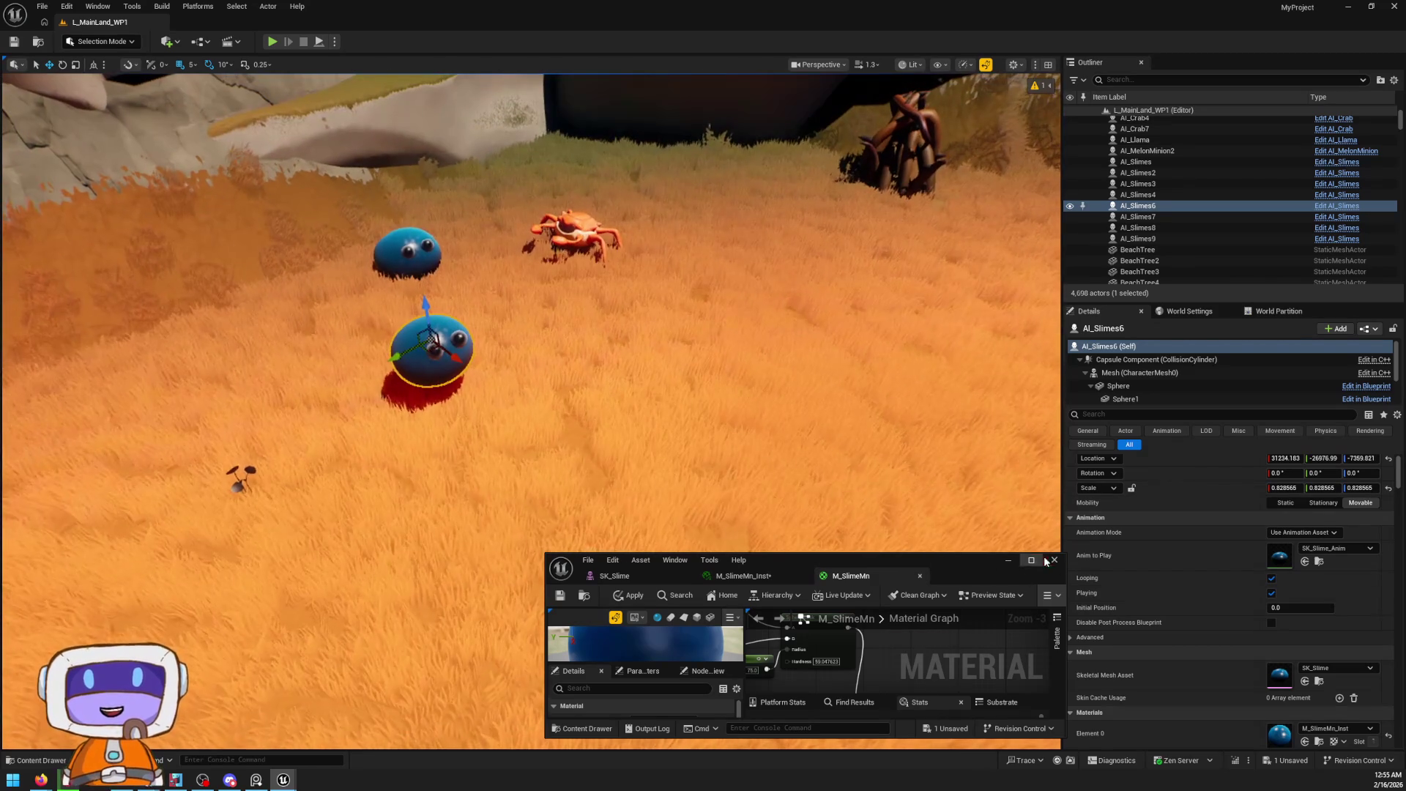
mouse_move(703, 487)
mouse_down()
mouse_move(704, 472)
mouse_move(806, 468)
mouse_move(706, 461)
mouse_up()
click(1054, 559)
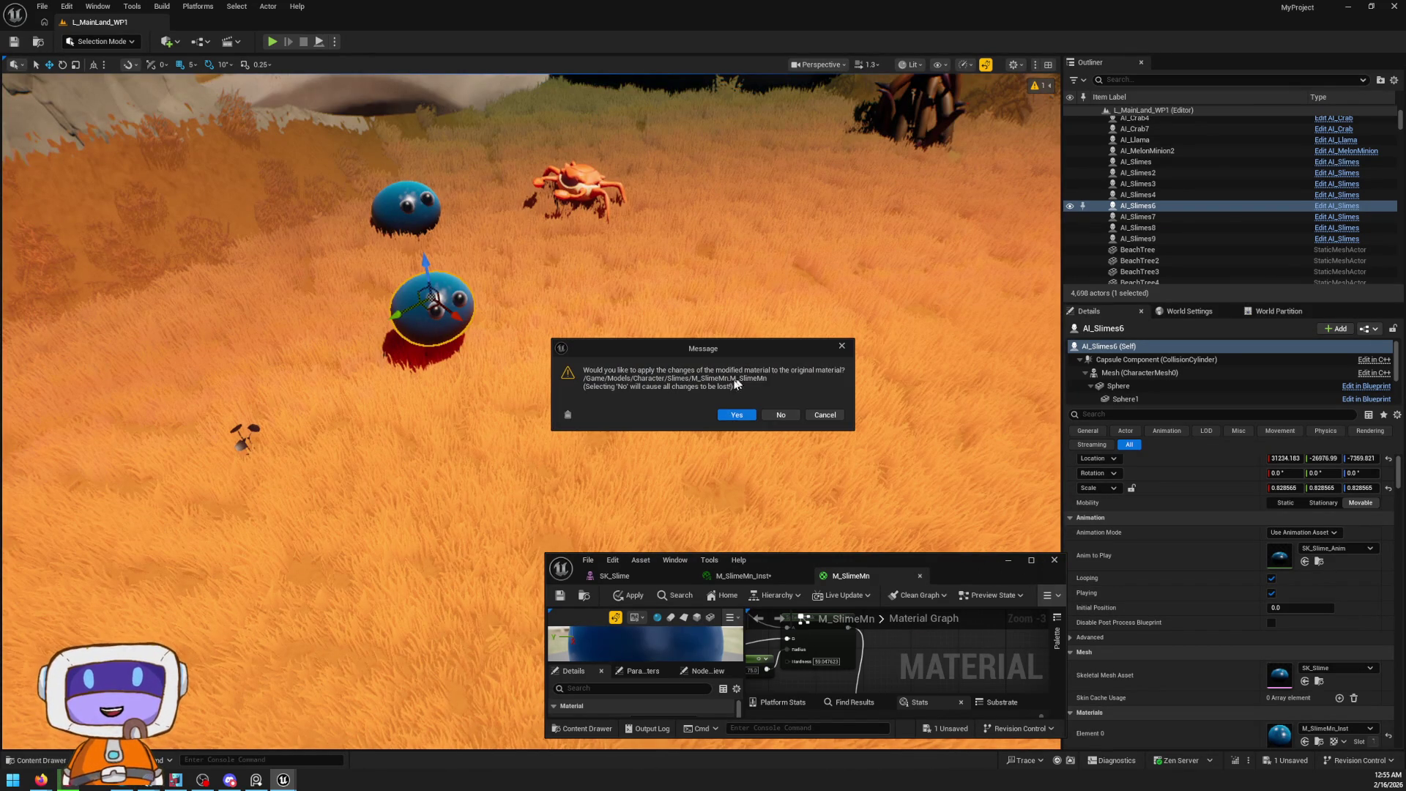
Discard the material changes, search the Content root for 'pick' and place BP_PickUp in the grass
click(777, 415)
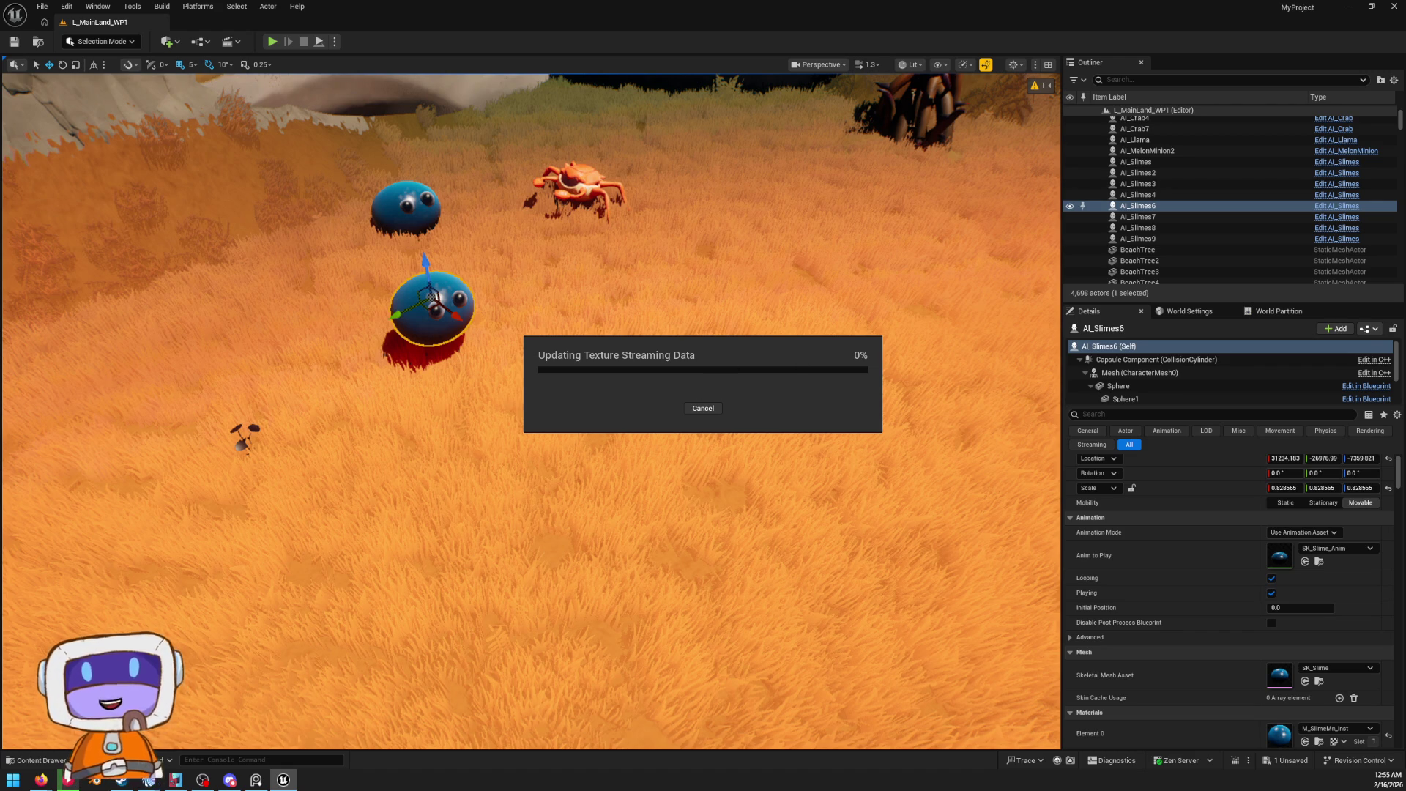
click(56, 761)
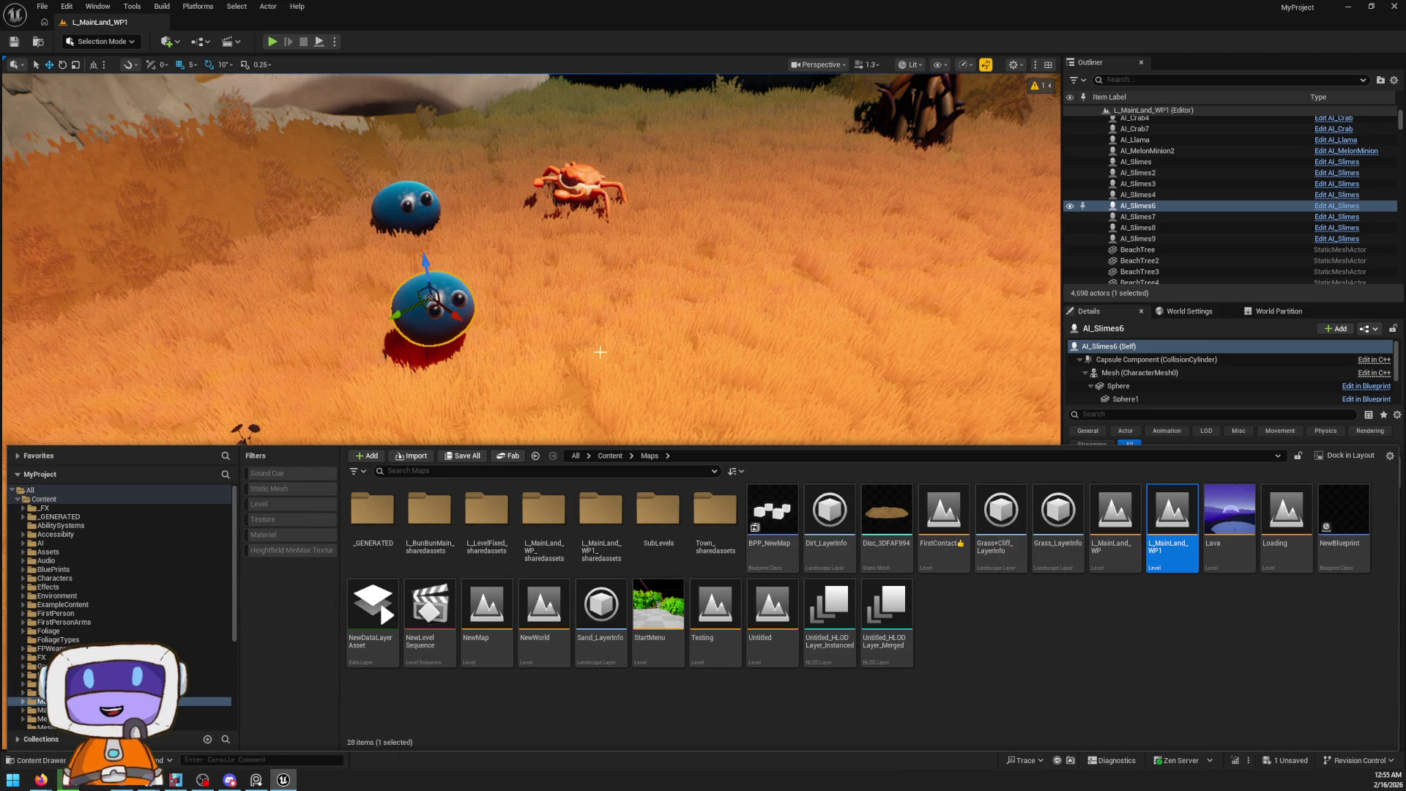
click(610, 456)
click(578, 471)
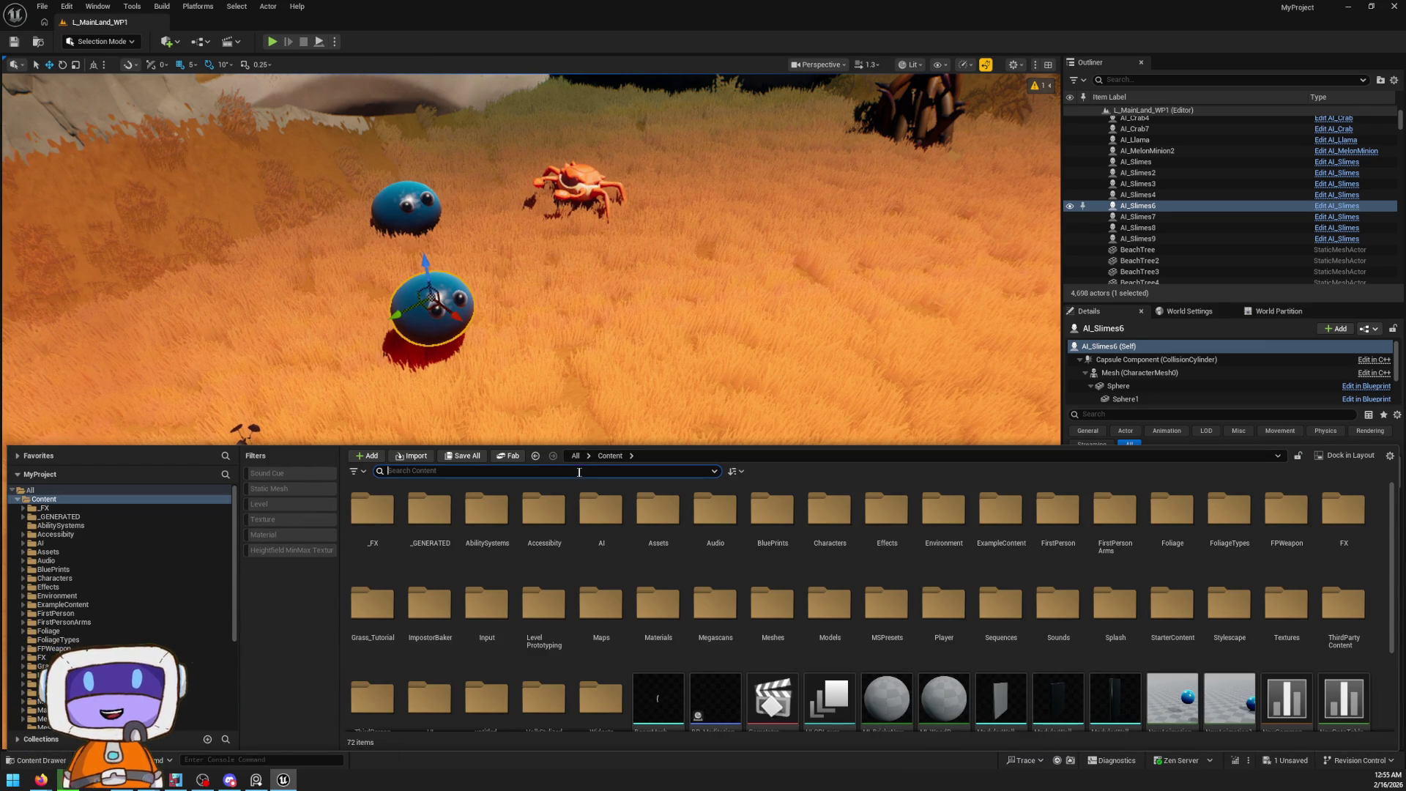
text(pick)
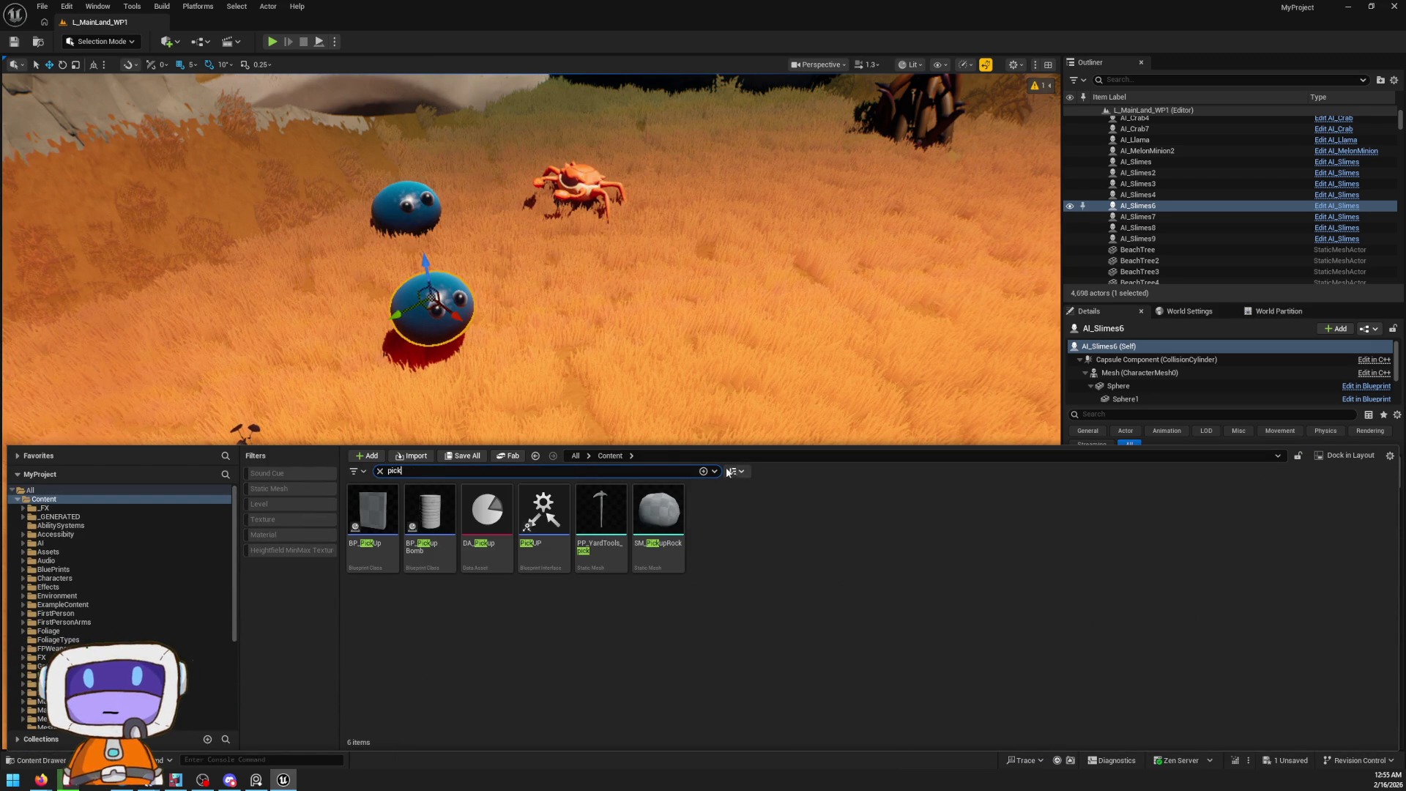
mouse_move(394, 559)
mouse_down()
mouse_move(374, 553)
mouse_move(620, 420)
mouse_move(586, 439)
mouse_move(599, 395)
mouse_move(599, 436)
mouse_up()
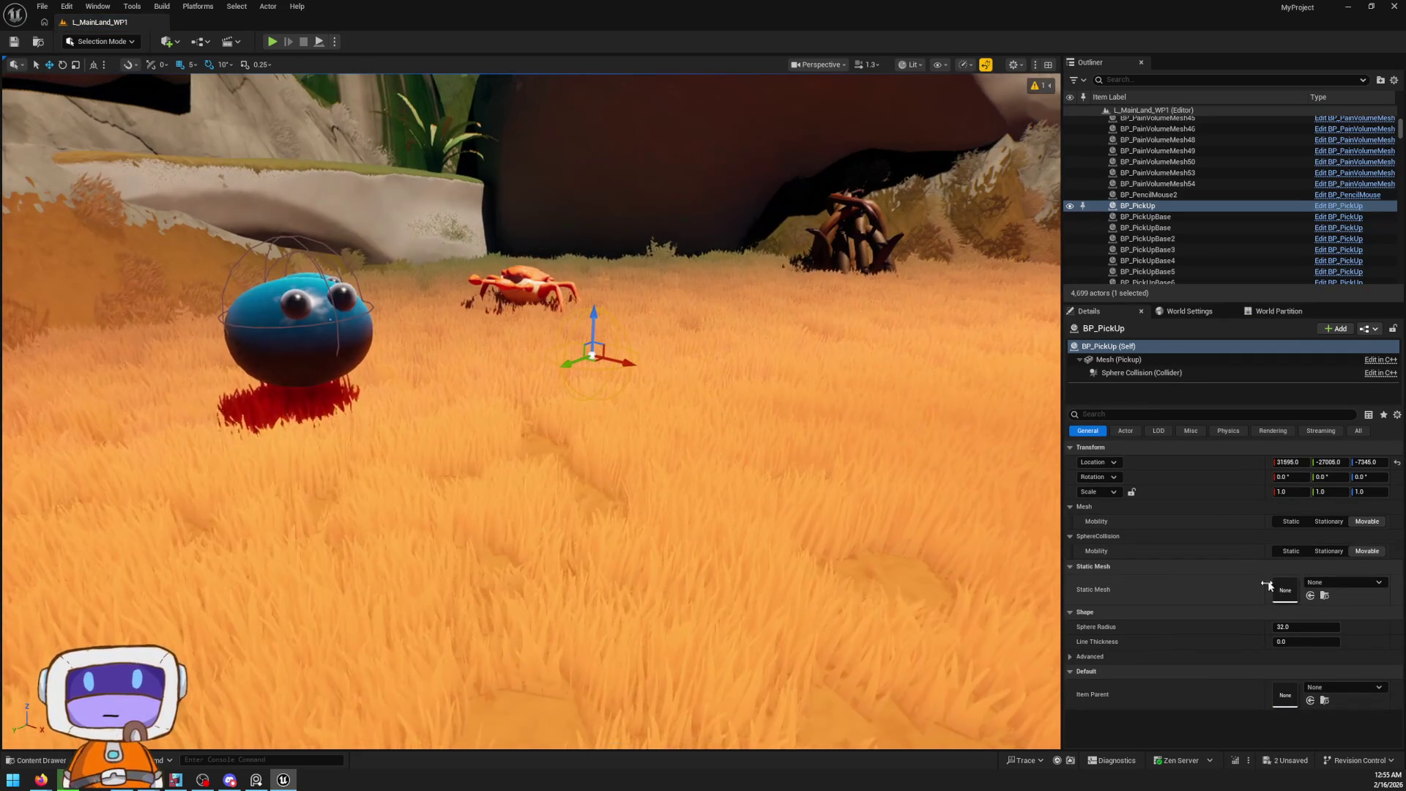
Set the pickup's Item Parent to DA_ESSword so it shows SM_RustySword
click(1328, 583)
click(1351, 578)
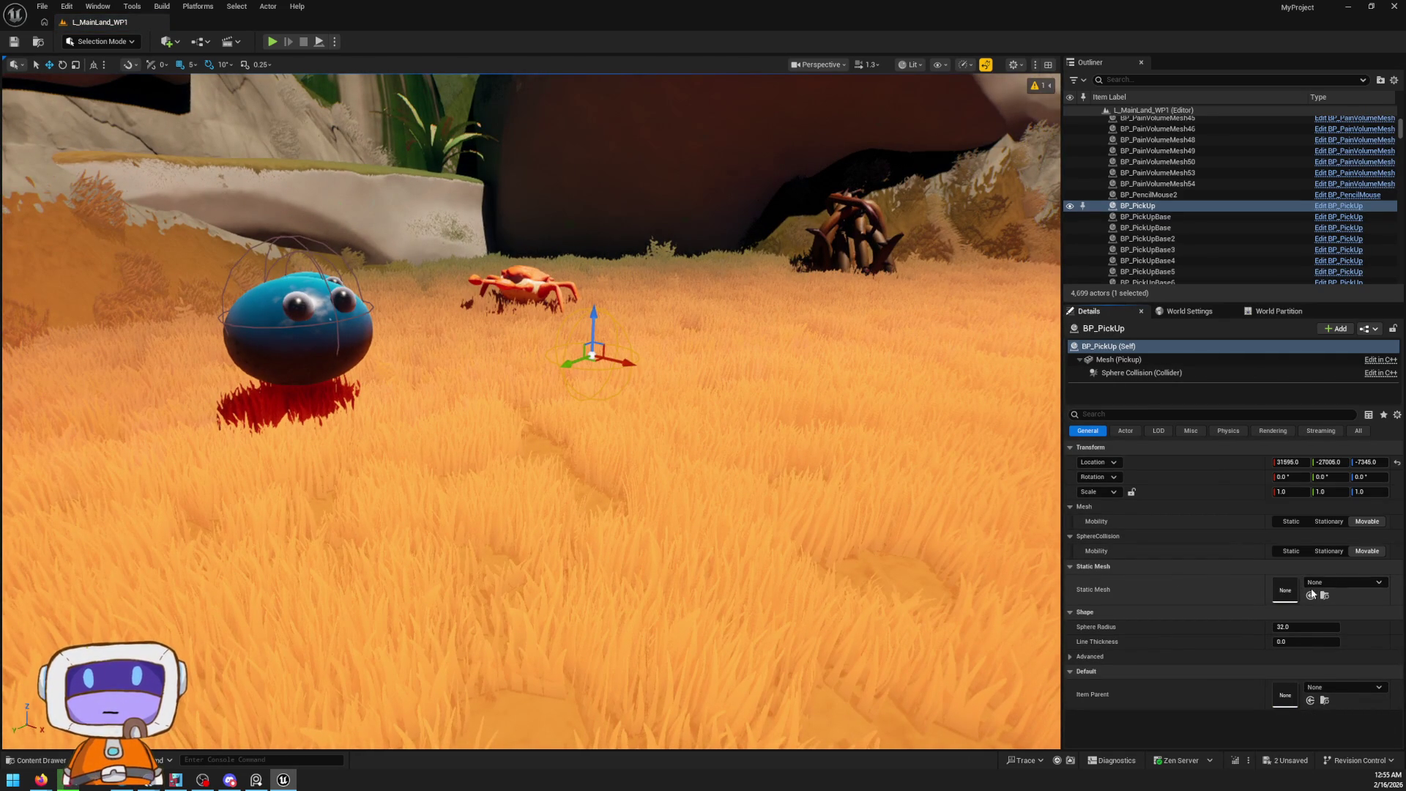
click(1359, 688)
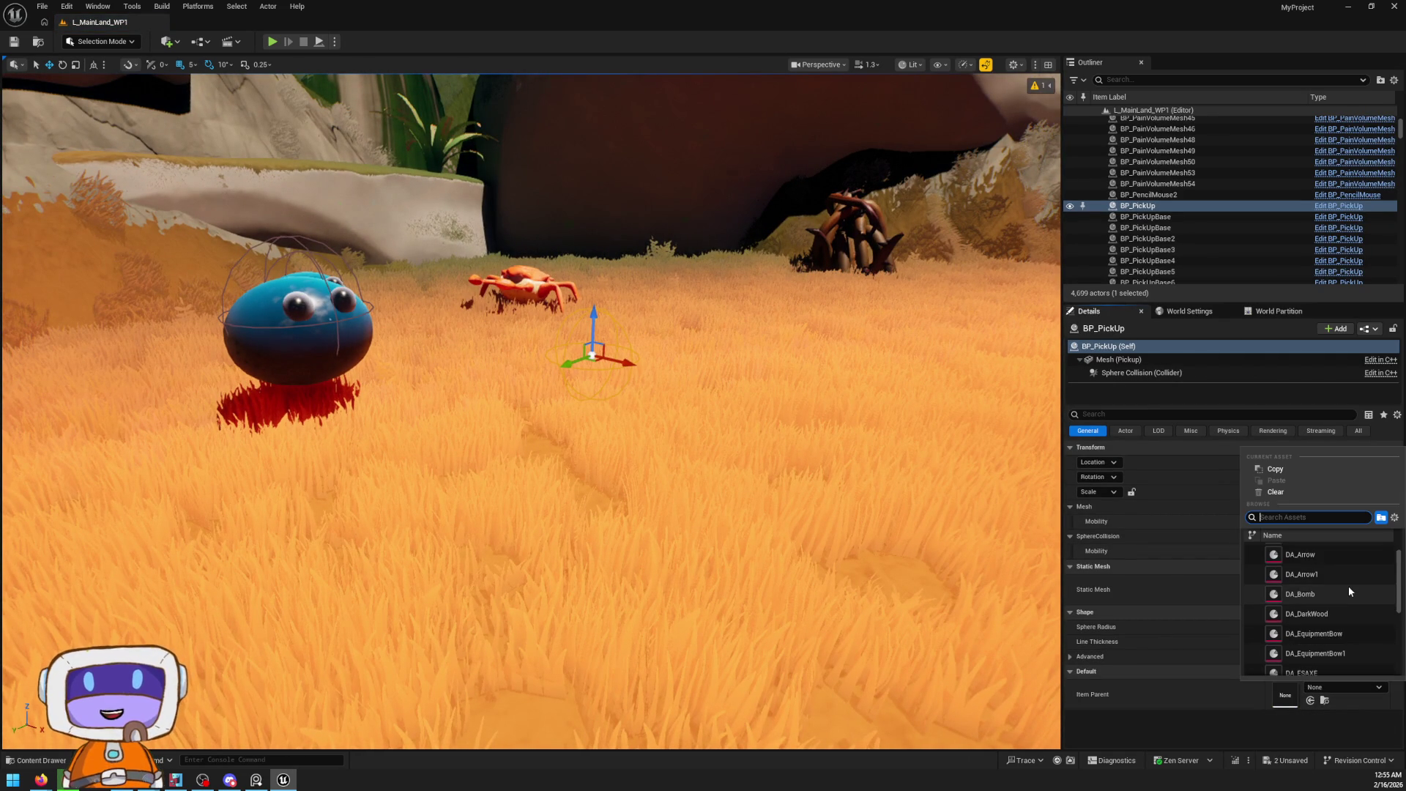
scroll(1349, 588, down, 3)
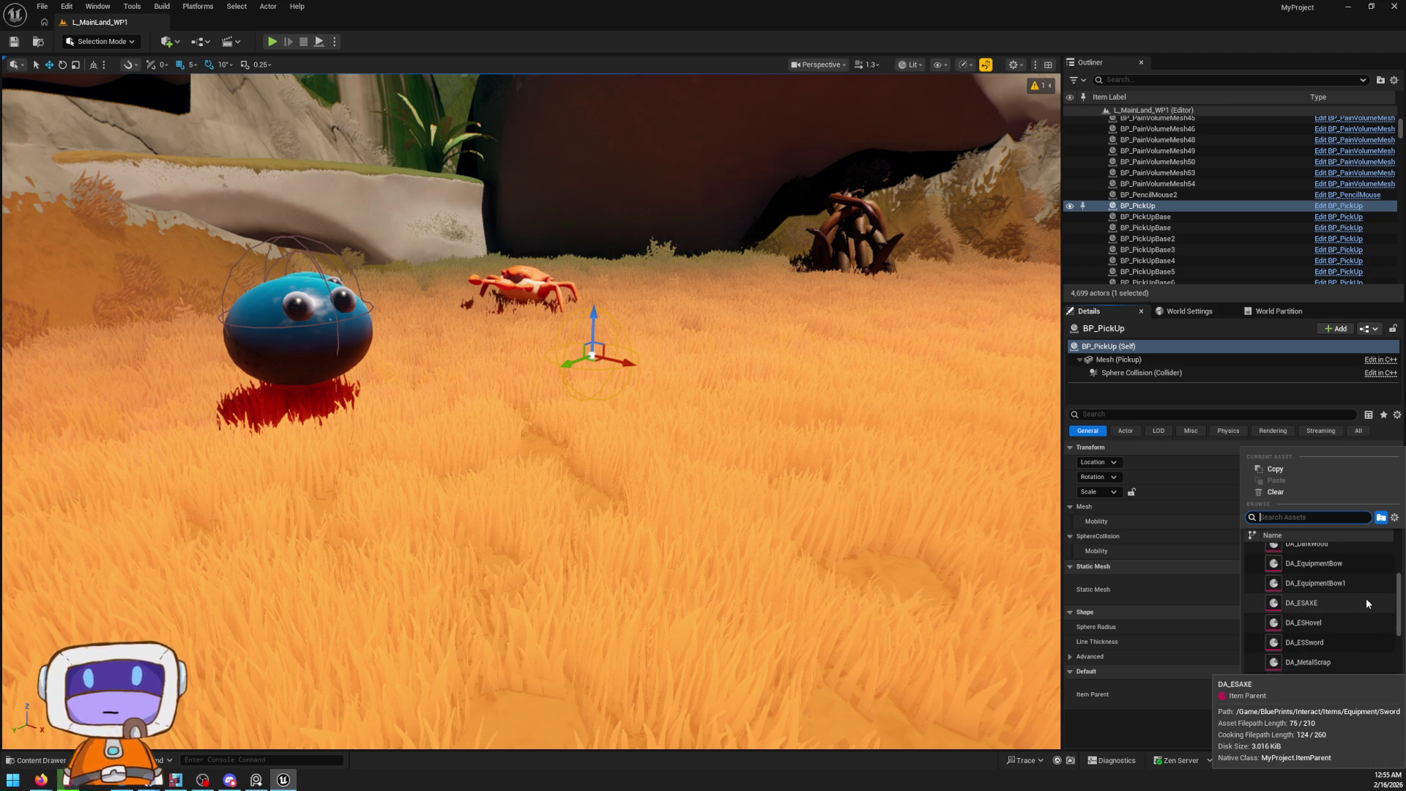
scroll(1352, 593, down, 2)
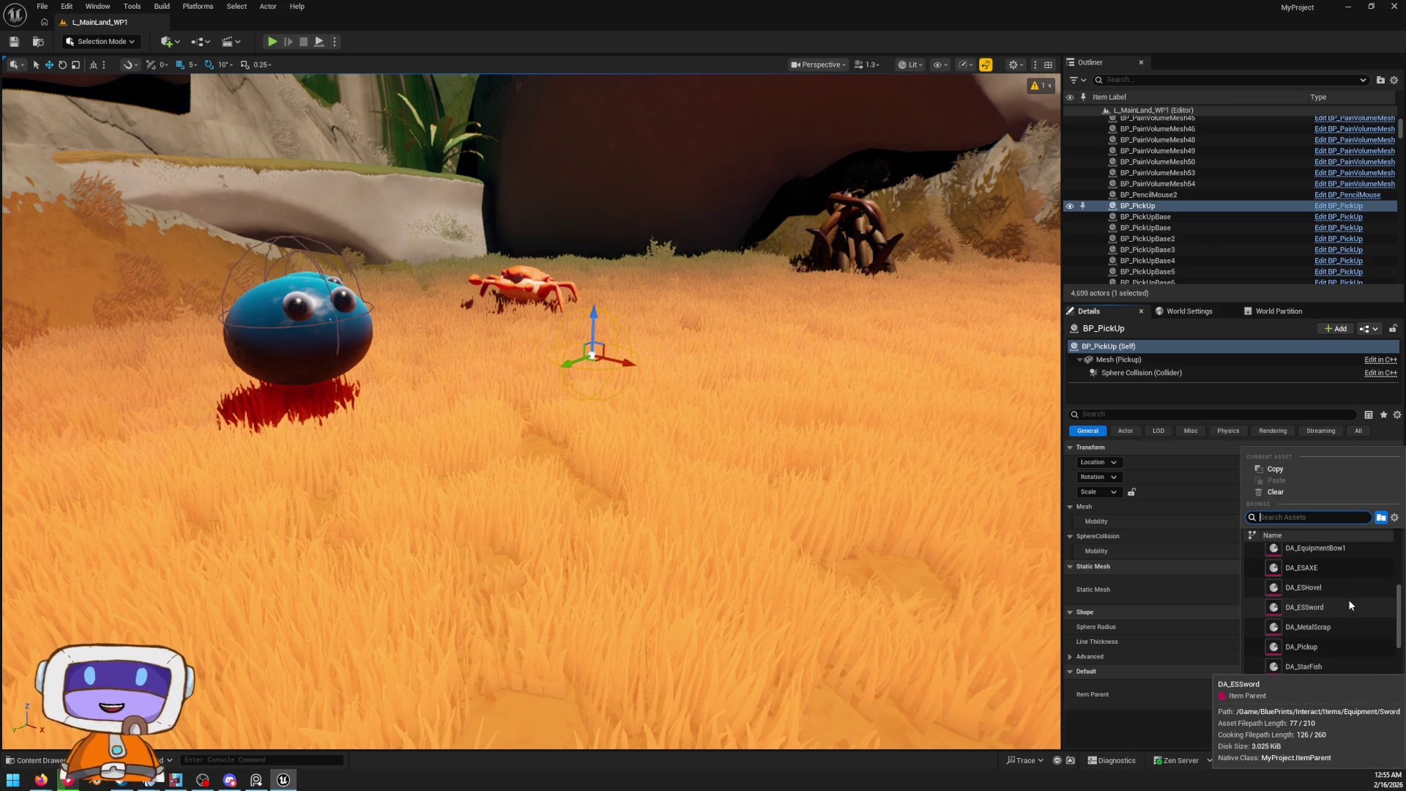
click(1325, 607)
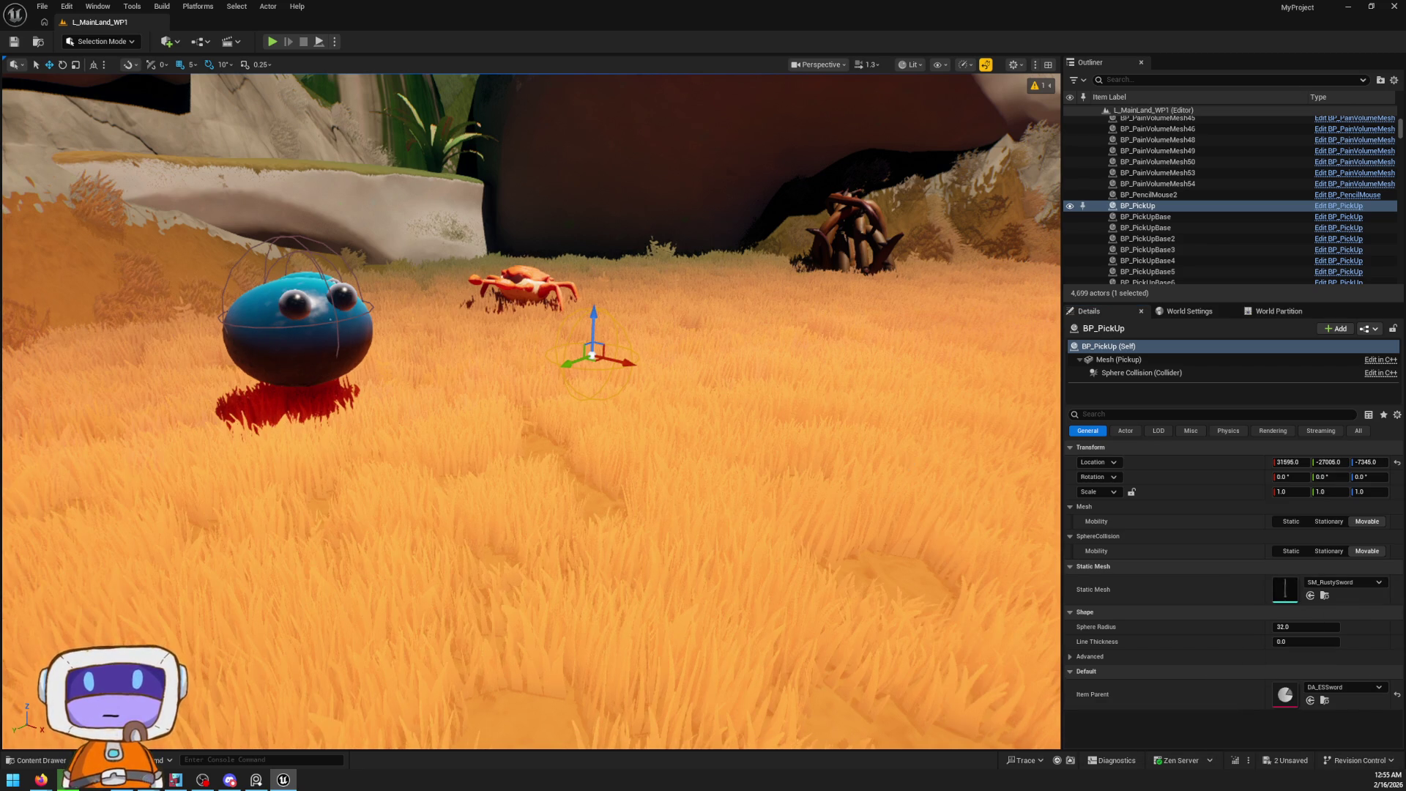
scroll(531, 410, down, 5)
scroll(531, 410, up, 8)
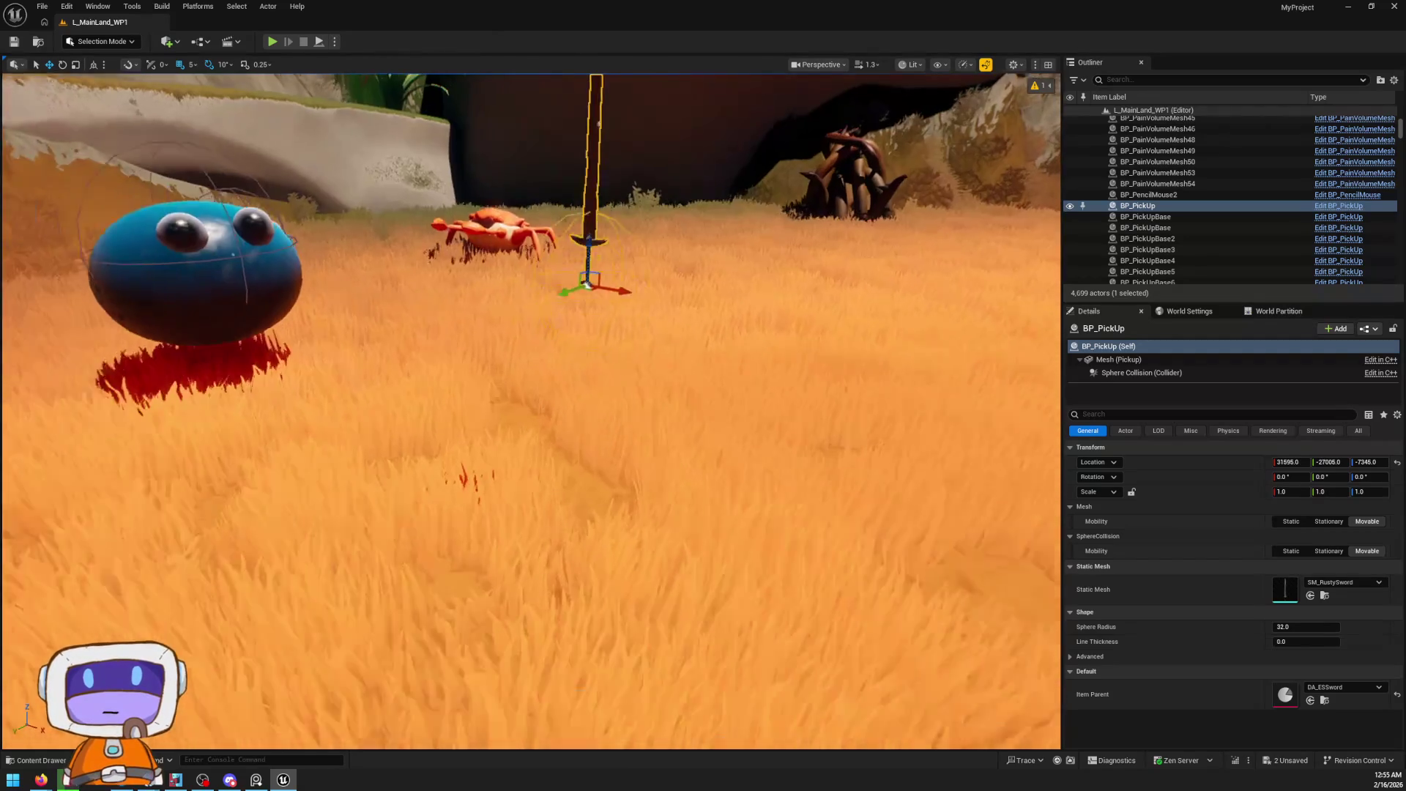
scroll(531, 410, down, 5)
right_click(746, 629)
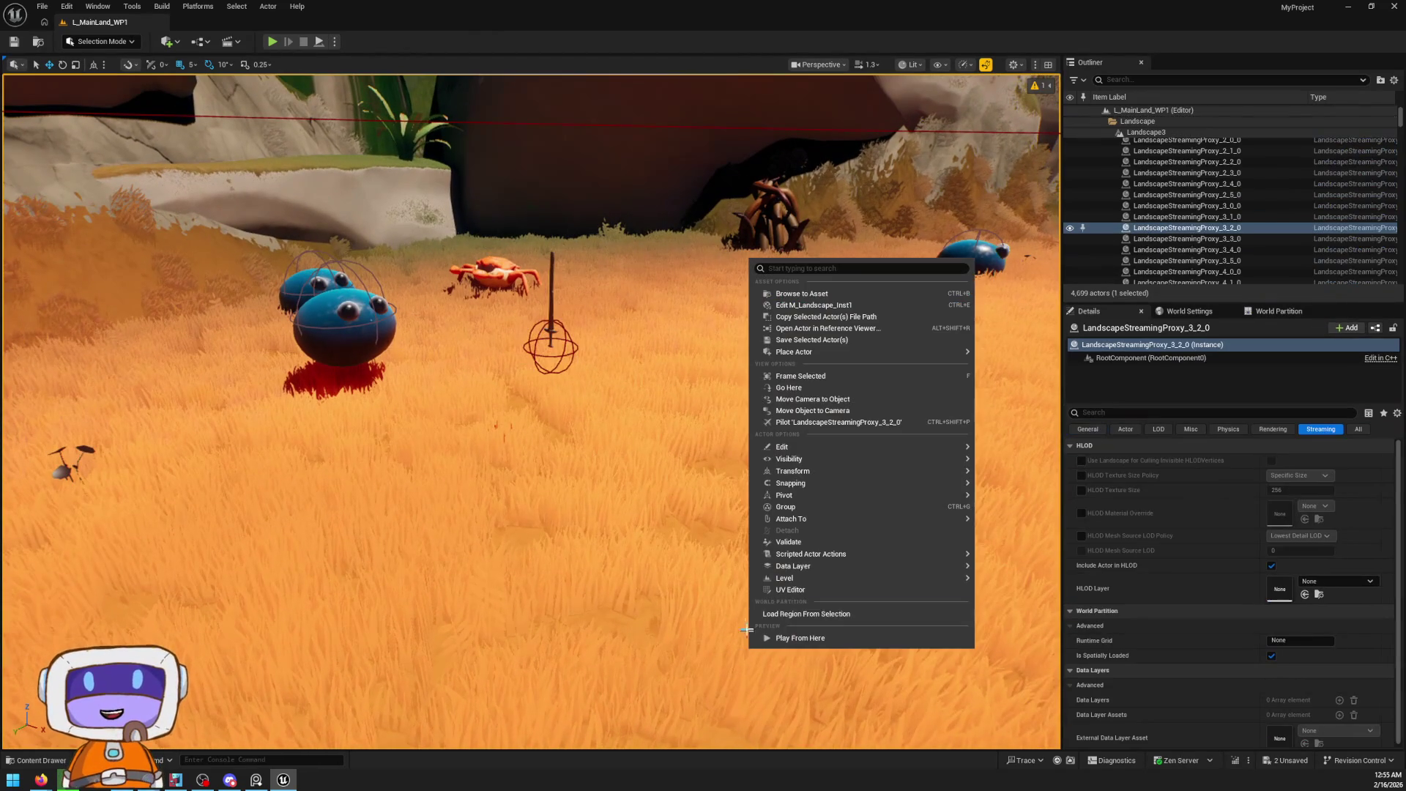
Play From Here in the grassy field and walk the character toward the blue blobs
click(800, 638)
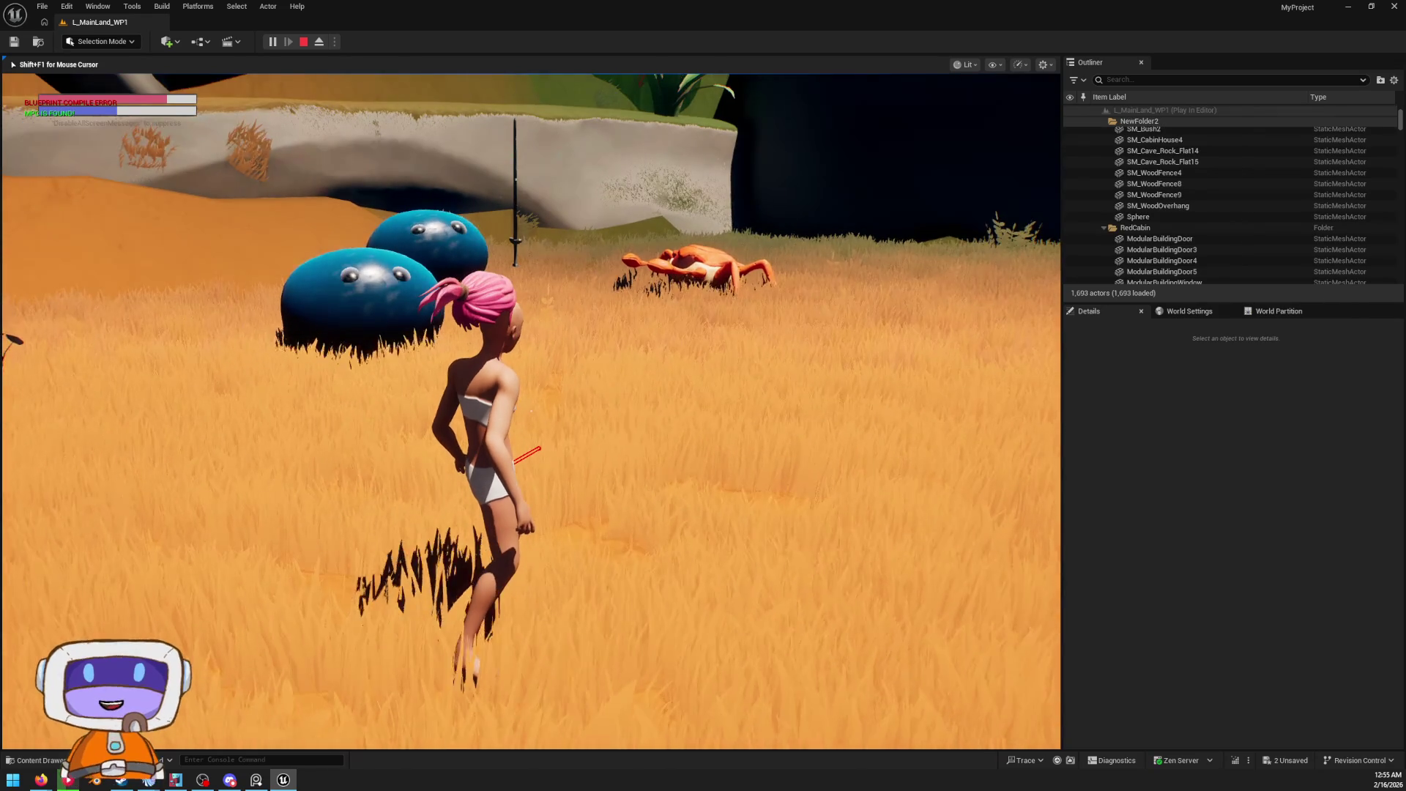
key(w)
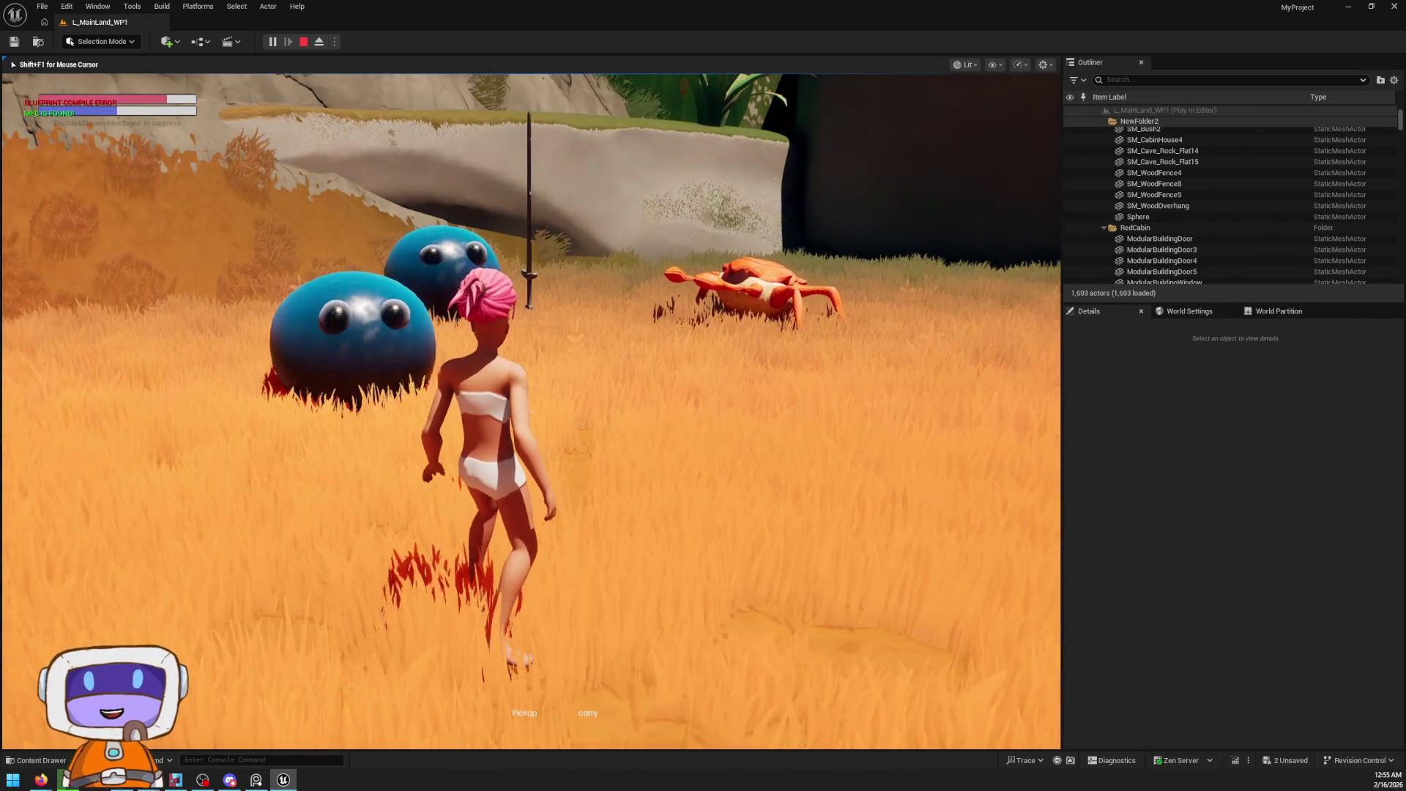
key(w)
key(w)
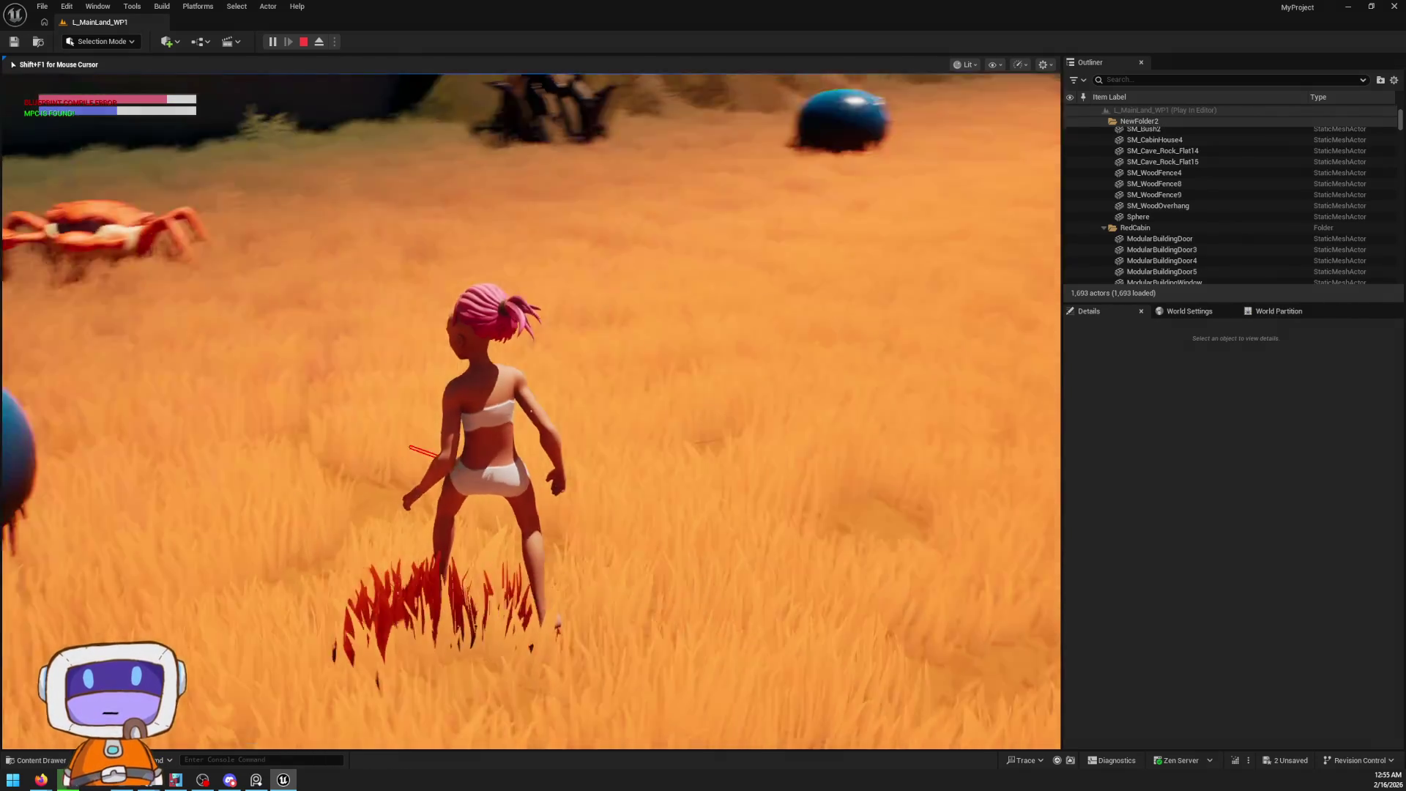
key(w)
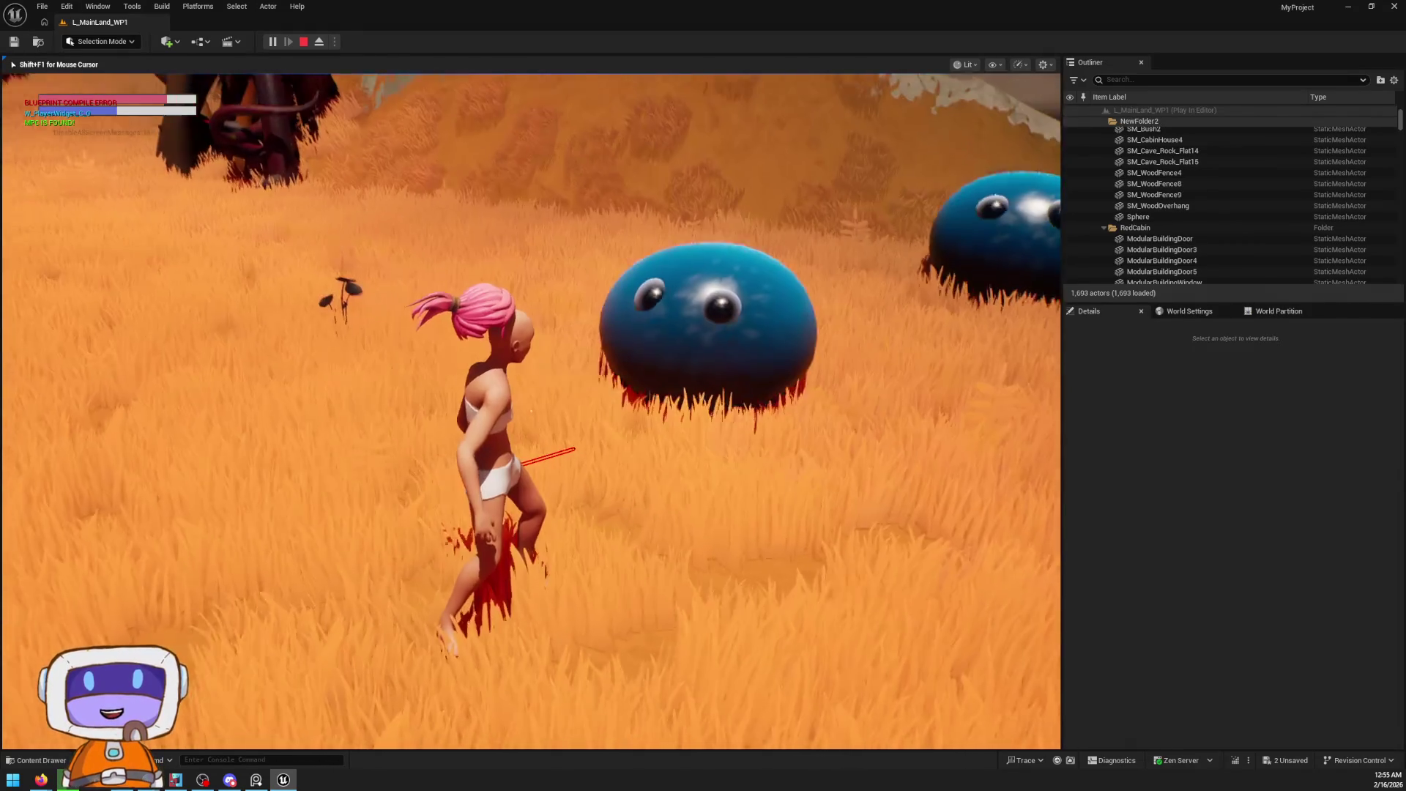
key(w)
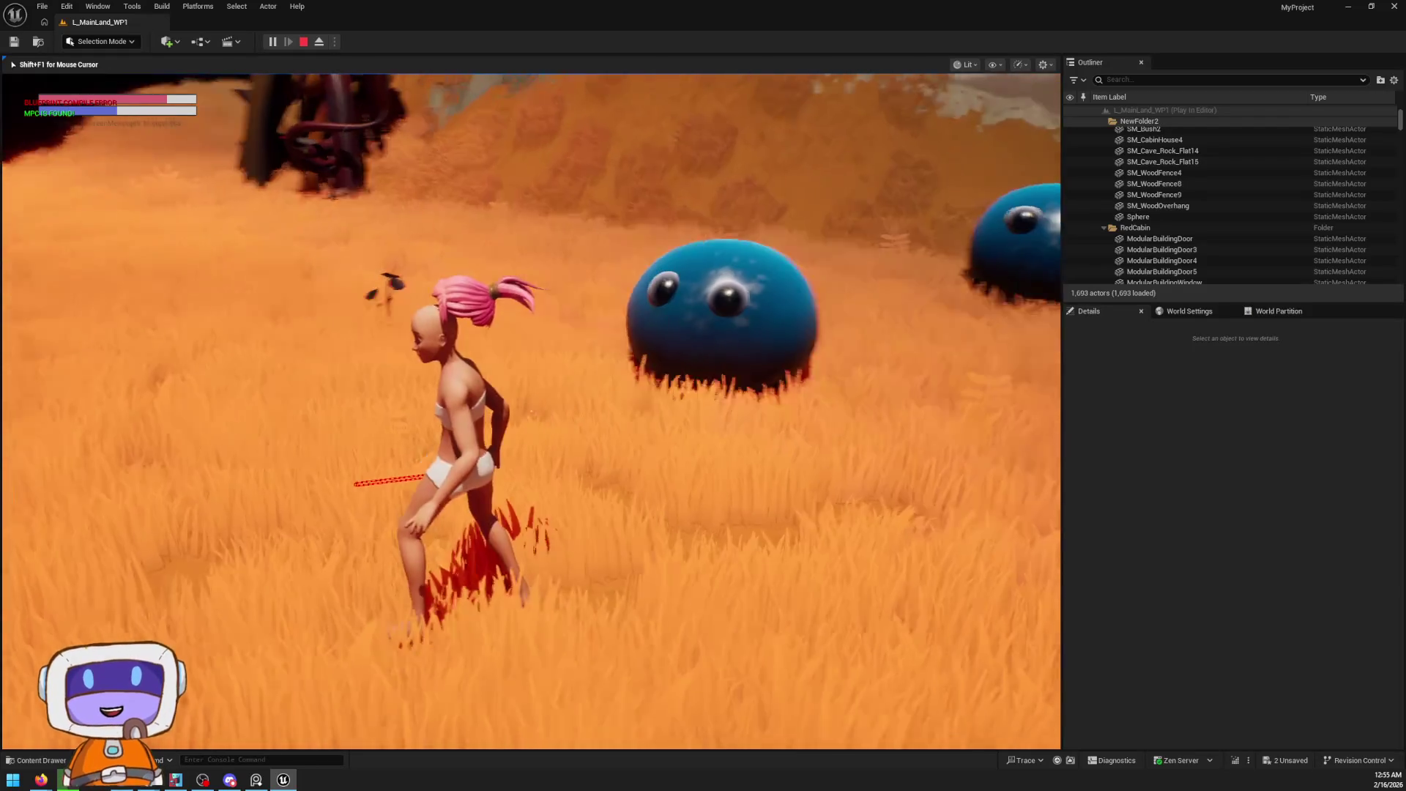
key(w)
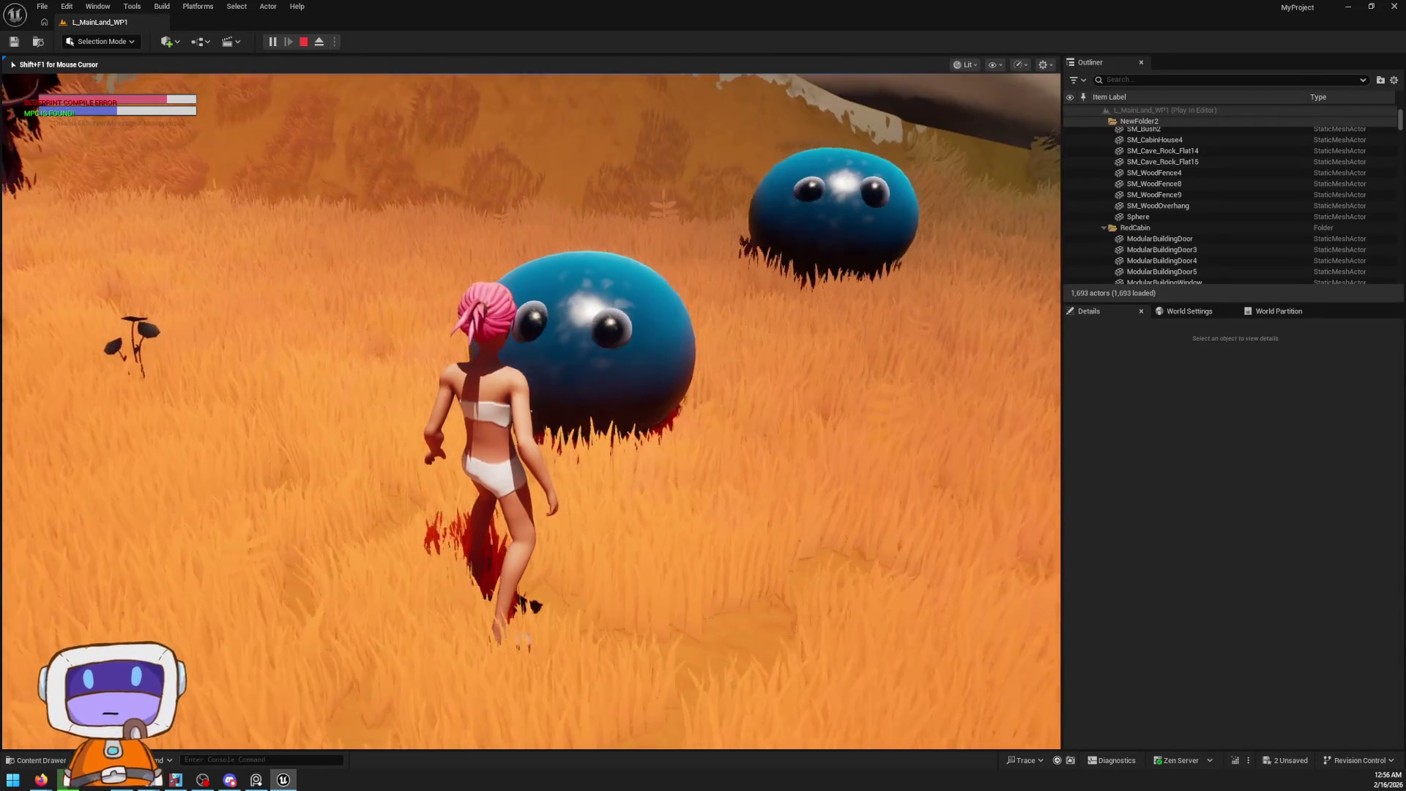
key(w)
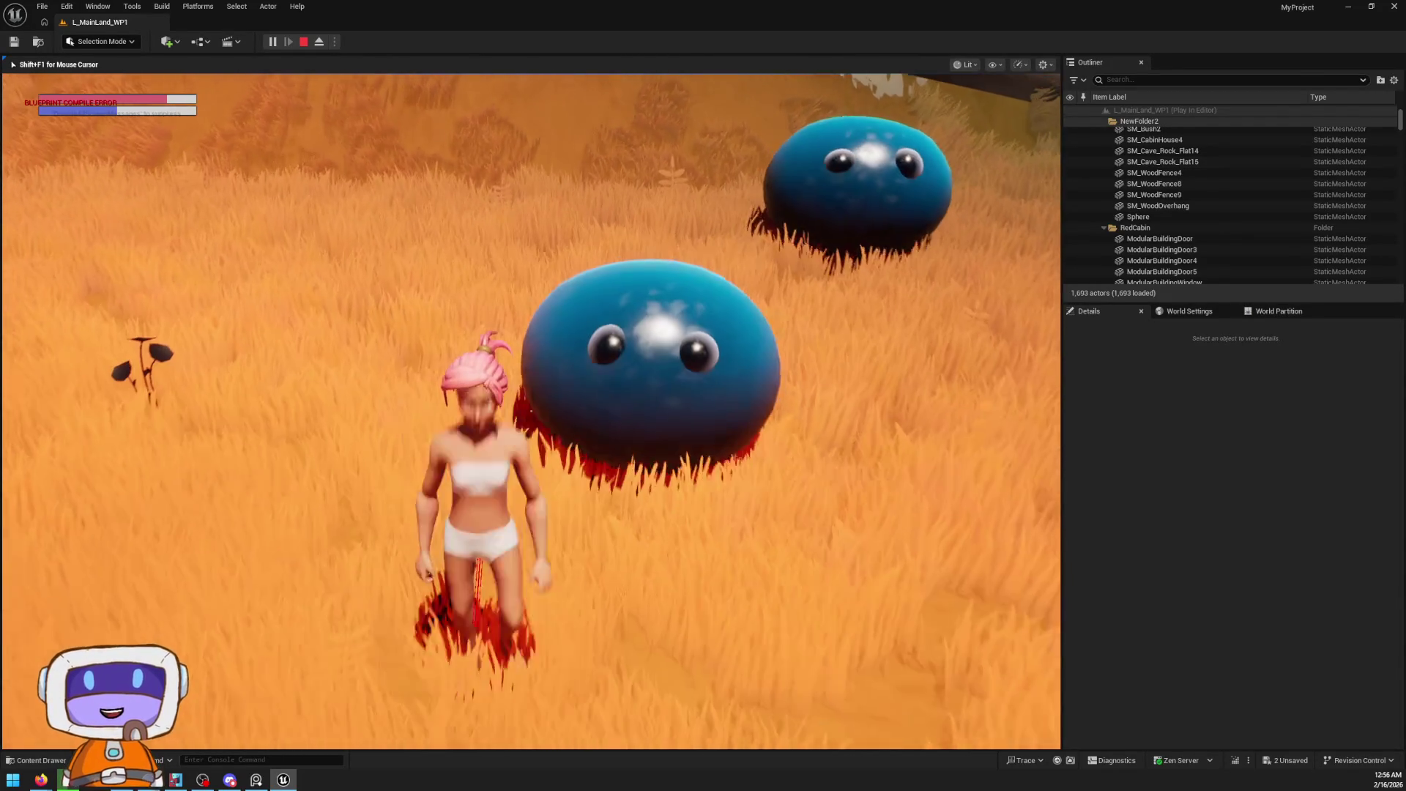
Run the character around the blobs toward the orange crab, then exit the game
key(s)
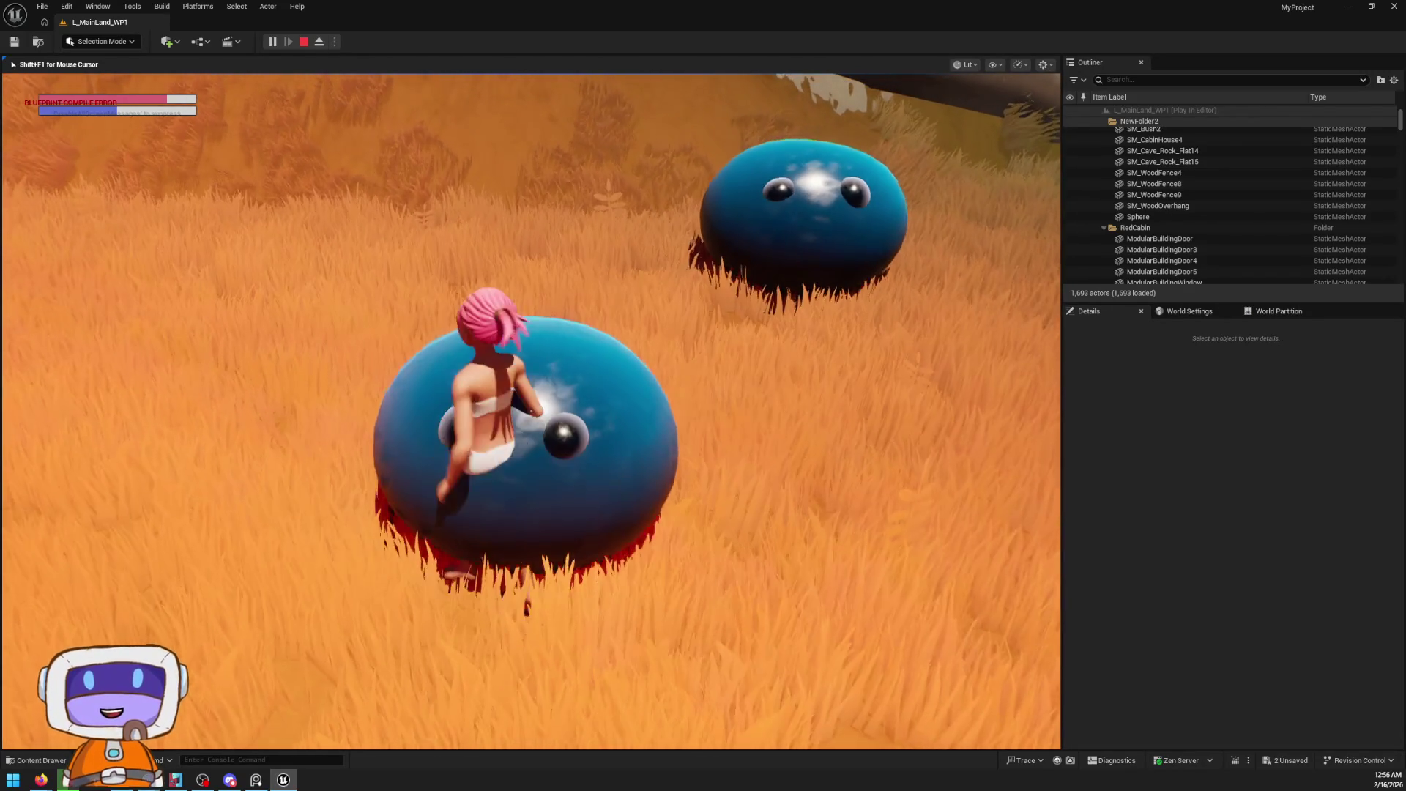
key(w)
key(s)
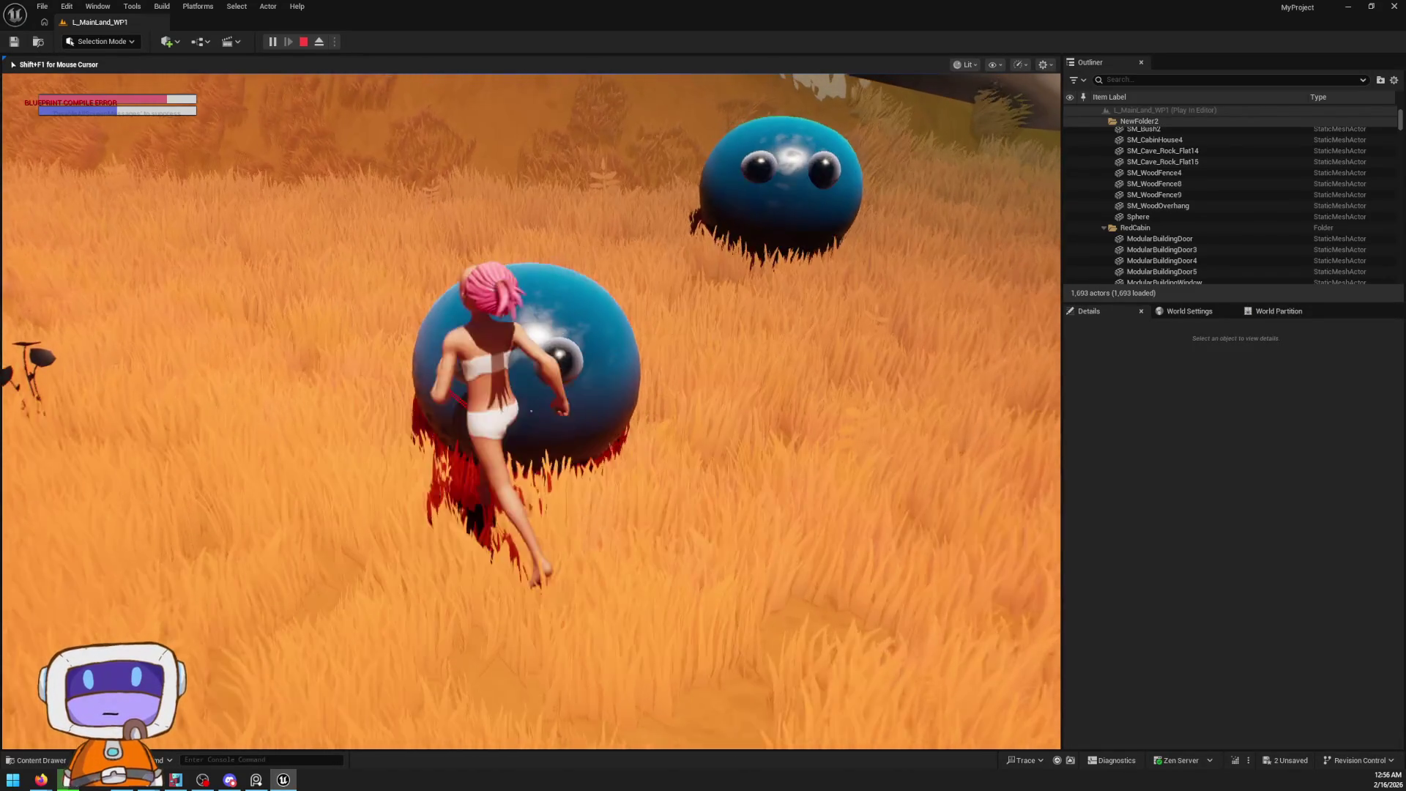
key(a)
key(s)
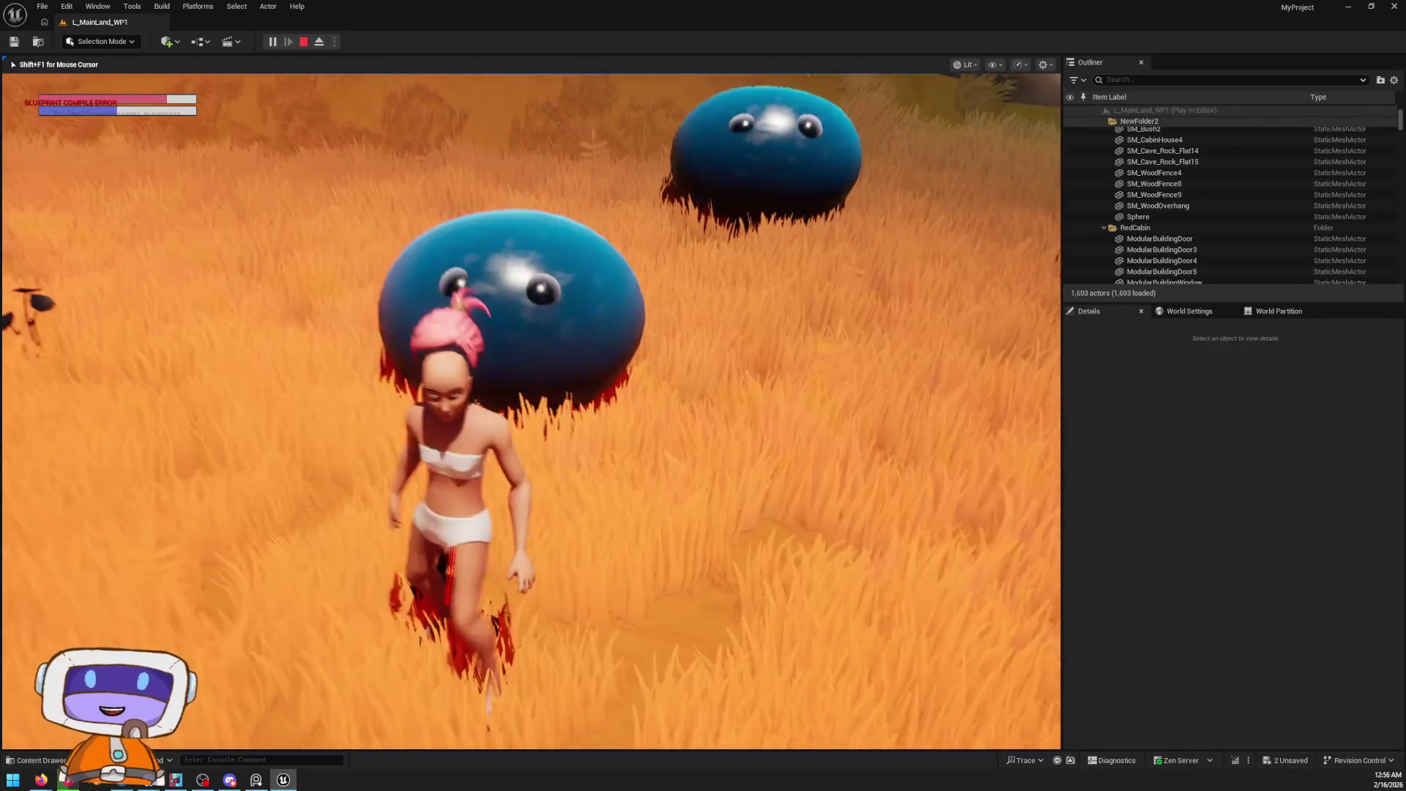
key(w)
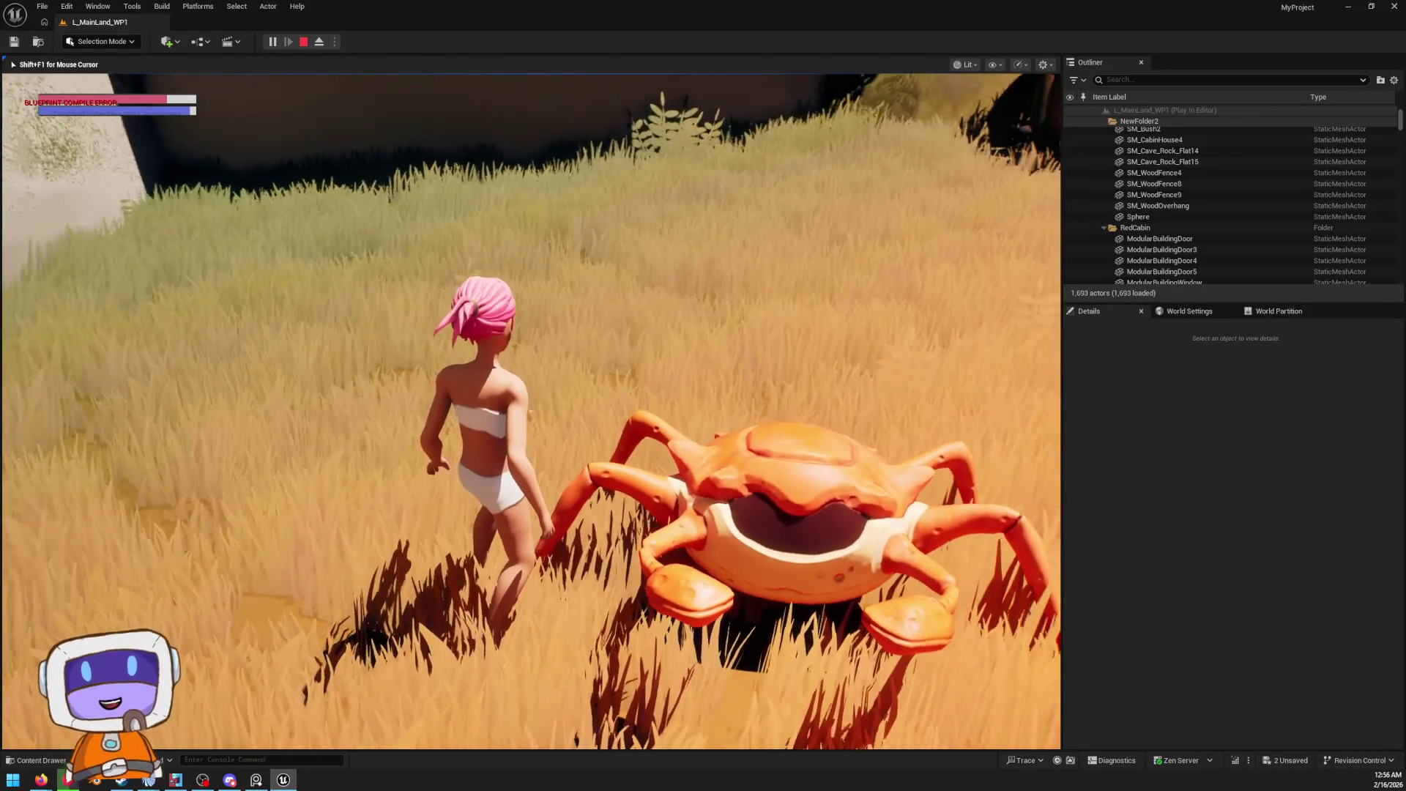
key(Escape)
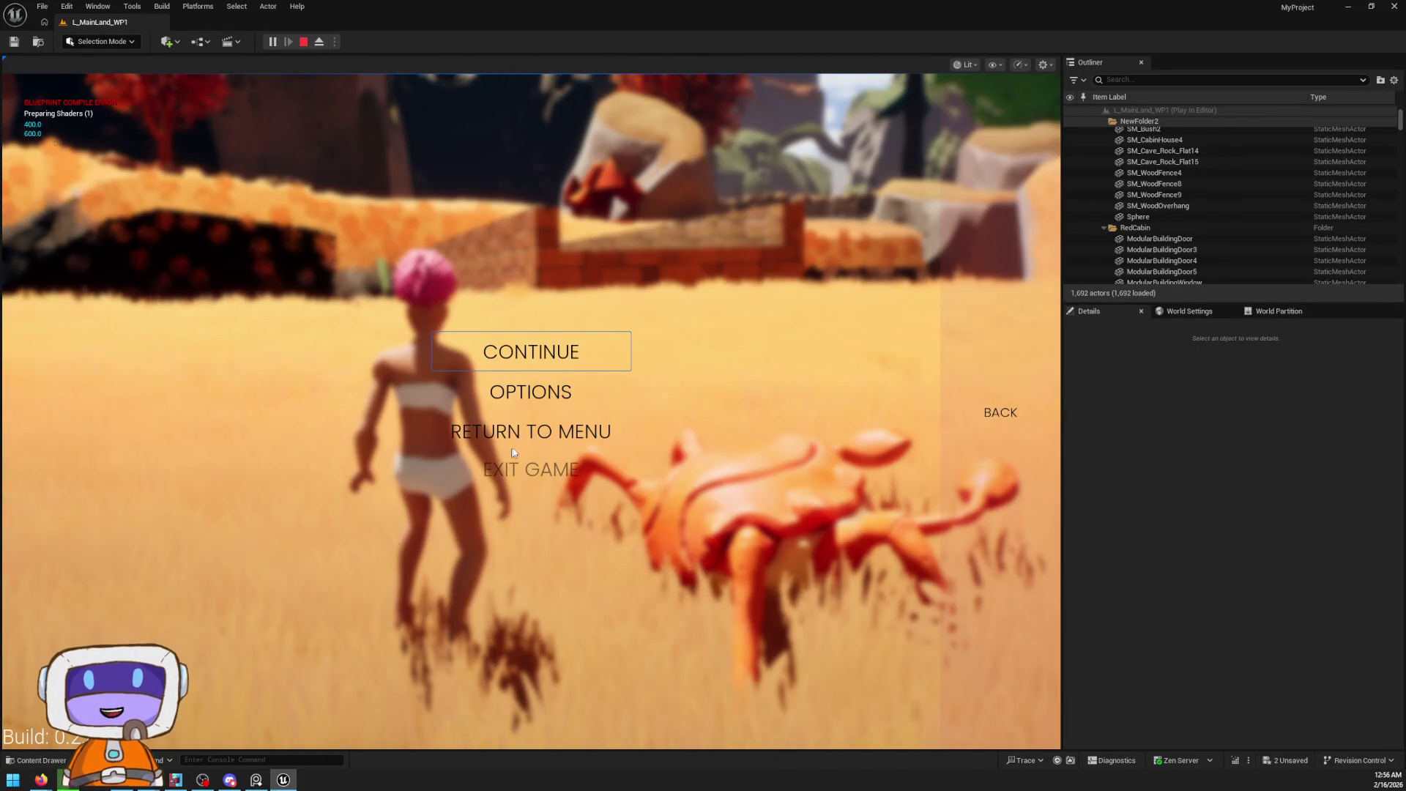
click(566, 477)
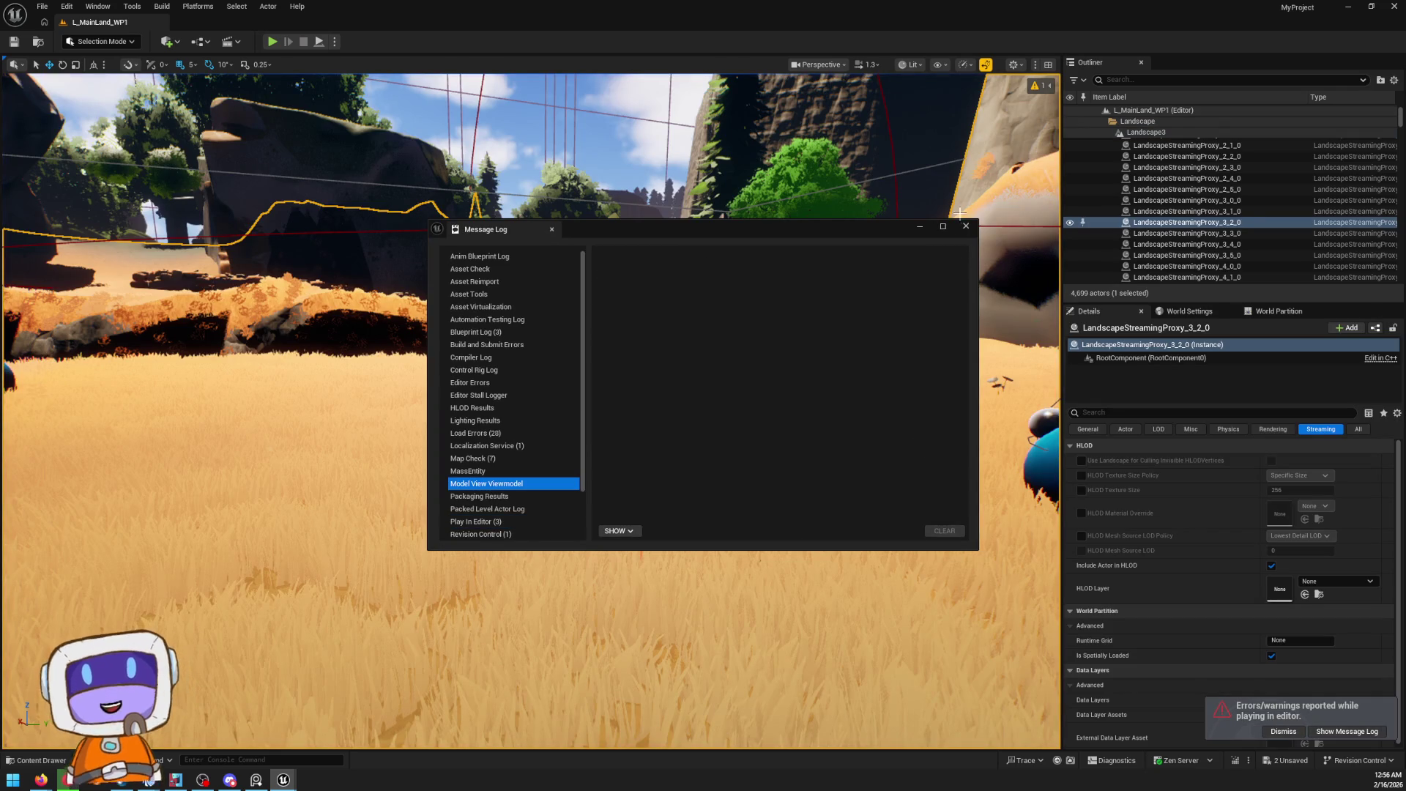
Close the Message Log, fly over the bridge, and bring up the 'pick' content results
click(967, 226)
scroll(836, 414, up, 2)
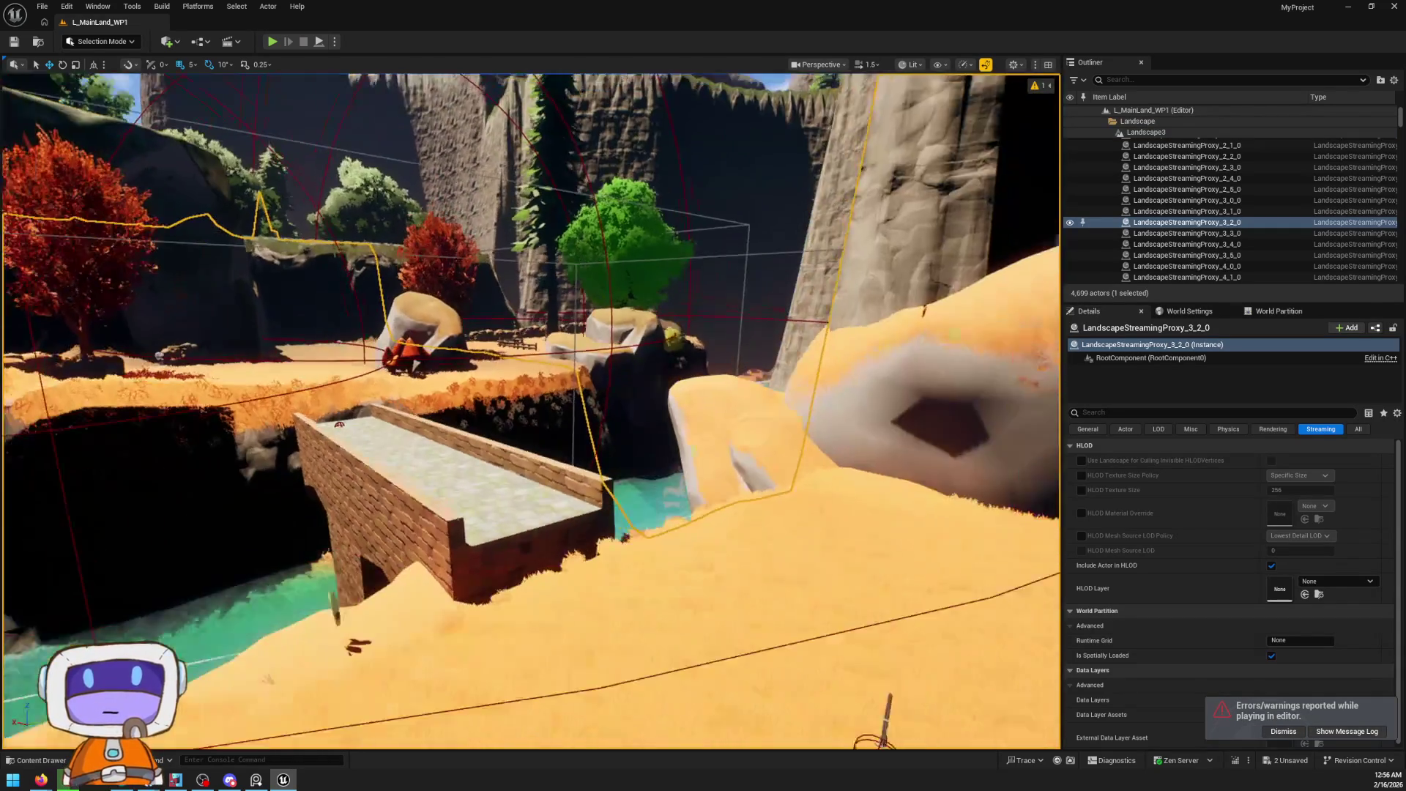
drag(685, 463, 685, 463)
key(ctrl+space)
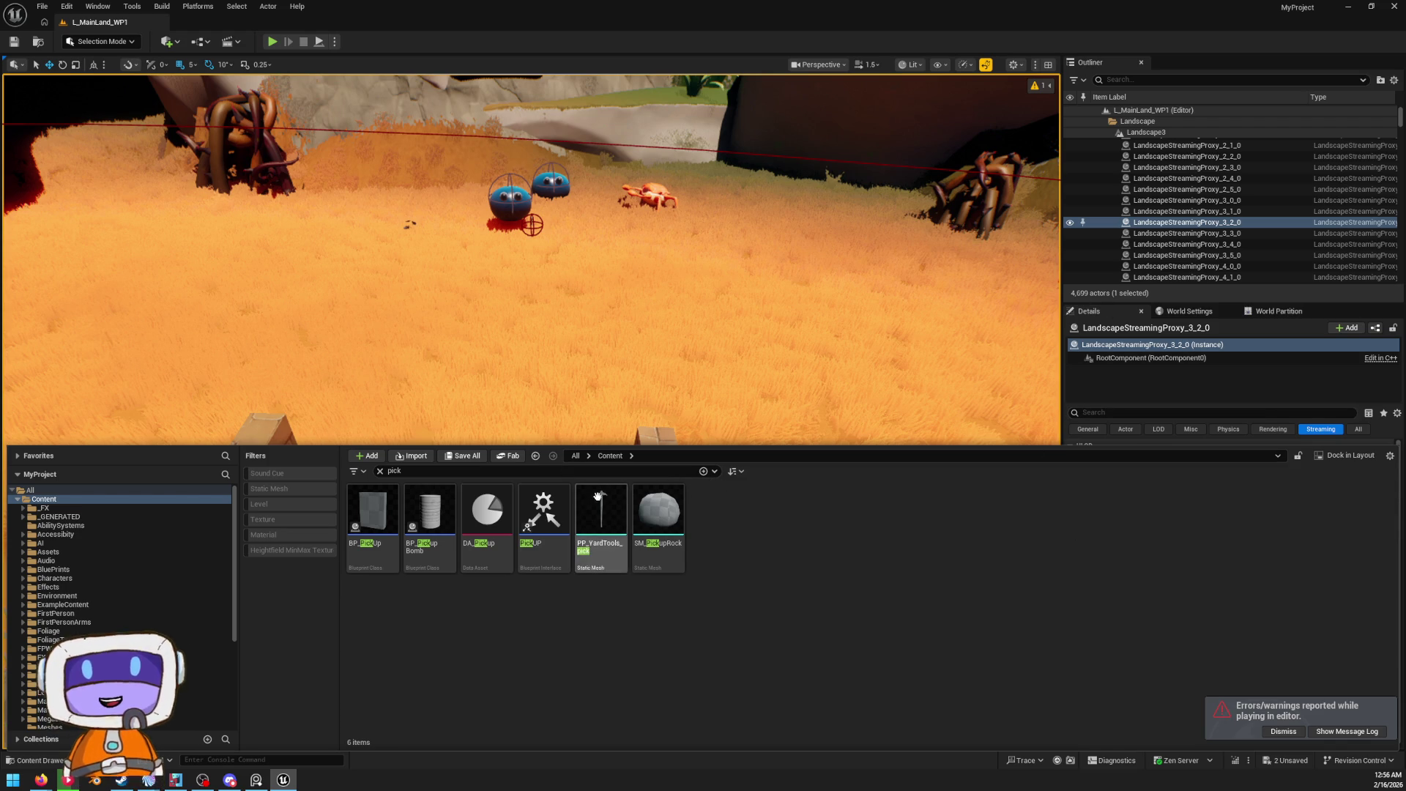
Search 'minion' and drag AI_MelonMinion into the field before the stone bridge
key(BackSpace)
key(BackSpace)
key(BackSpace)
text(m)
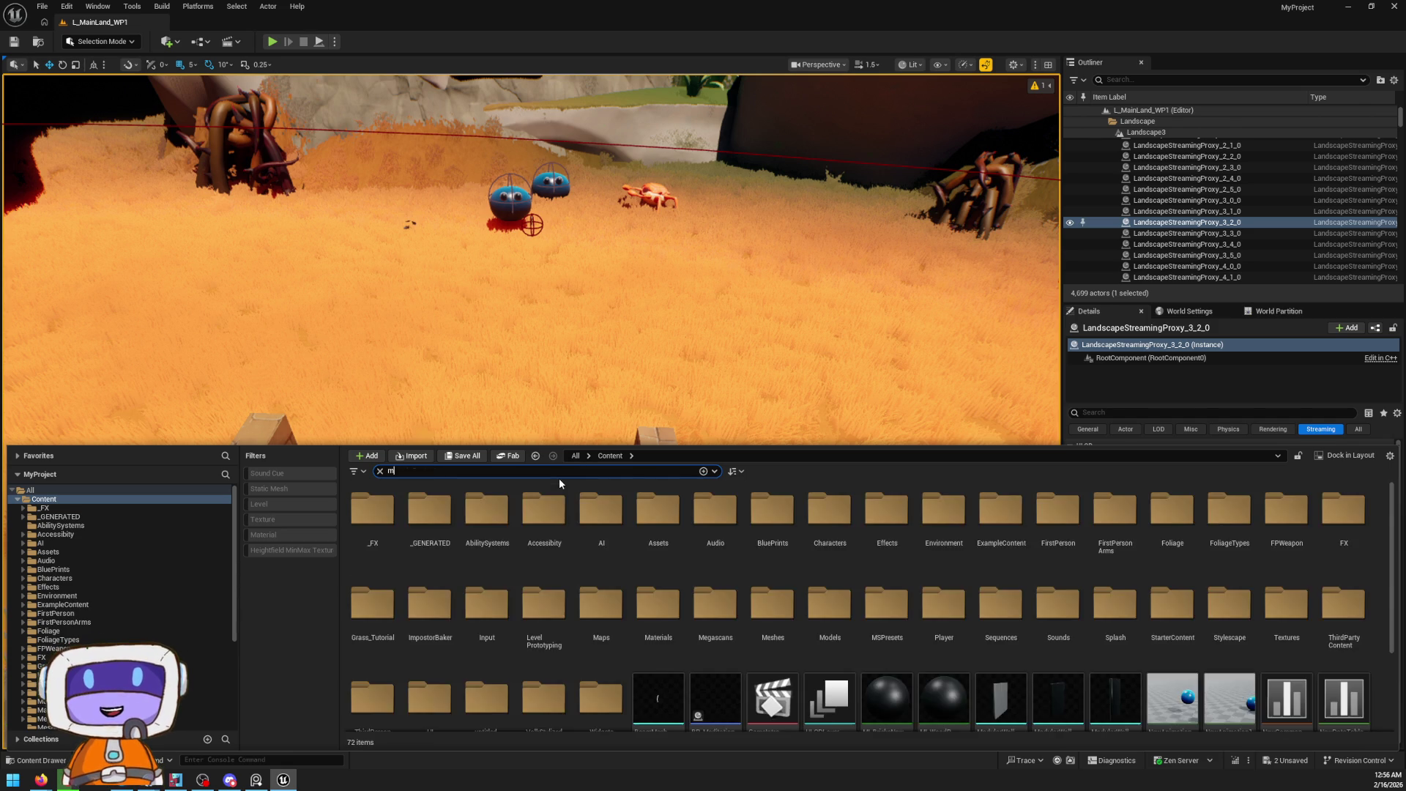
text(inion)
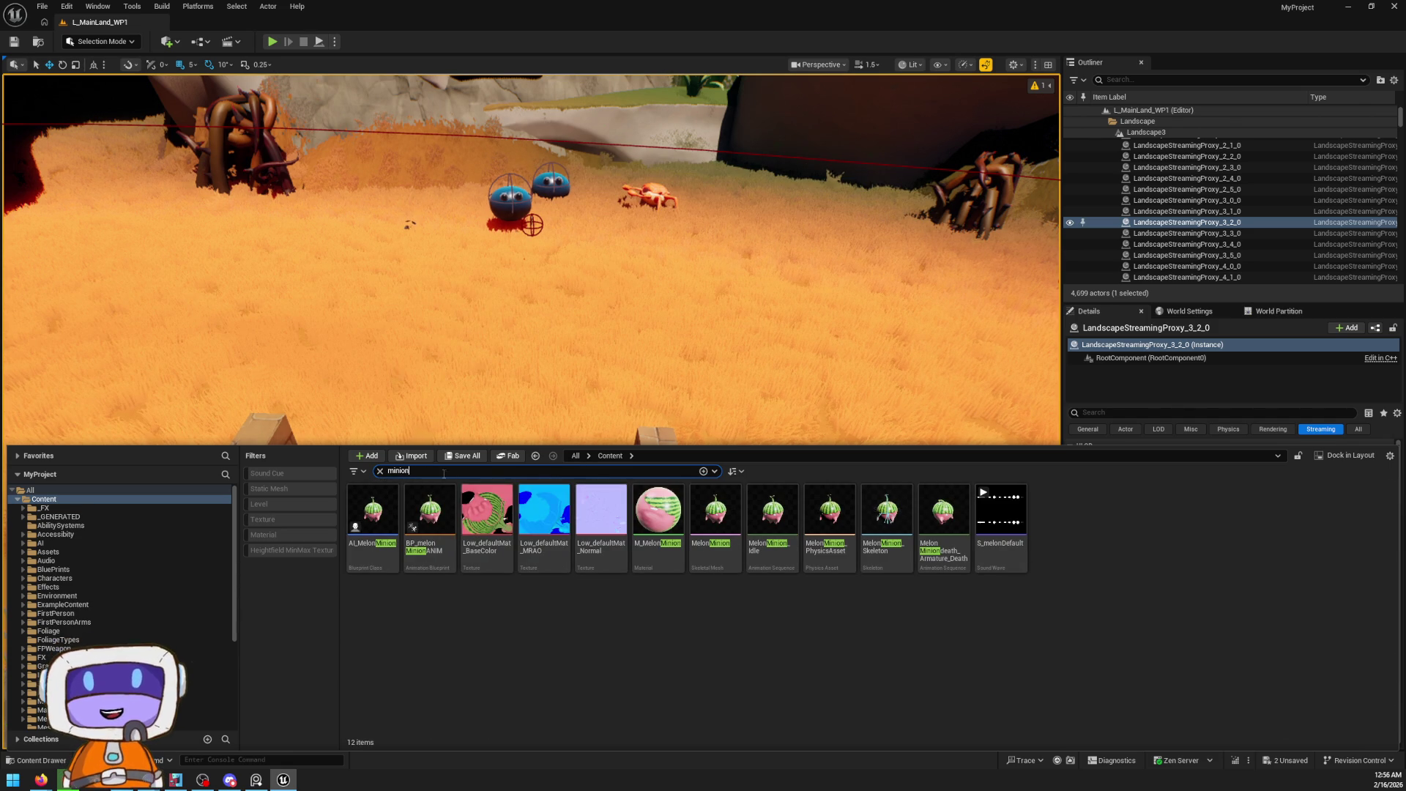
mouse_move(376, 522)
mouse_down()
mouse_move(440, 484)
mouse_move(512, 512)
mouse_move(504, 263)
mouse_up()
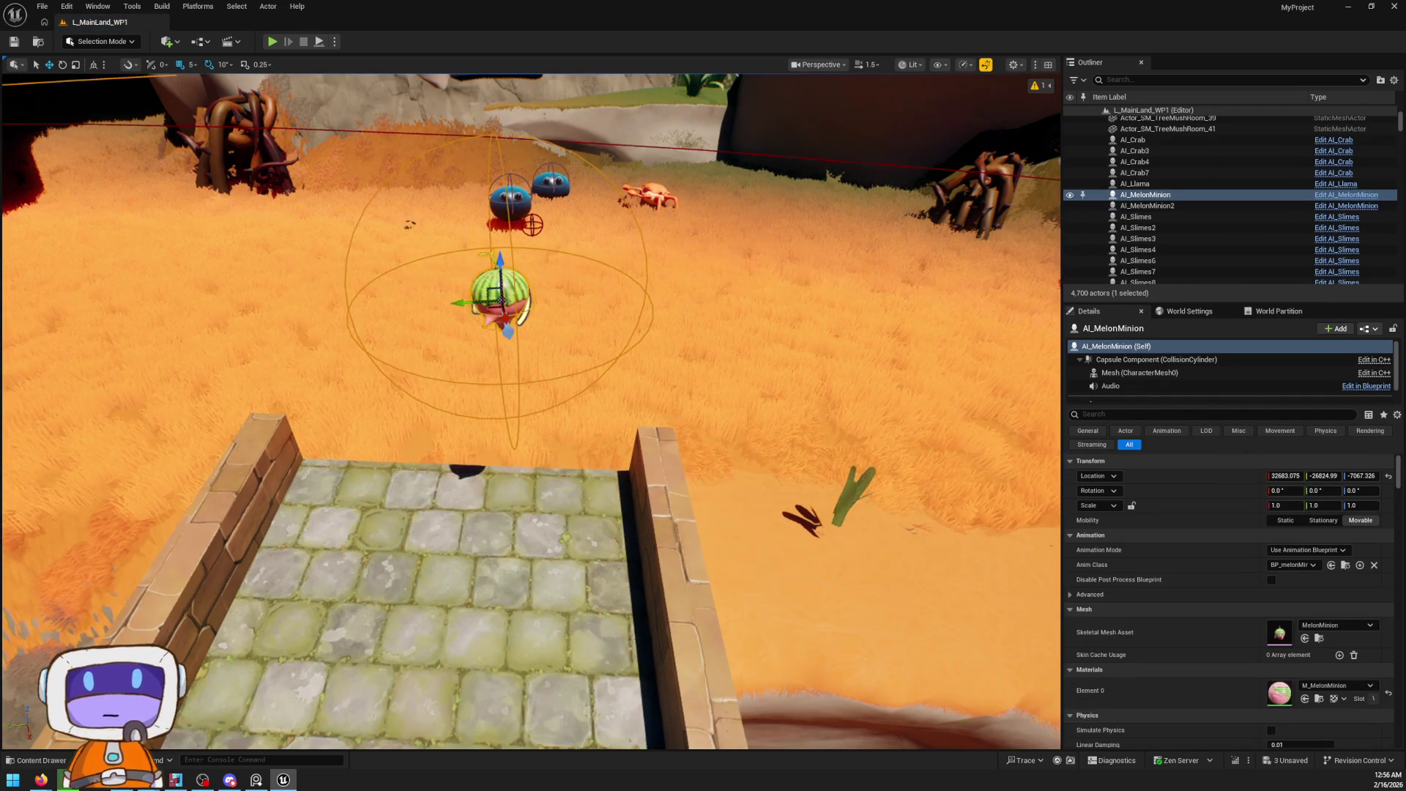
key(f)
scroll(527, 391, up, 6)
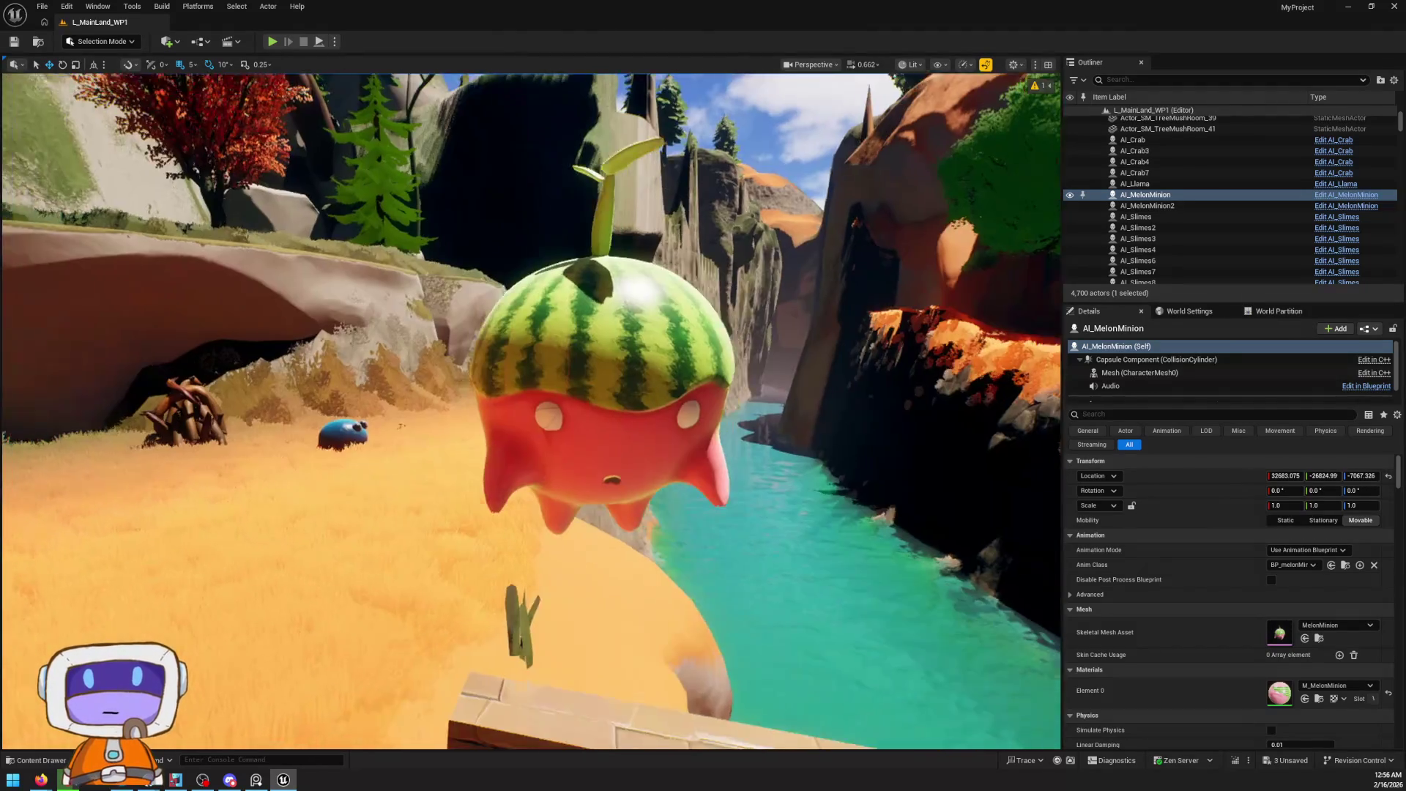
scroll(536, 408, down, 1)
scroll(536, 407, down, 2)
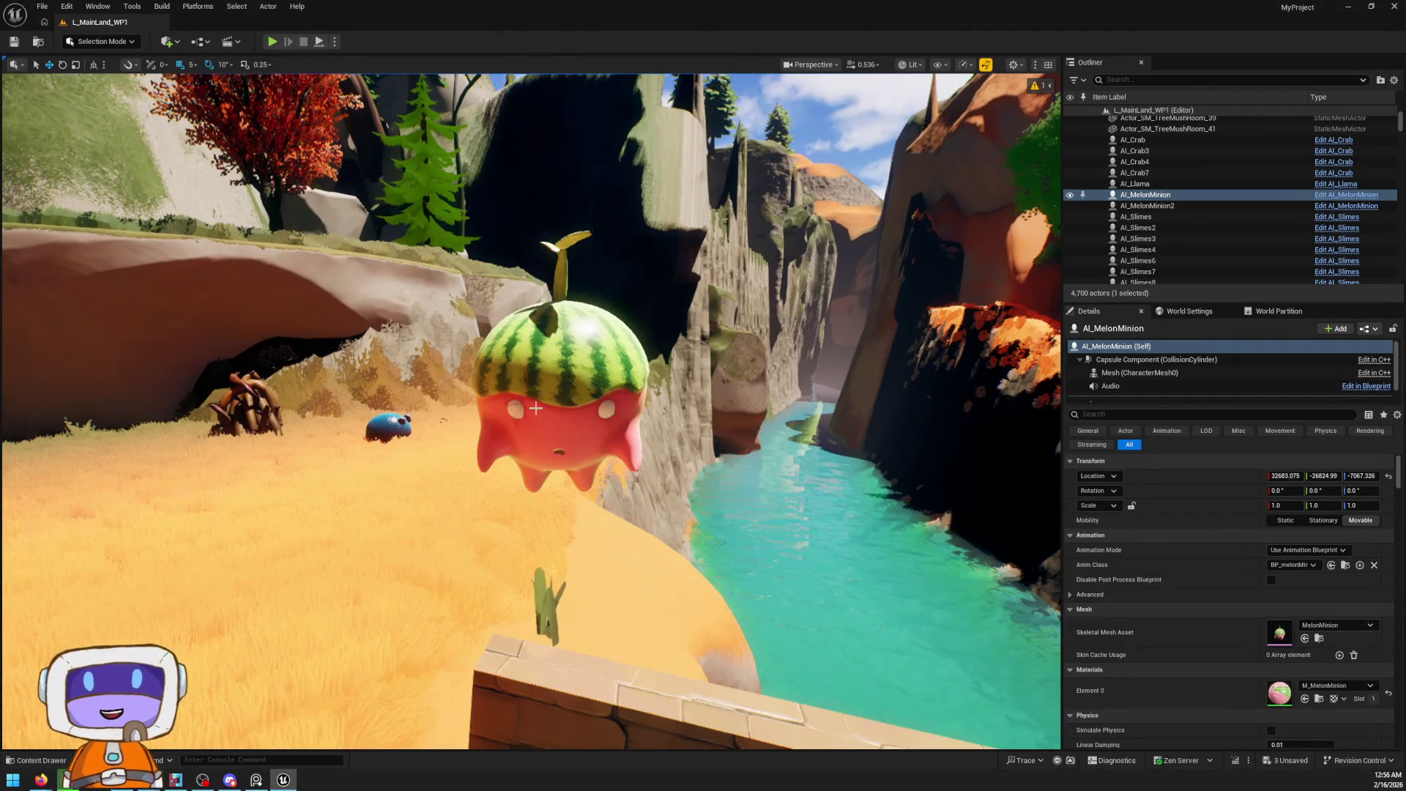
scroll(563, 414, up, 2)
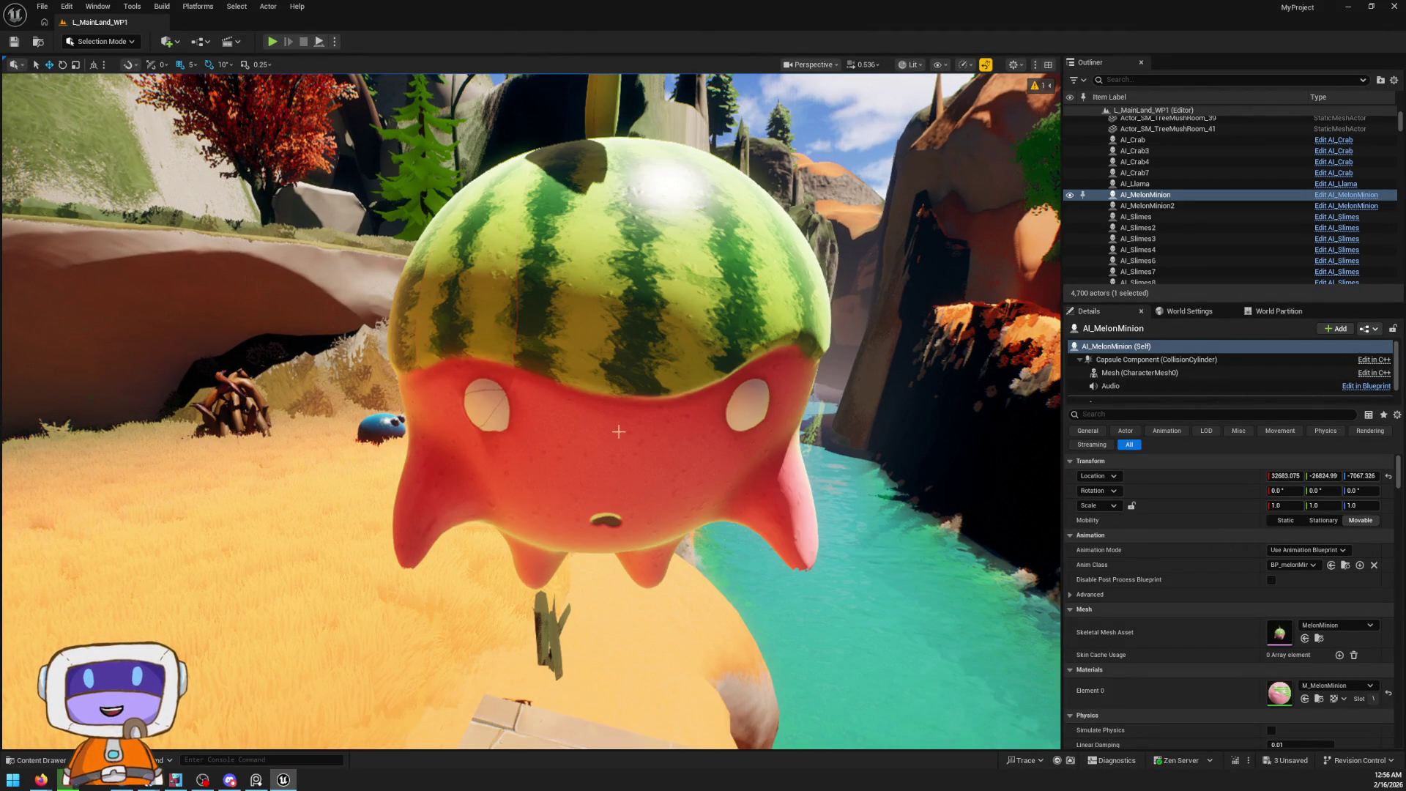
drag(639, 480, 639, 410)
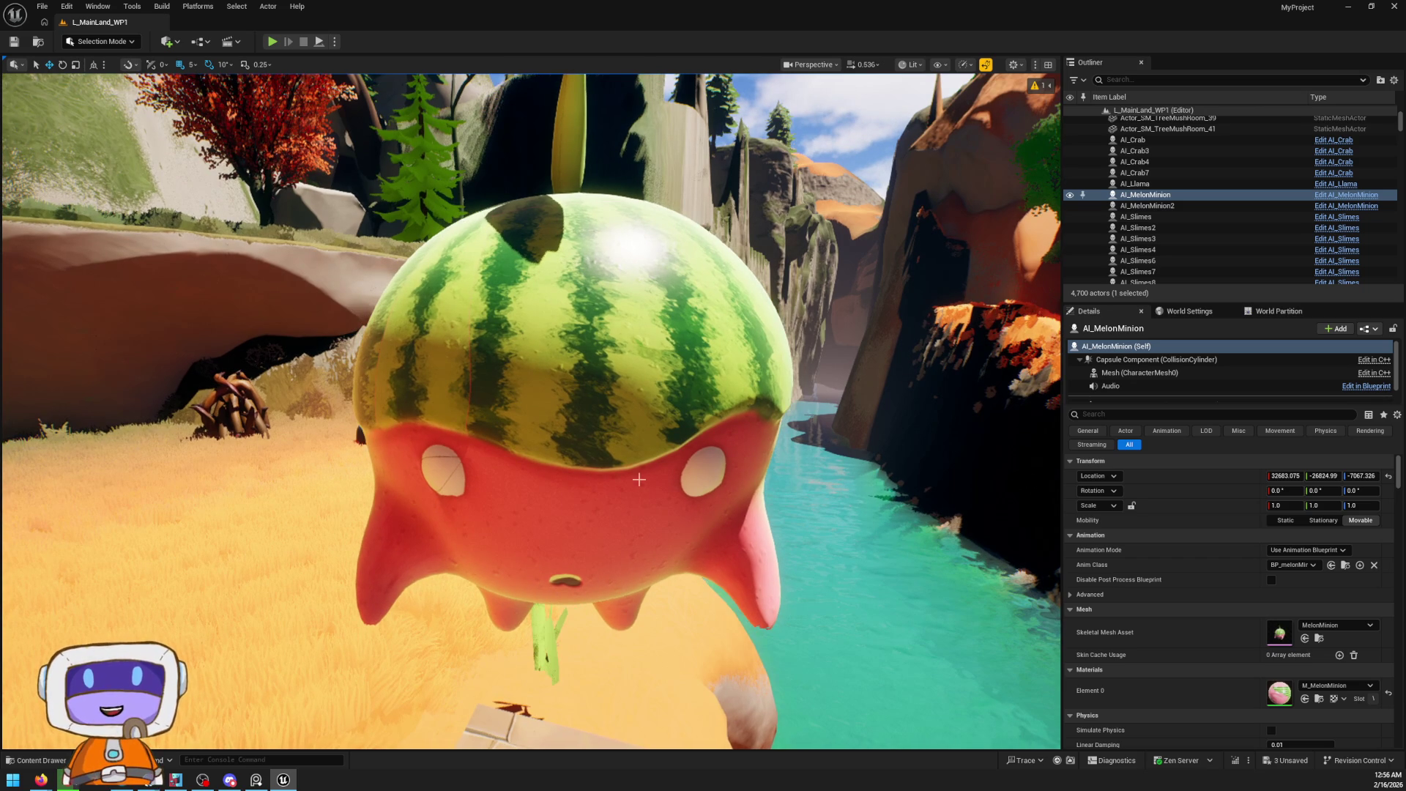
click(555, 484)
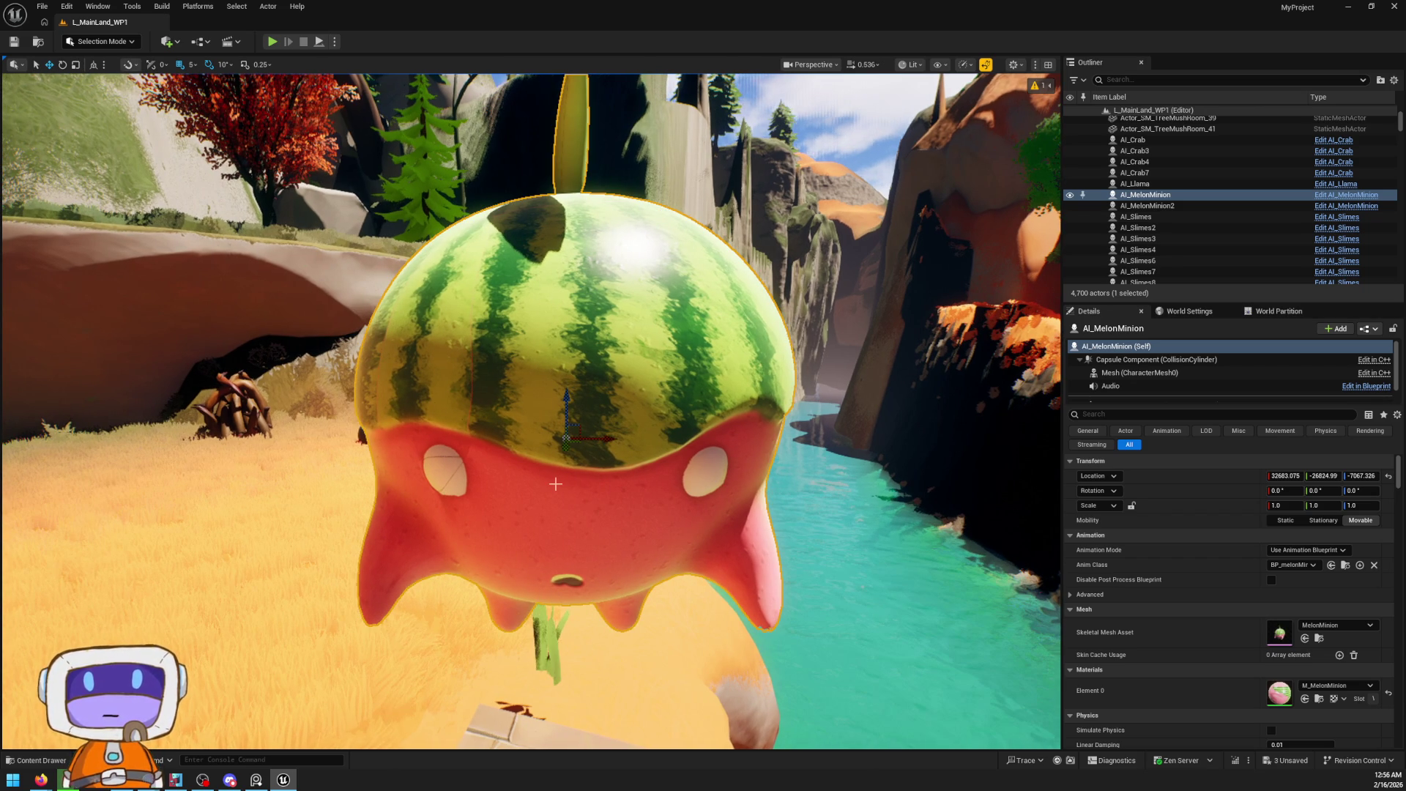
key(f)
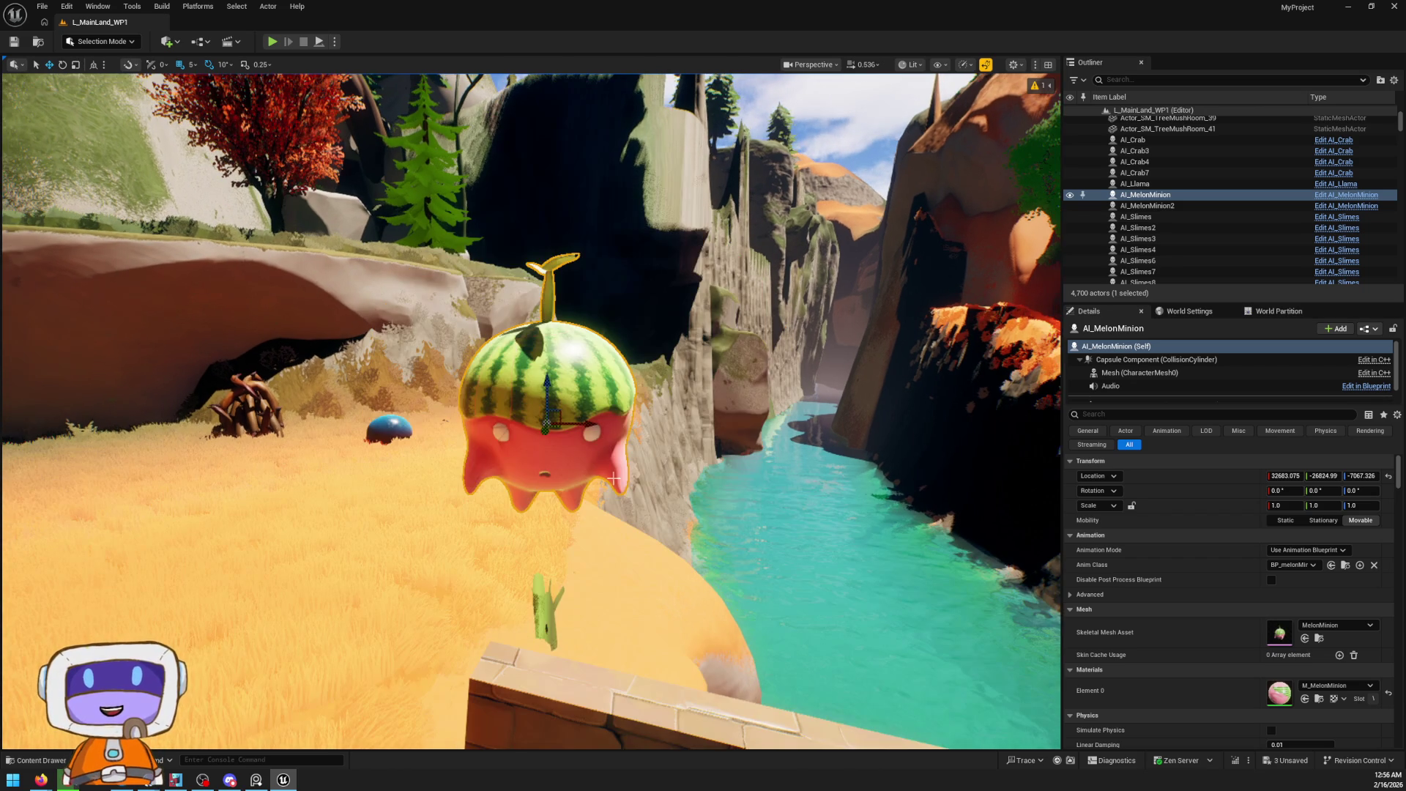
scroll(610, 475, up, 5)
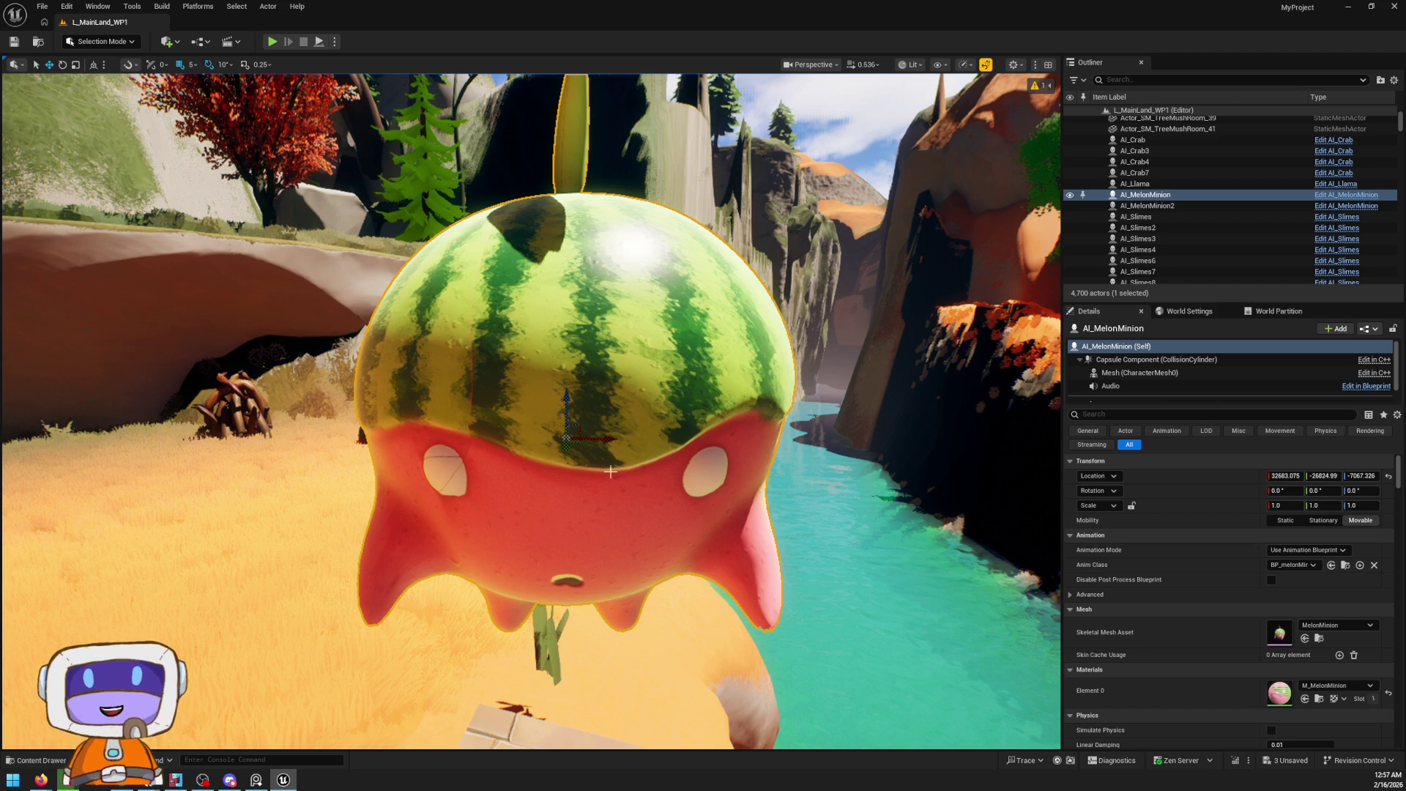
key(f)
scroll(581, 493, up, 5)
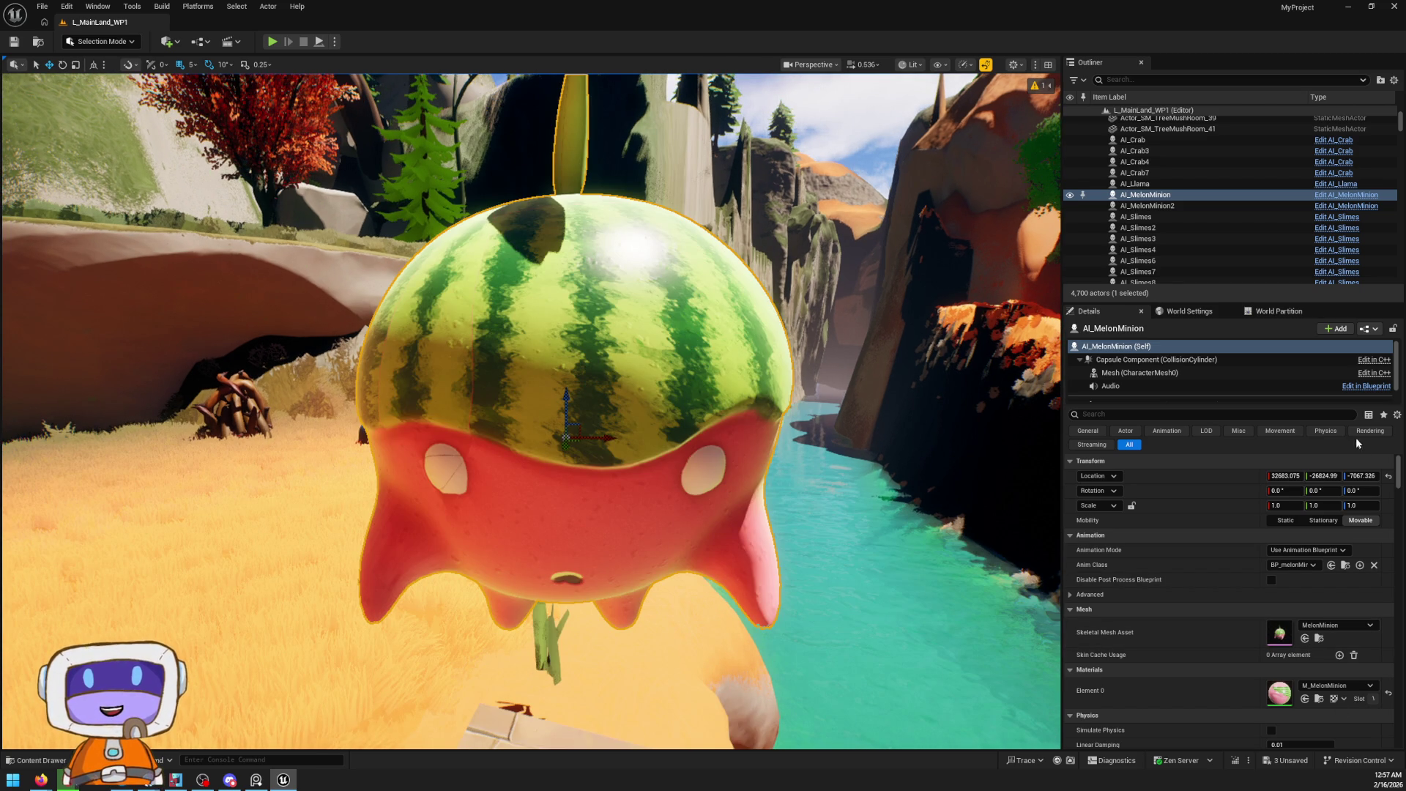
click(1371, 330)
click(1321, 366)
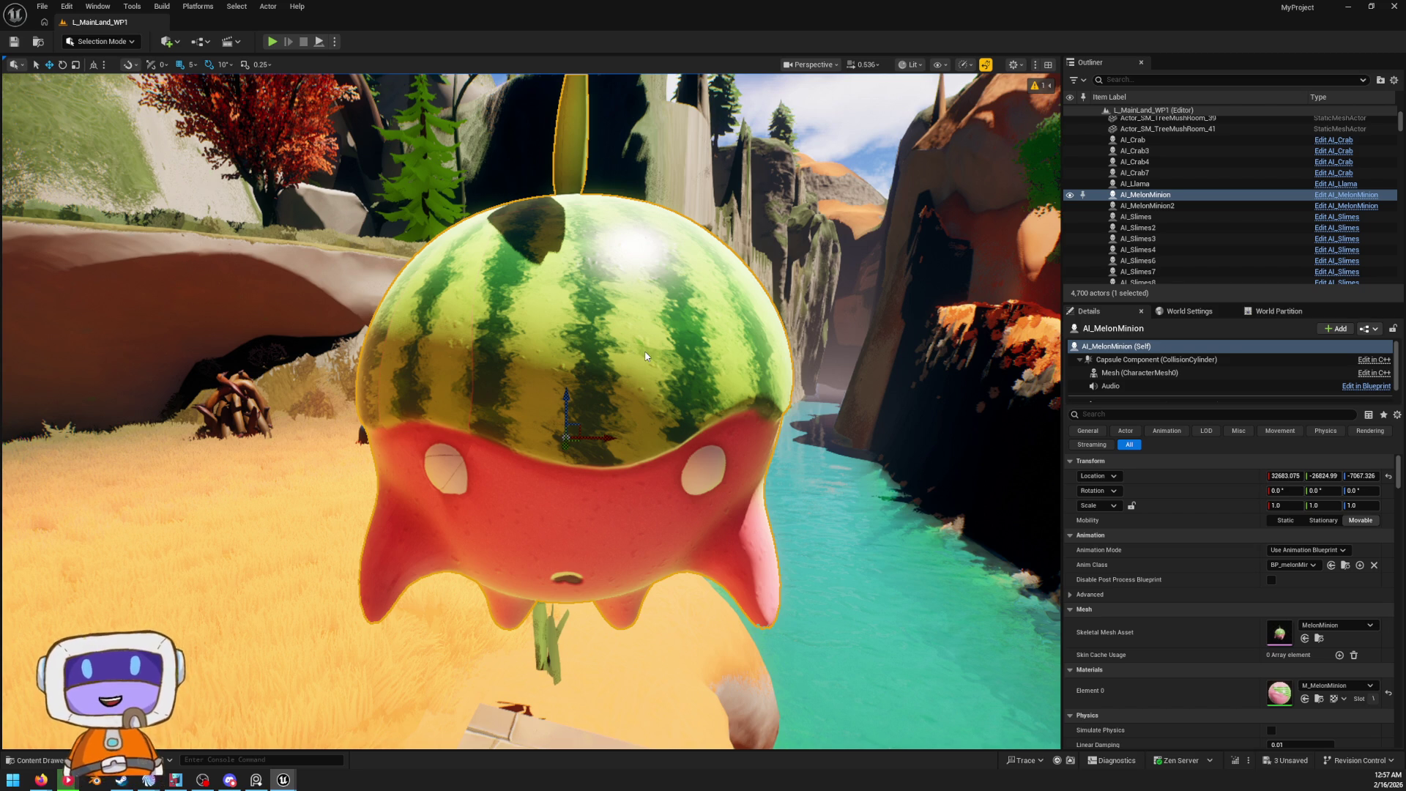
scroll(645, 374, down, 5)
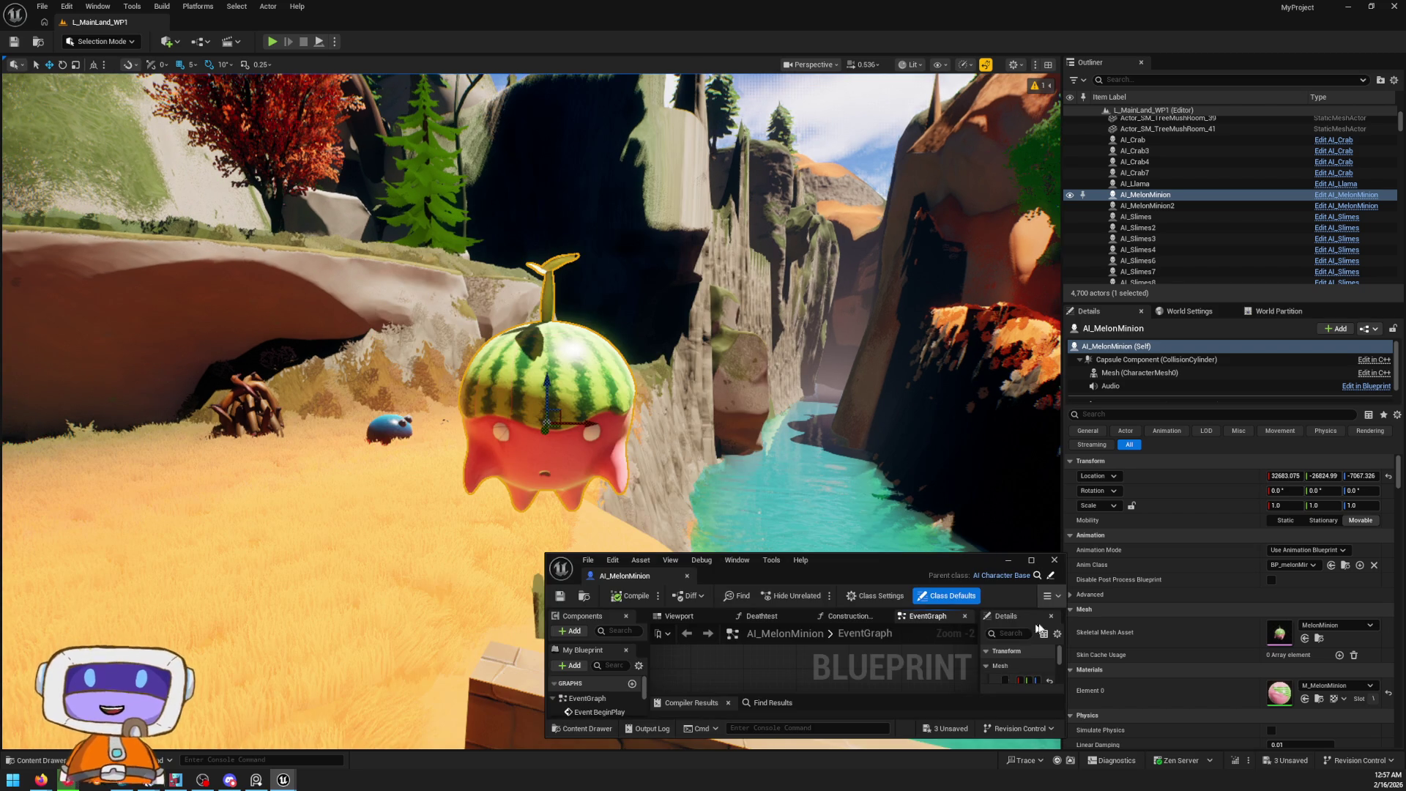
scroll(823, 481, up, 5)
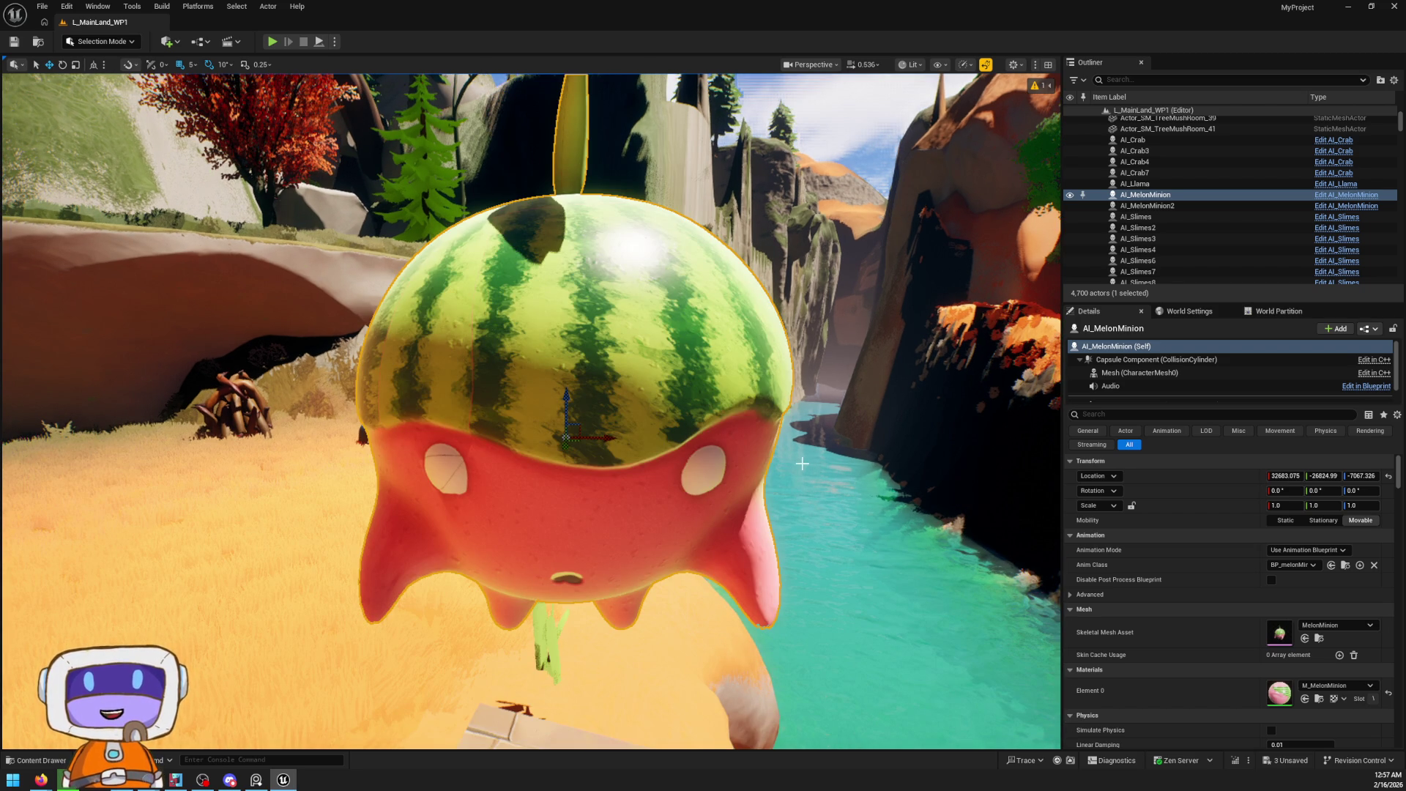
drag(772, 479, 772, 495)
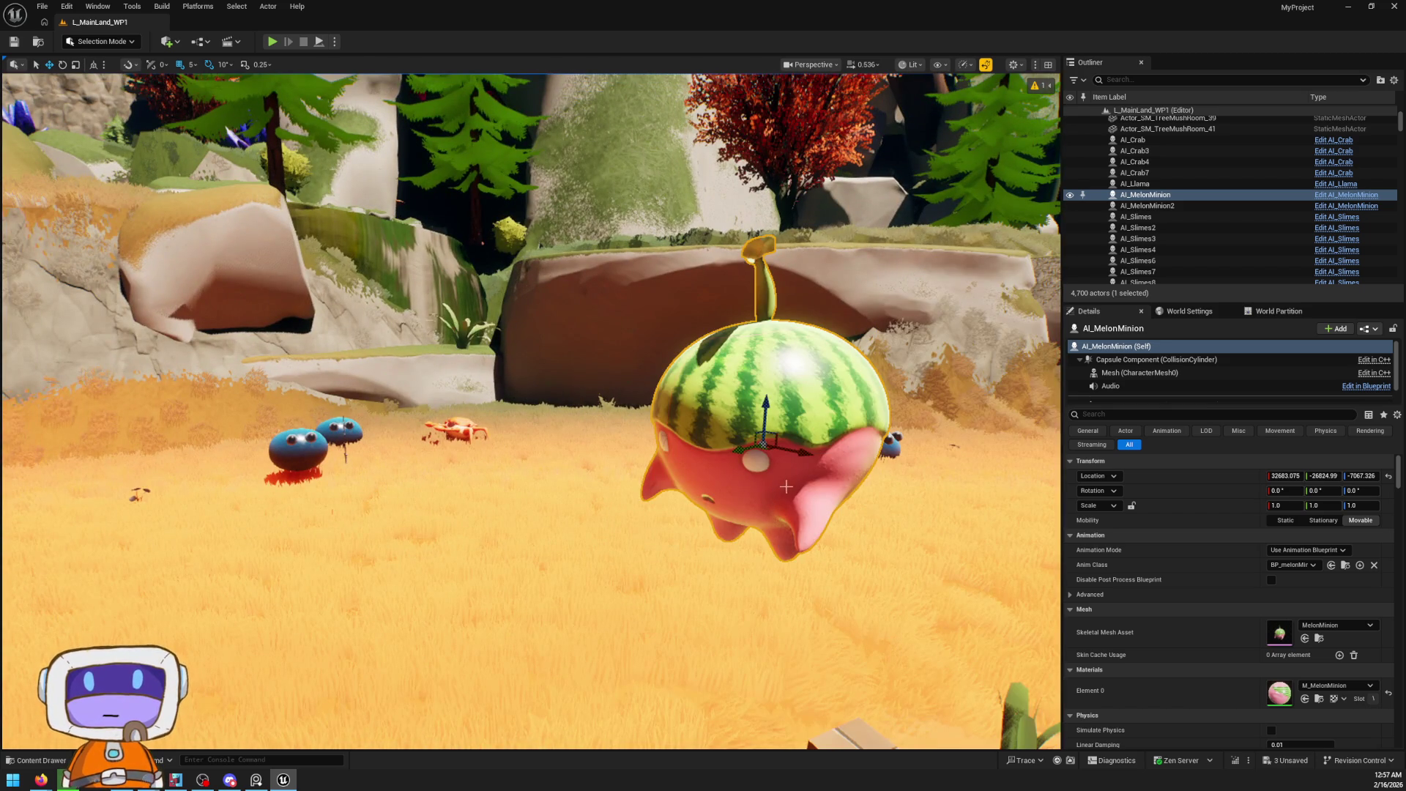
key(Right)
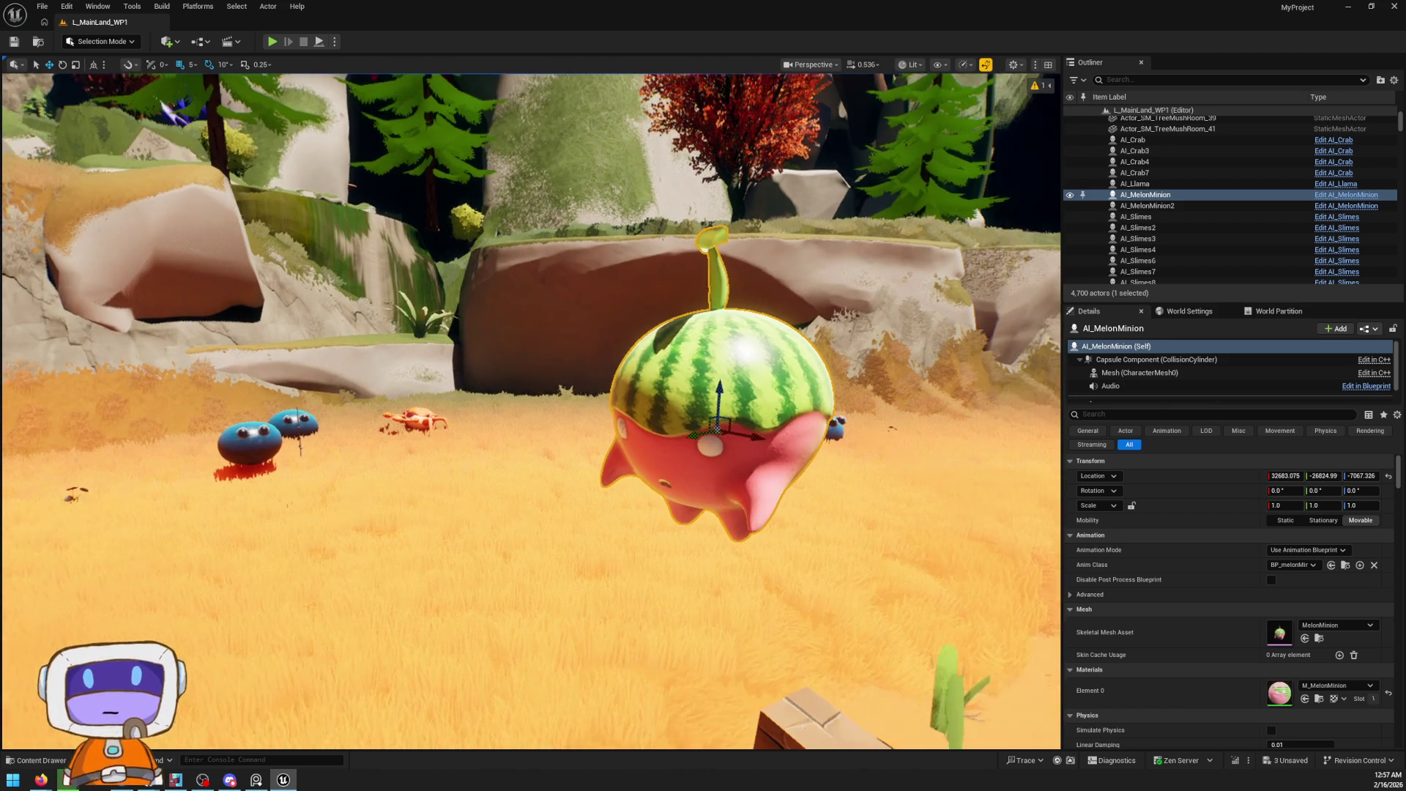
drag(818, 437, 805, 480)
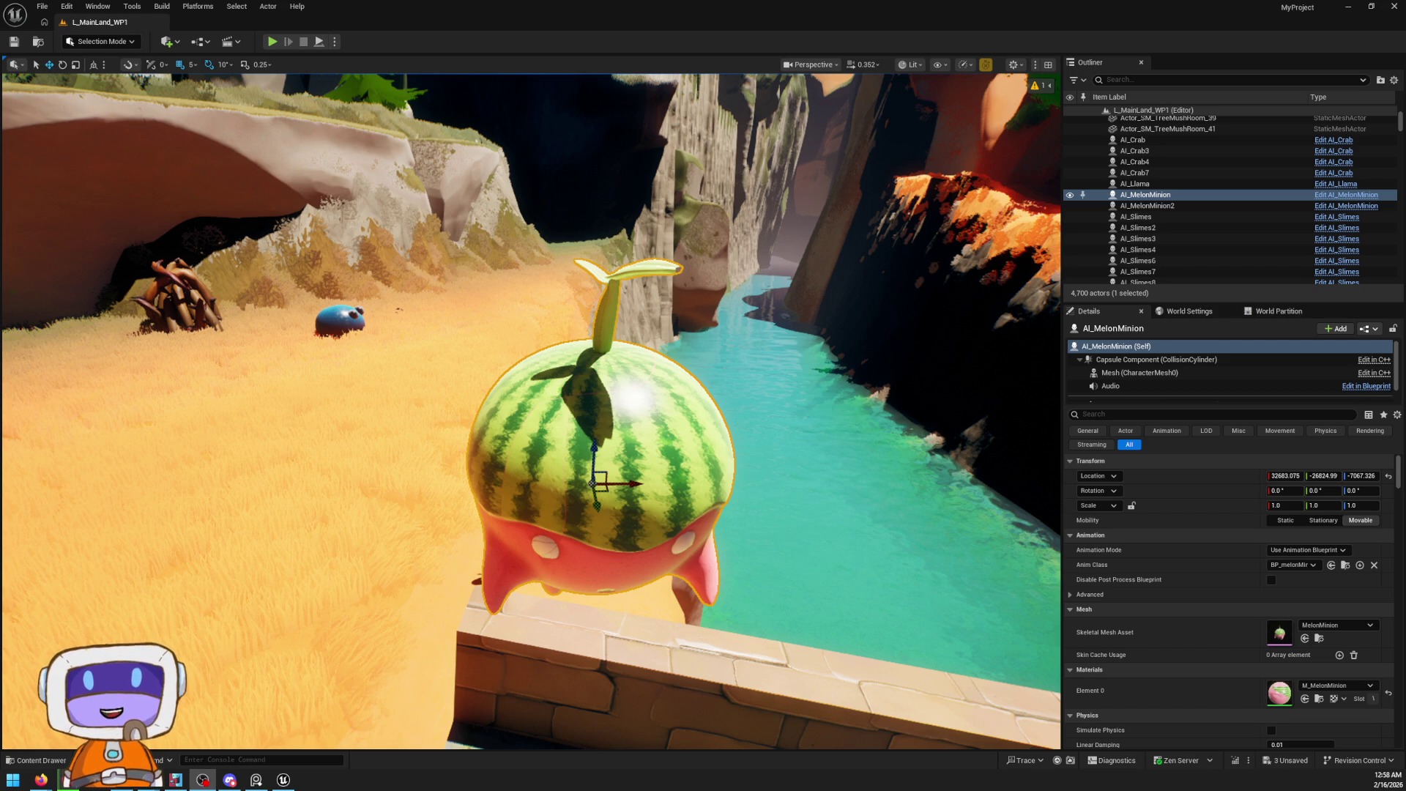
drag(669, 336, 668, 336)
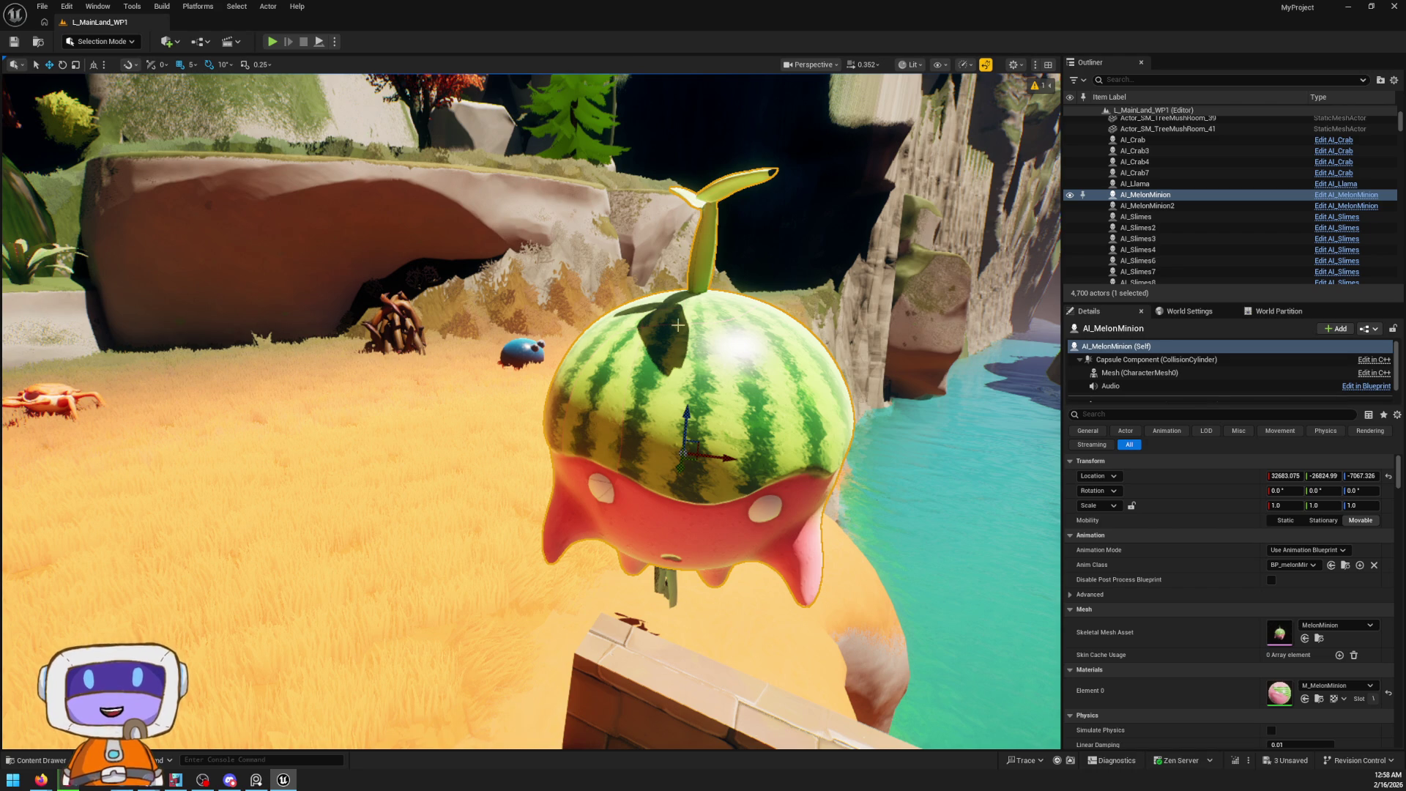
drag(594, 343, 594, 342)
scroll(677, 381, down, 3)
scroll(724, 420, up, 3)
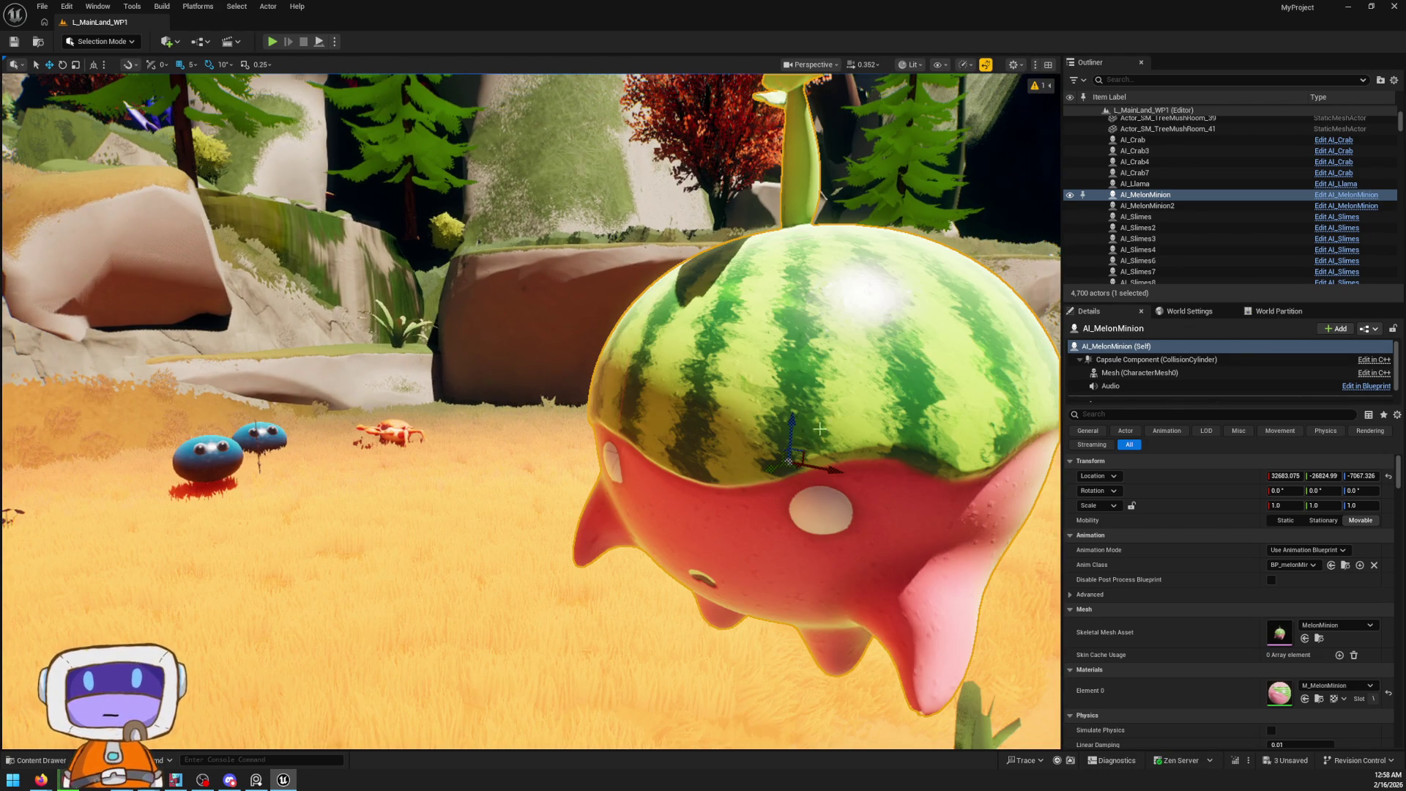
scroll(408, 539, down, 3)
click(27, 760)
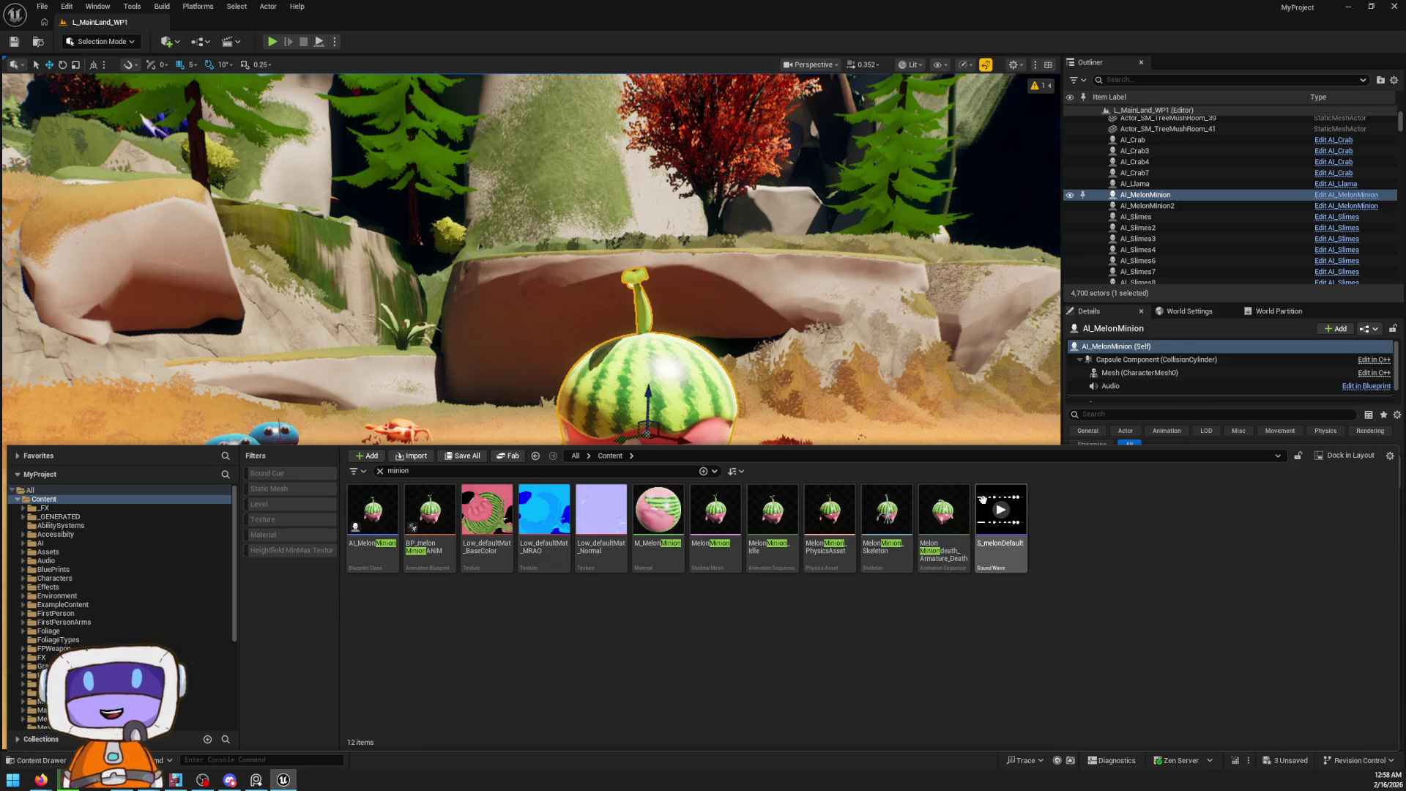
Select S_melonDefault among the minion assets, frame the melon, and preview the sound
mouse_move(1005, 518)
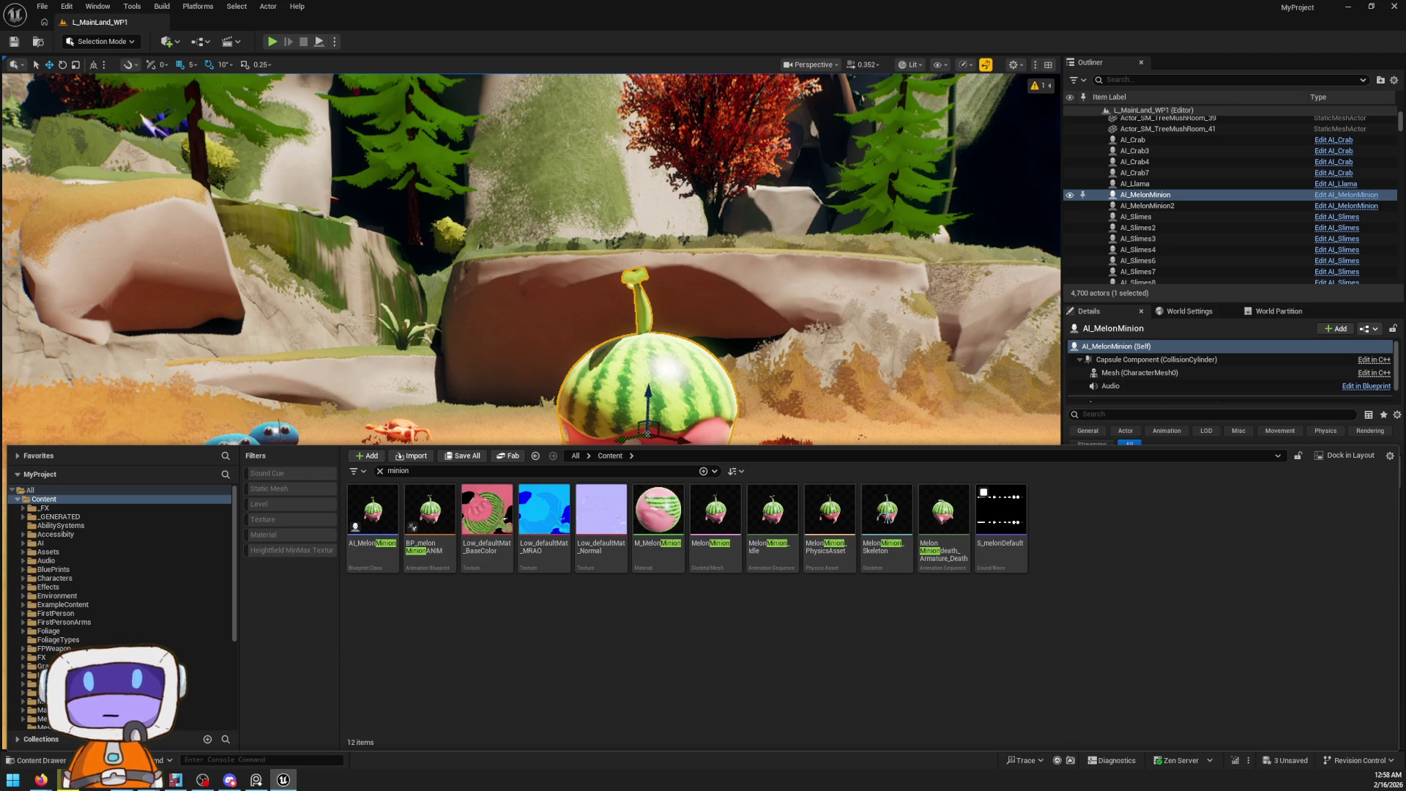
click(1000, 521)
mouse_move(1000, 515)
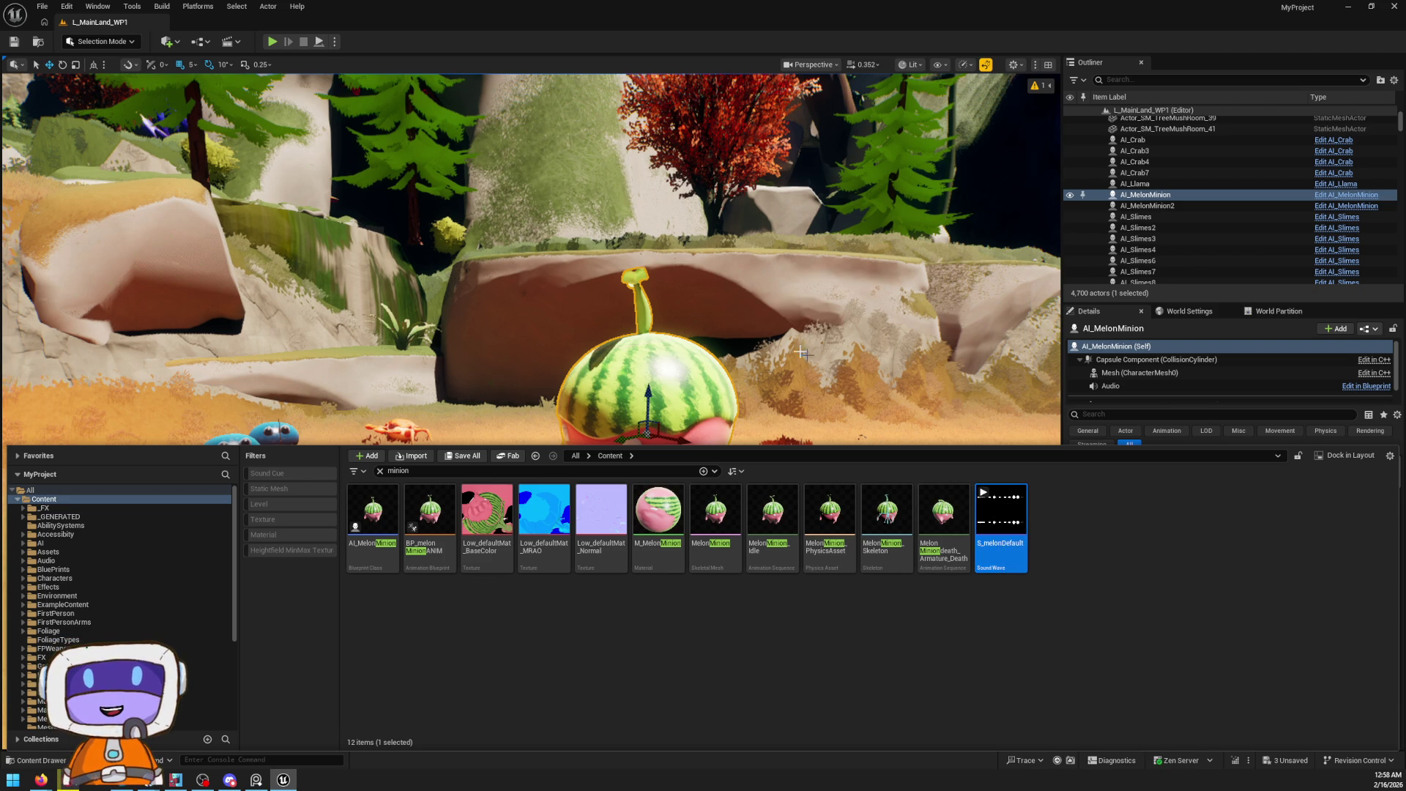
right_click(659, 330)
scroll(531, 410, down, 2)
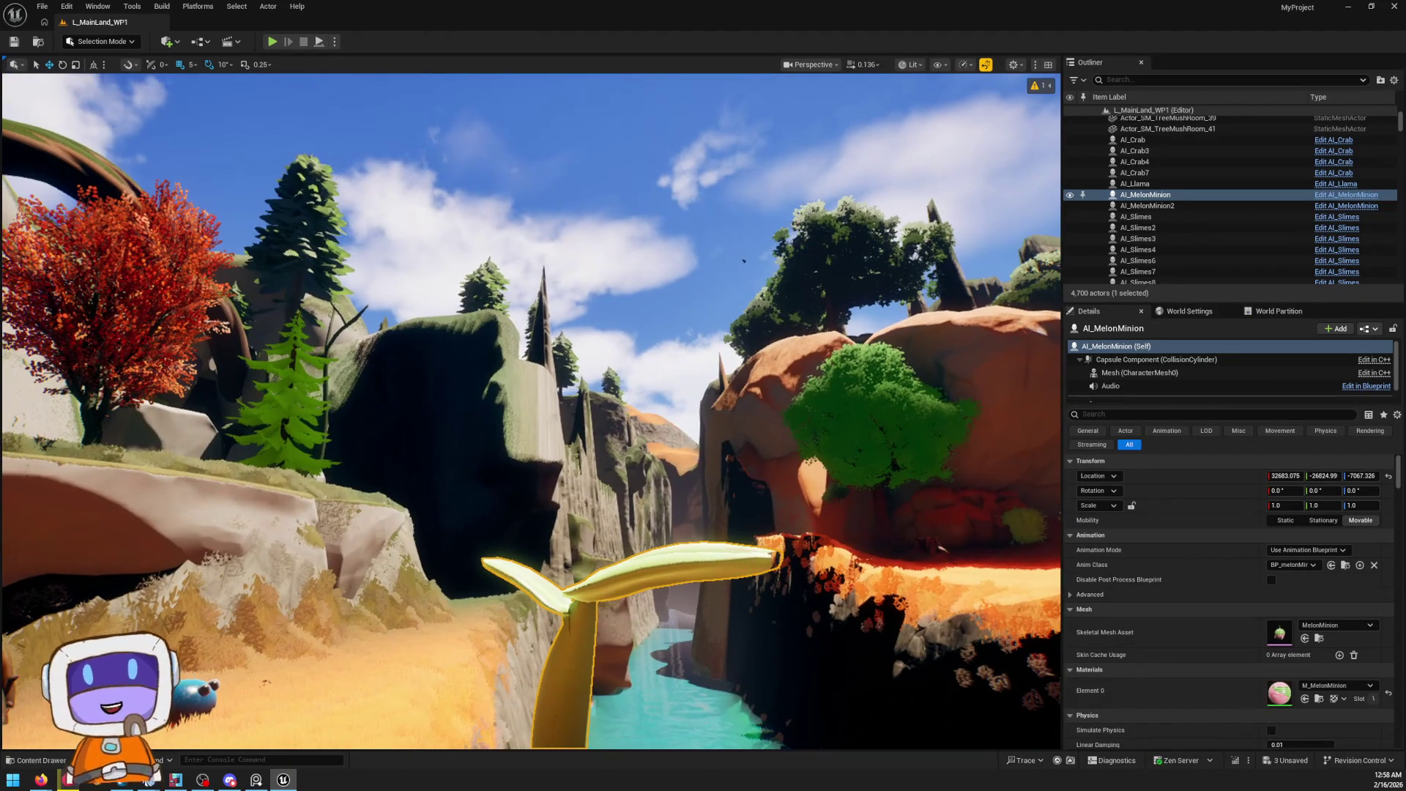
key(f)
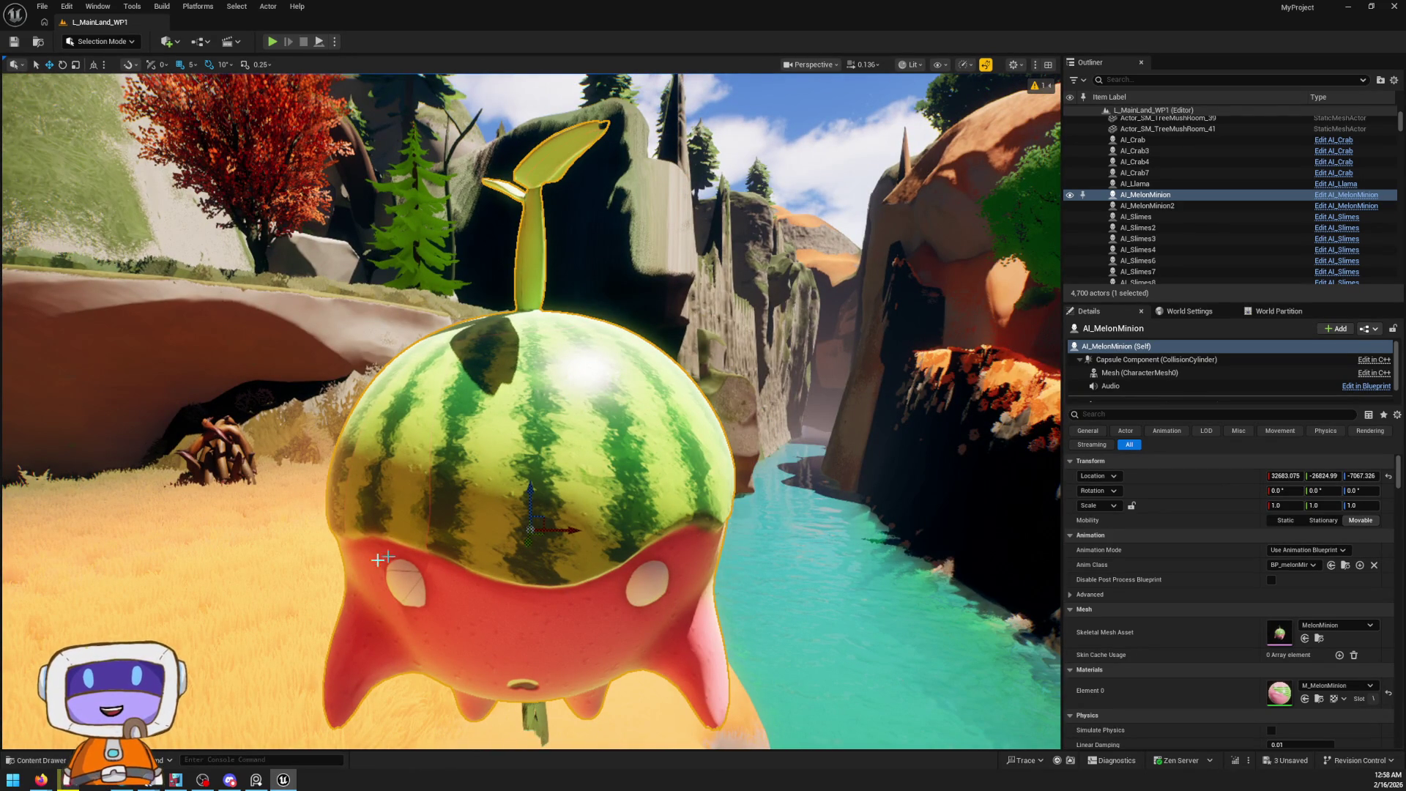
key(ctrl+space)
click(1002, 511)
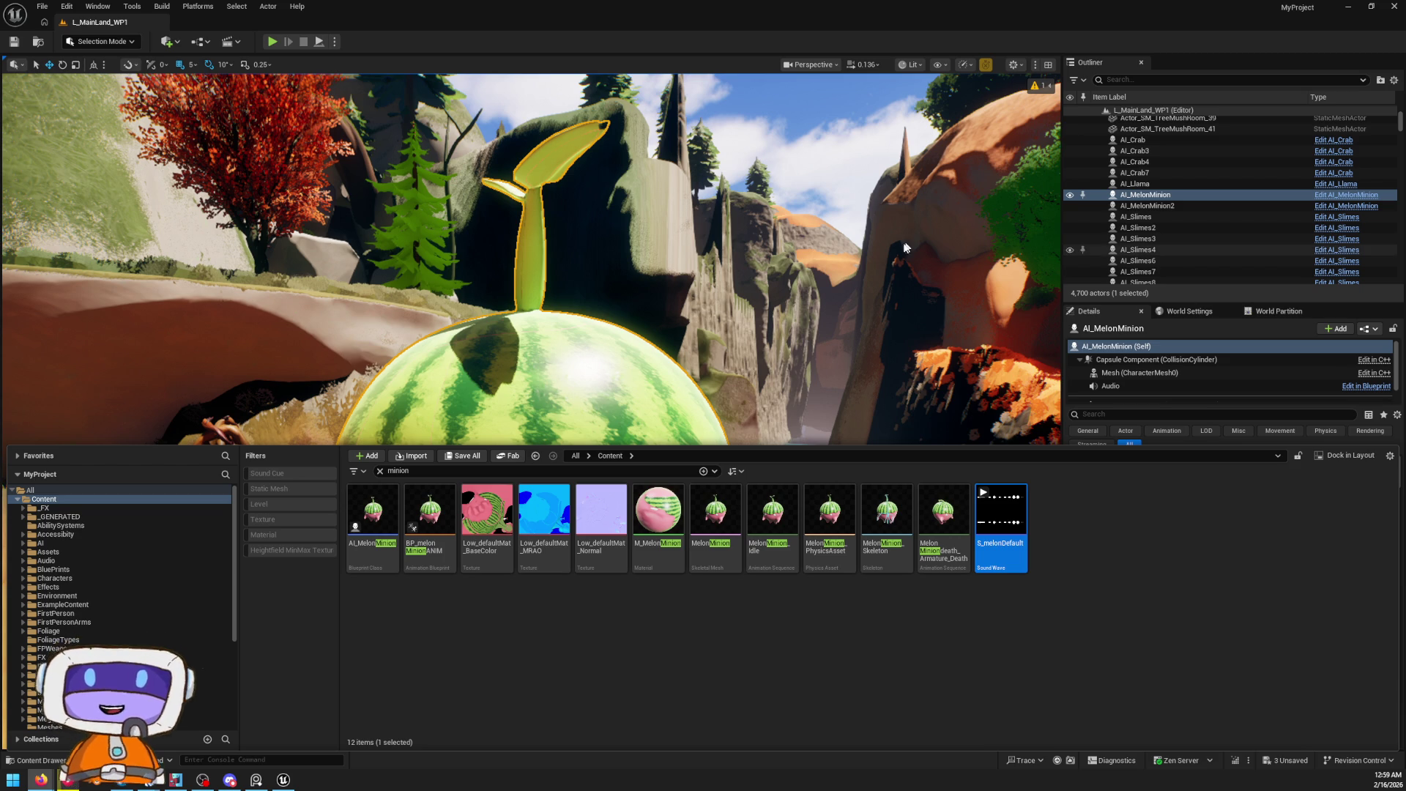
Fly from the melon minion through the sandy village onto the wooden dock by WaterBodyOcean
key(f)
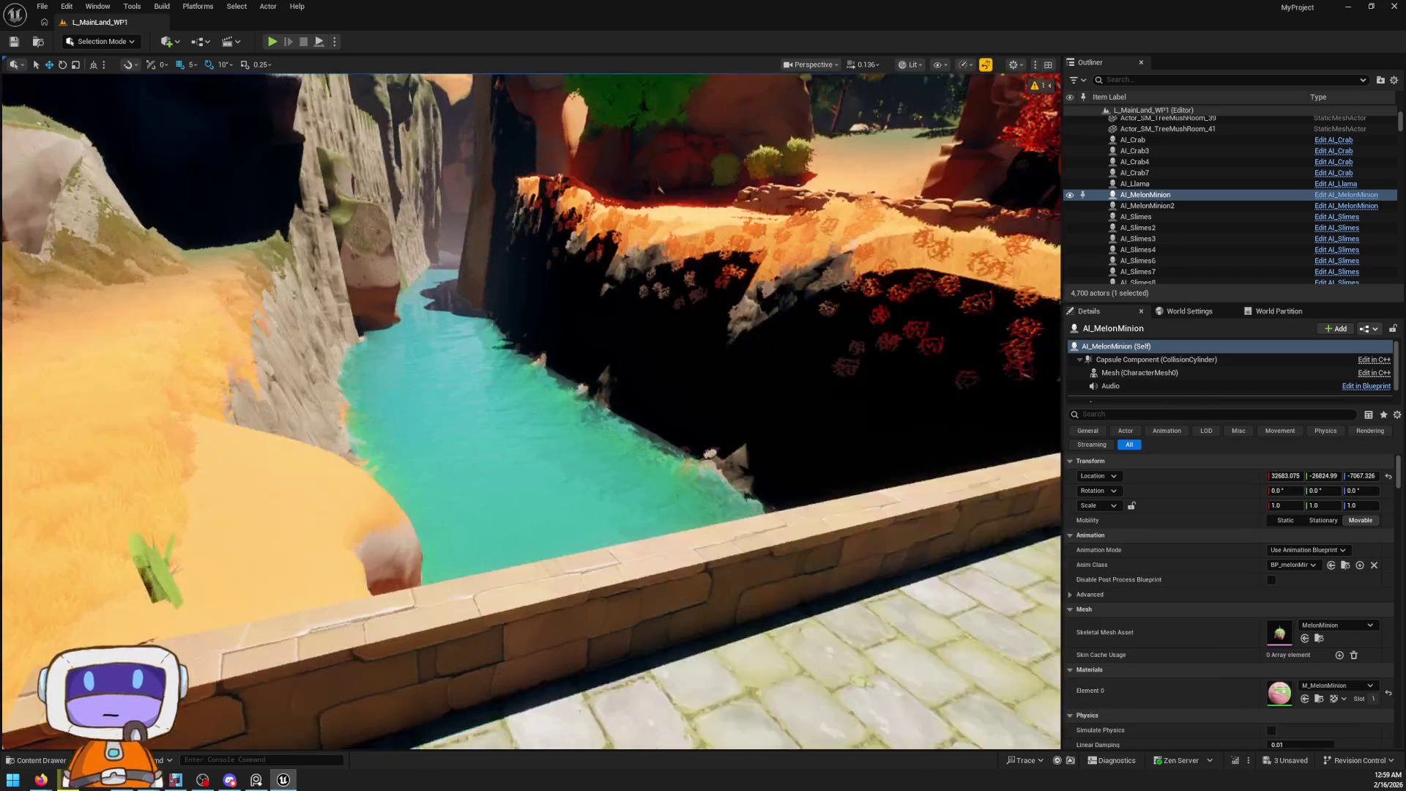
scroll(727, 348, up, 5)
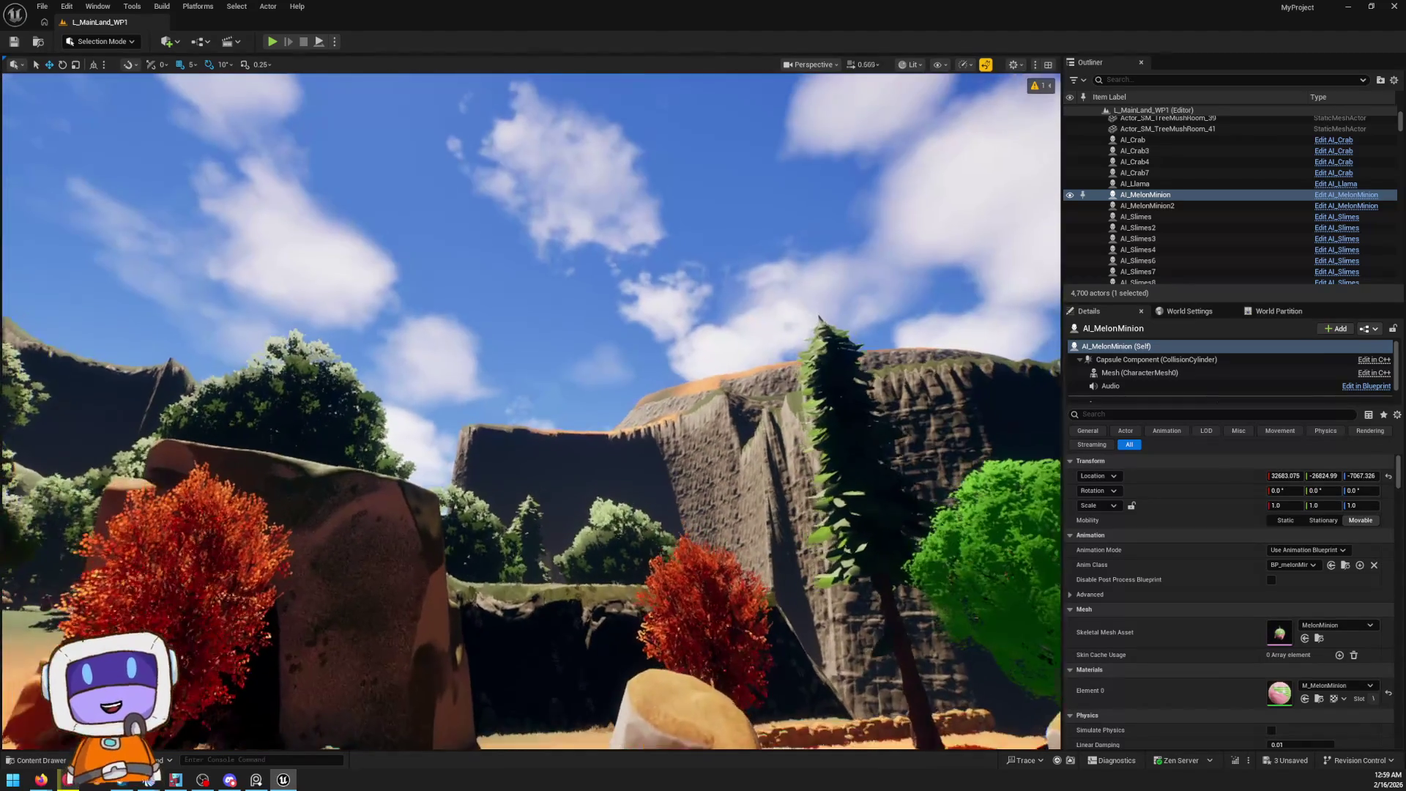
scroll(531, 410, up, 2)
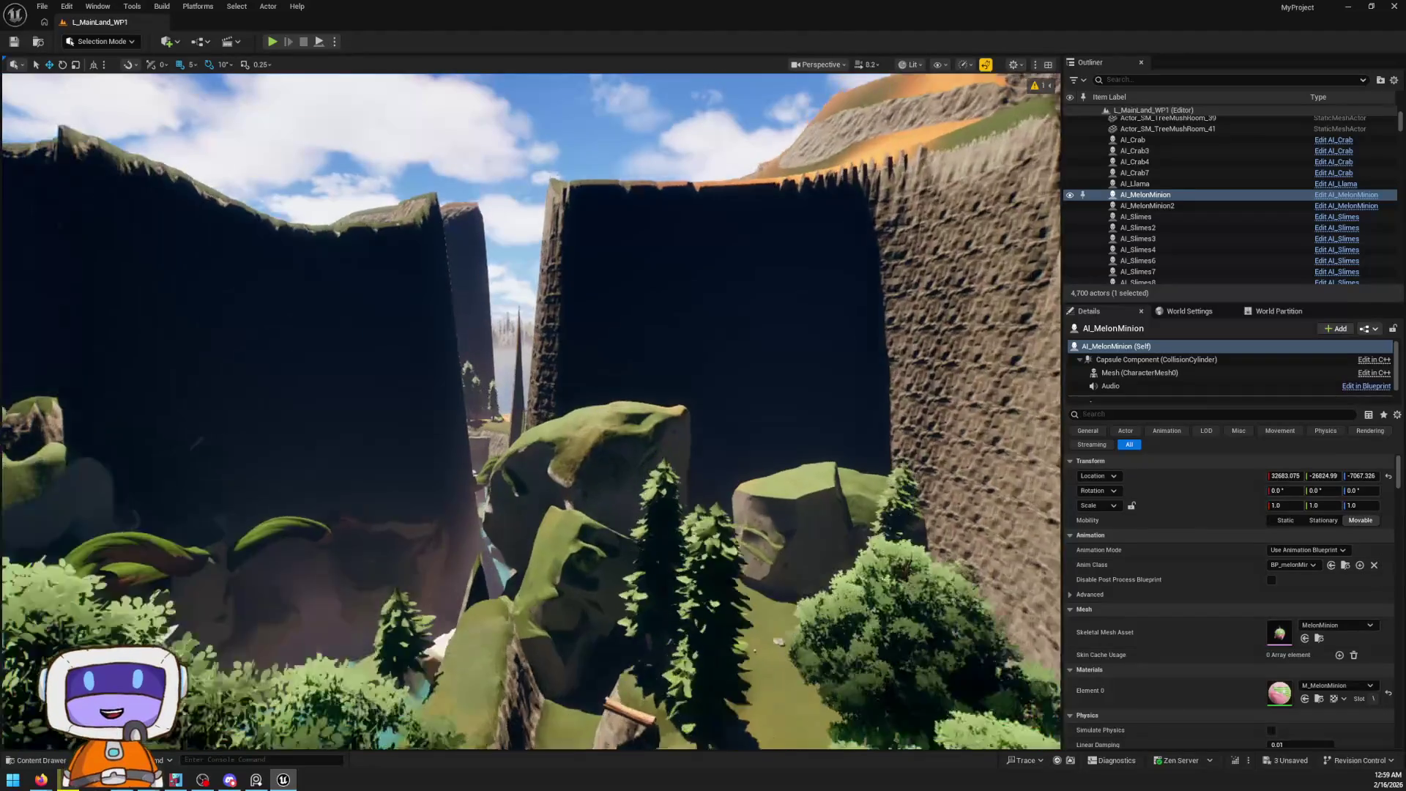
key(w)
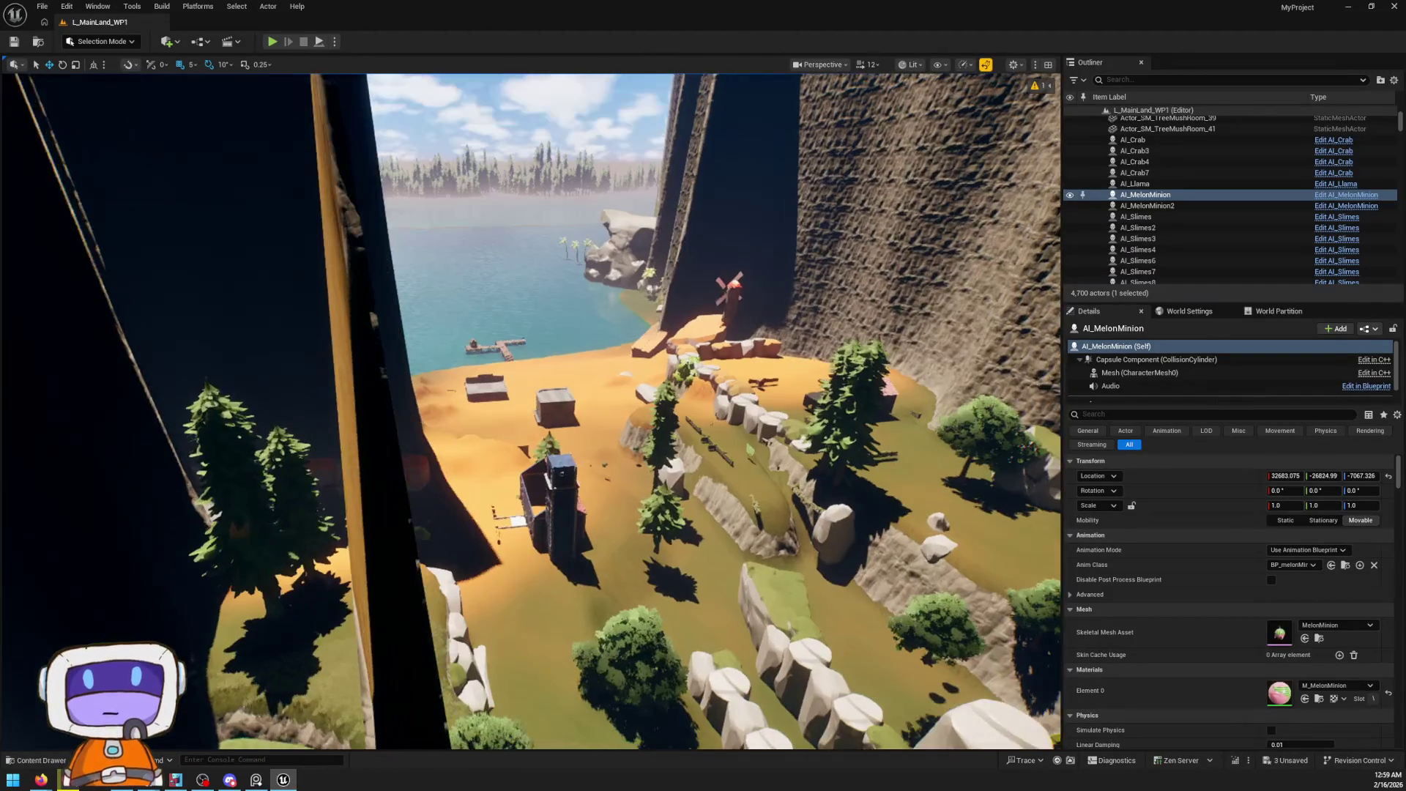
key(w)
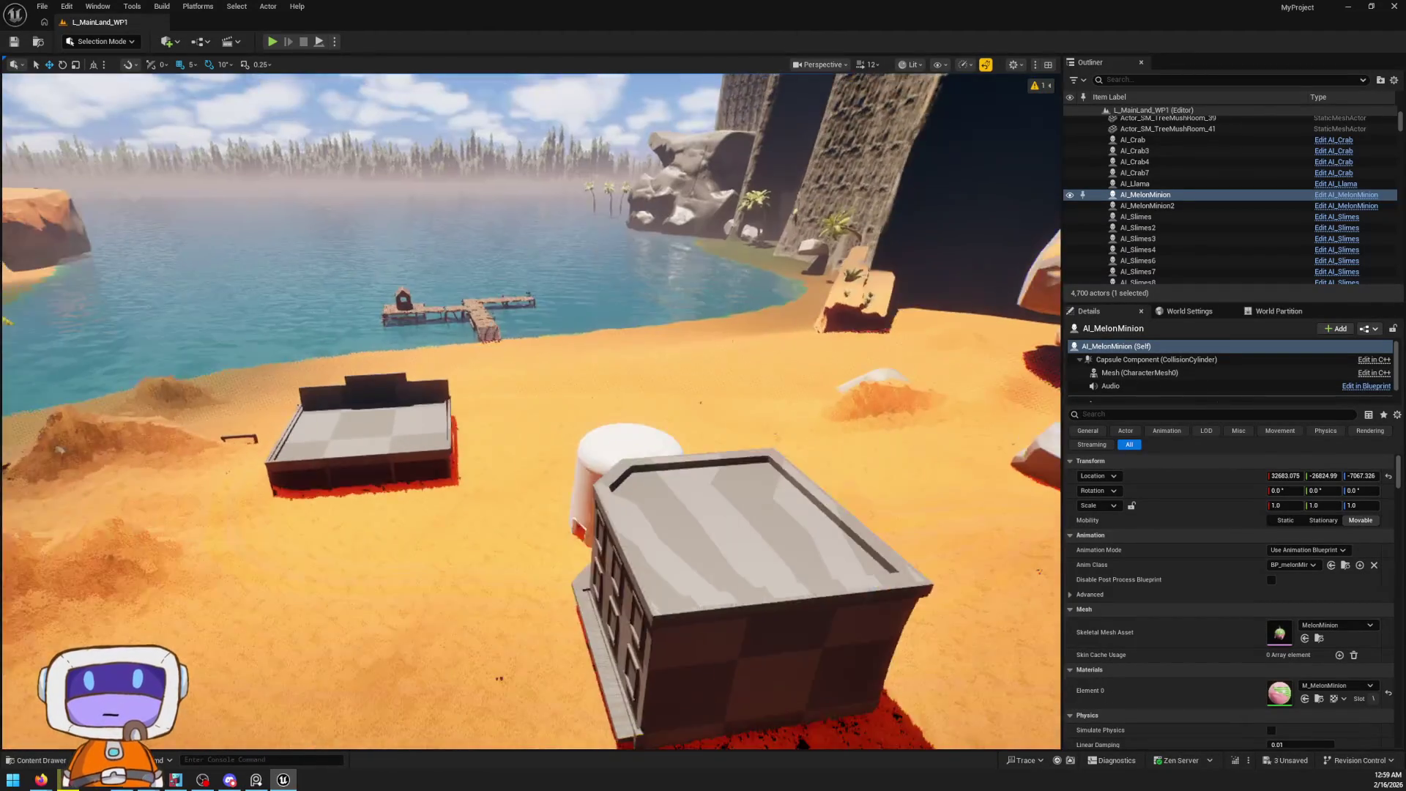
scroll(530, 410, down, 2)
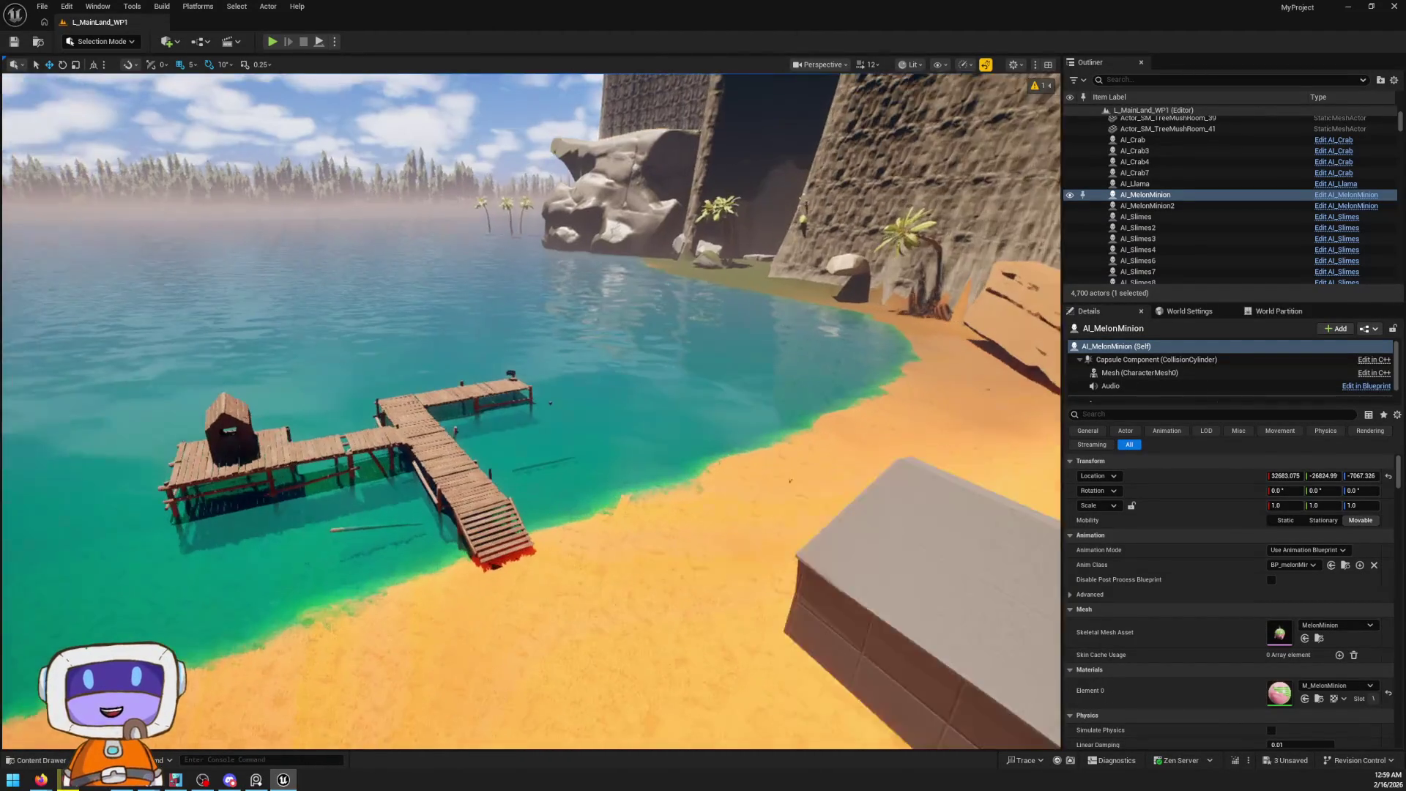
key(w)
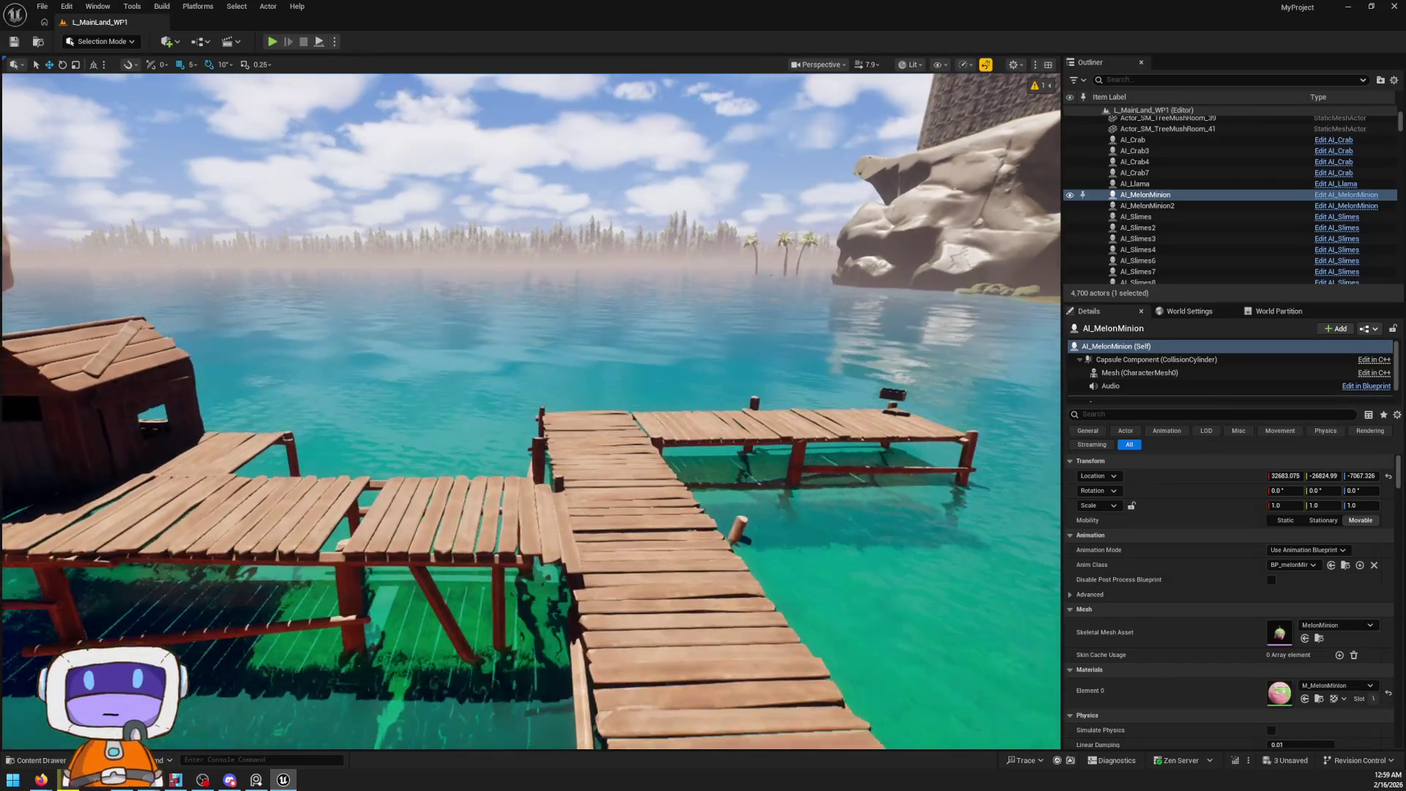
key(w)
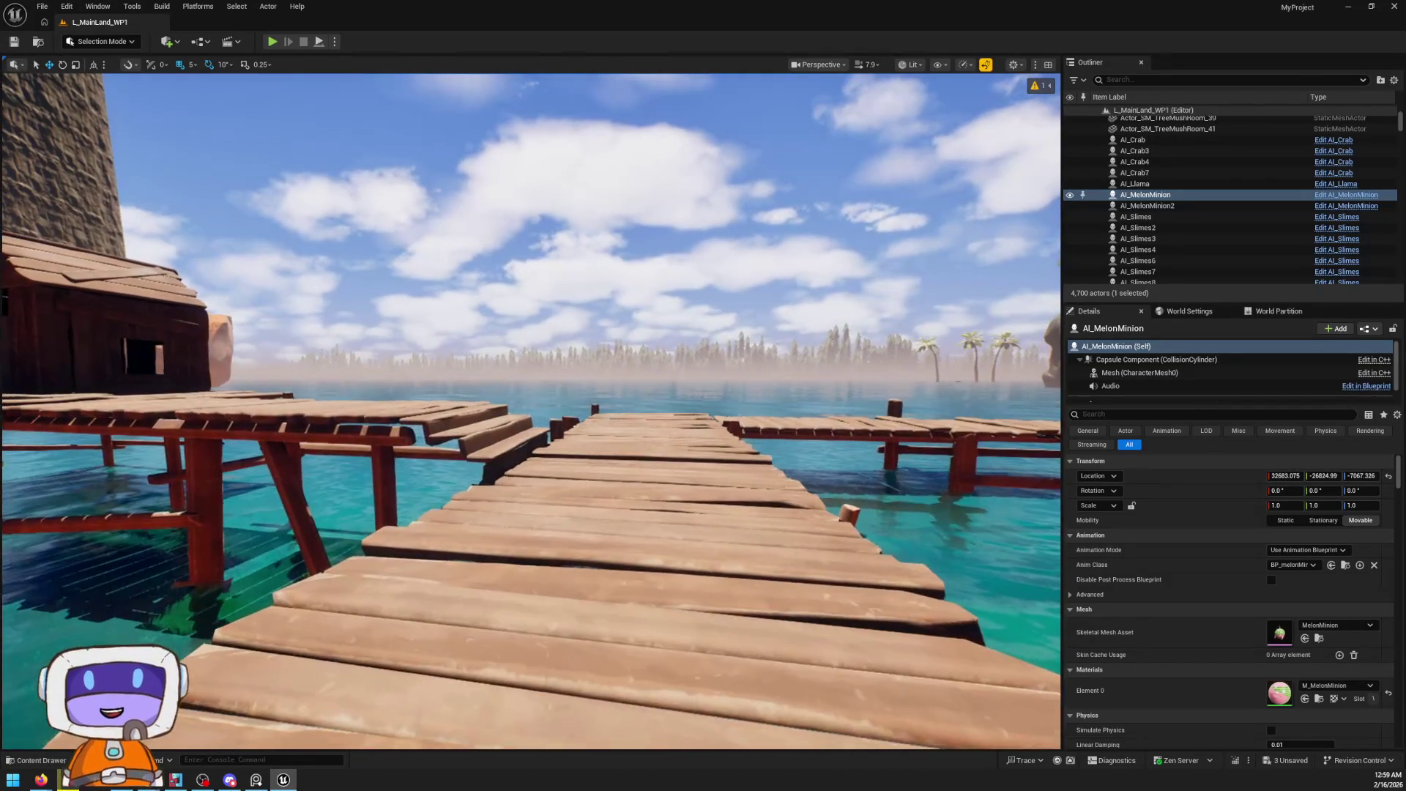
right_click(651, 447)
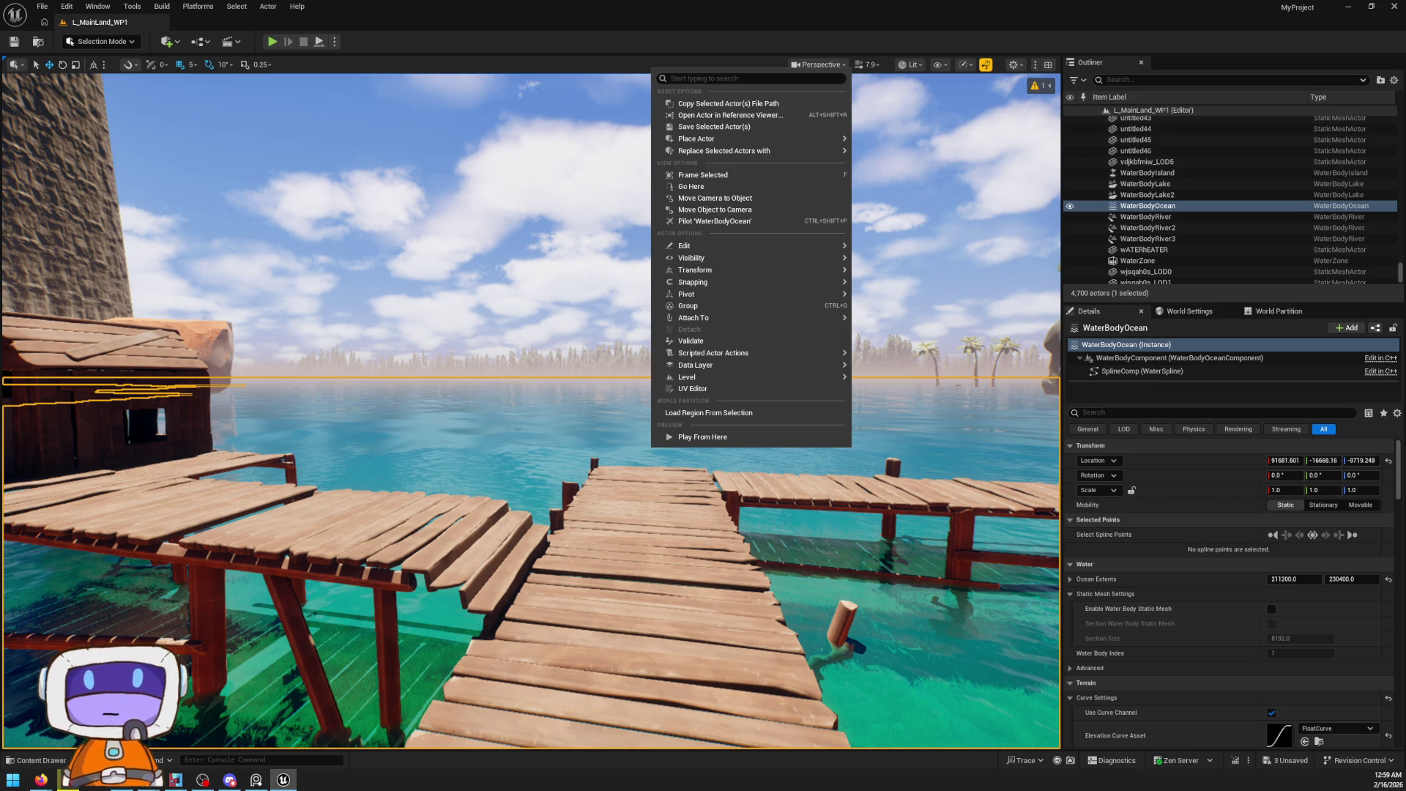
key(Escape)
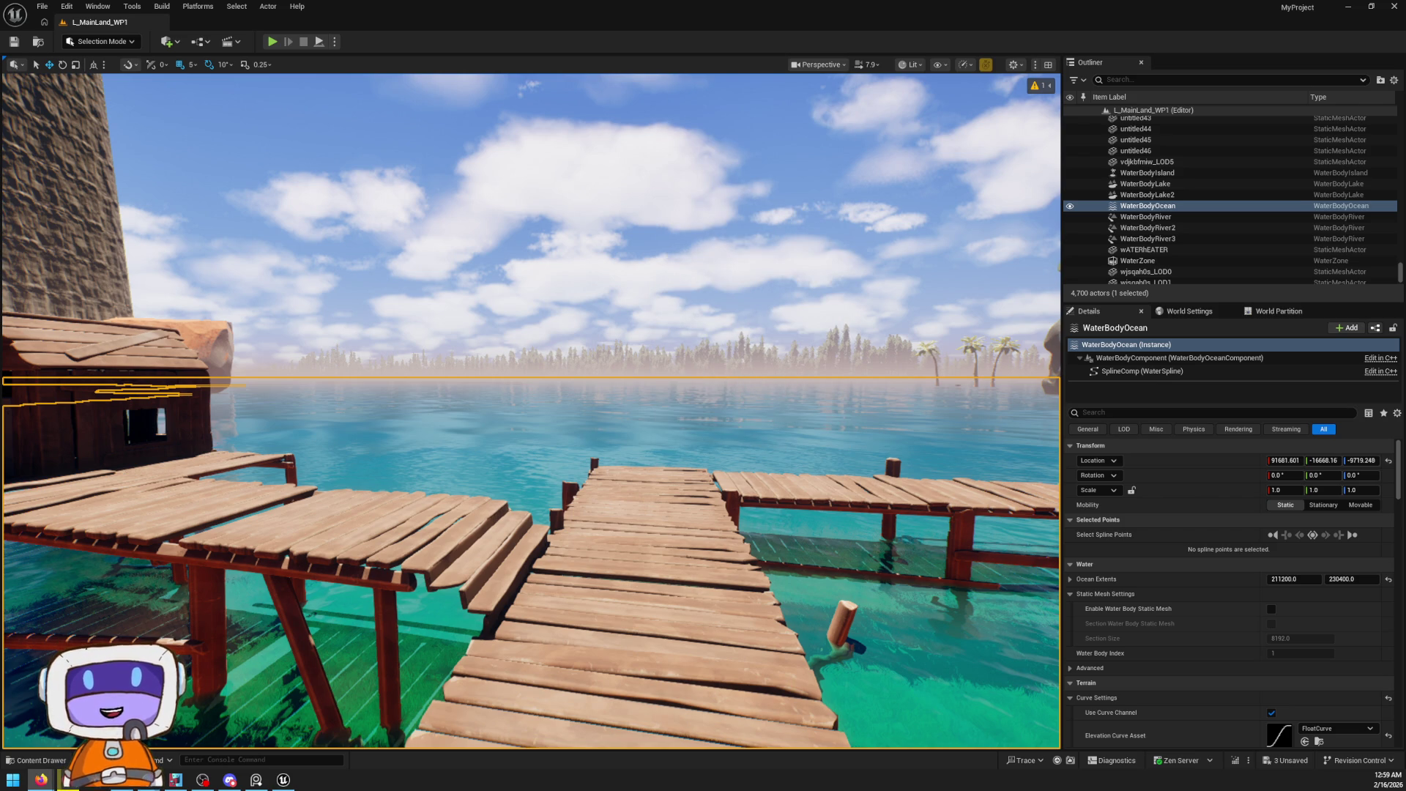